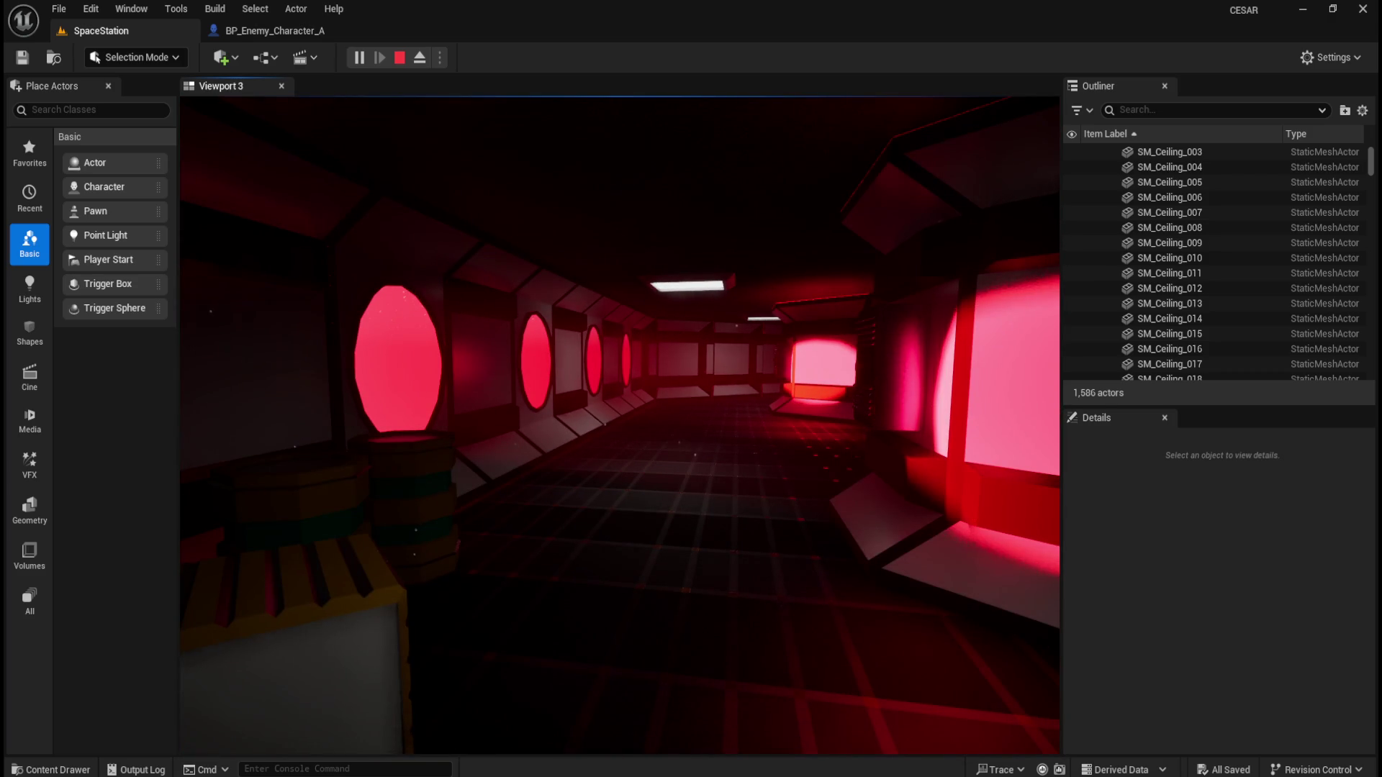
# Stop the play test and select the DirectionalLight to reach its volumetric scattering settings
pyautogui.press('Escape')
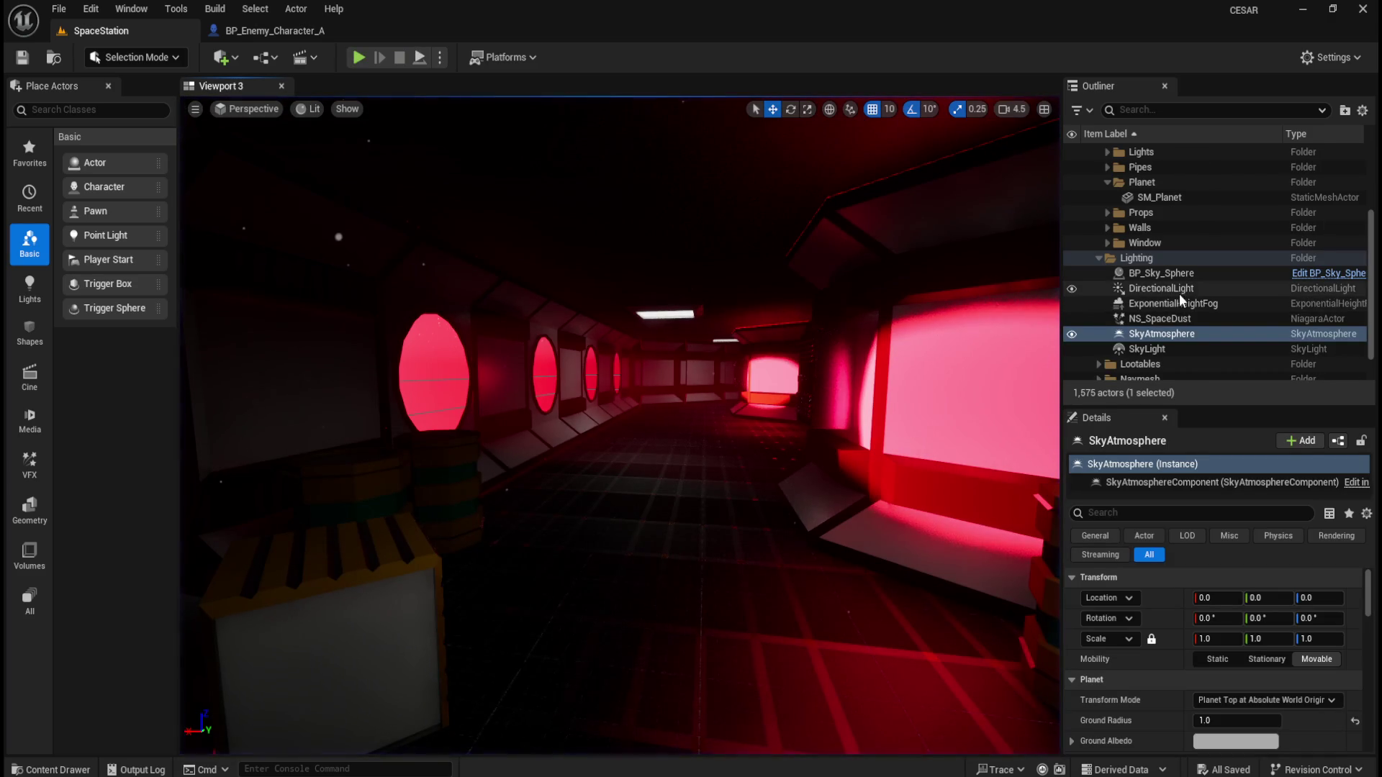
pyautogui.click(1180, 274)
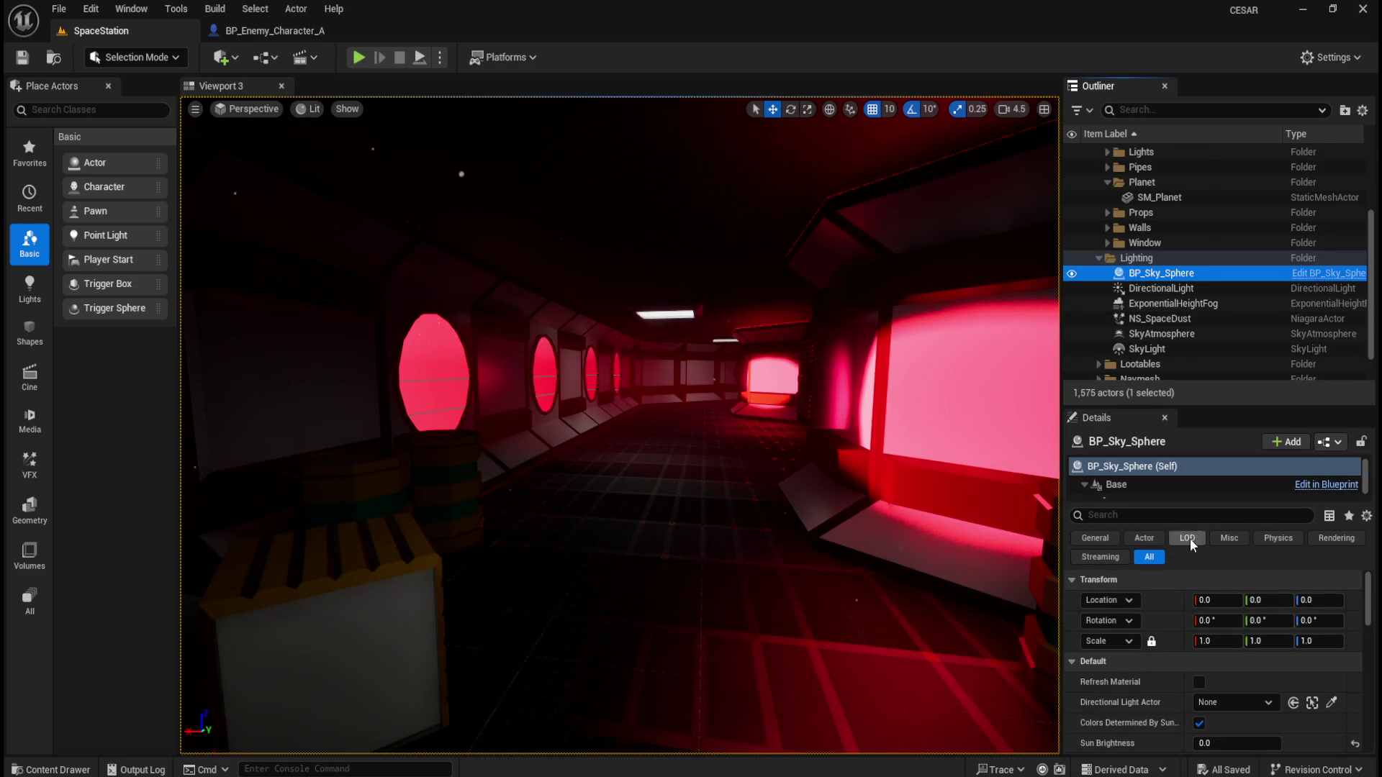
pyautogui.write('vol')
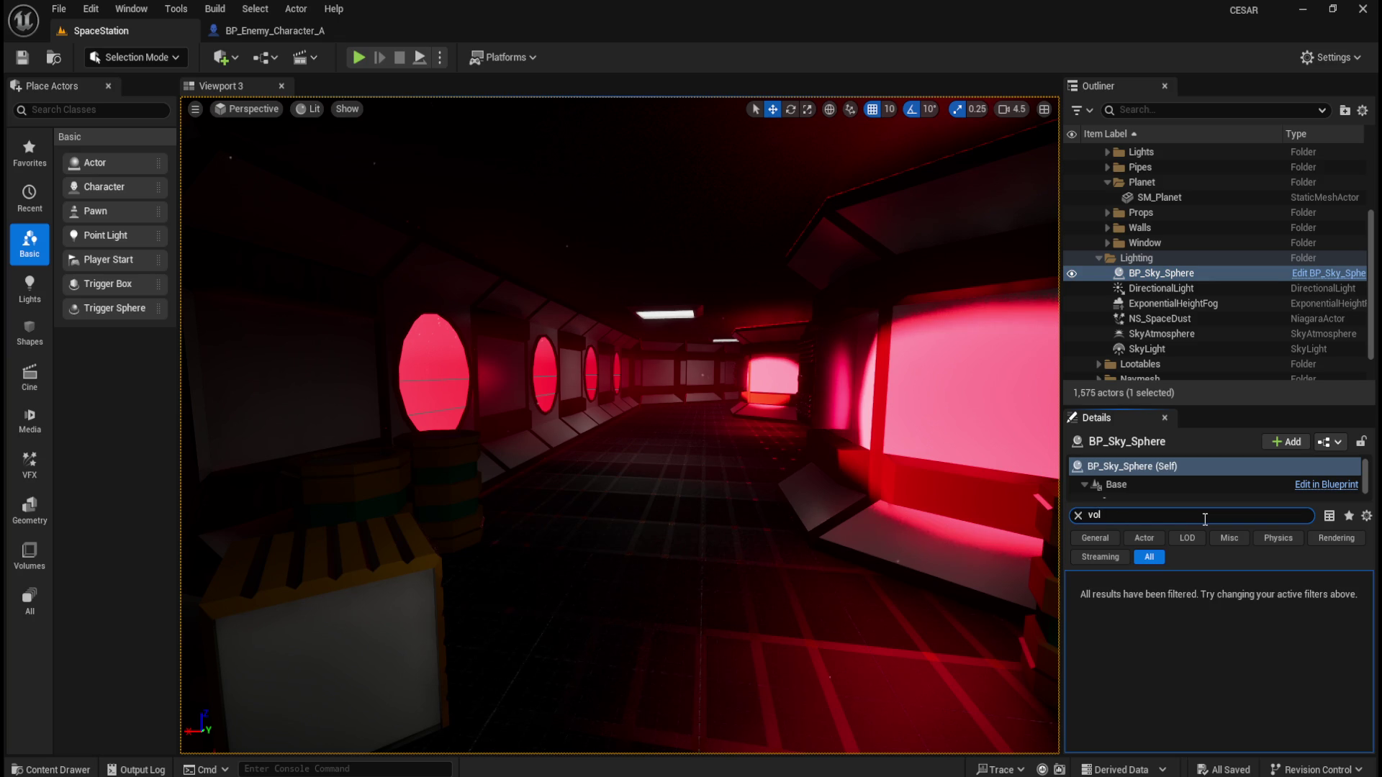
pyautogui.click(1177, 291)
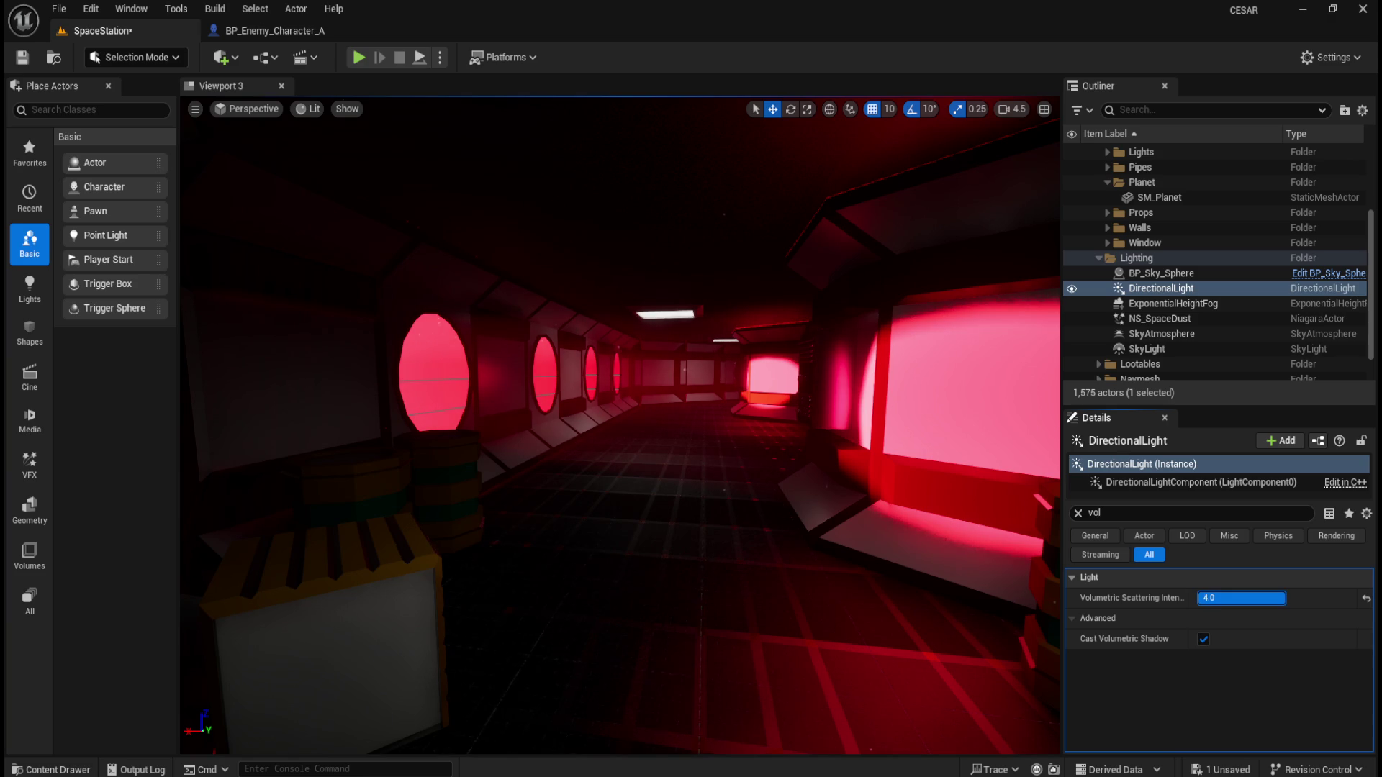
pyautogui.moveTo(748, 455)
pyautogui.mouseDown()
pyautogui.moveTo(705, 425)
pyautogui.moveTo(741, 425)
pyautogui.moveTo(719, 398)
pyautogui.moveTo(669, 393)
pyautogui.moveTo(632, 344)
pyautogui.moveTo(665, 392)
pyautogui.moveTo(629, 391)
pyautogui.moveTo(713, 403)
pyautogui.moveTo(672, 401)
pyautogui.mouseUp()
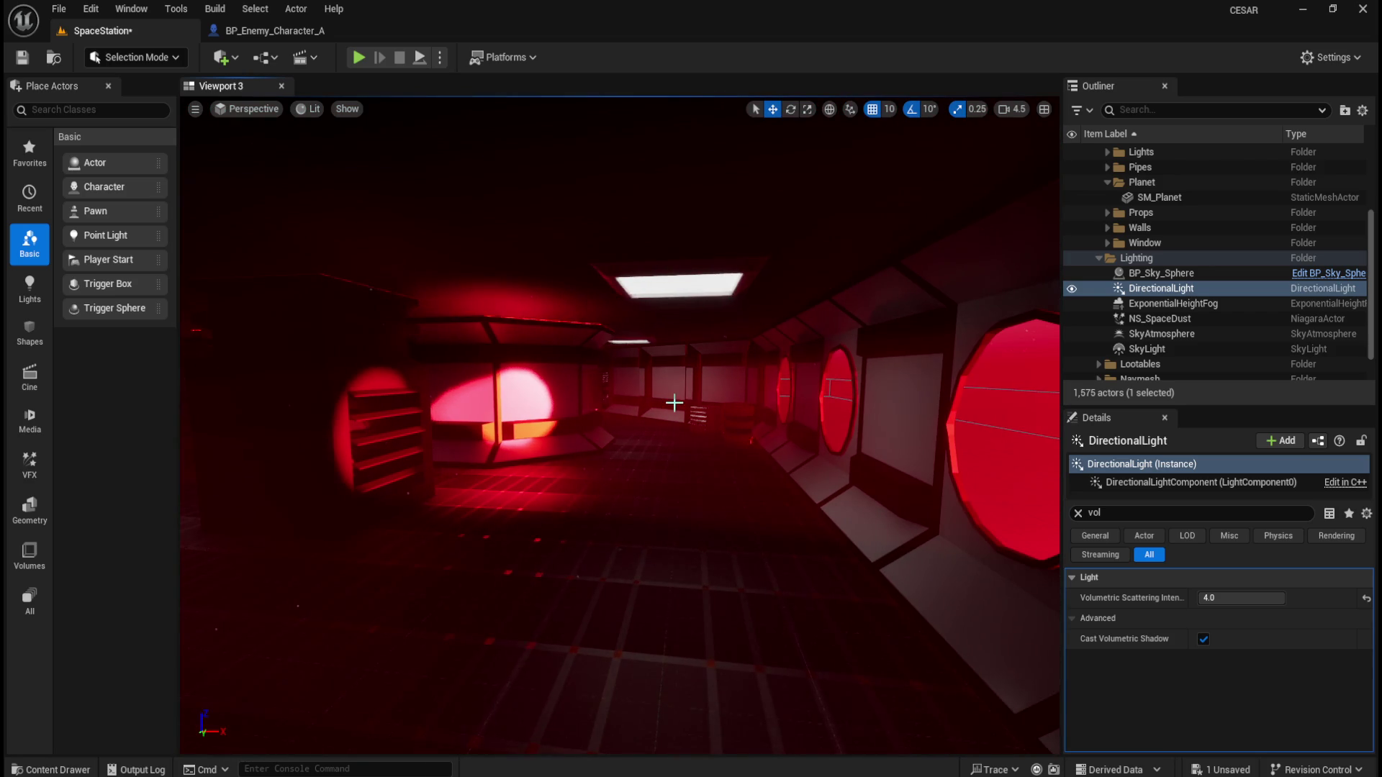
pyautogui.click(1203, 639)
pyautogui.click(1202, 639)
pyautogui.moveTo(1012, 526); pyautogui.dragTo(1009, 507)
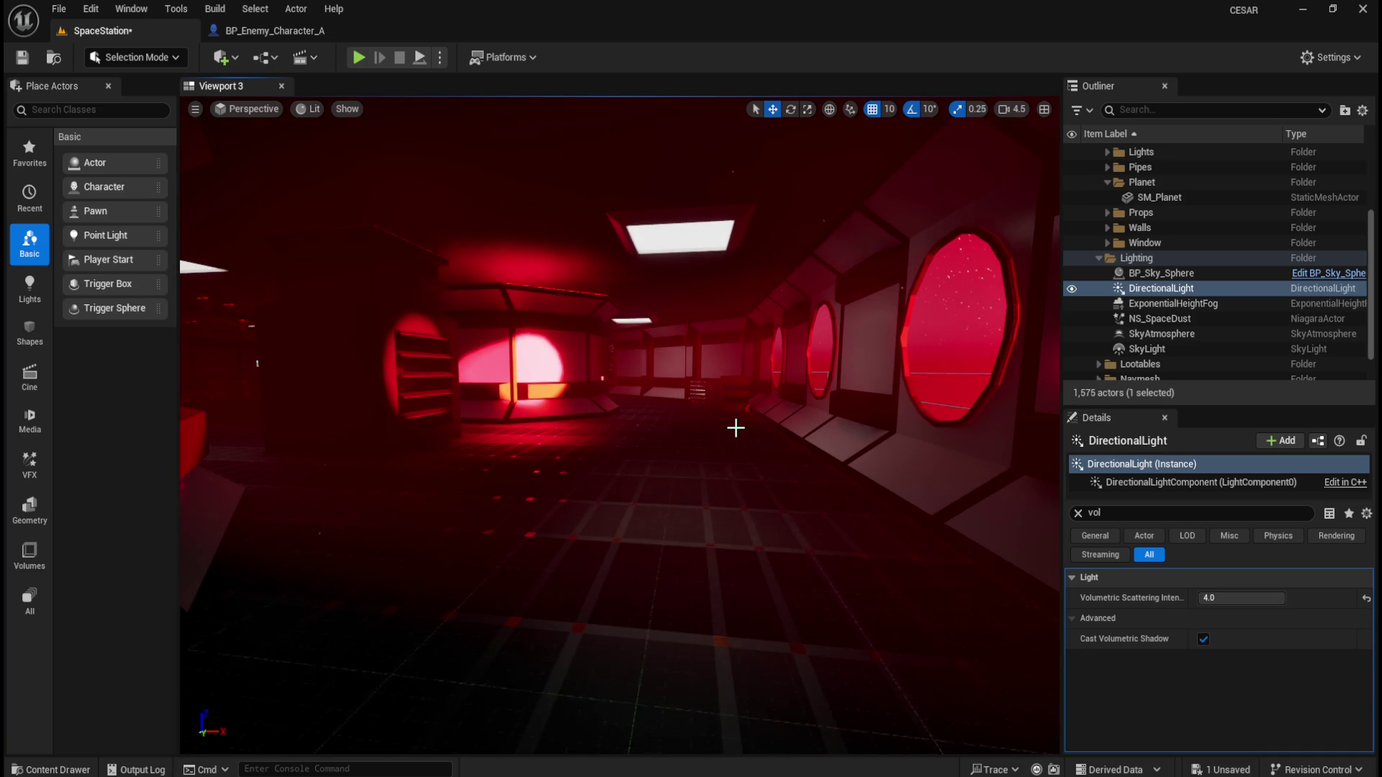
pyautogui.press('Up')
pyautogui.press('Up')
pyautogui.press('Up')
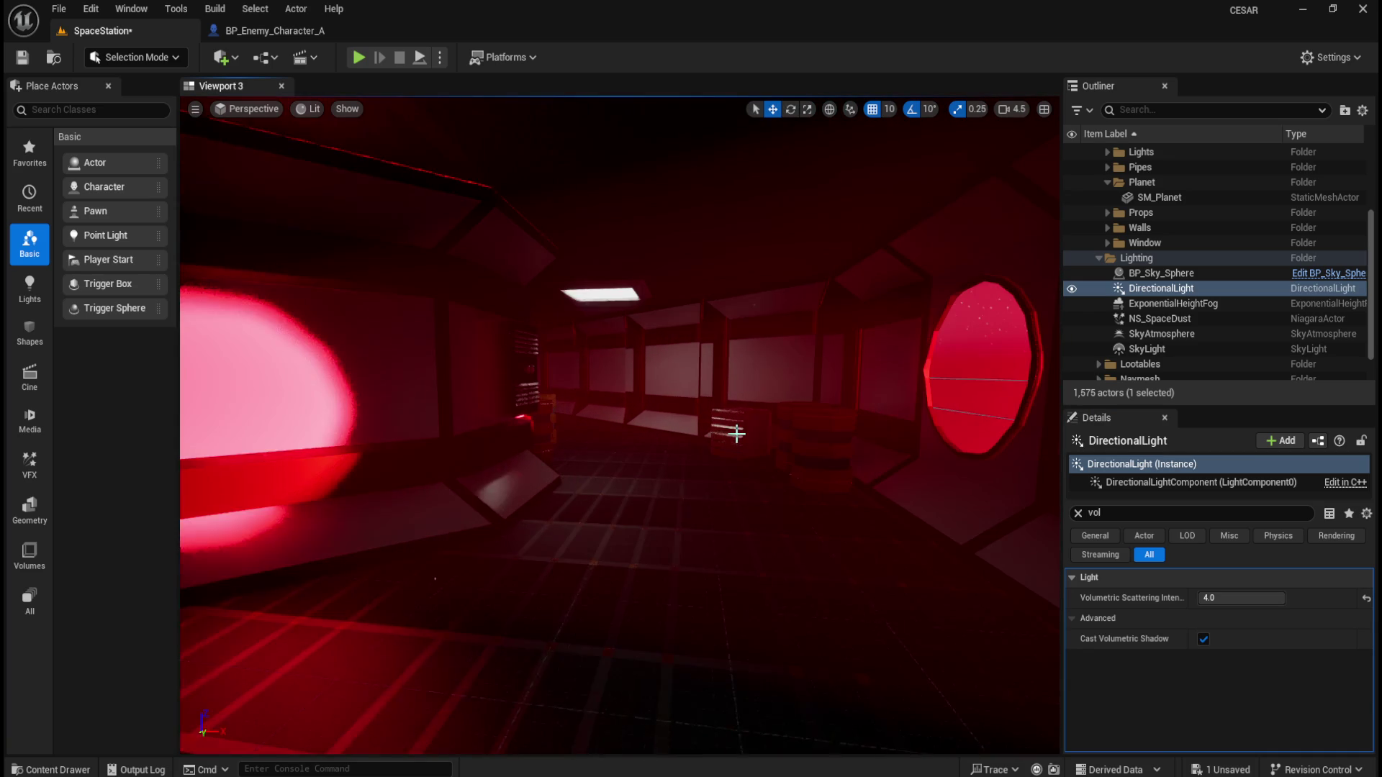
pyautogui.press('Up')
pyautogui.press('Up')
pyautogui.press('Right')
pyautogui.press('Right')
pyautogui.press('Right')
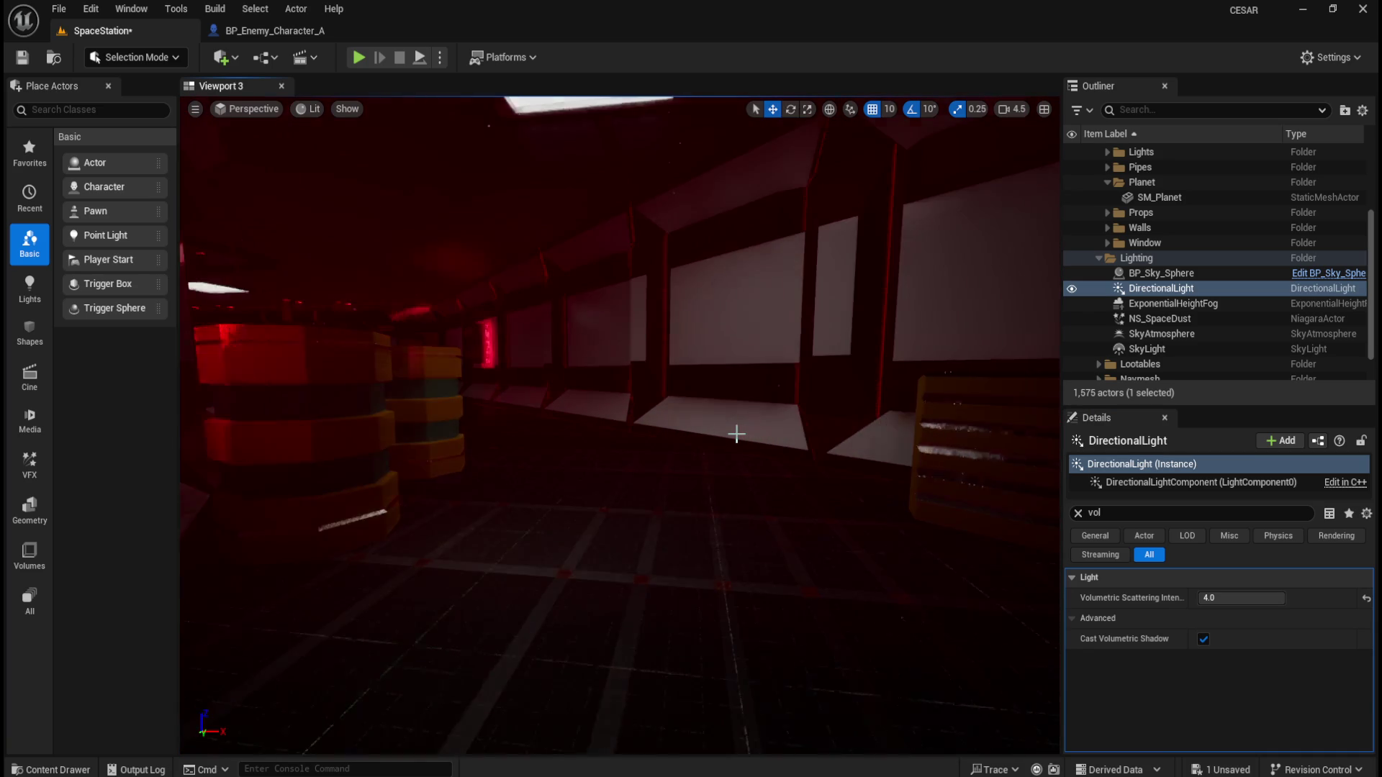
pyautogui.press('Left')
pyautogui.press('Left')
pyautogui.press('Left')
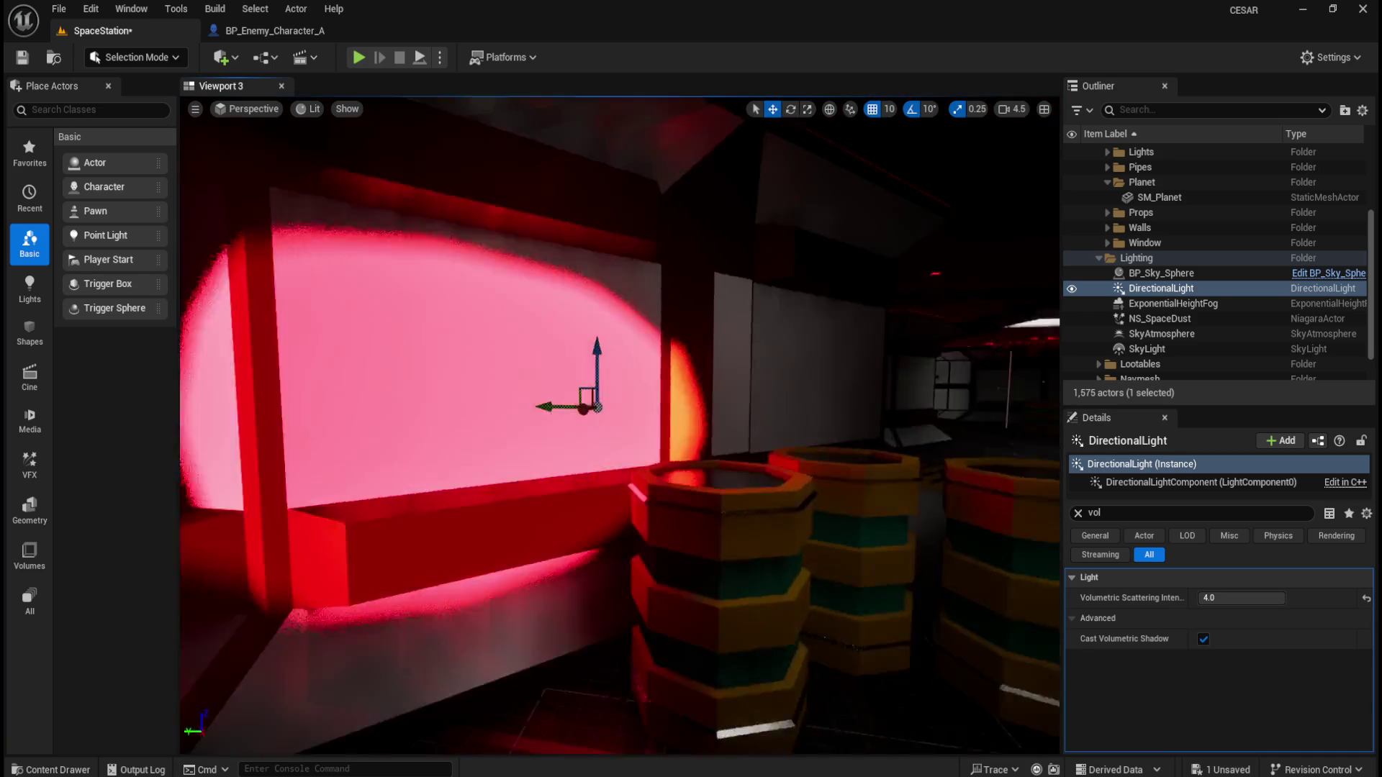
pyautogui.press('Down')
pyautogui.press('Down')
pyautogui.press('Down')
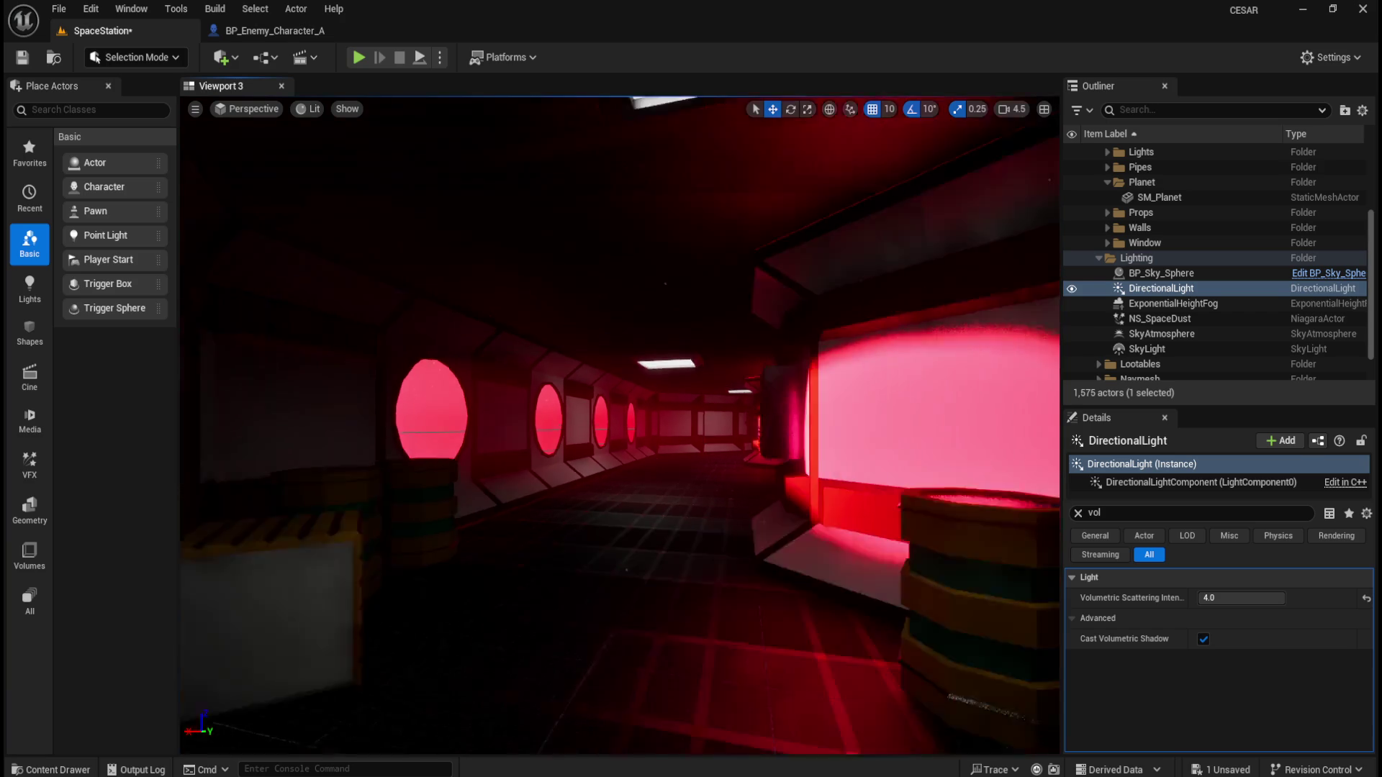
pyautogui.press('Up')
pyautogui.press('Up')
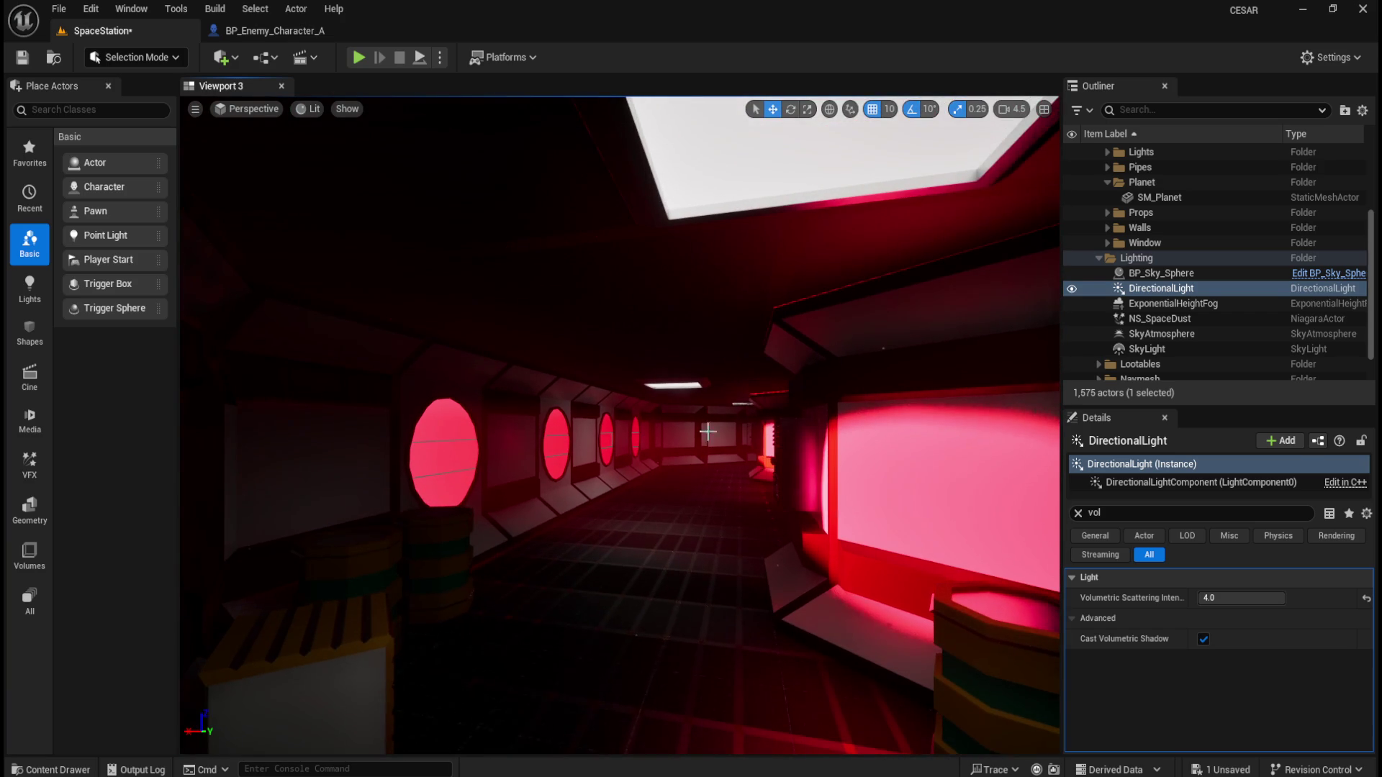
pyautogui.click(1180, 303)
pyautogui.click(1189, 289)
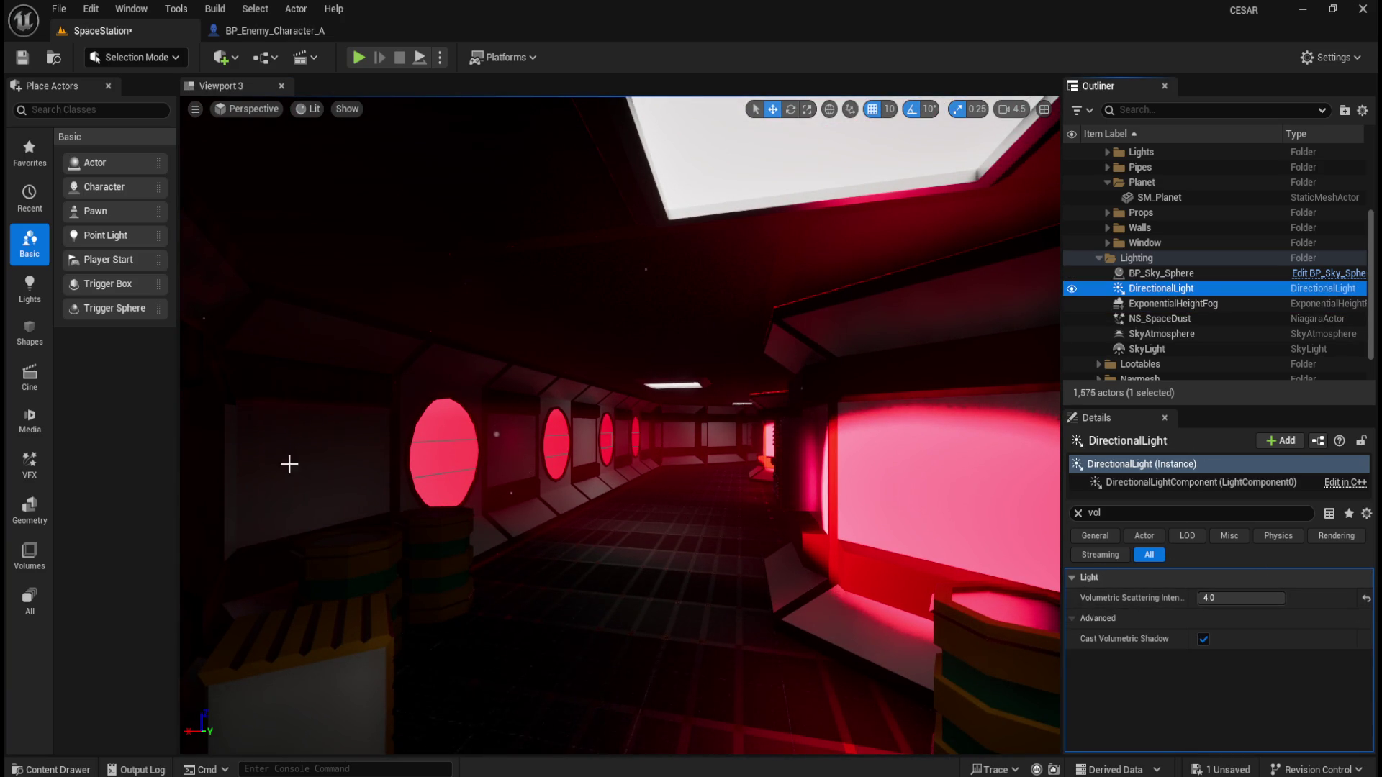
pyautogui.moveTo(693, 490)
pyautogui.mouseDown()
pyautogui.moveTo(817, 507)
pyautogui.moveTo(711, 475)
pyautogui.moveTo(734, 435)
pyautogui.mouseUp()
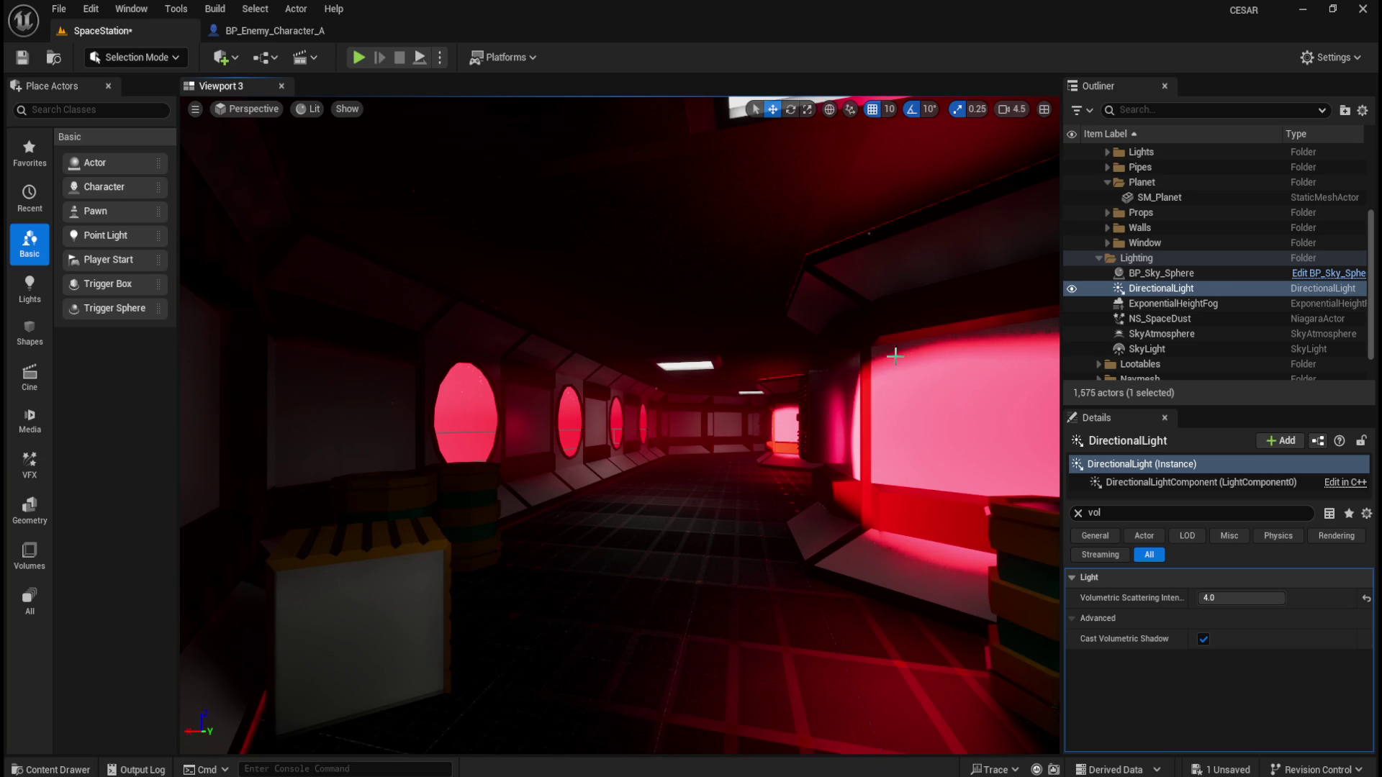
pyautogui.scroll(3, 779, 411)
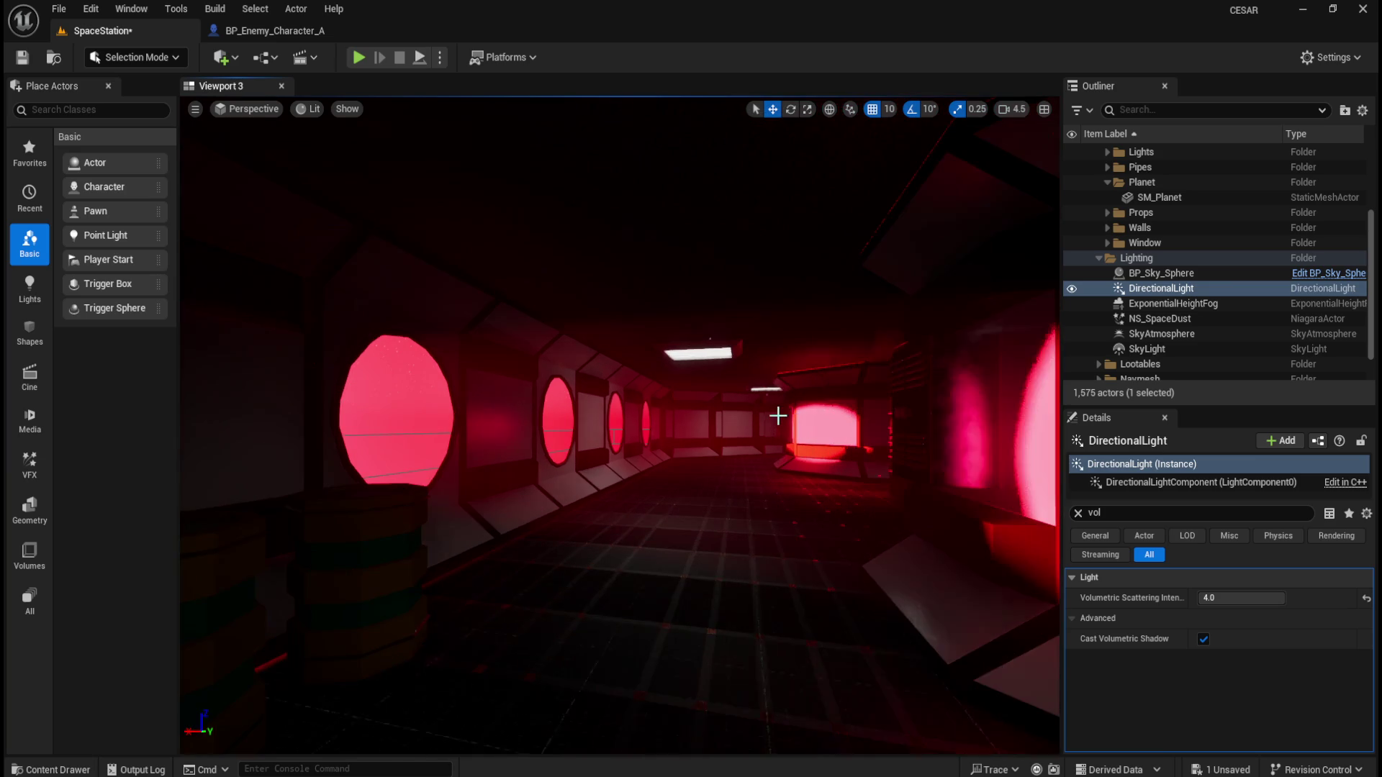
# Fly around the corridor's porthole windows and wall panels, saving the SpaceStation level
pyautogui.scroll(2, 792, 440)
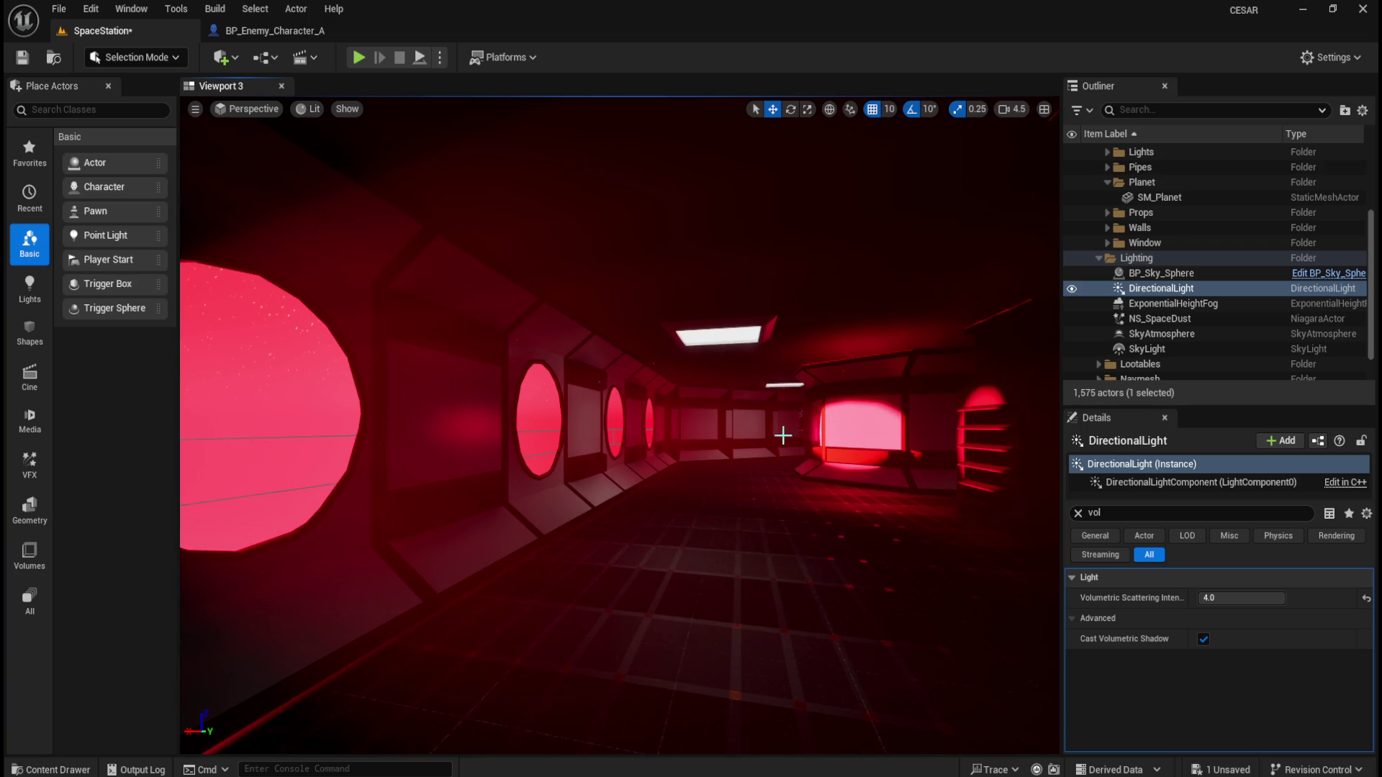
pyautogui.scroll(5, 737, 417)
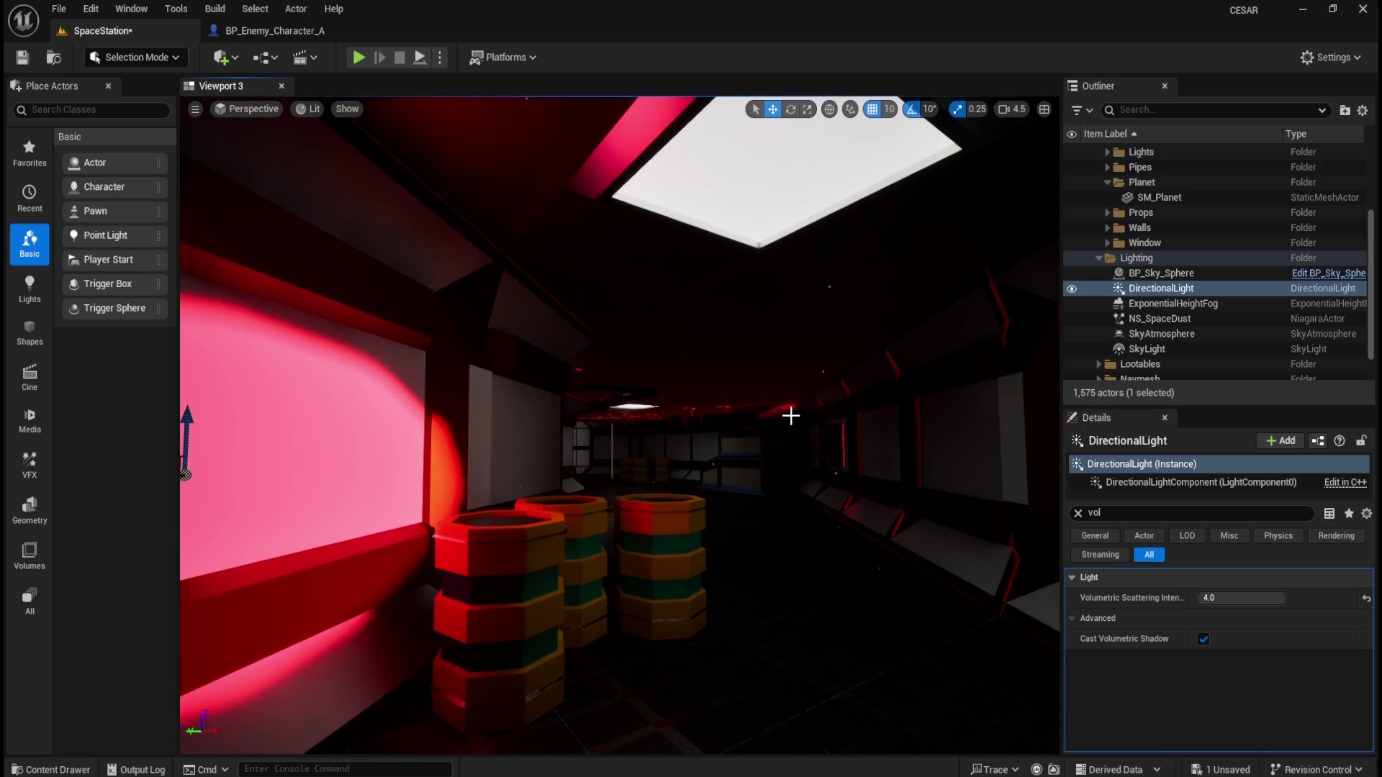
pyautogui.moveTo(805, 456)
pyautogui.mouseDown()
pyautogui.moveTo(748, 392)
pyautogui.moveTo(789, 457)
pyautogui.moveTo(727, 446)
pyautogui.moveTo(768, 453)
pyautogui.moveTo(726, 446)
pyautogui.moveTo(763, 452)
pyautogui.moveTo(745, 449)
pyautogui.moveTo(759, 406)
pyautogui.mouseUp()
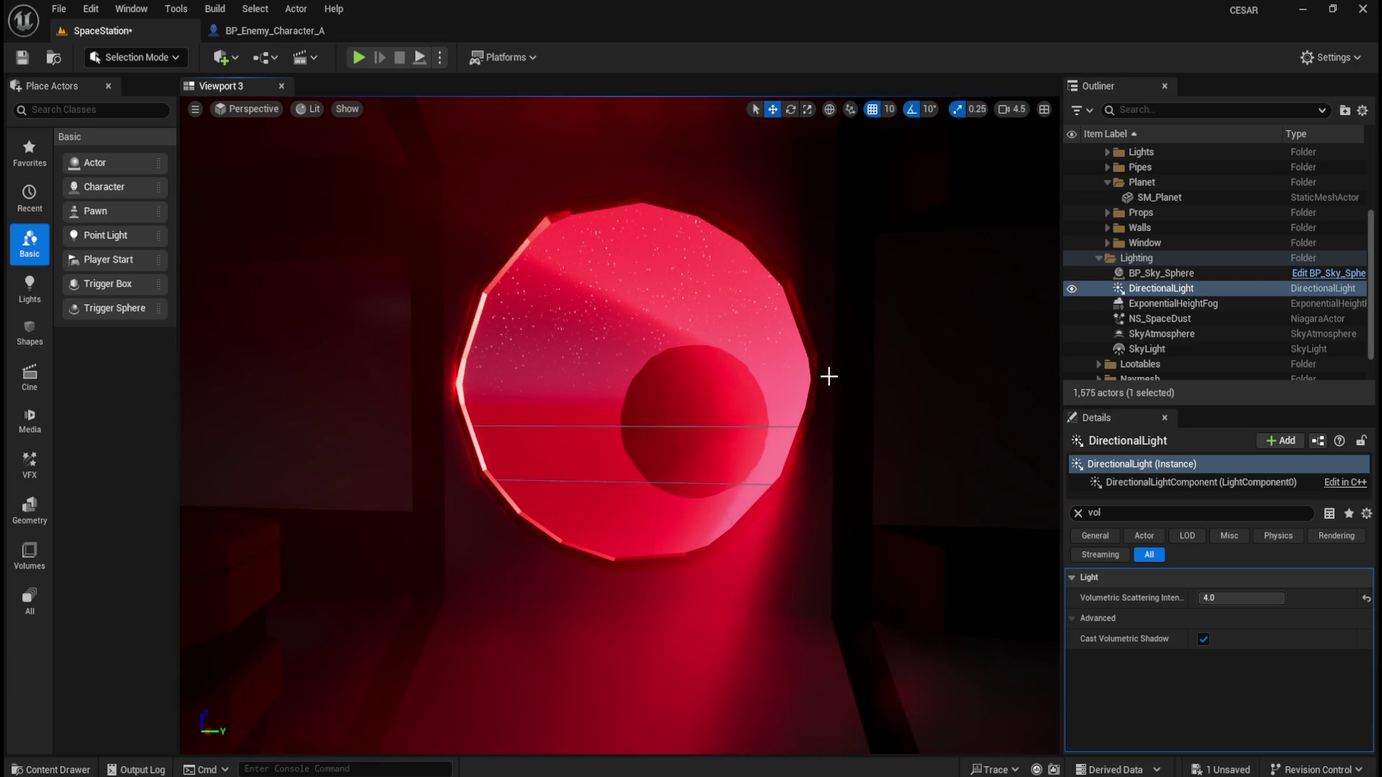
pyautogui.moveTo(760, 322)
pyautogui.mouseDown()
pyautogui.moveTo(741, 303)
pyautogui.moveTo(785, 324)
pyautogui.moveTo(799, 359)
pyautogui.moveTo(719, 363)
pyautogui.moveTo(756, 324)
pyautogui.moveTo(574, 410)
pyautogui.moveTo(734, 395)
pyautogui.mouseUp()
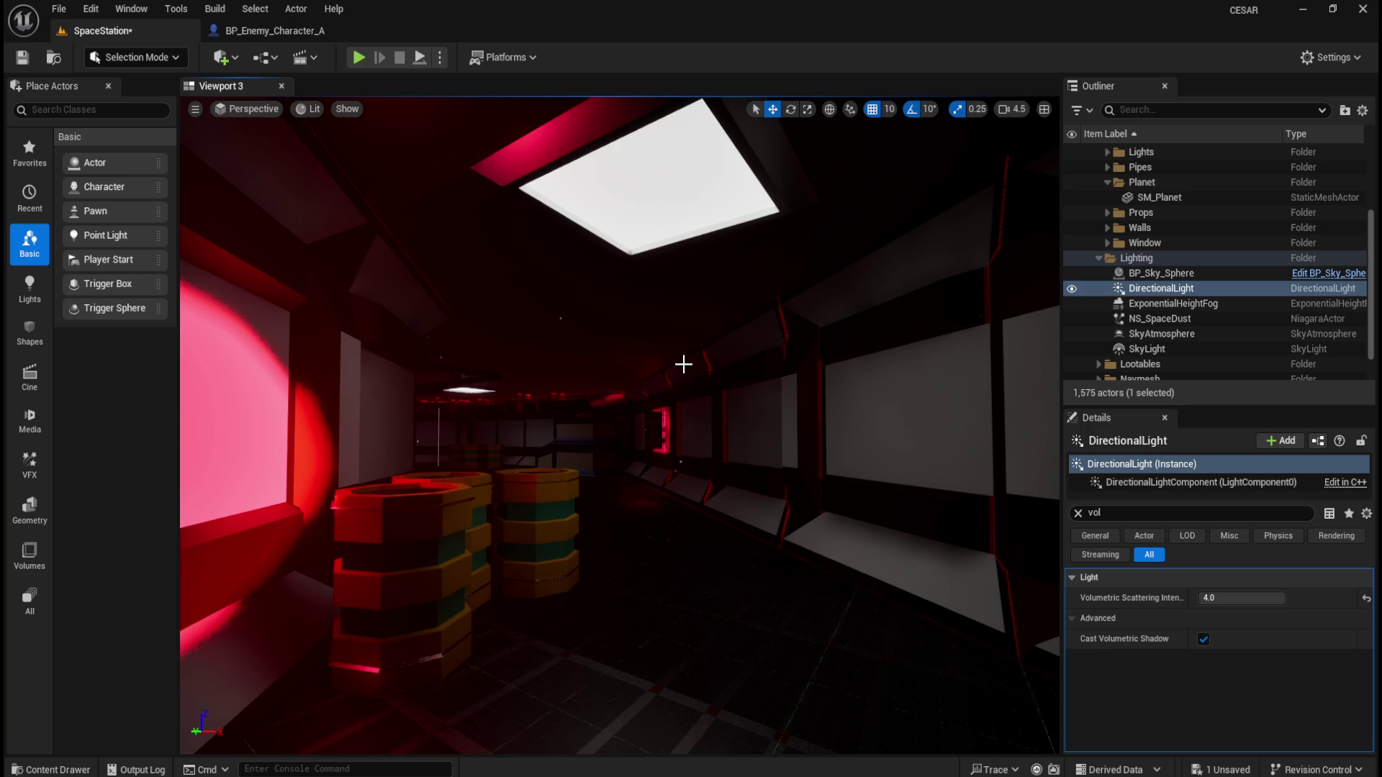
pyautogui.moveTo(883, 396)
pyautogui.mouseDown()
pyautogui.moveTo(820, 432)
pyautogui.moveTo(809, 456)
pyautogui.mouseUp()
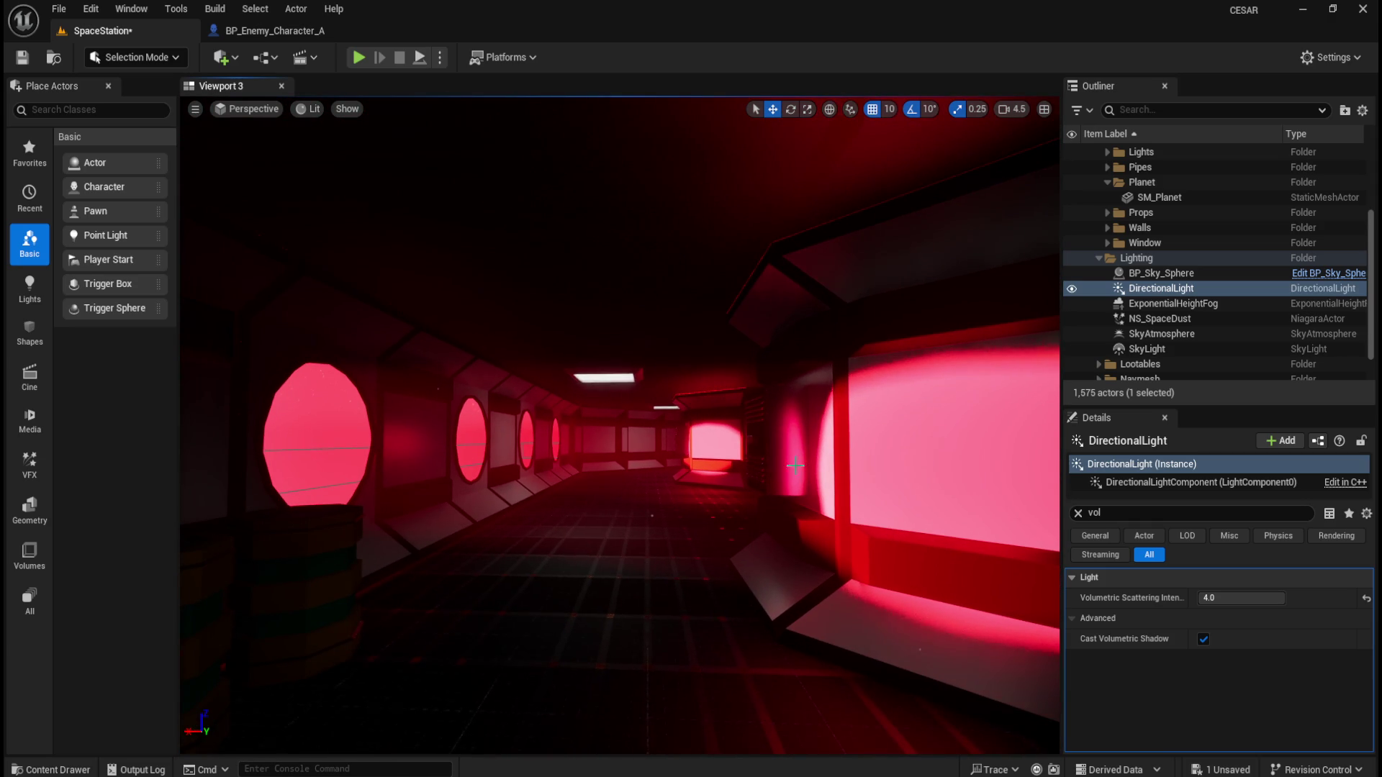
pyautogui.click(21, 56)
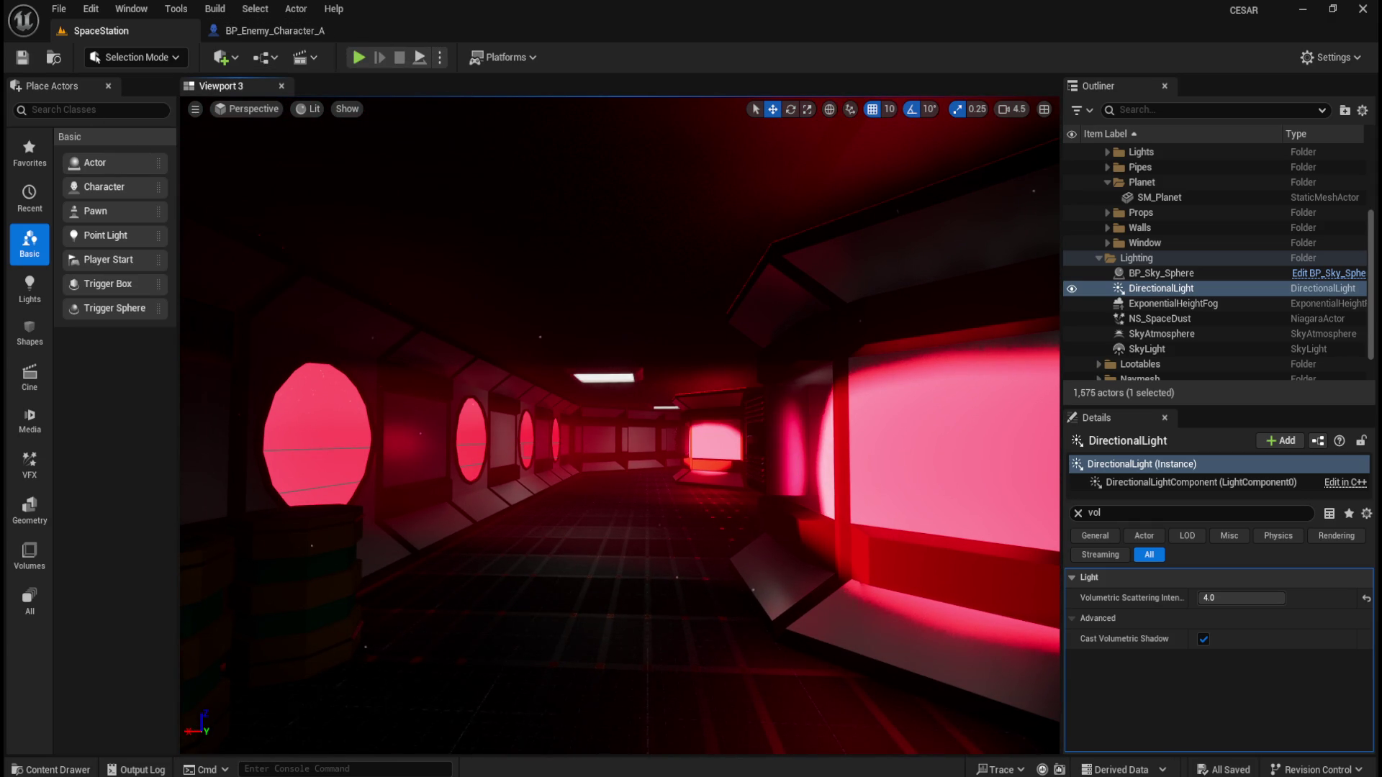
pyautogui.moveTo(675, 403)
pyautogui.mouseDown()
pyautogui.moveTo(663, 430)
pyautogui.moveTo(638, 432)
pyautogui.moveTo(629, 385)
pyautogui.moveTo(654, 323)
pyautogui.mouseUp()
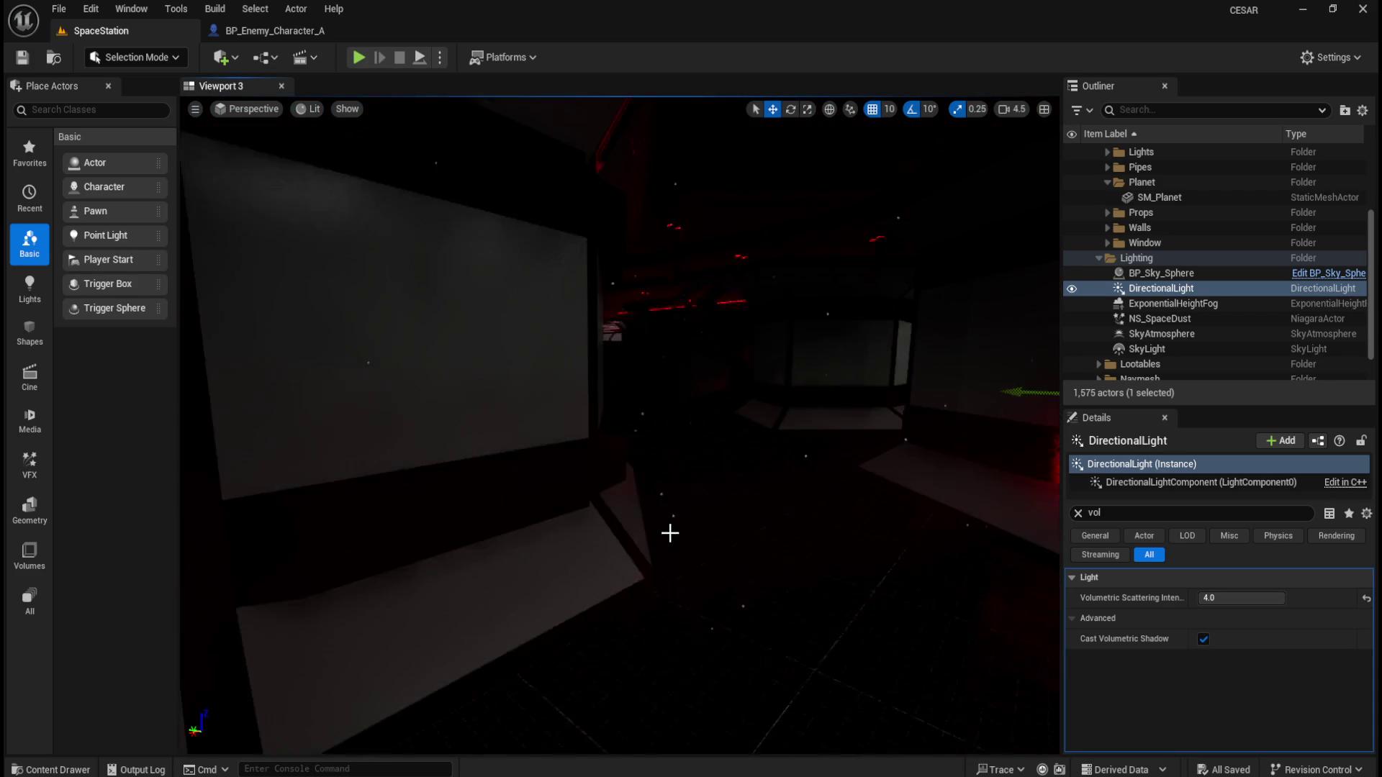
# Start a Play In Editor session of the SpaceStation level
pyautogui.click(360, 59)
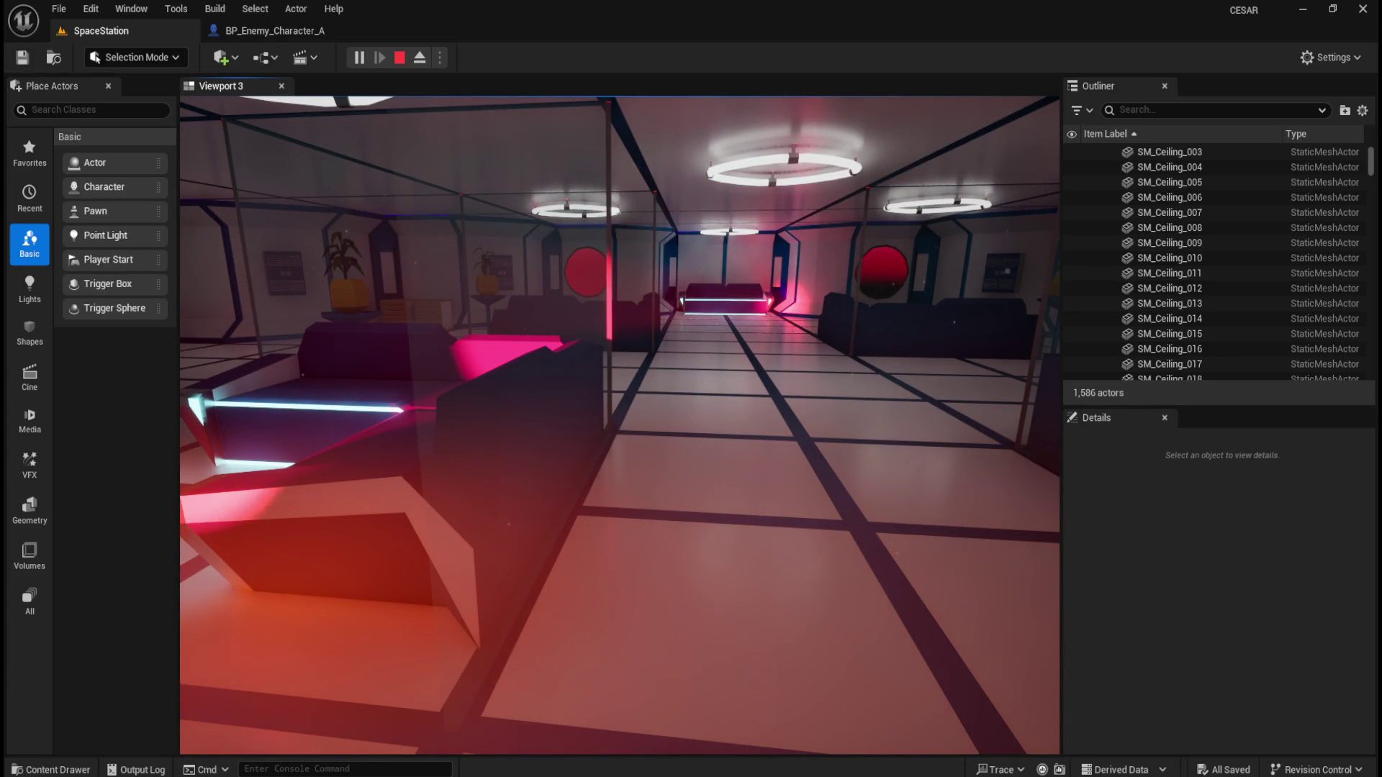
# Walk forward through the red-lit station corridors, then end the play test
pyautogui.press('w')
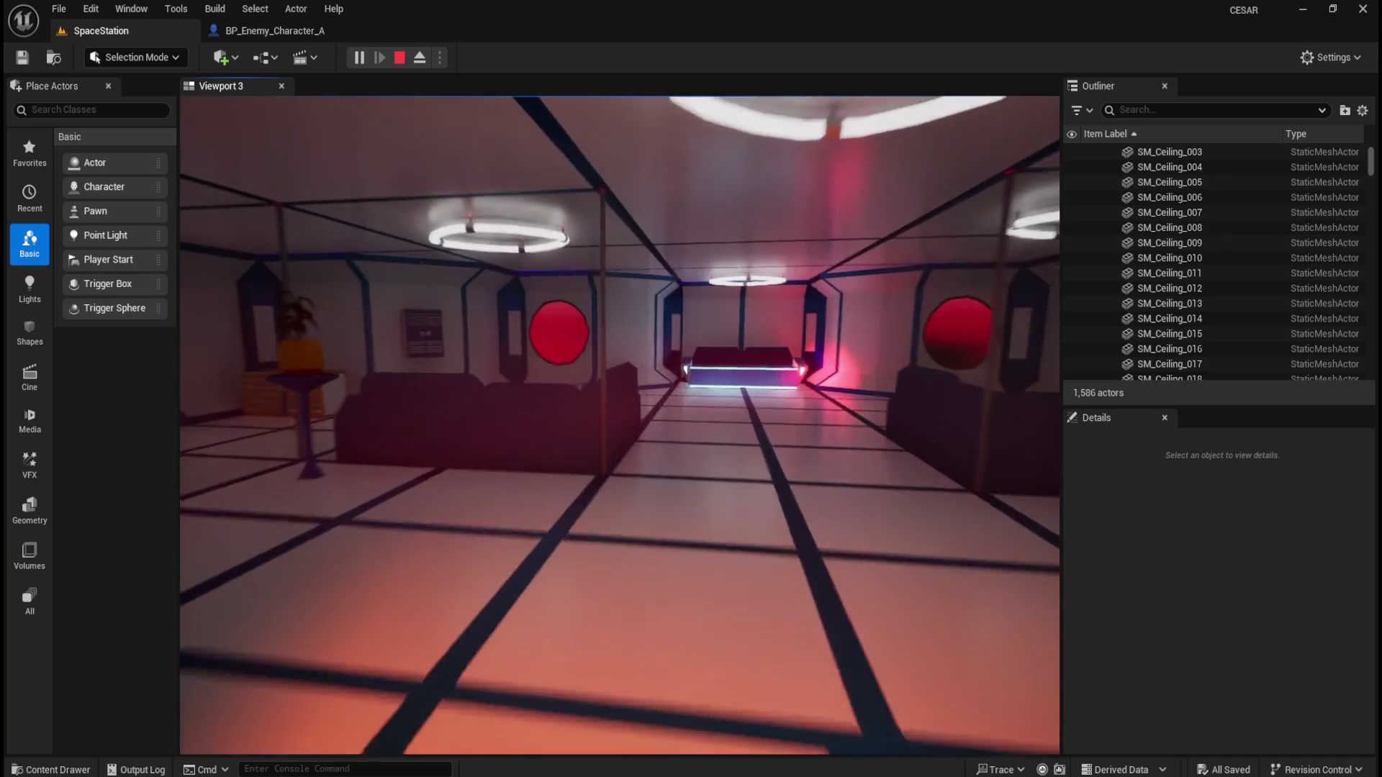
pyautogui.press('w')
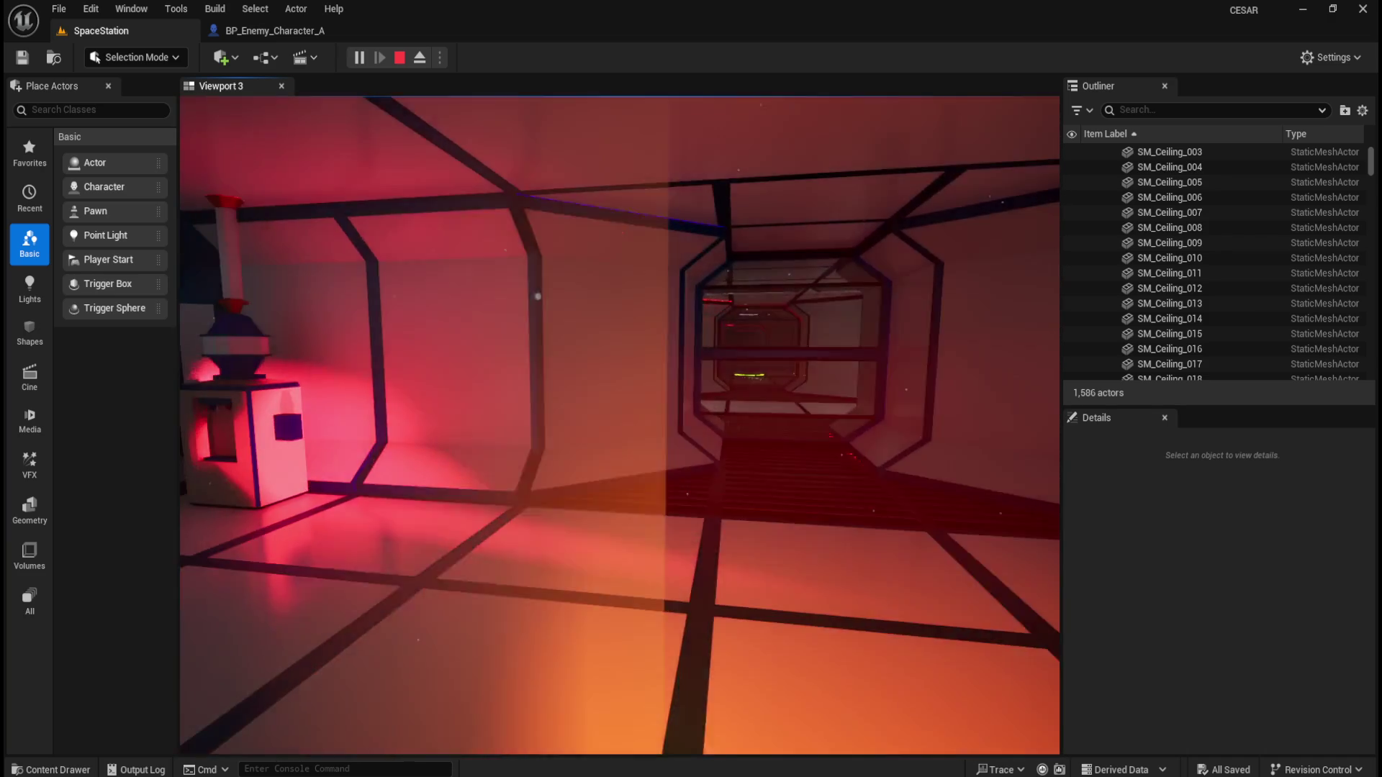
pyautogui.press('w')
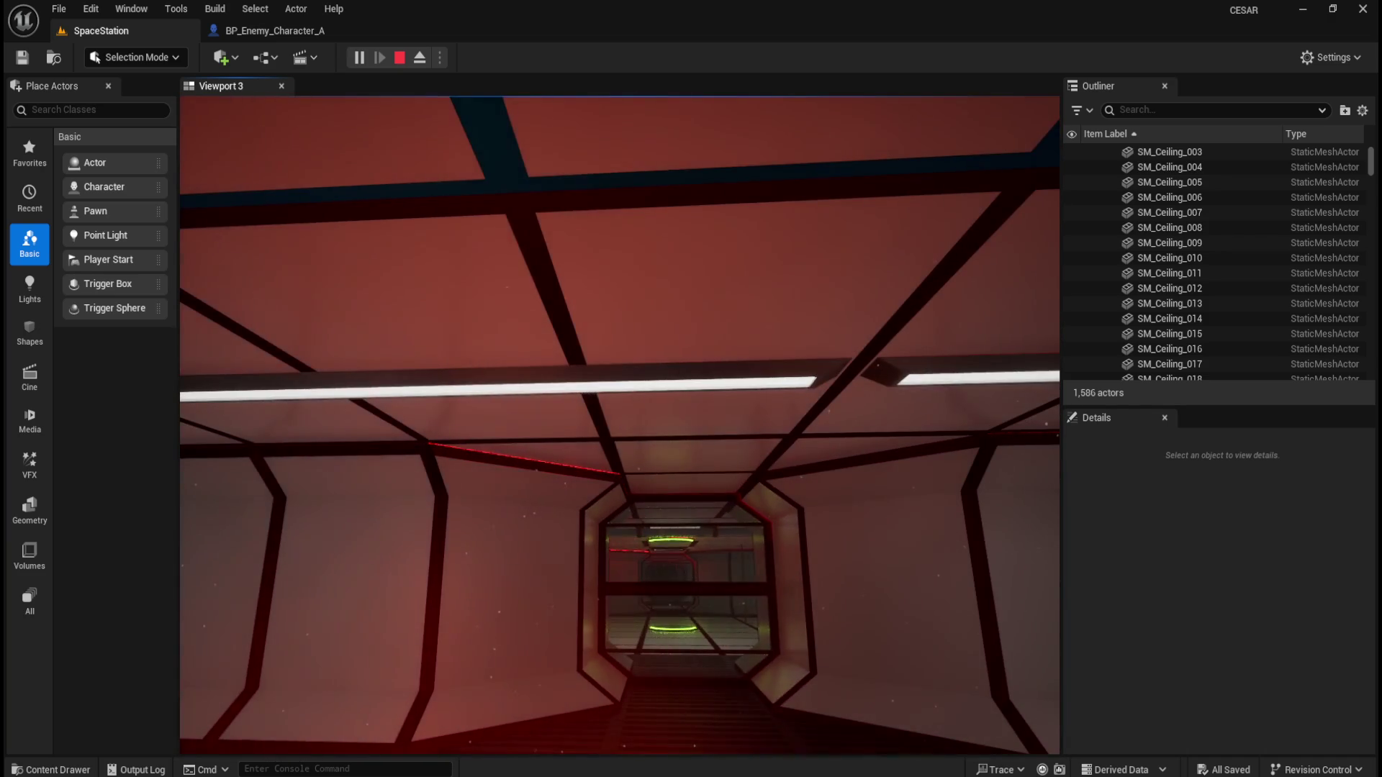
pyautogui.press('Escape')
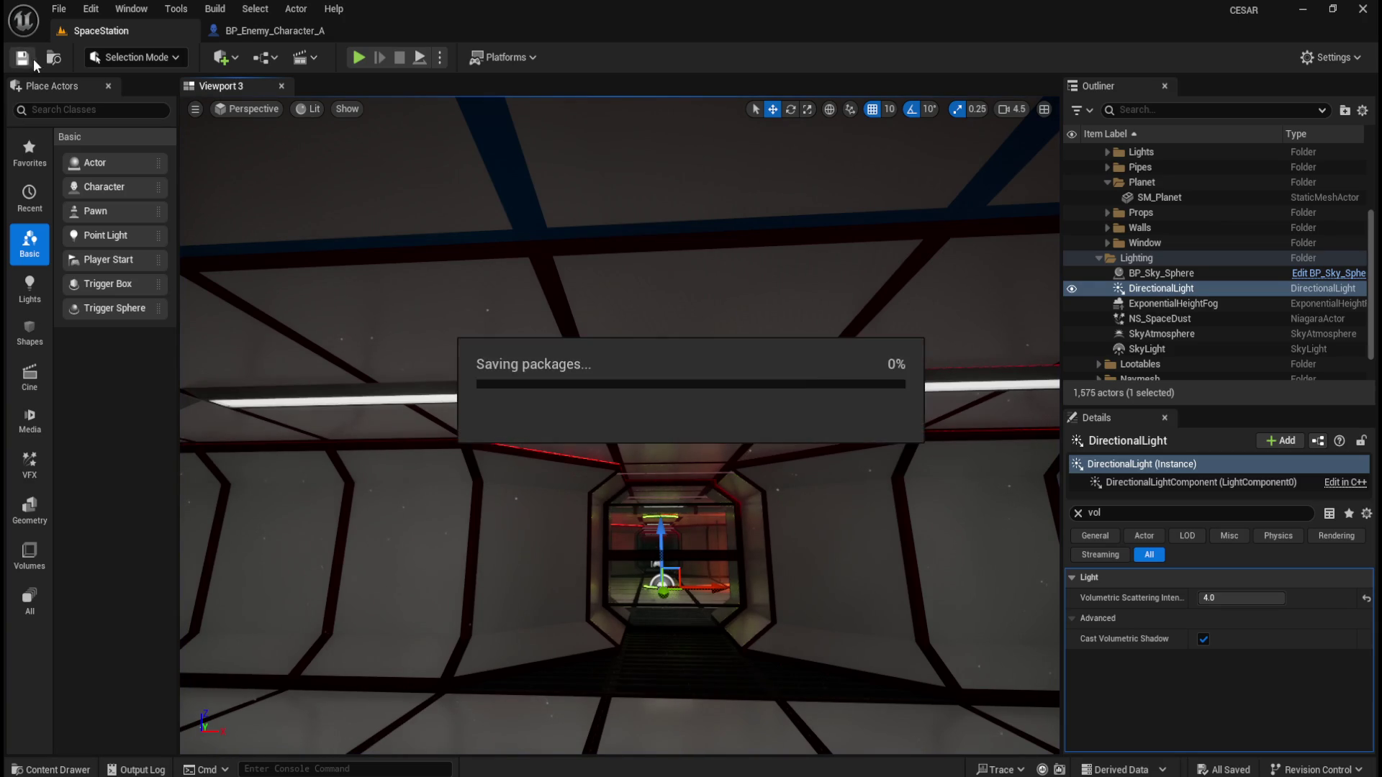
pyautogui.click(90, 9)
pyautogui.click(210, 248)
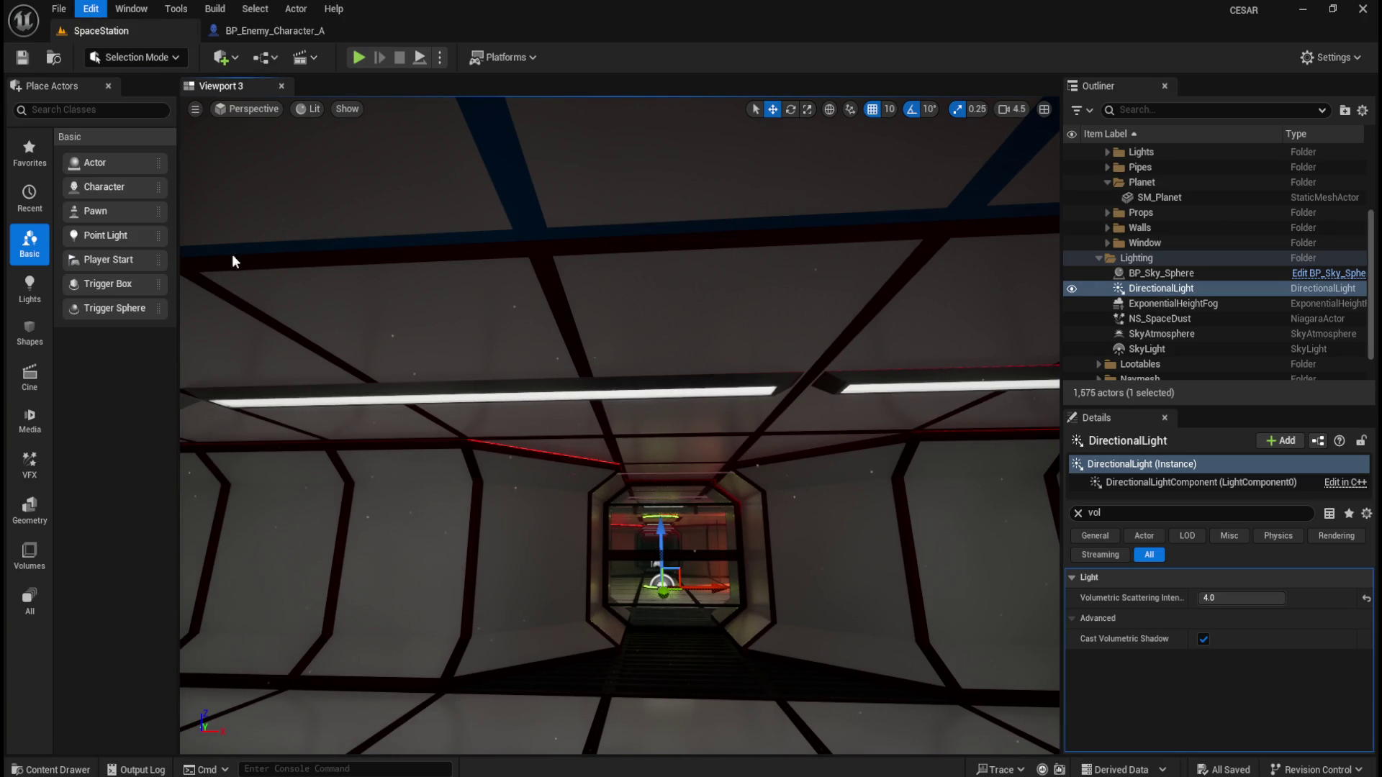
pyautogui.click(482, 95)
pyautogui.write('e')
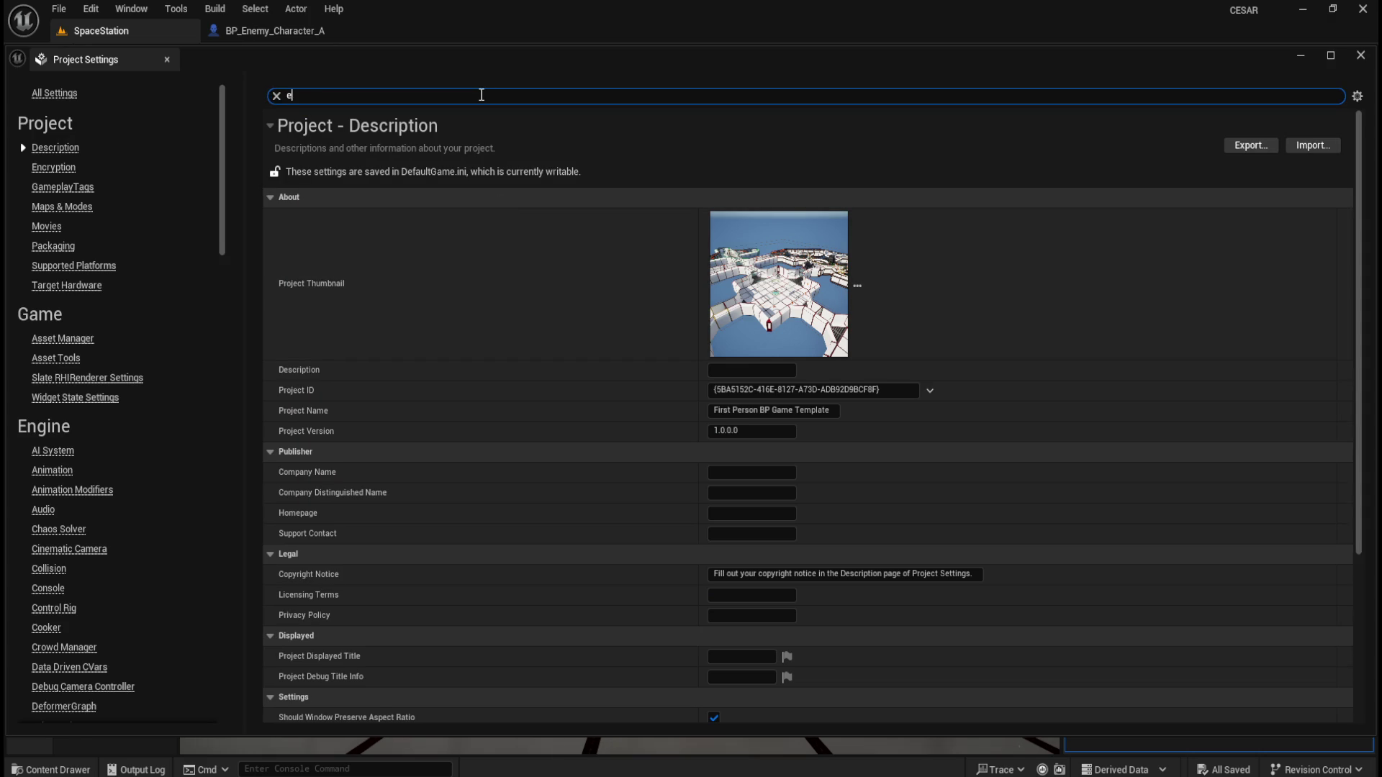
pyautogui.write('xposu')
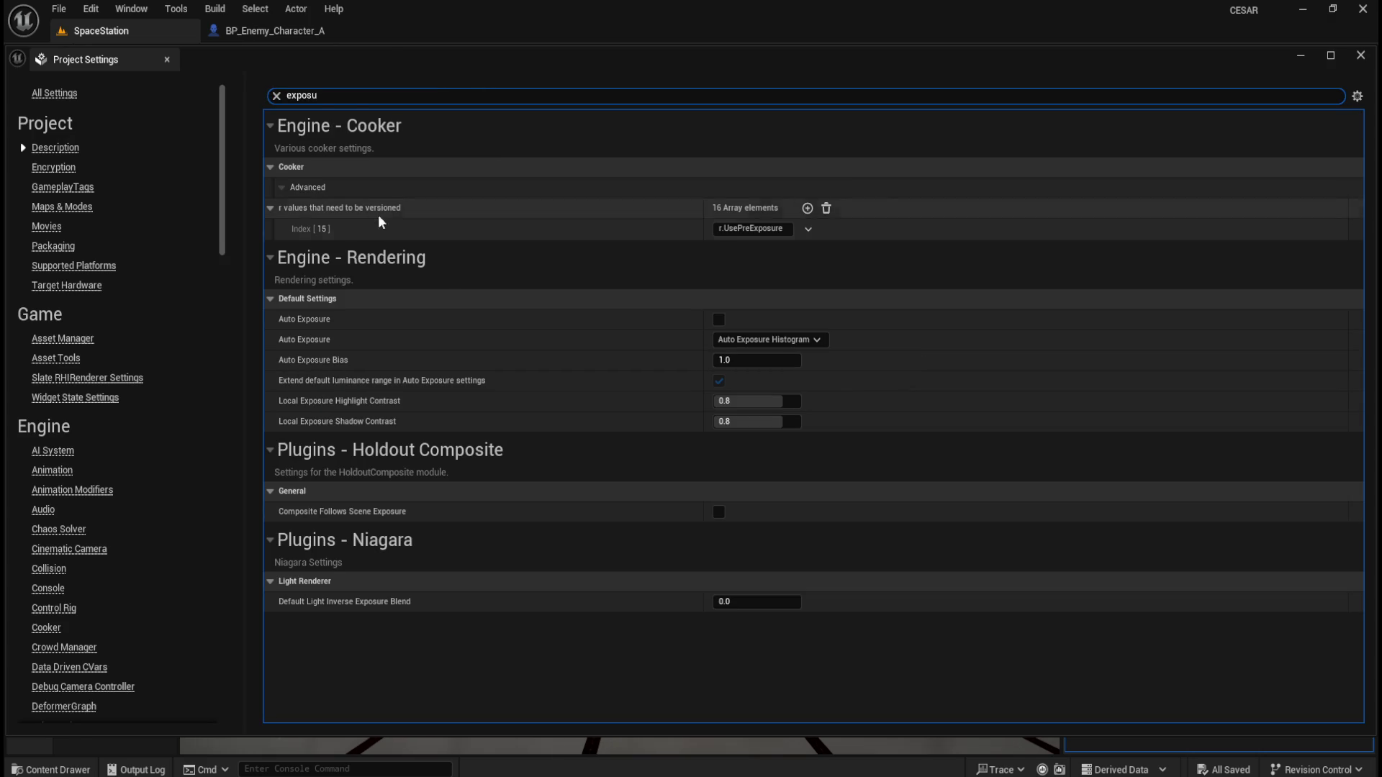
pyautogui.click(1361, 56)
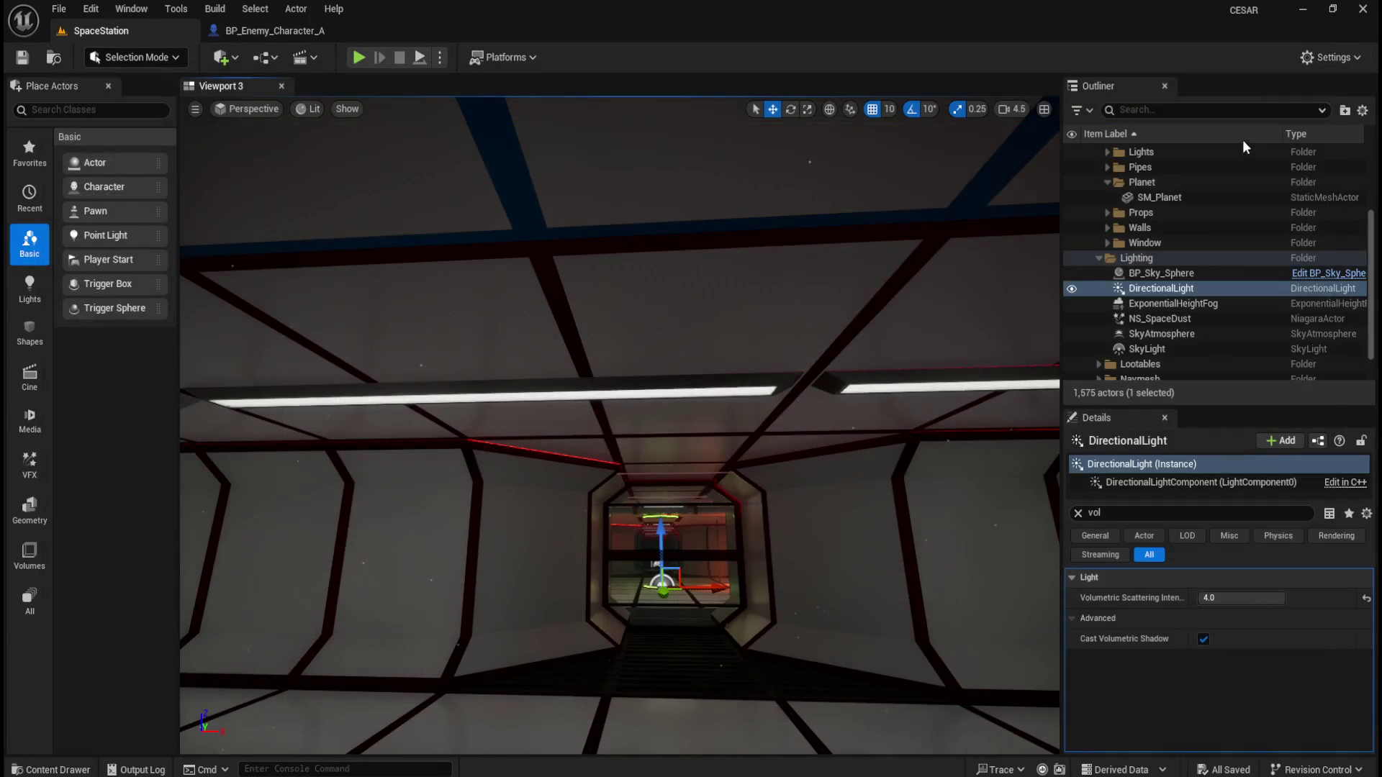
pyautogui.click(1187, 305)
# Toggle the DirectionalLight's visibility off and on to compare the room's lighting
pyautogui.click(1190, 293)
pyautogui.click(1073, 289)
pyautogui.moveTo(728, 326); pyautogui.dragTo(733, 344)
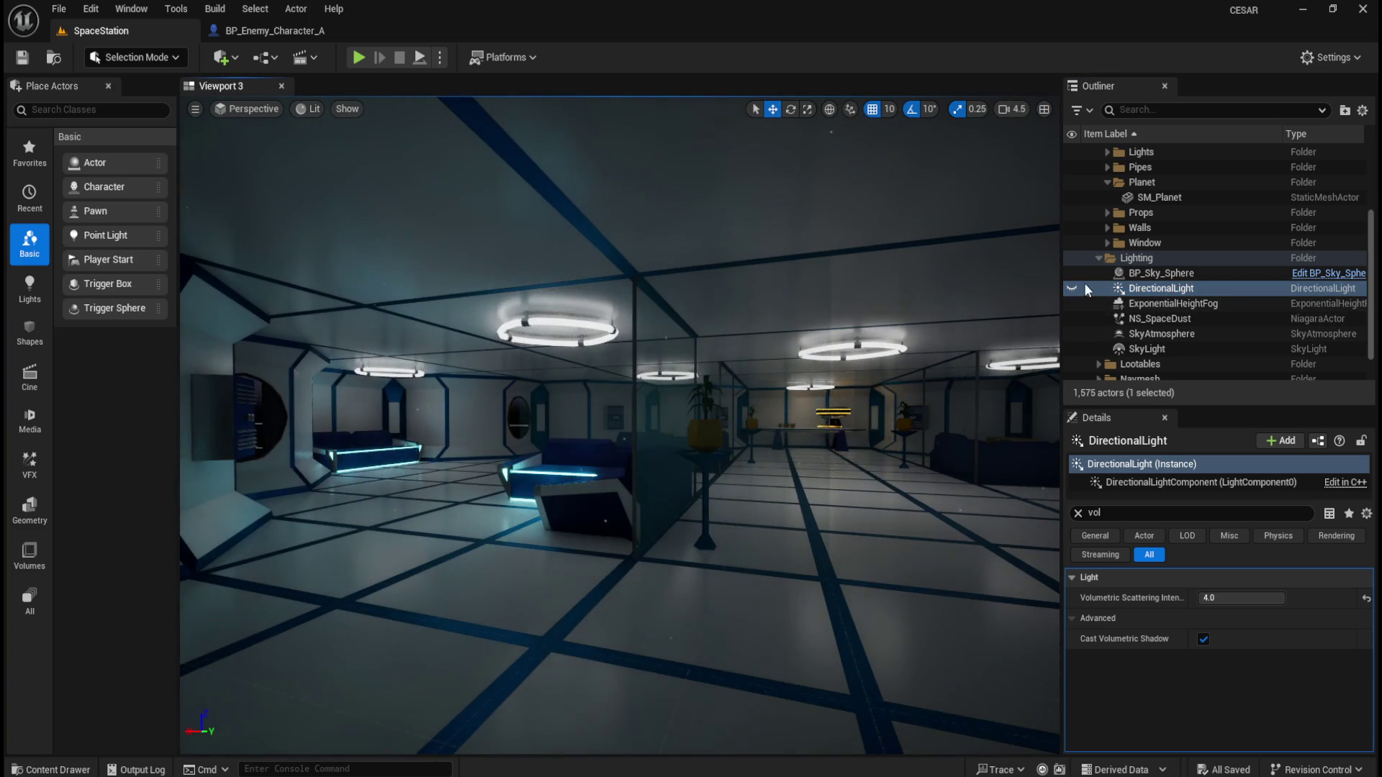
pyautogui.click(1073, 285)
pyautogui.click(1072, 285)
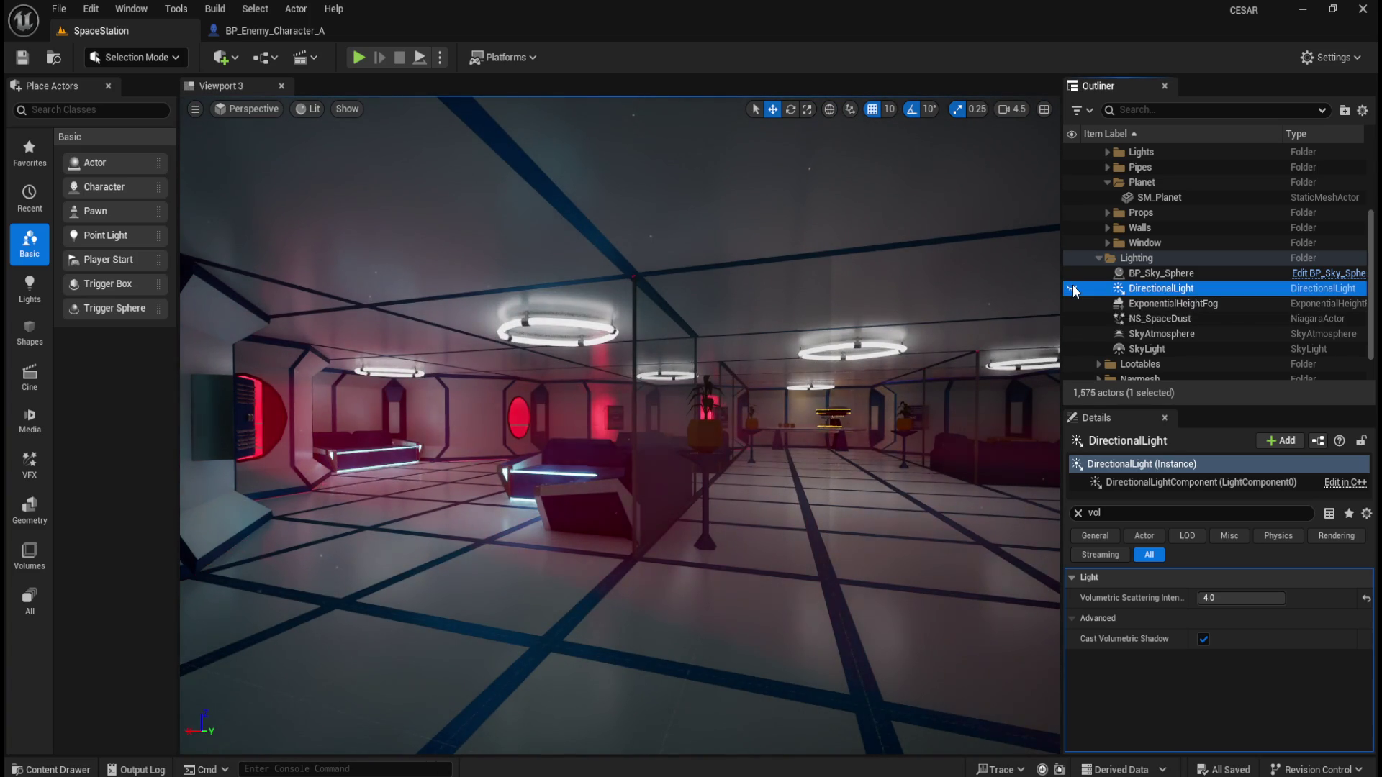
pyautogui.click(1072, 285)
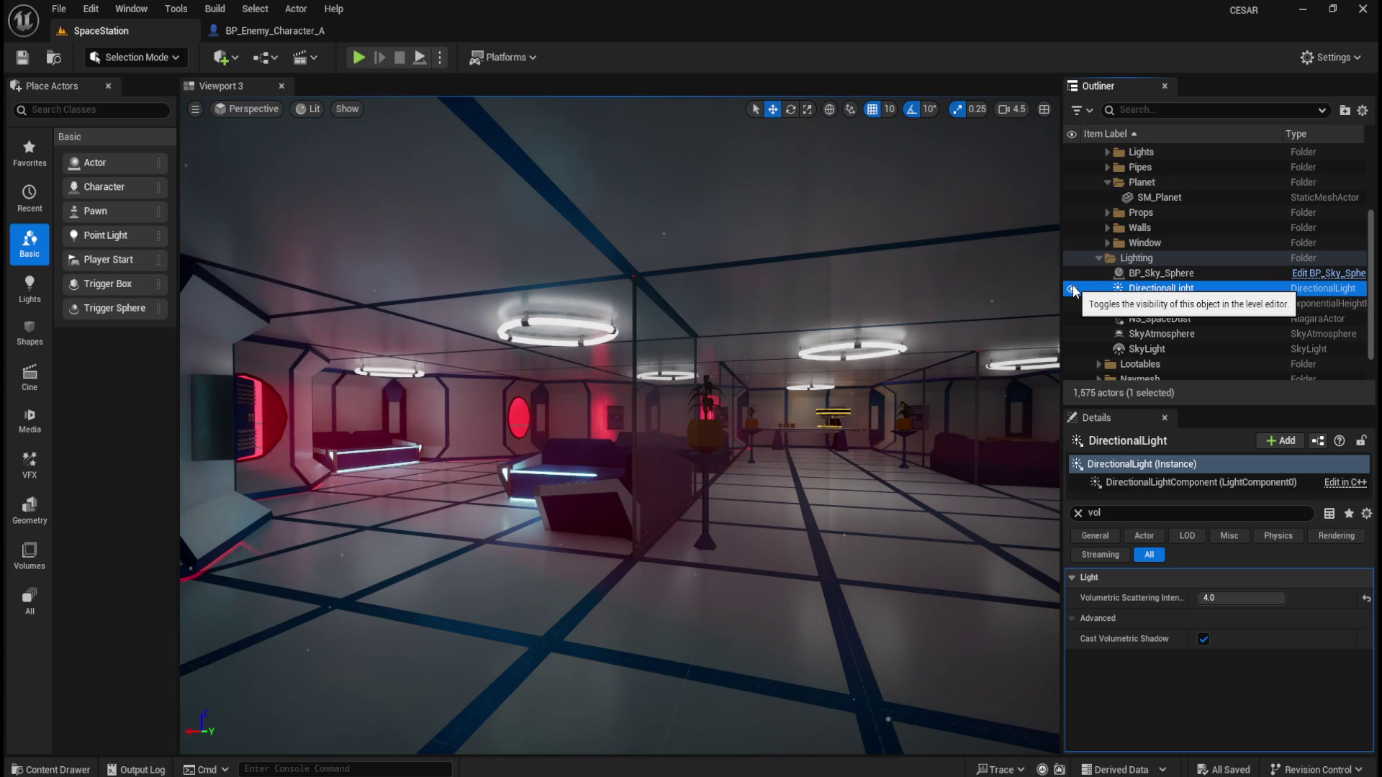
# Frame the DirectionalLight and clear the 'vol' Details filter to show all properties
pyautogui.press('f')
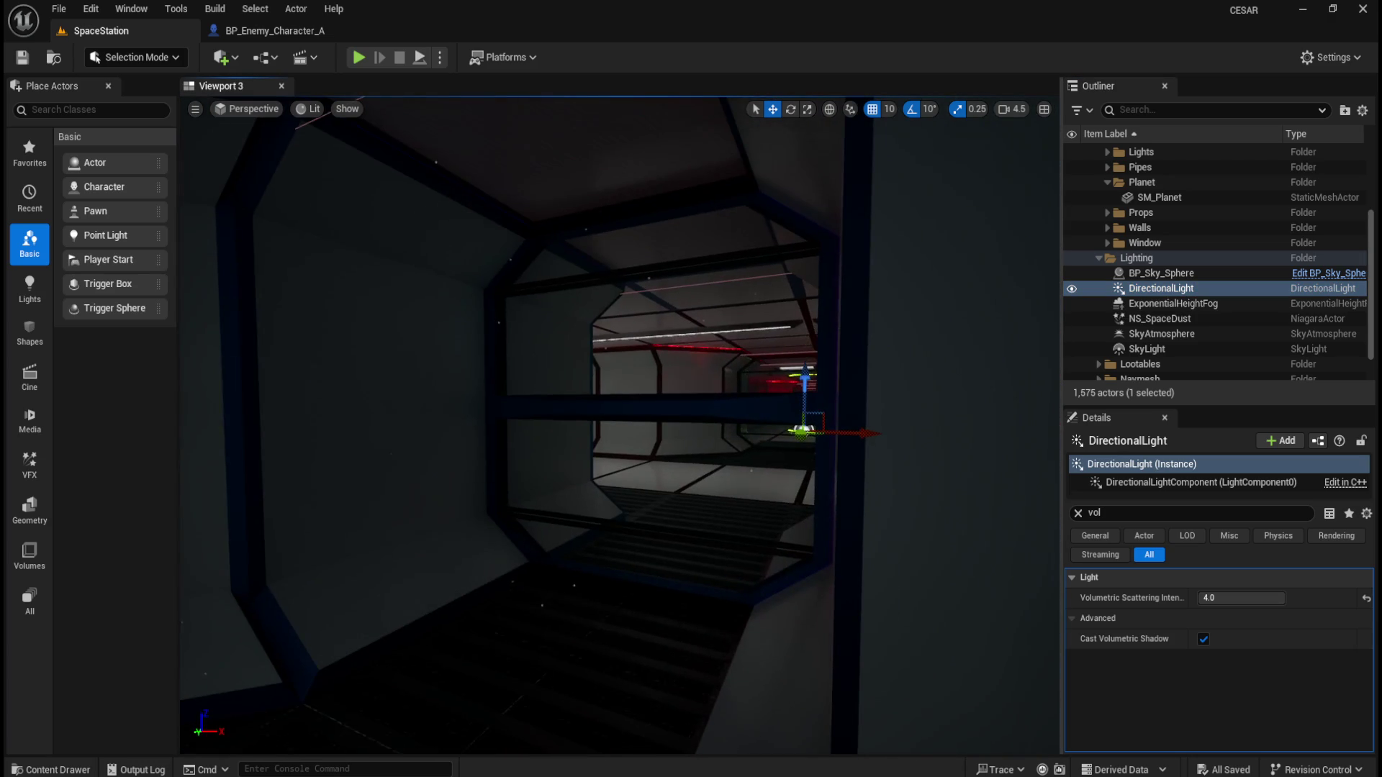
pyautogui.scroll(5, 783, 369)
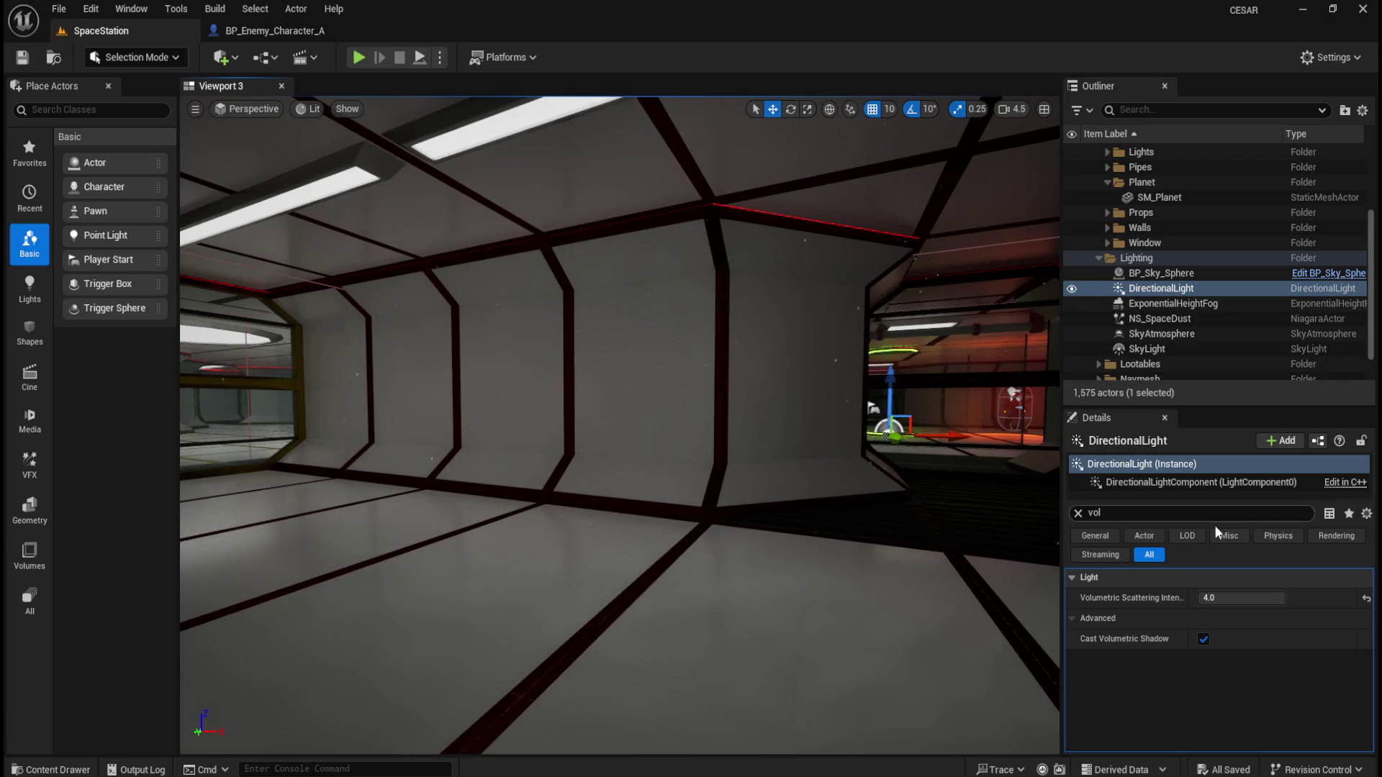
pyautogui.click(1078, 513)
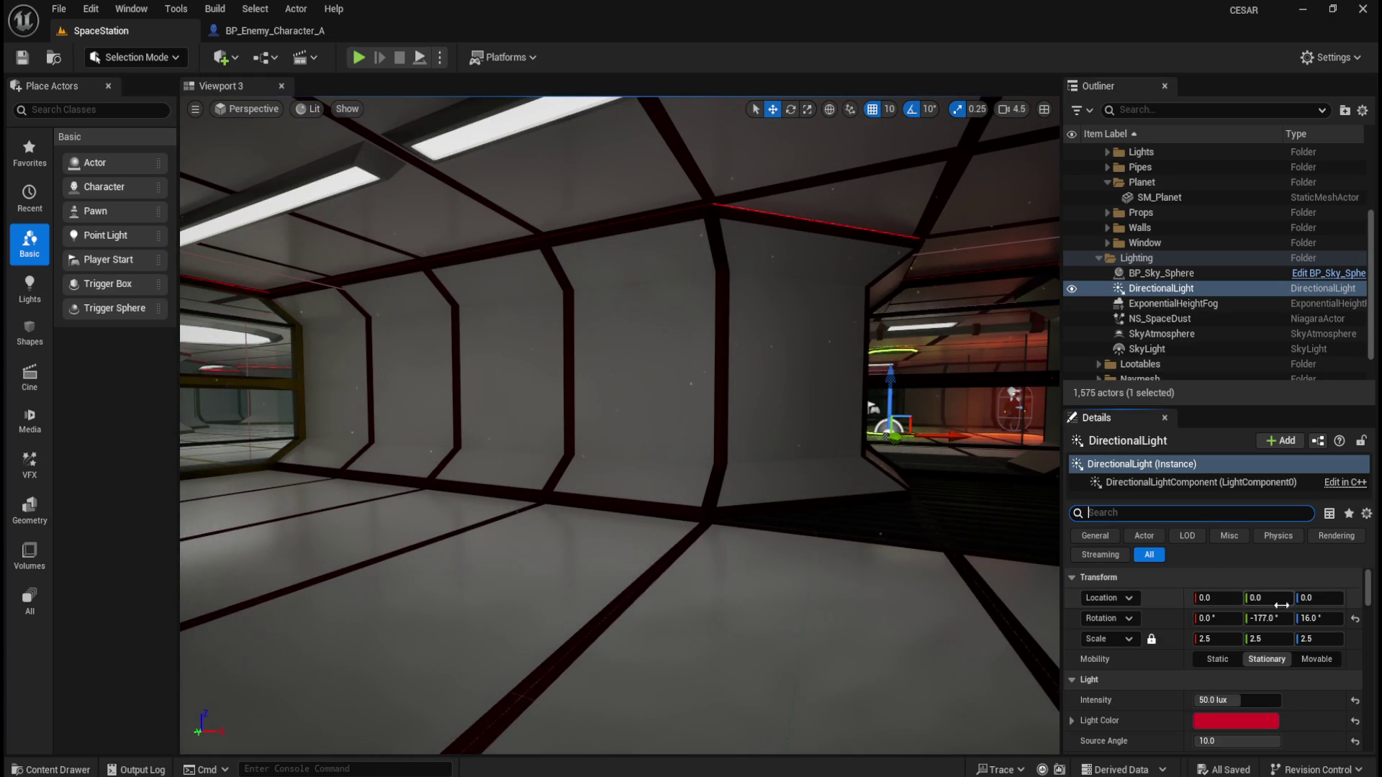
# Preview lower and higher DirectionalLight intensities like 150 lux, settling back on 50.0 lux
pyautogui.moveTo(1235, 700); pyautogui.dragTo(1209, 700)
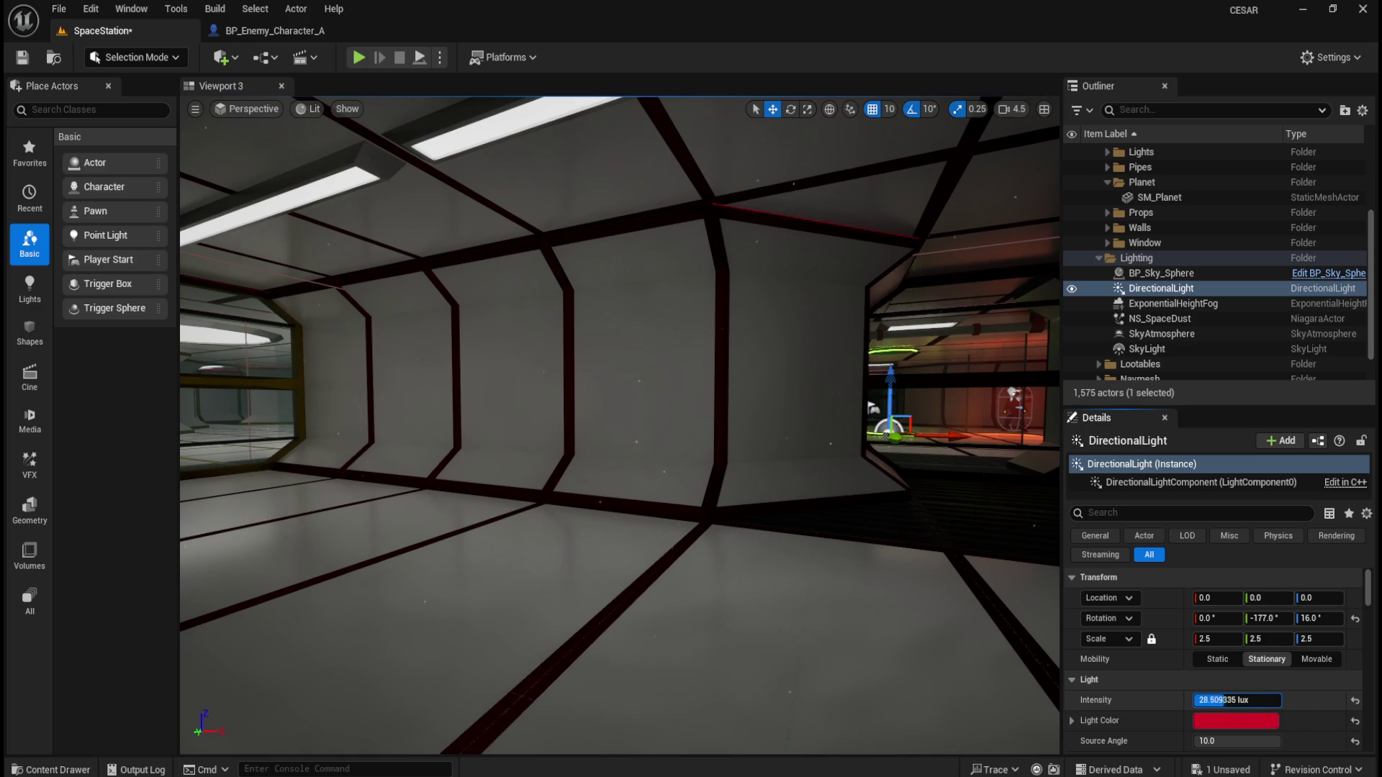
pyautogui.moveTo(1235, 700); pyautogui.dragTo(1278, 700)
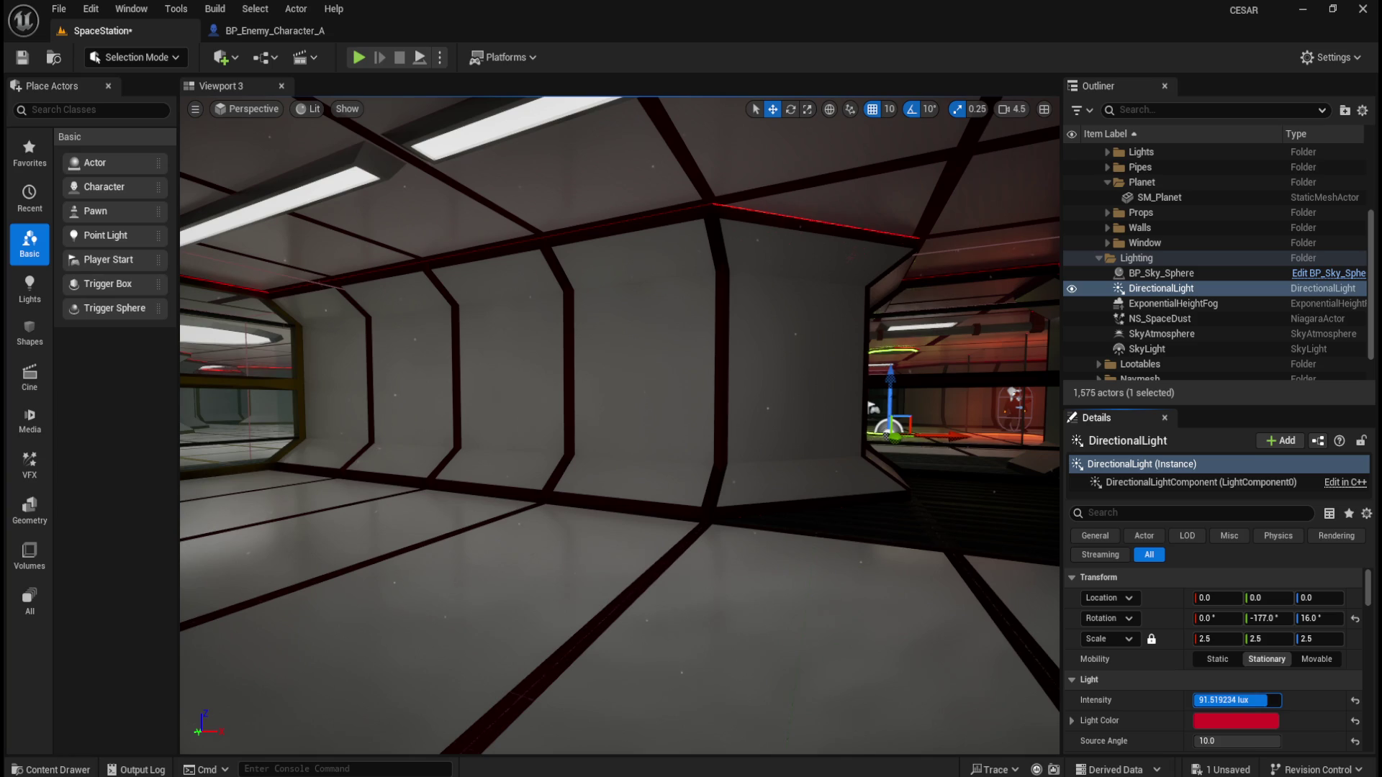
pyautogui.moveTo(1235, 701); pyautogui.dragTo(1300, 716)
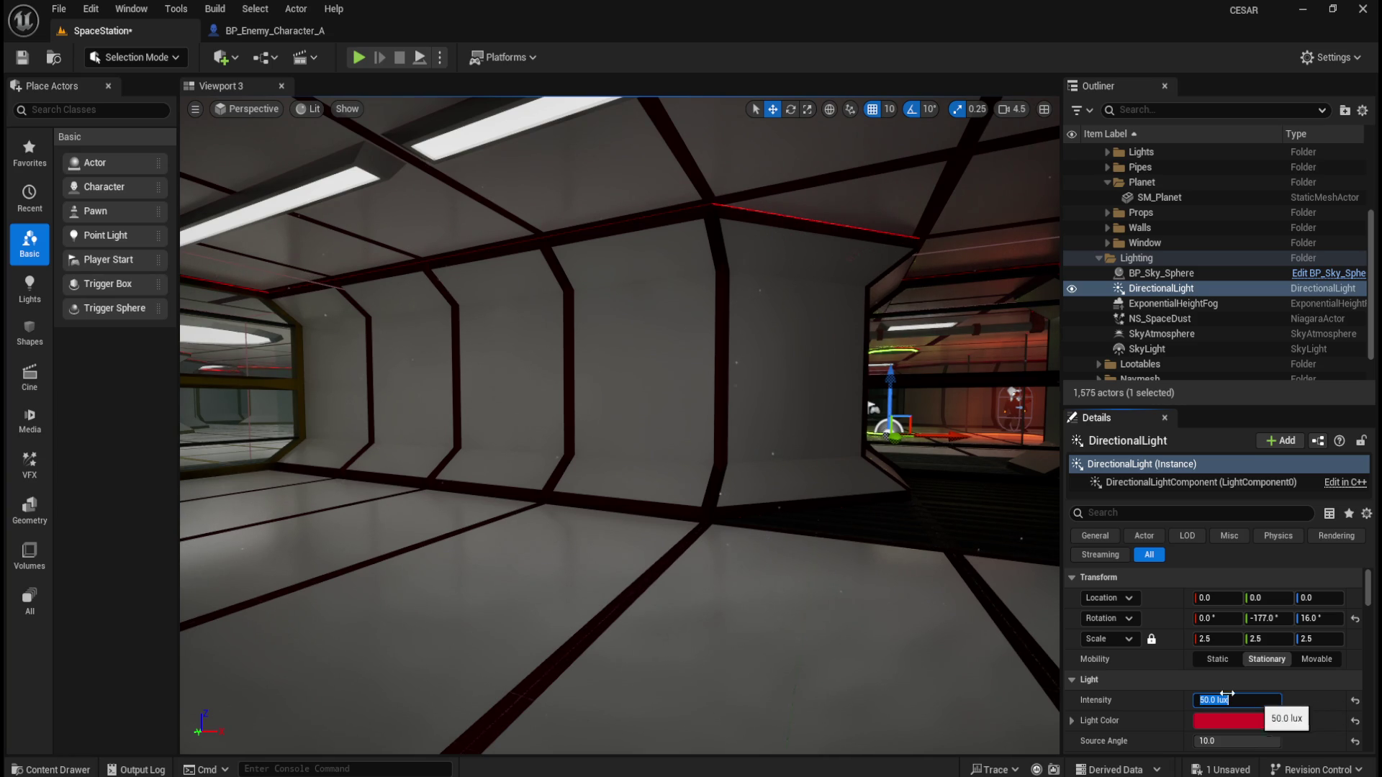
pyautogui.moveTo(646, 435)
pyautogui.mouseDown()
pyautogui.moveTo(657, 460)
pyautogui.moveTo(668, 450)
pyautogui.moveTo(648, 477)
pyautogui.moveTo(654, 510)
pyautogui.mouseUp()
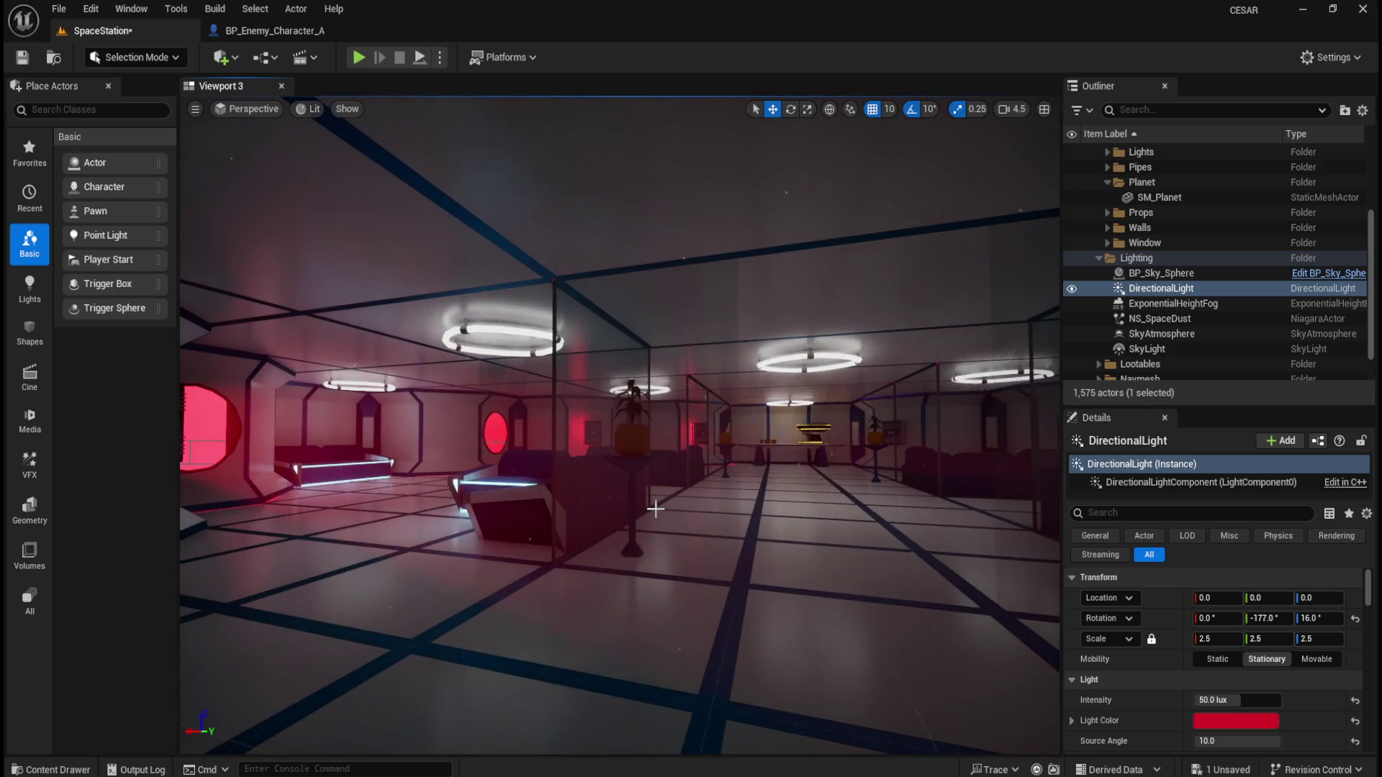
pyautogui.moveTo(775, 517)
pyautogui.mouseDown()
pyautogui.moveTo(797, 527)
pyautogui.moveTo(716, 509)
pyautogui.mouseUp()
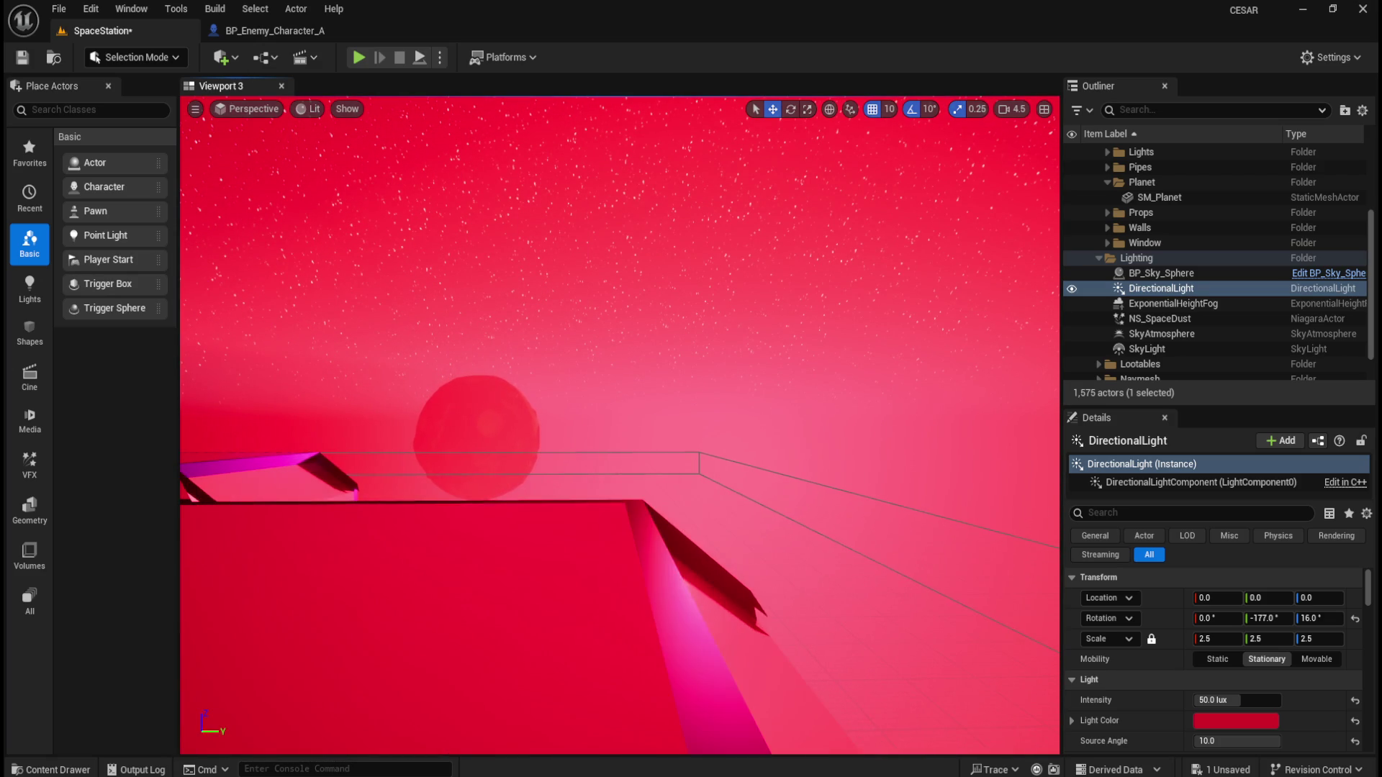
pyautogui.moveTo(716, 510)
pyautogui.mouseDown()
pyautogui.moveTo(768, 529)
pyautogui.moveTo(691, 550)
pyautogui.mouseUp()
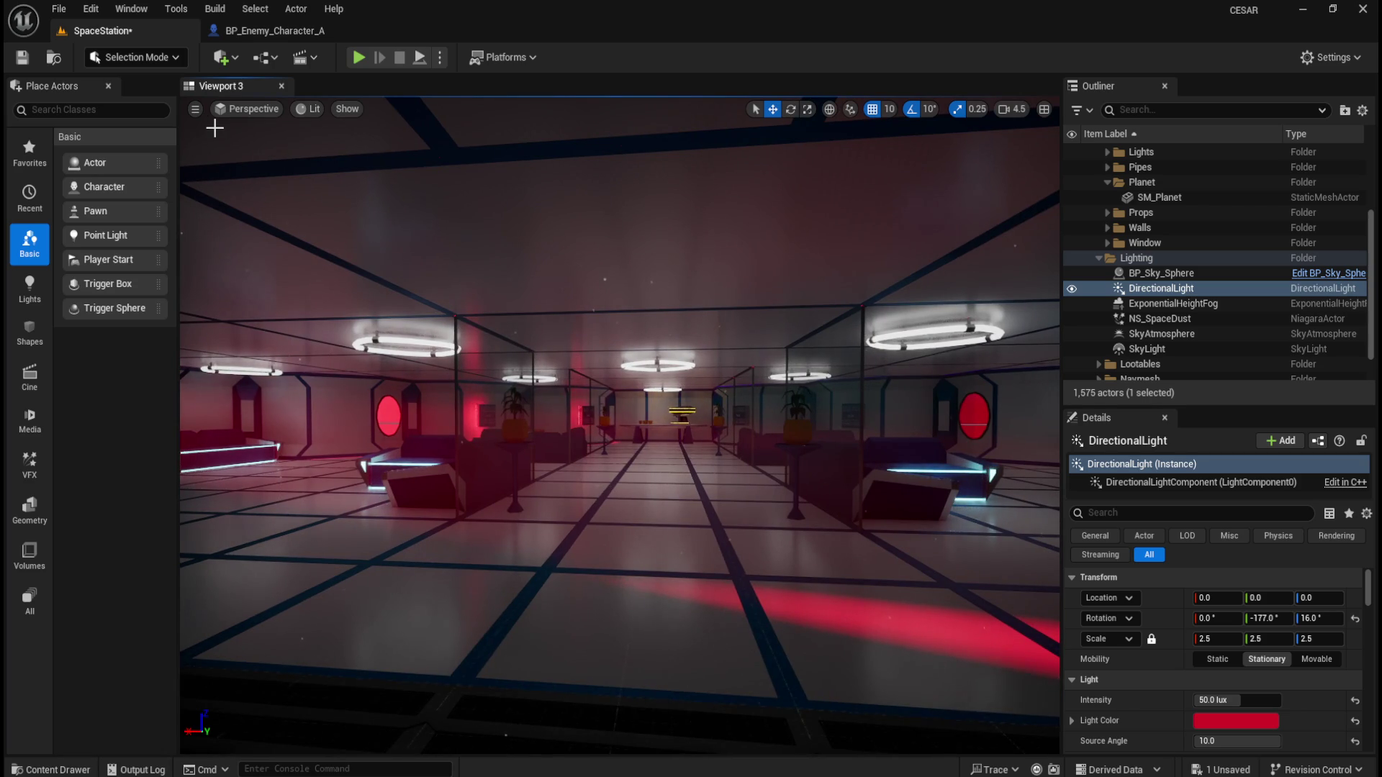
pyautogui.click(22, 61)
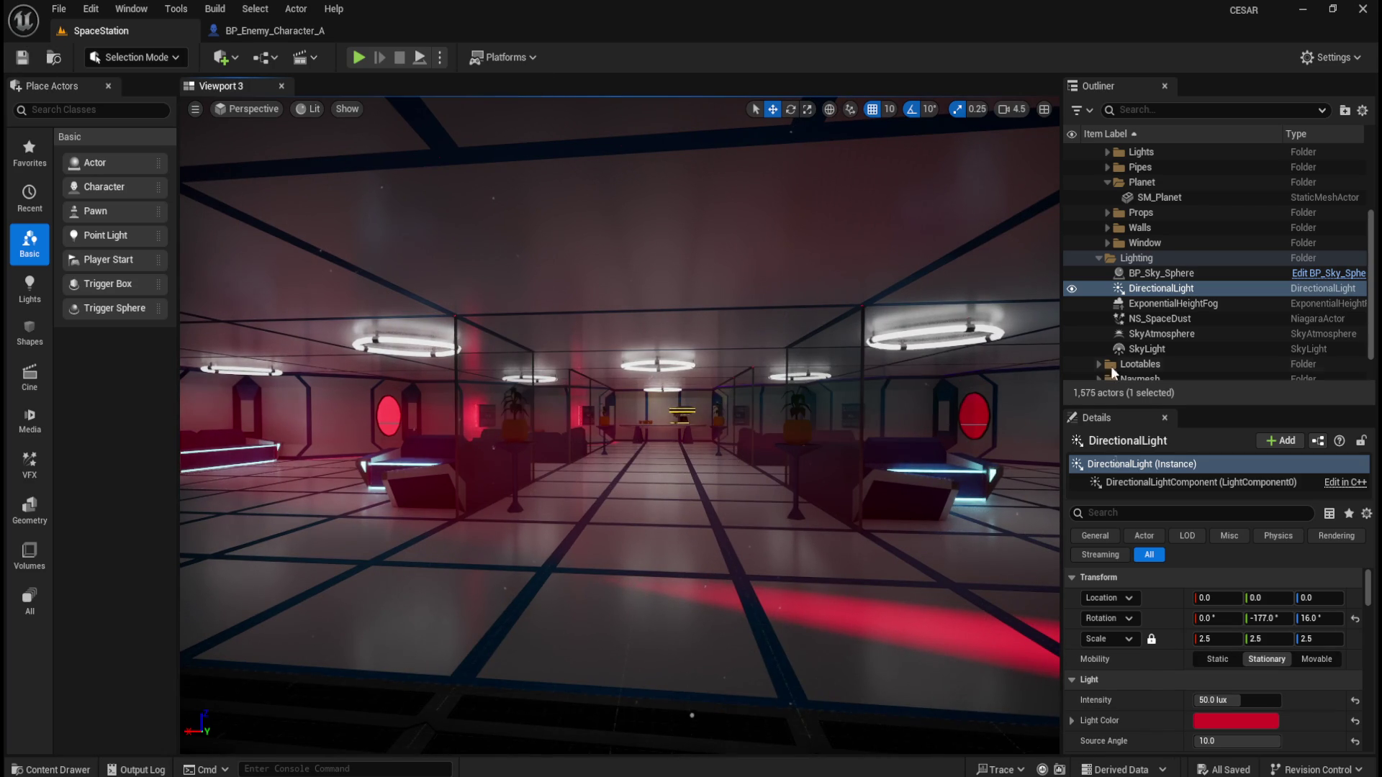
# Inspect BP_Sky_Sphere, DirectionalLight, ExponentialHeightFog, NS_SpaceDust and SkyAtmosphere in turn
pyautogui.click(1180, 274)
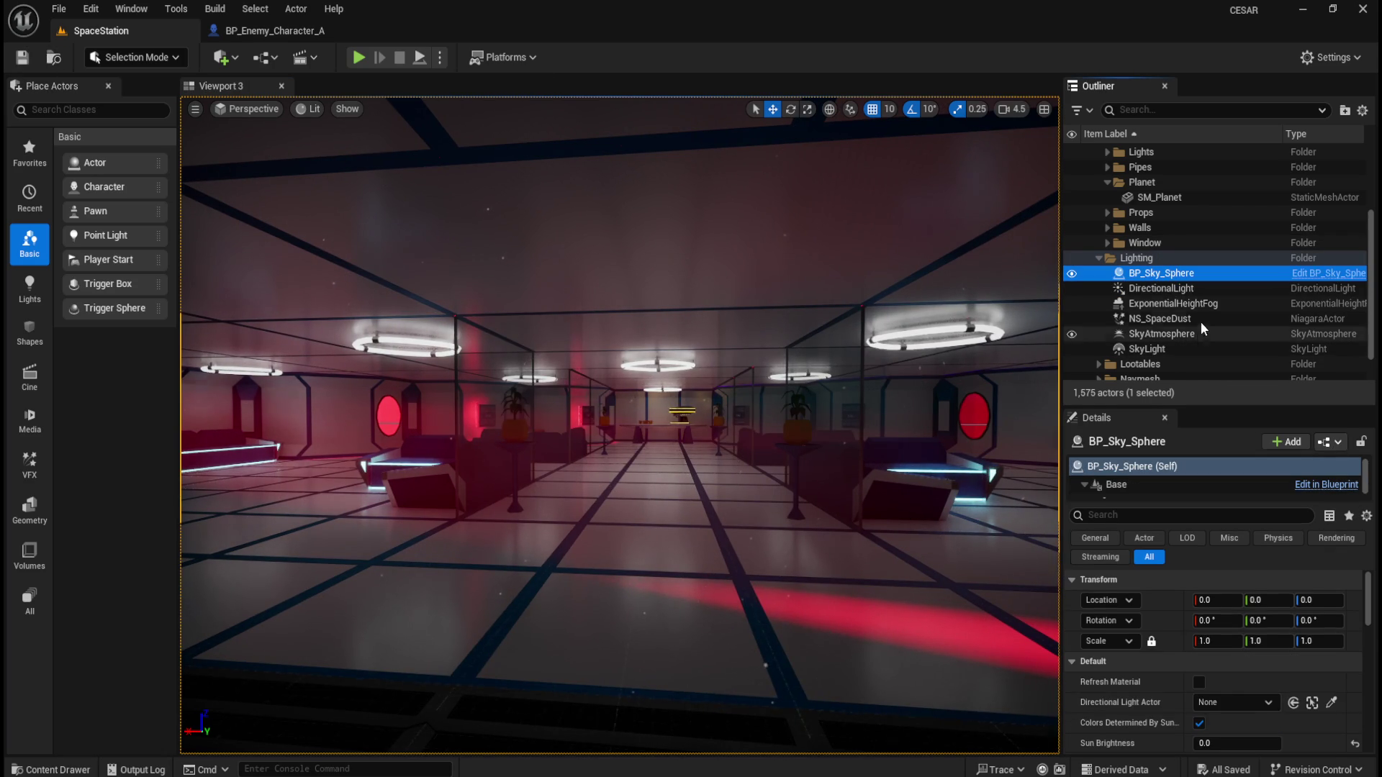
pyautogui.click(1199, 682)
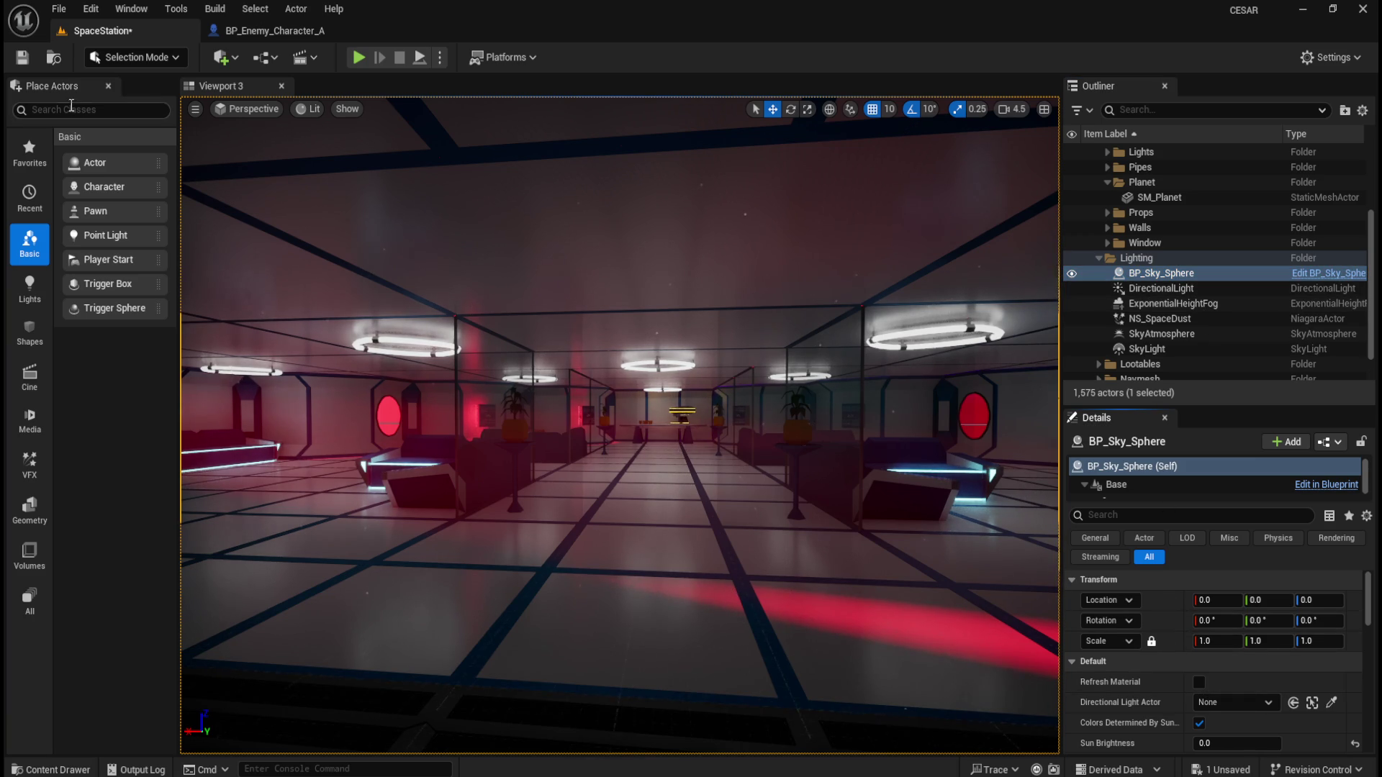
pyautogui.click(1157, 277)
pyautogui.click(1155, 288)
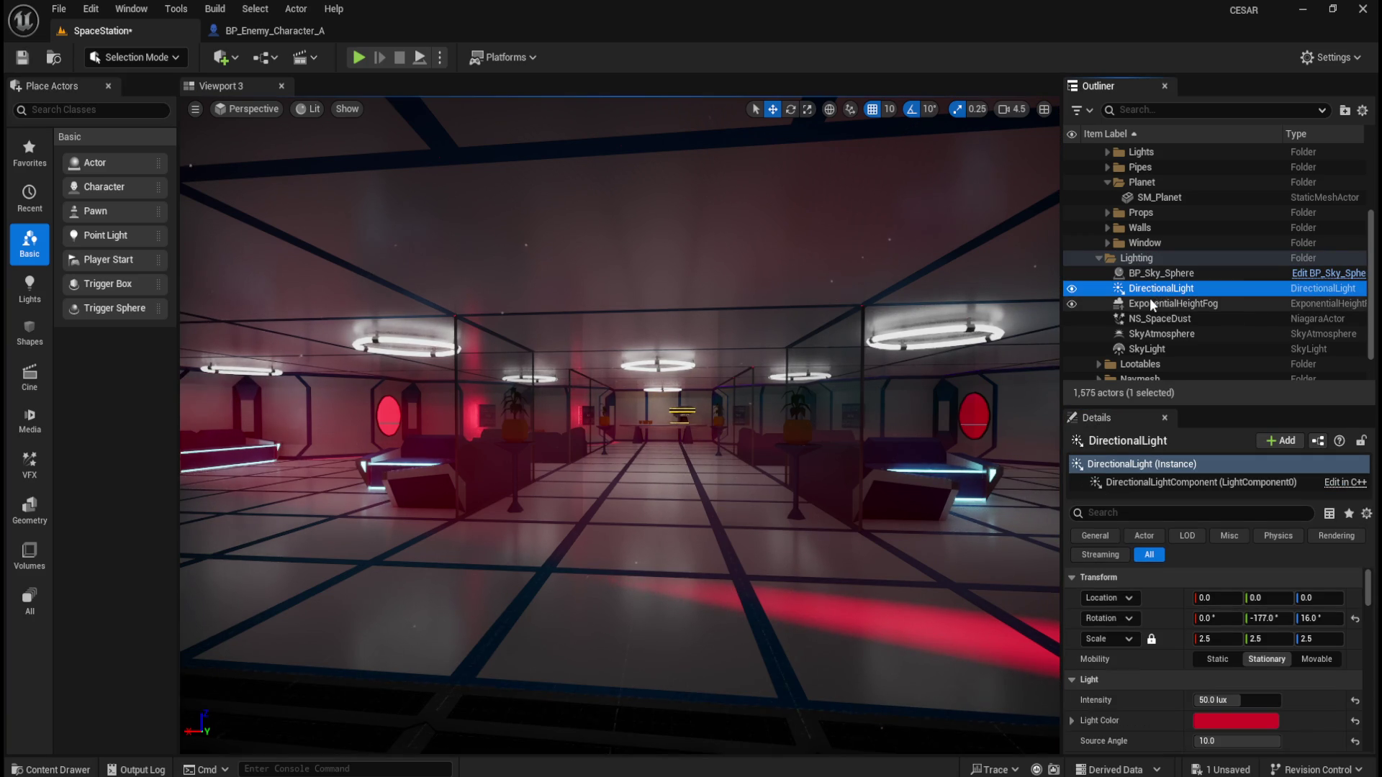
pyautogui.click(1155, 303)
pyautogui.click(1154, 321)
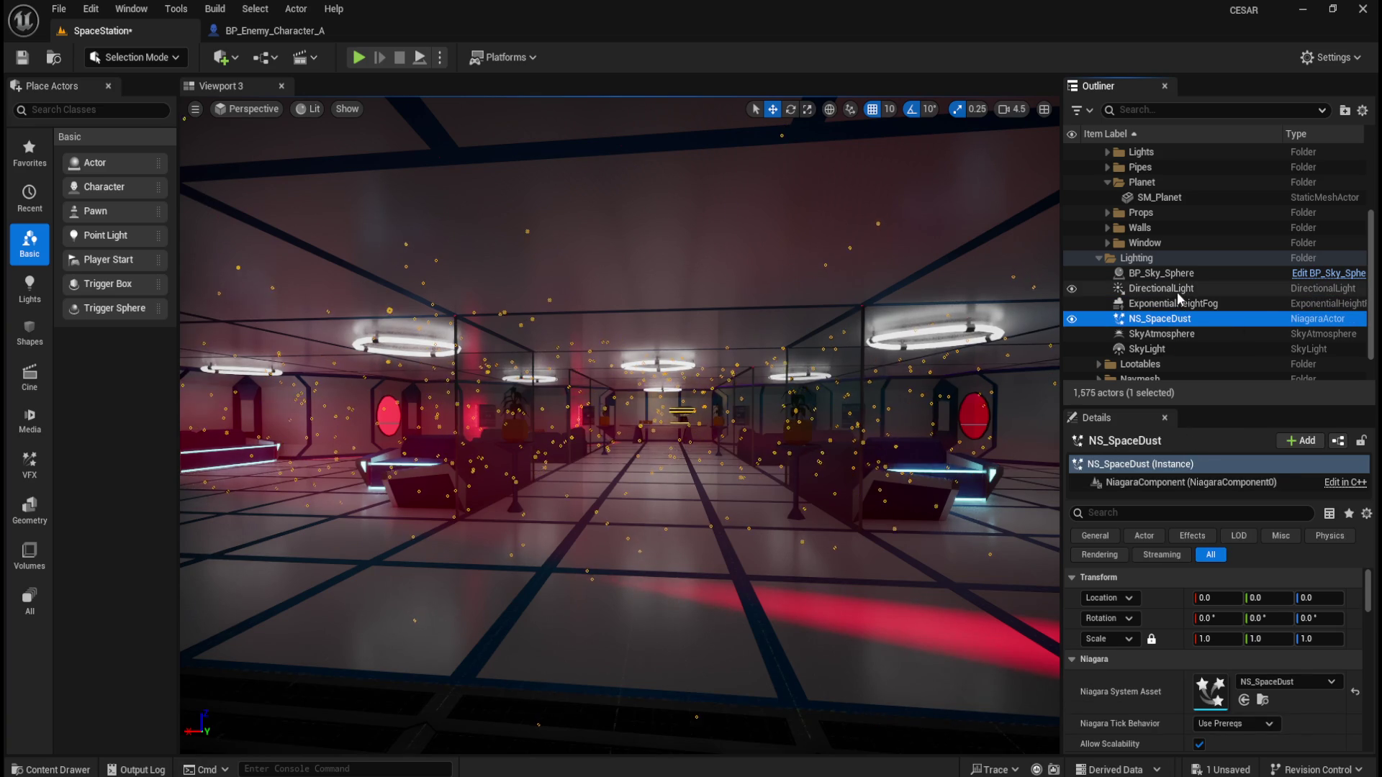
pyautogui.click(1177, 292)
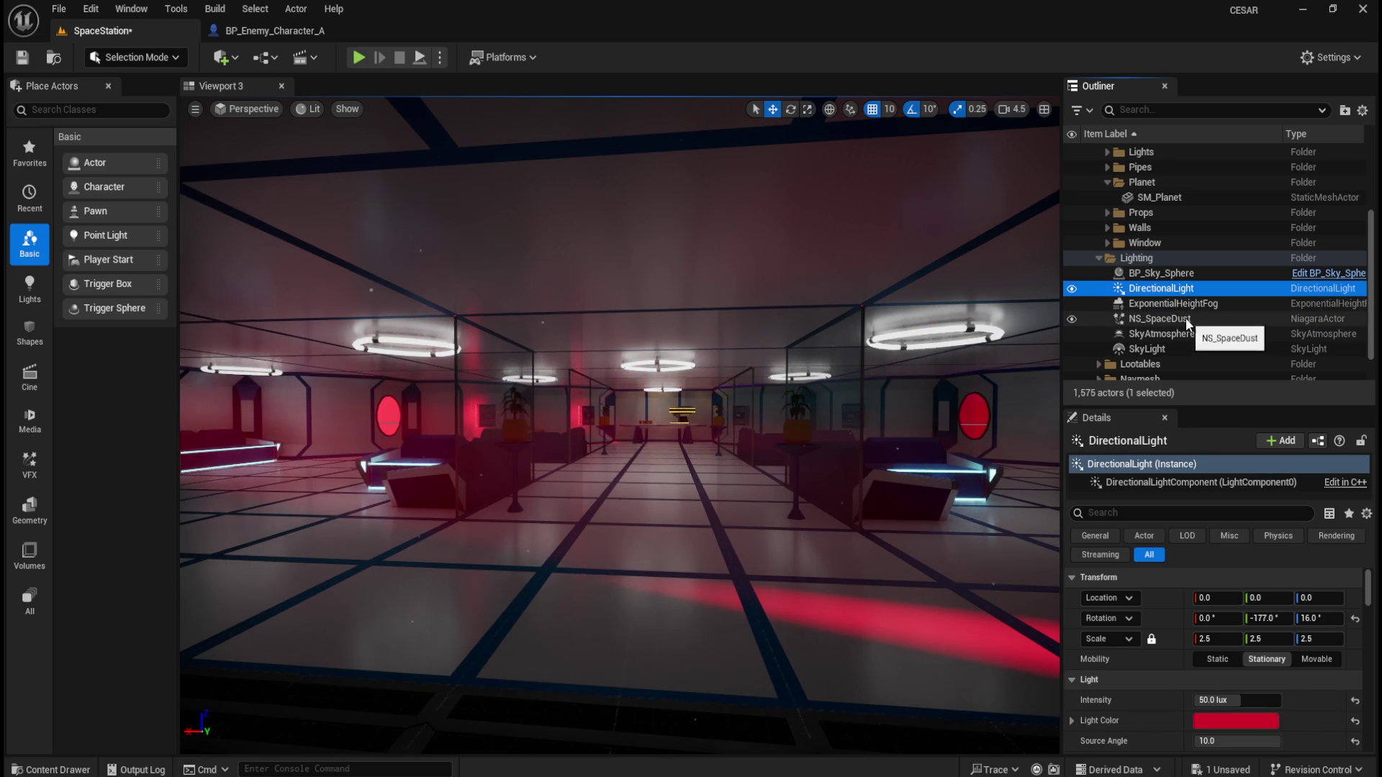
pyautogui.click(1196, 320)
pyautogui.click(1186, 337)
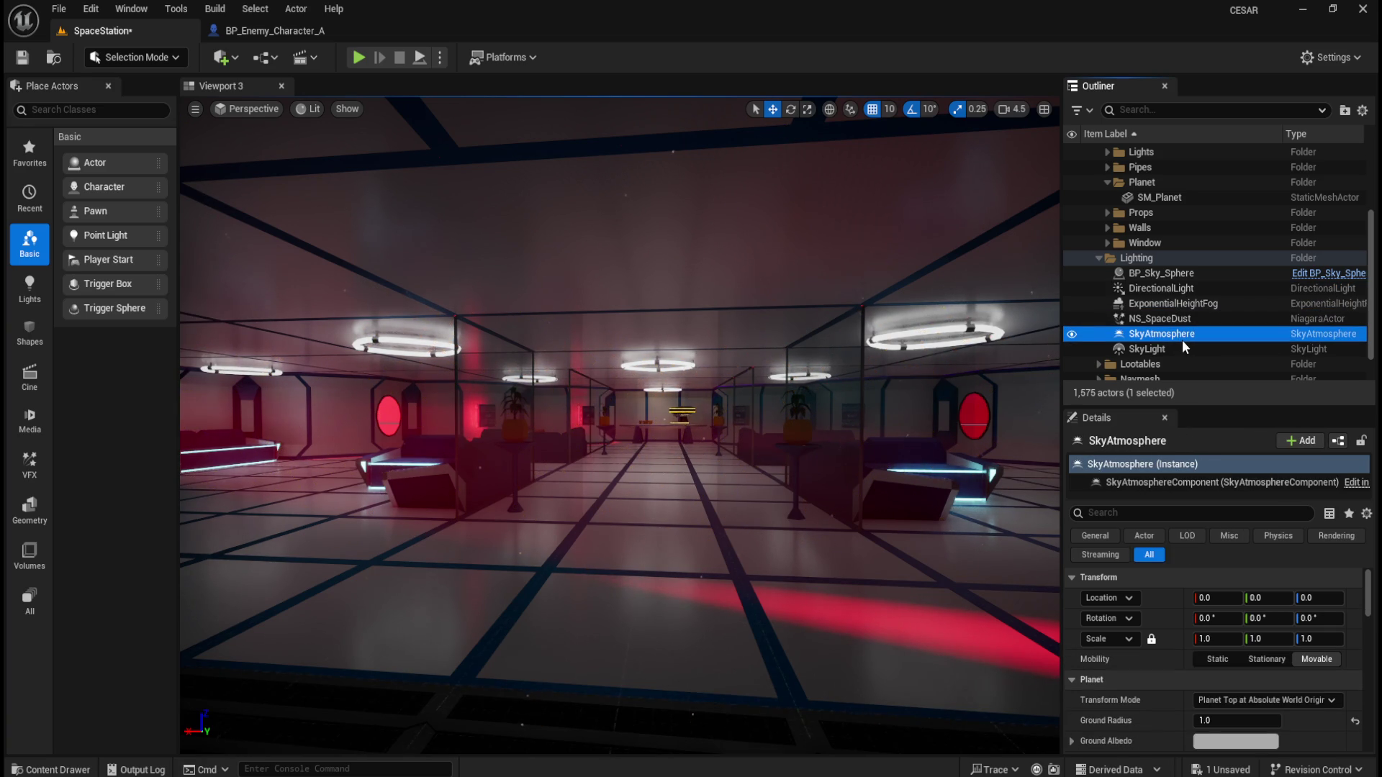
# Toggle DirectionalLight and SkyLight visibility off and on, leaving the SkyLight selected
pyautogui.click(1073, 291)
pyautogui.click(1073, 290)
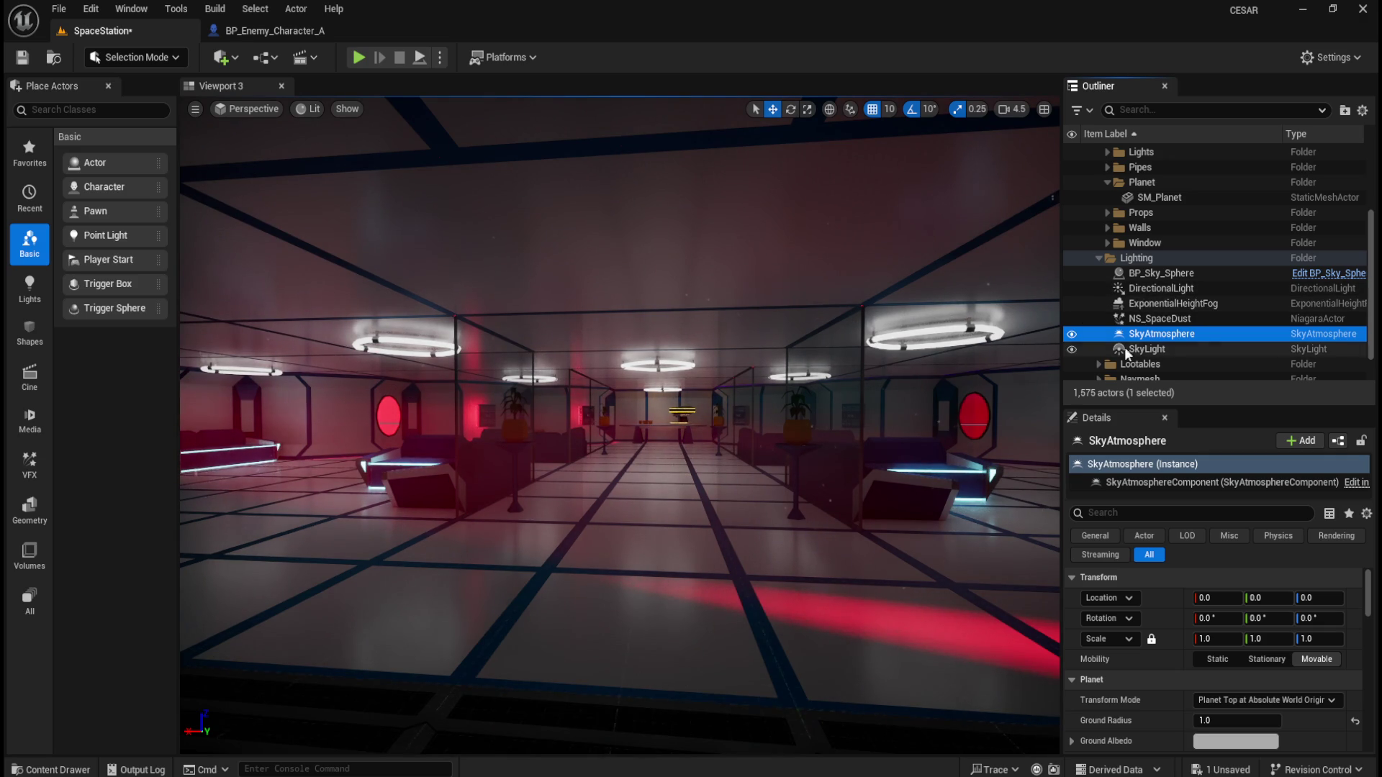
pyautogui.click(1072, 350)
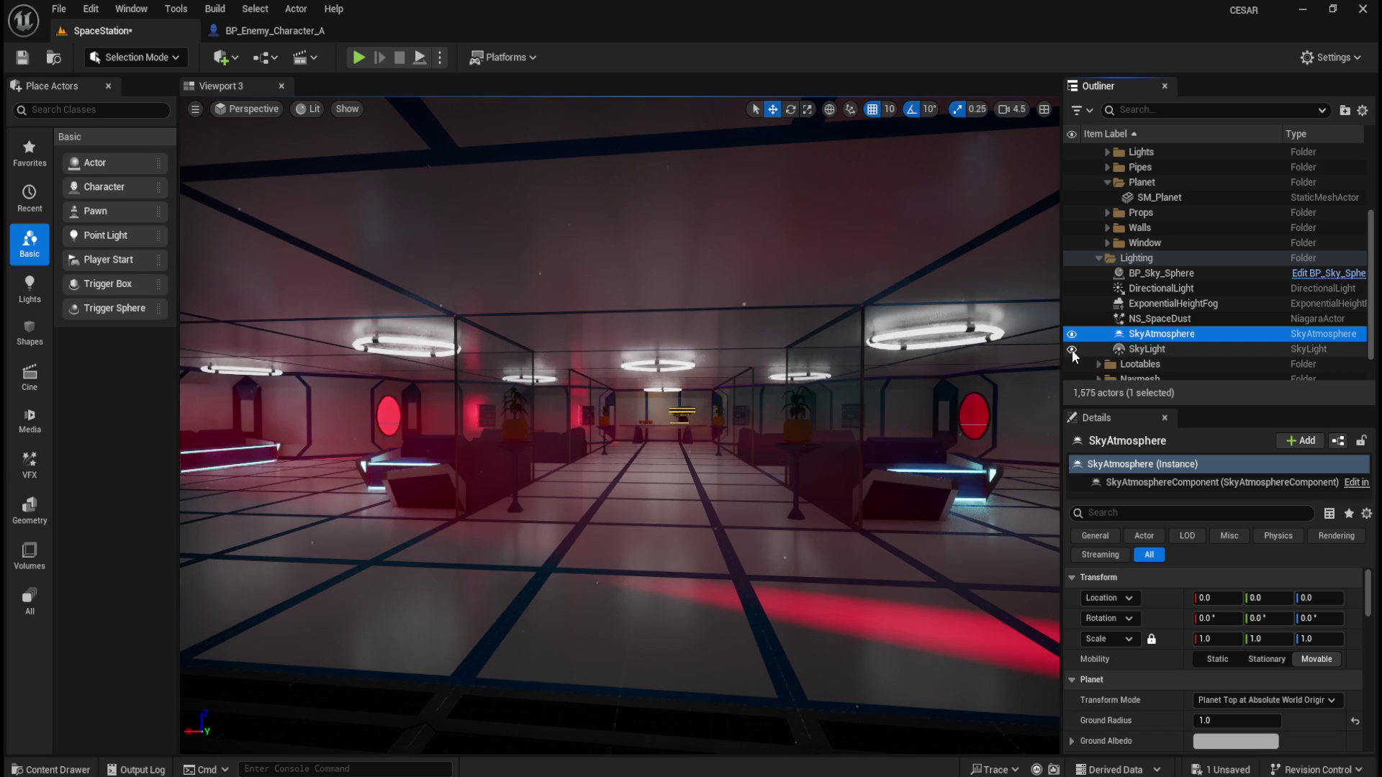
pyautogui.click(1072, 350)
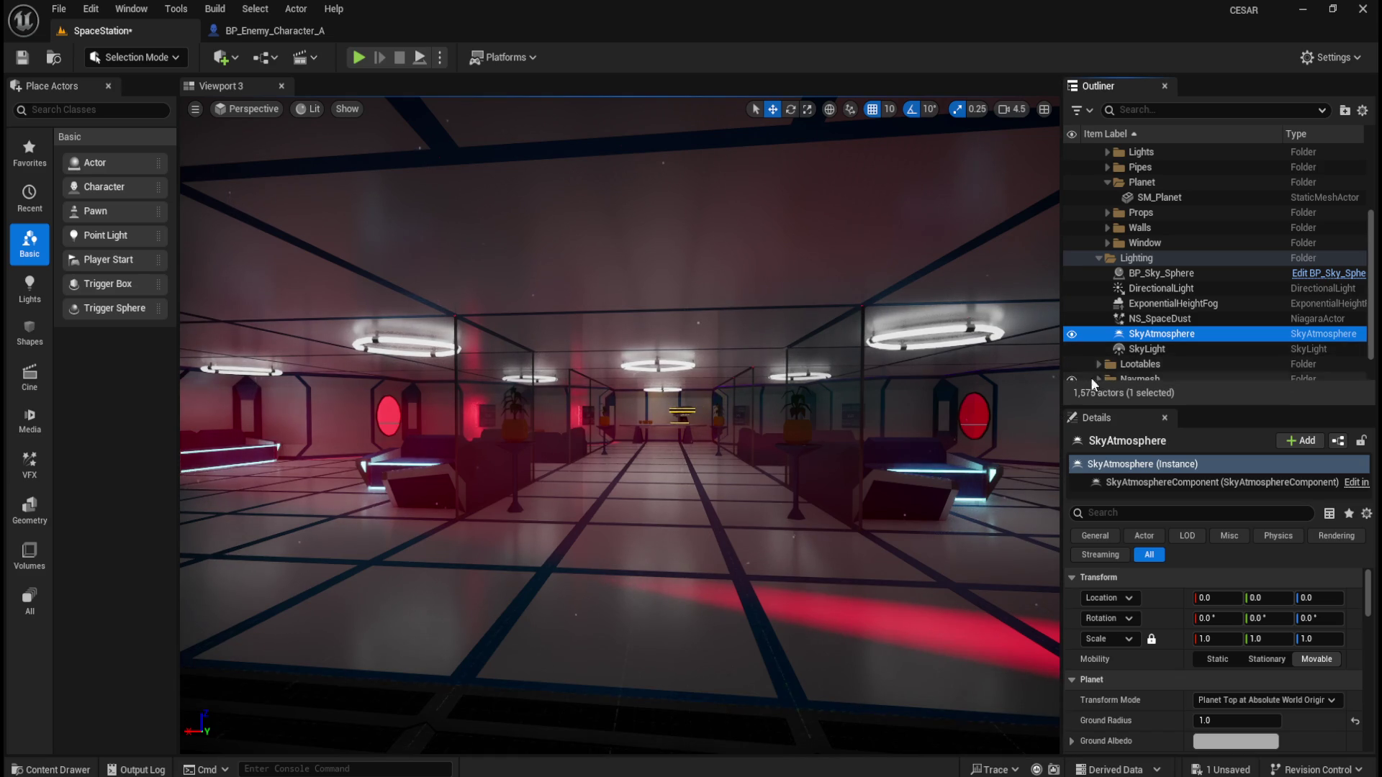
pyautogui.click(1155, 350)
# Filter Details by 'vis' and toggle Visible off and on for SkyLight and SkyAtmosphere
pyautogui.click(1199, 513)
pyautogui.write('vis')
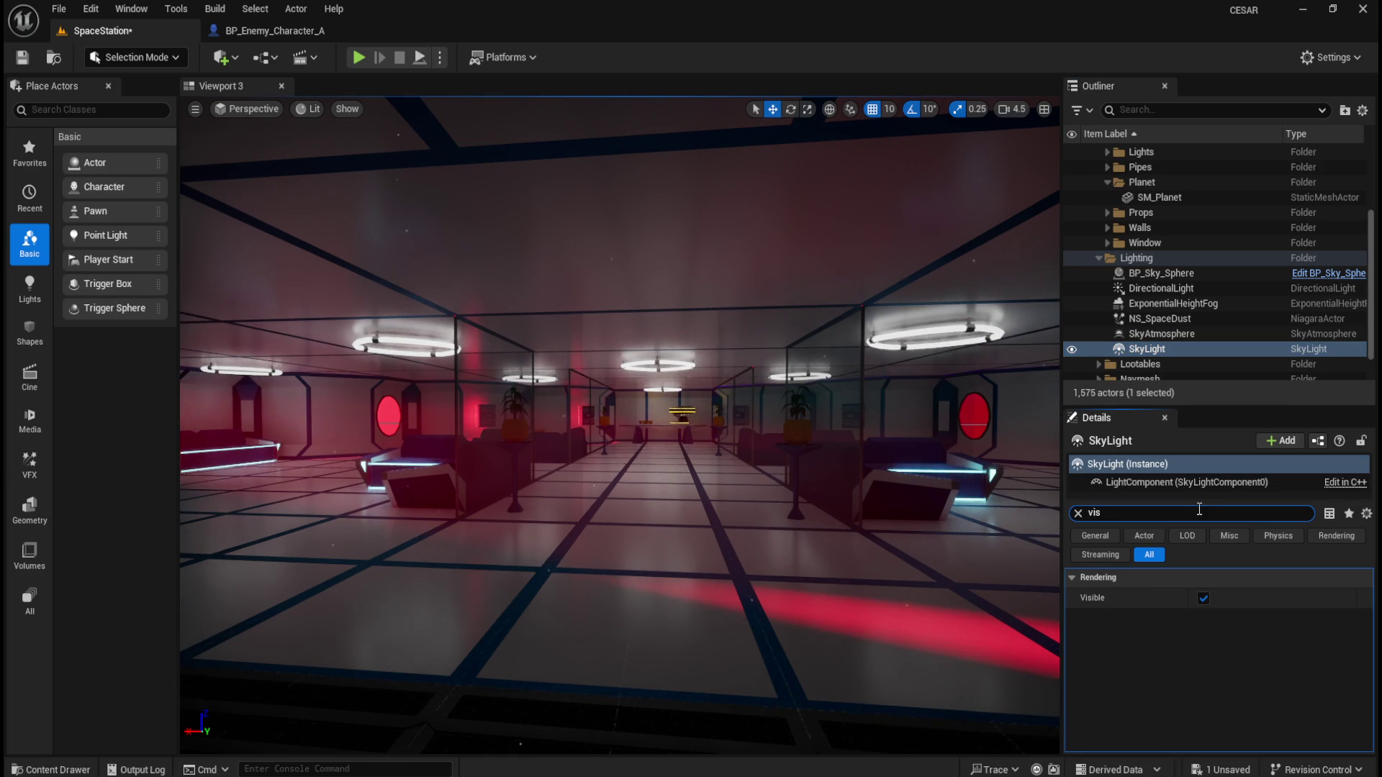
pyautogui.click(1200, 599)
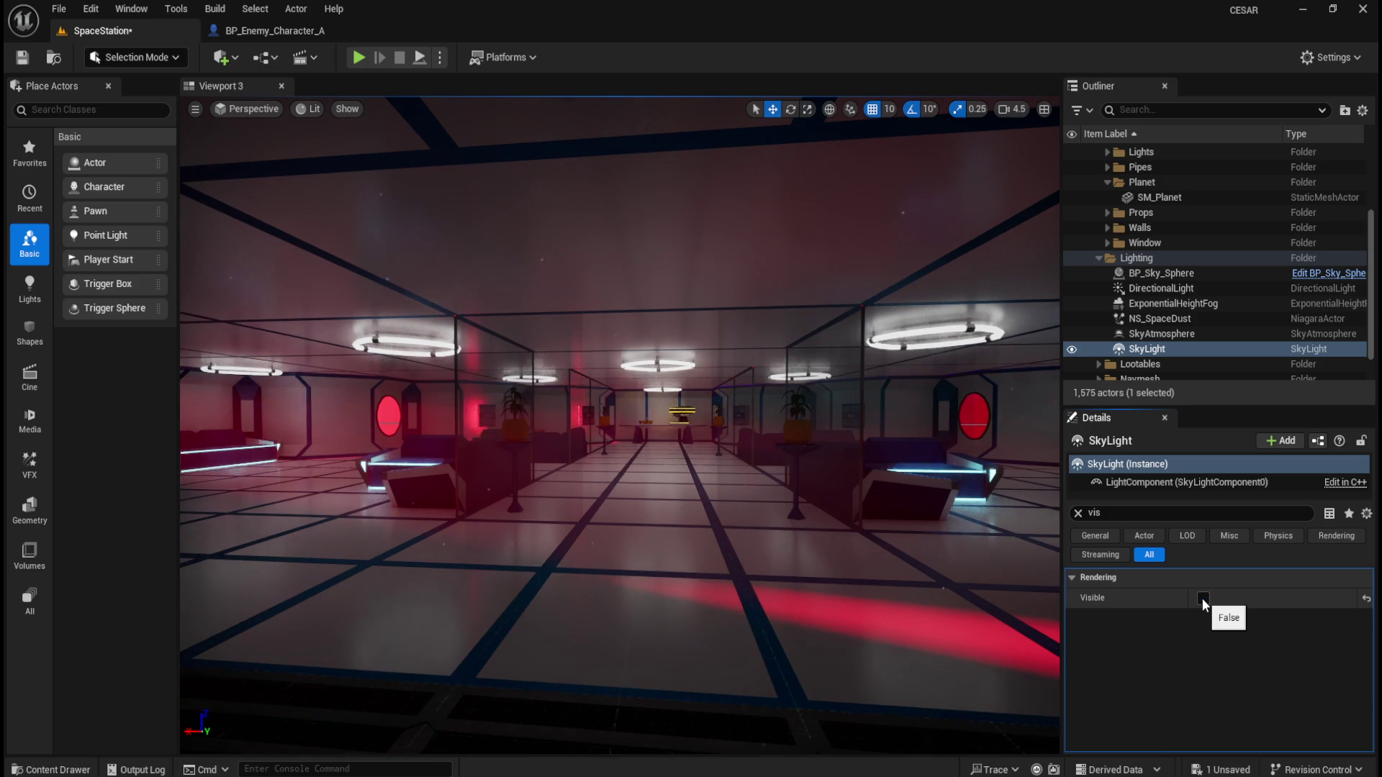
pyautogui.click(1203, 601)
pyautogui.click(1147, 334)
pyautogui.click(1203, 599)
pyautogui.click(1203, 600)
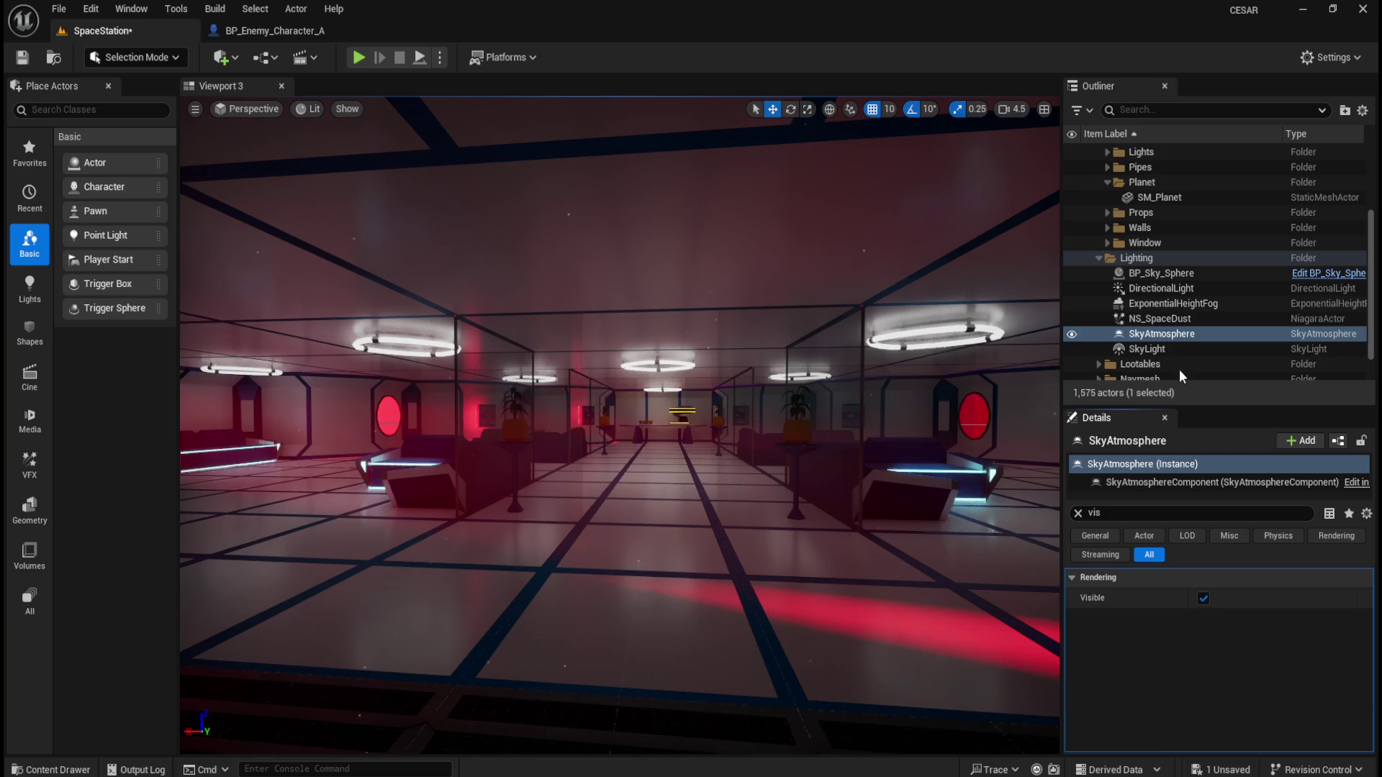
# Toggle the DirectionalLight's Visible checkbox off and on repeatedly, ending visible
pyautogui.click(1172, 278)
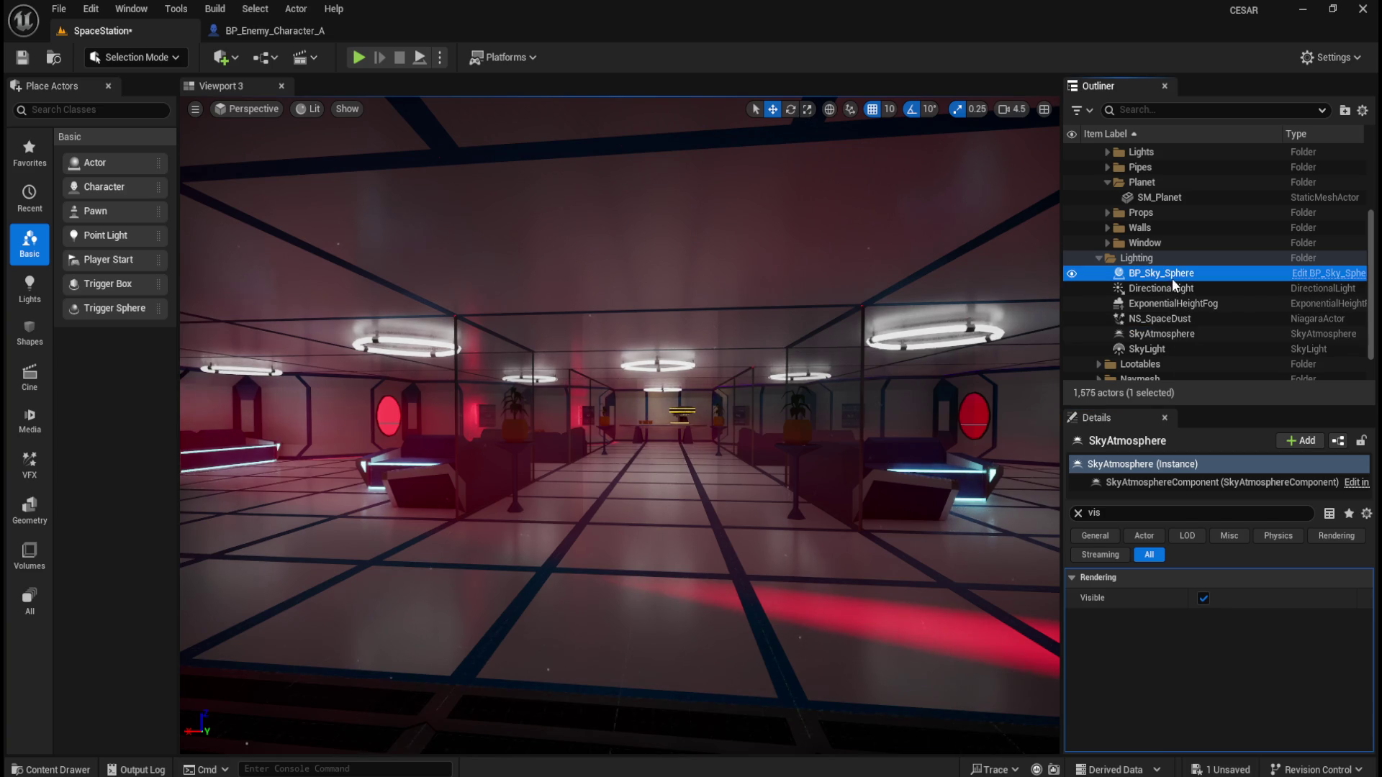
pyautogui.click(1168, 291)
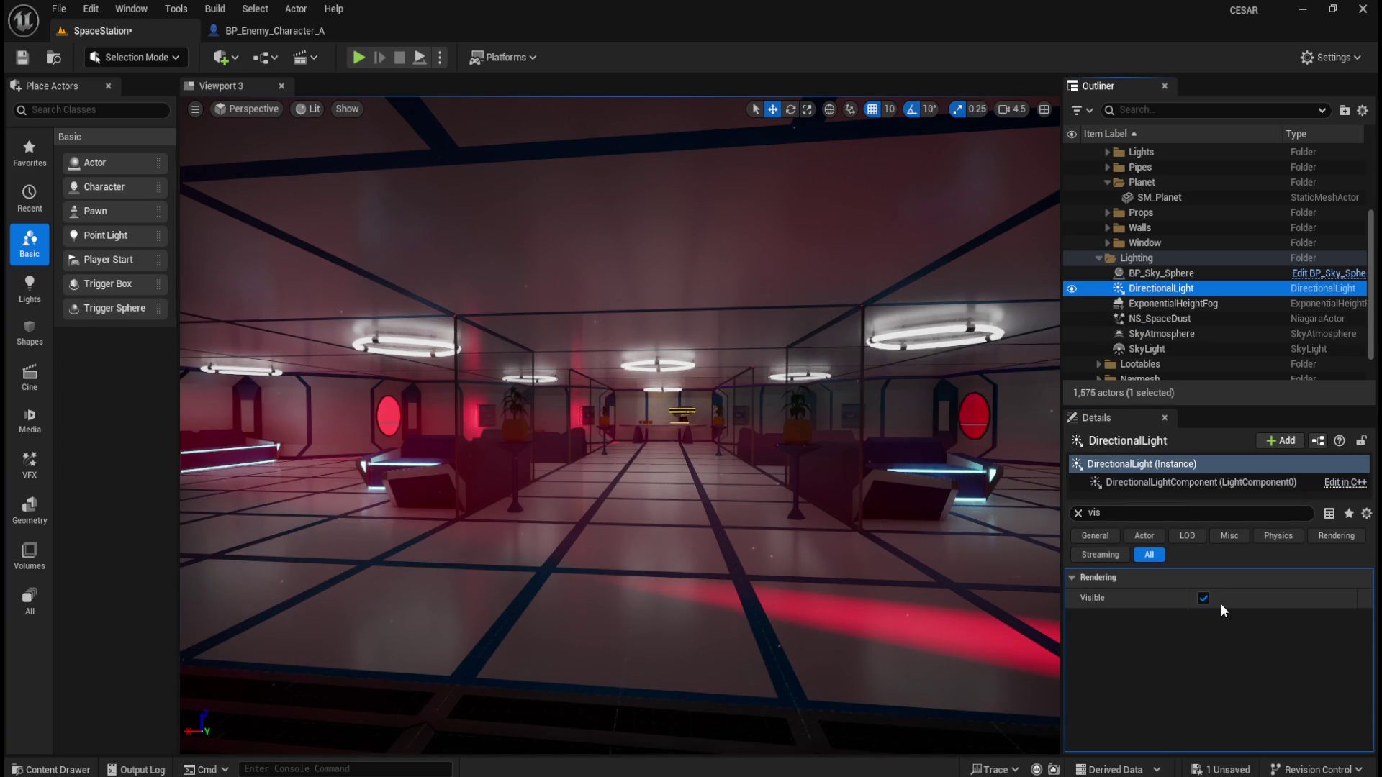
pyautogui.click(1206, 603)
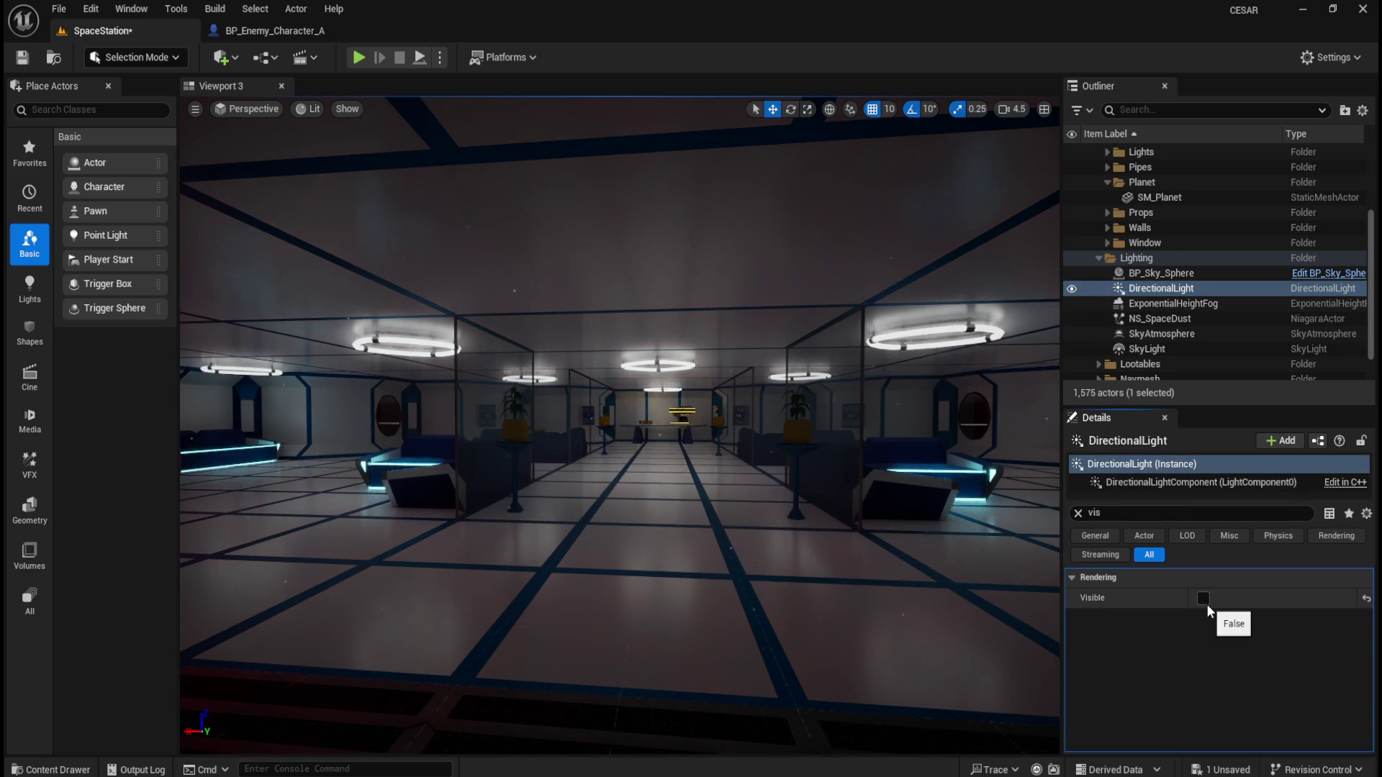
pyautogui.click(1206, 603)
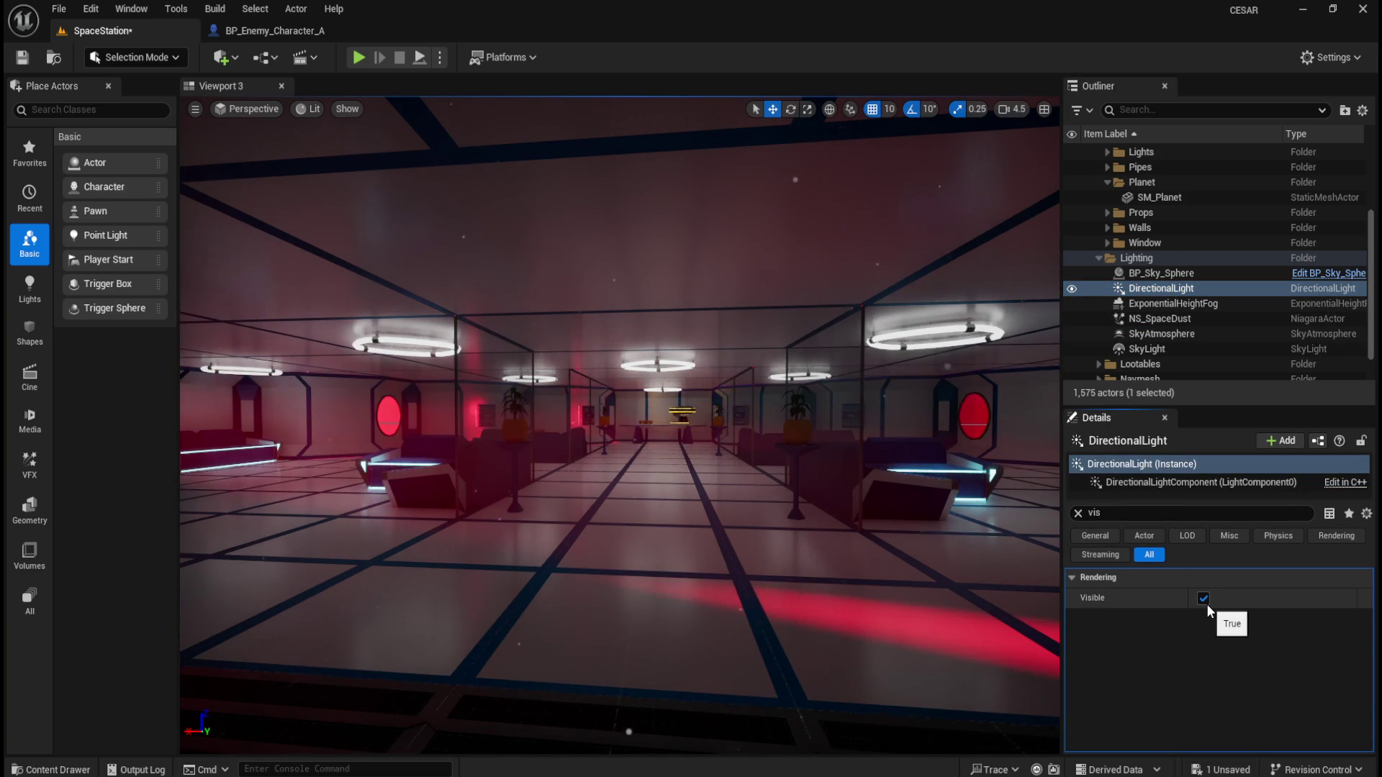
pyautogui.click(1206, 604)
pyautogui.click(1206, 603)
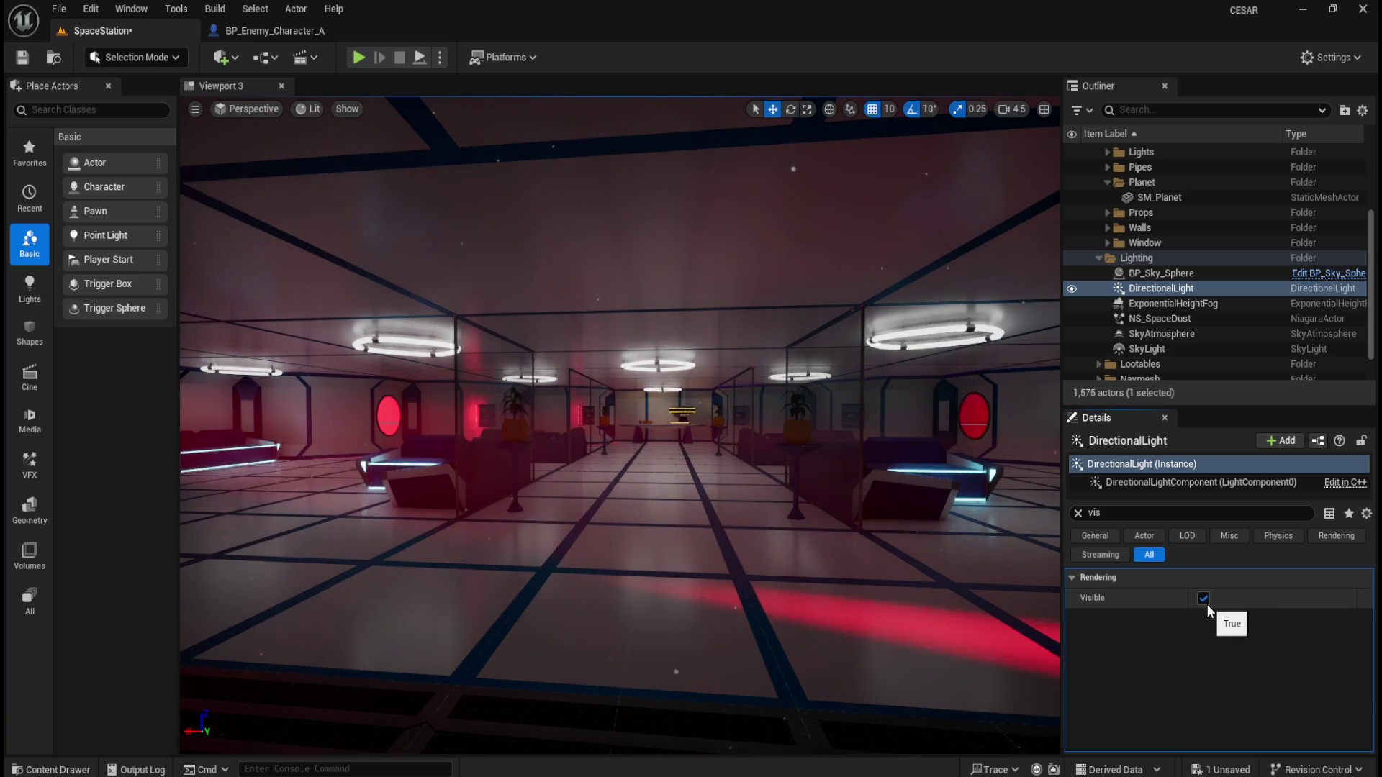
pyautogui.click(1206, 603)
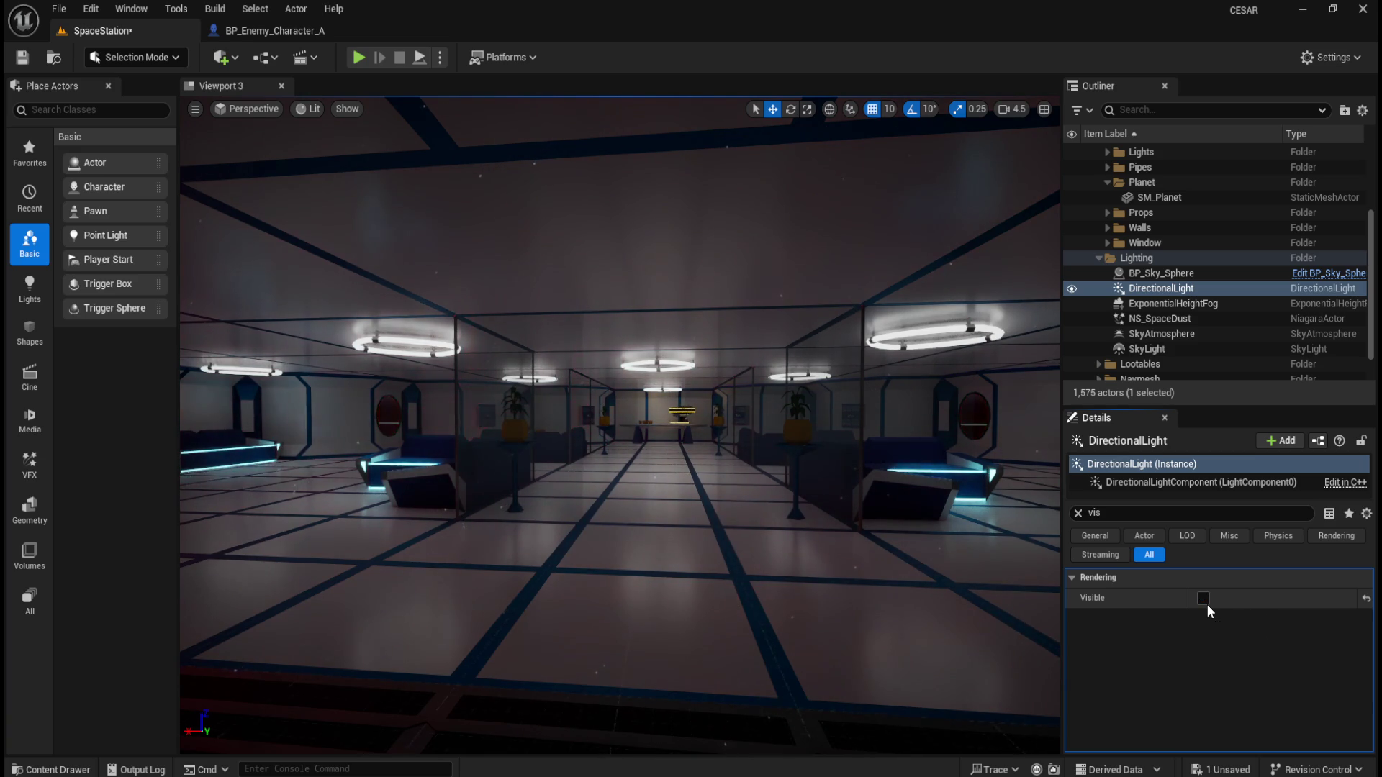
pyautogui.click(1206, 603)
pyautogui.click(1206, 603)
pyautogui.click(1206, 603)
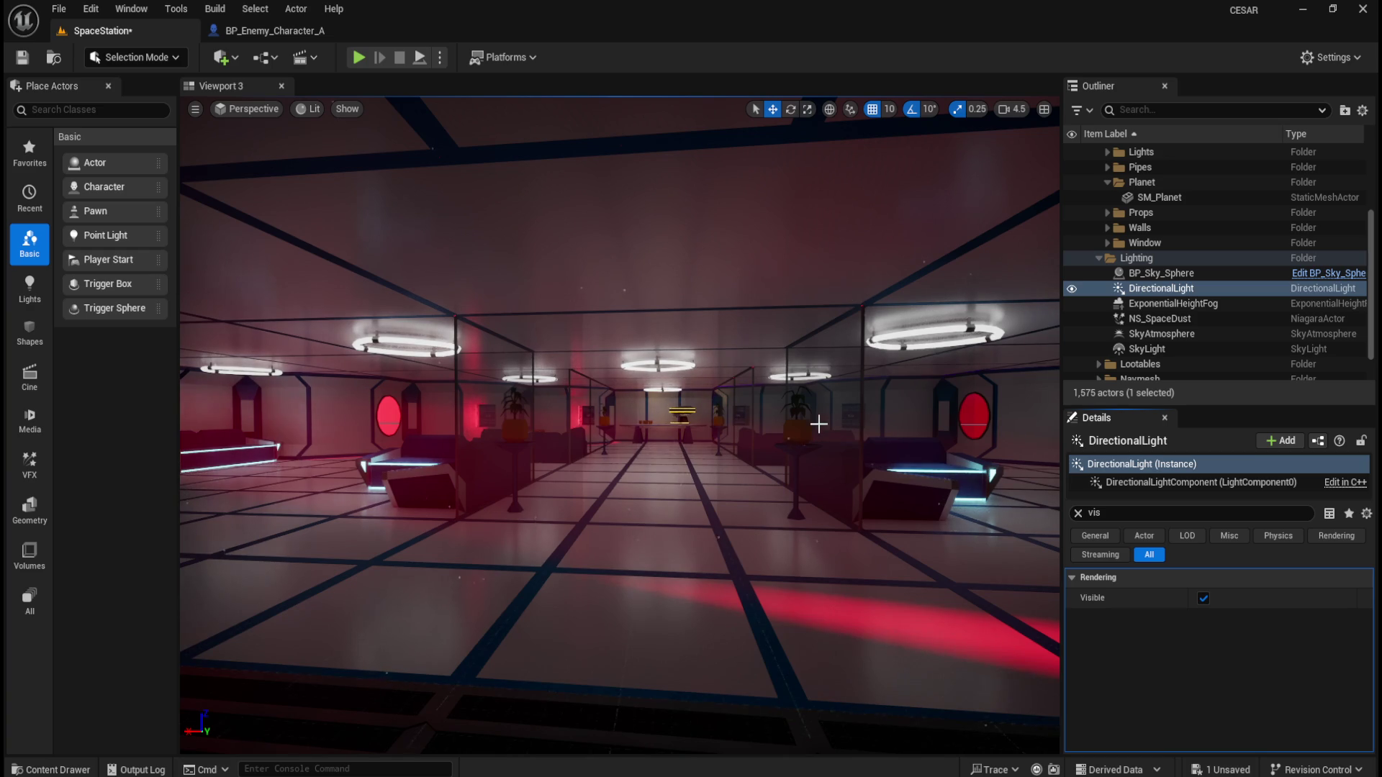
# Save the current level and focus the view on the DirectionalLight
pyautogui.click(59, 9)
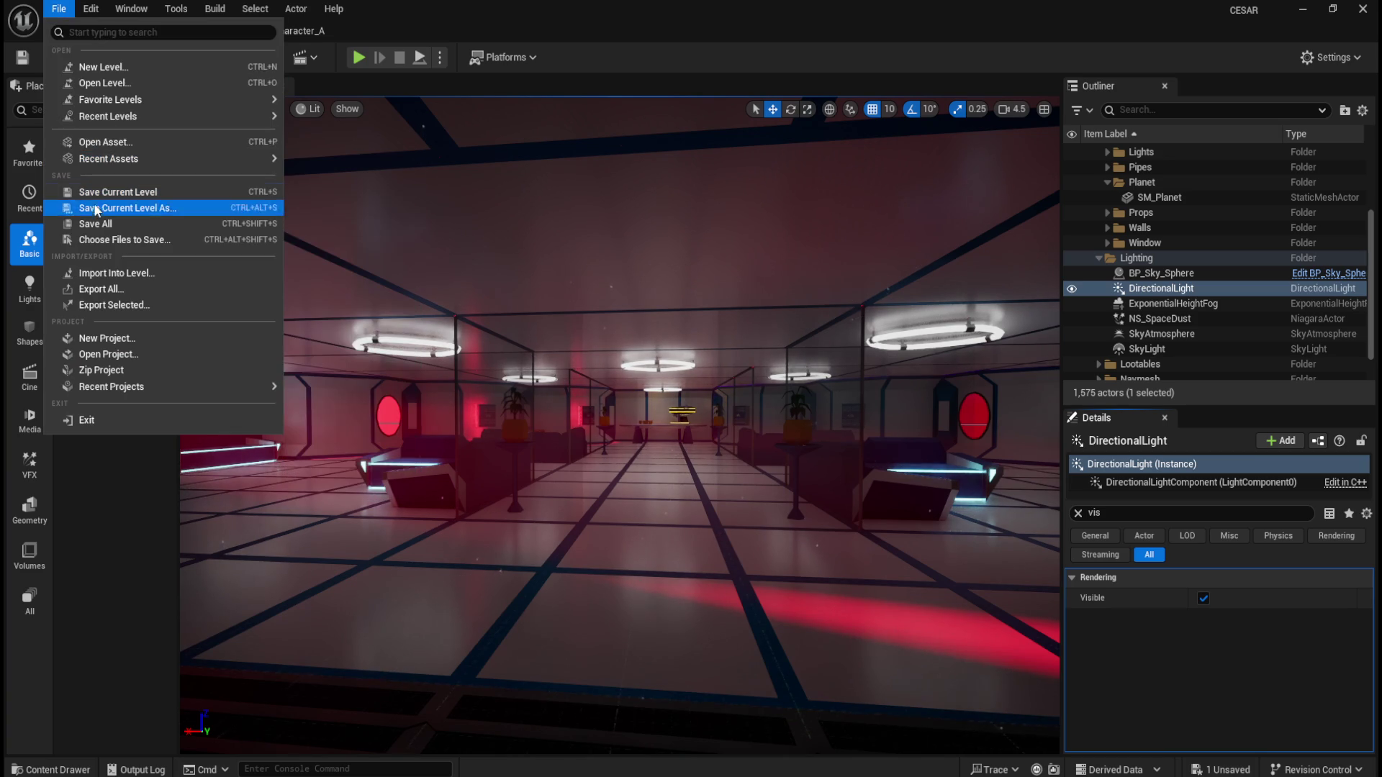
pyautogui.click(88, 225)
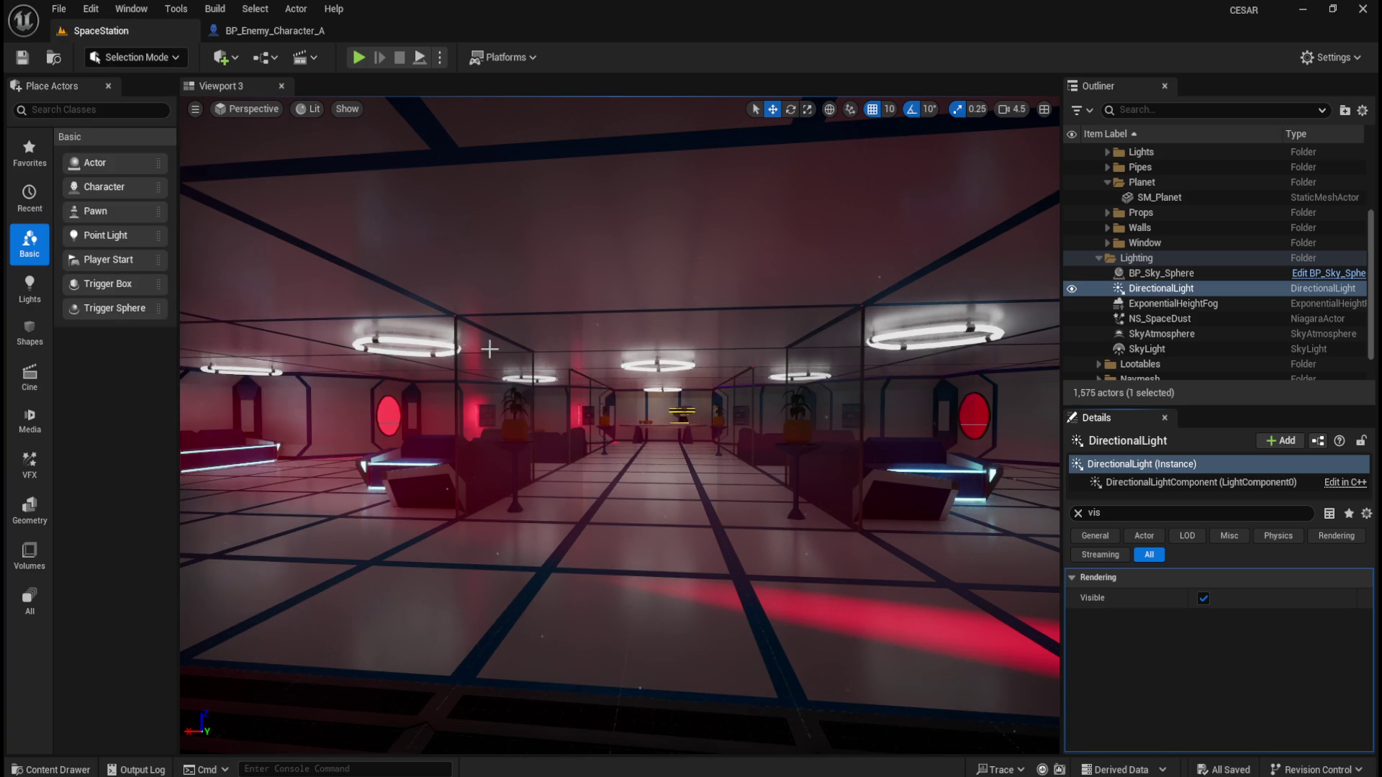
pyautogui.press('f')
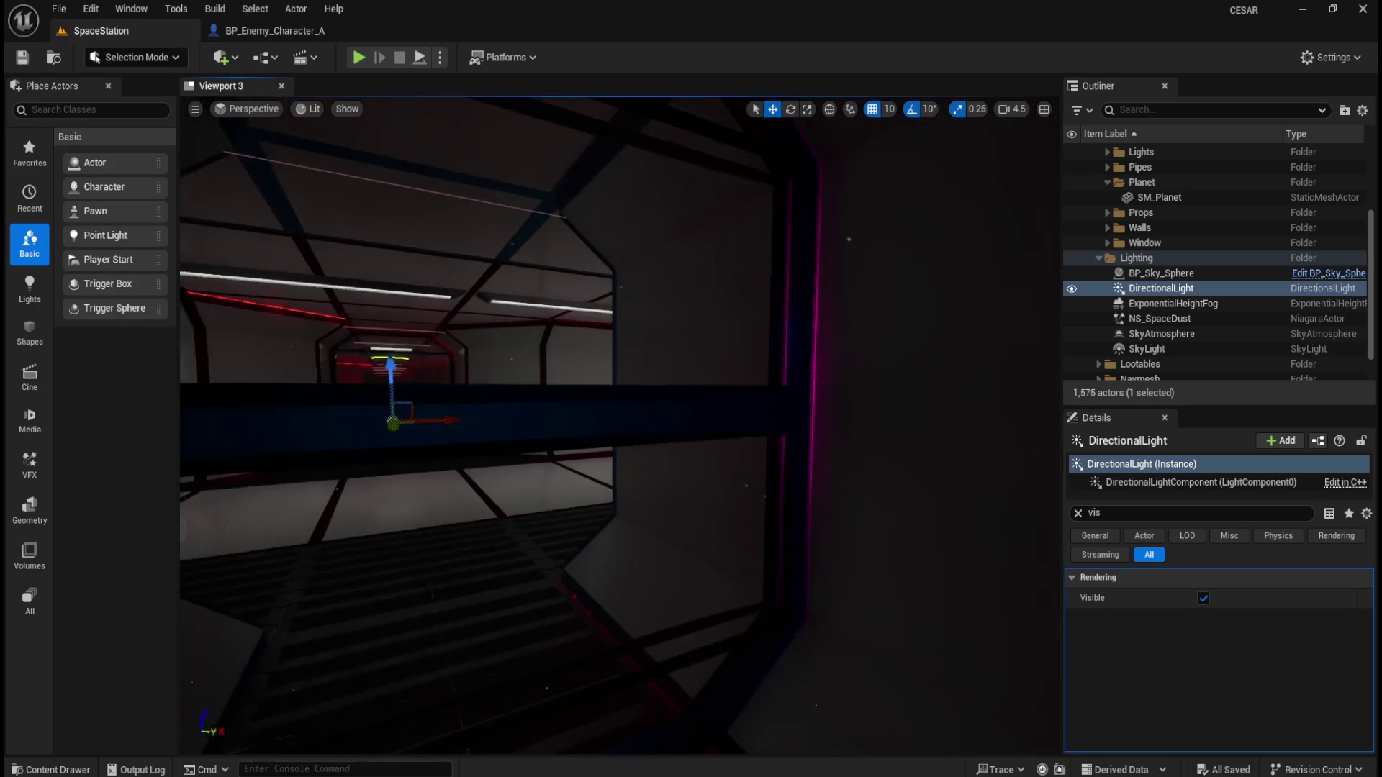
pyautogui.moveTo(744, 356)
pyautogui.mouseDown()
pyautogui.moveTo(774, 357)
pyautogui.moveTo(746, 373)
pyautogui.moveTo(748, 403)
pyautogui.moveTo(734, 380)
pyautogui.moveTo(732, 451)
pyautogui.moveTo(656, 451)
pyautogui.moveTo(689, 449)
pyautogui.moveTo(677, 453)
pyautogui.moveTo(383, 155)
pyautogui.mouseUp()
pyautogui.scroll(1, 676, 454)
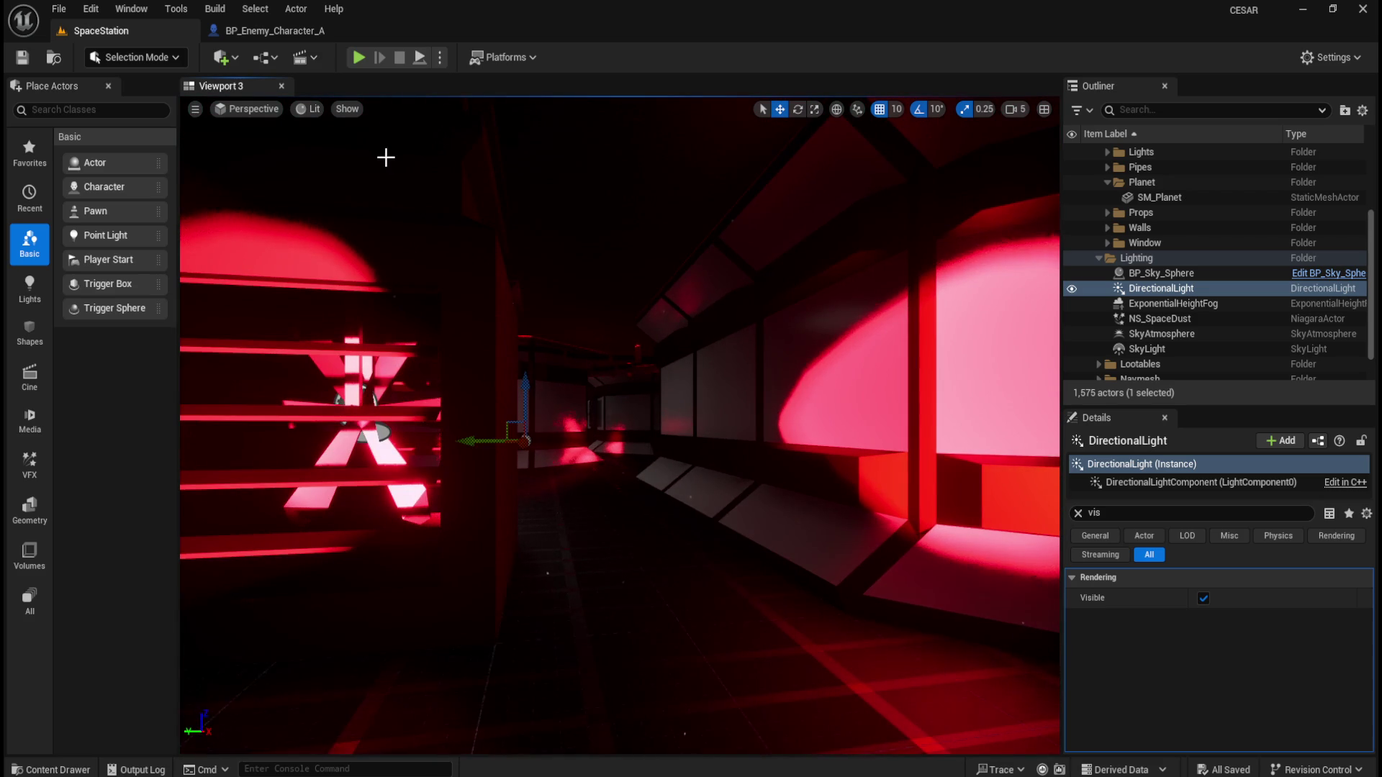
# Run a brief play test, then clear the 'vis' Details filter to show all properties
pyautogui.click(439, 57)
pyautogui.click(496, 211)
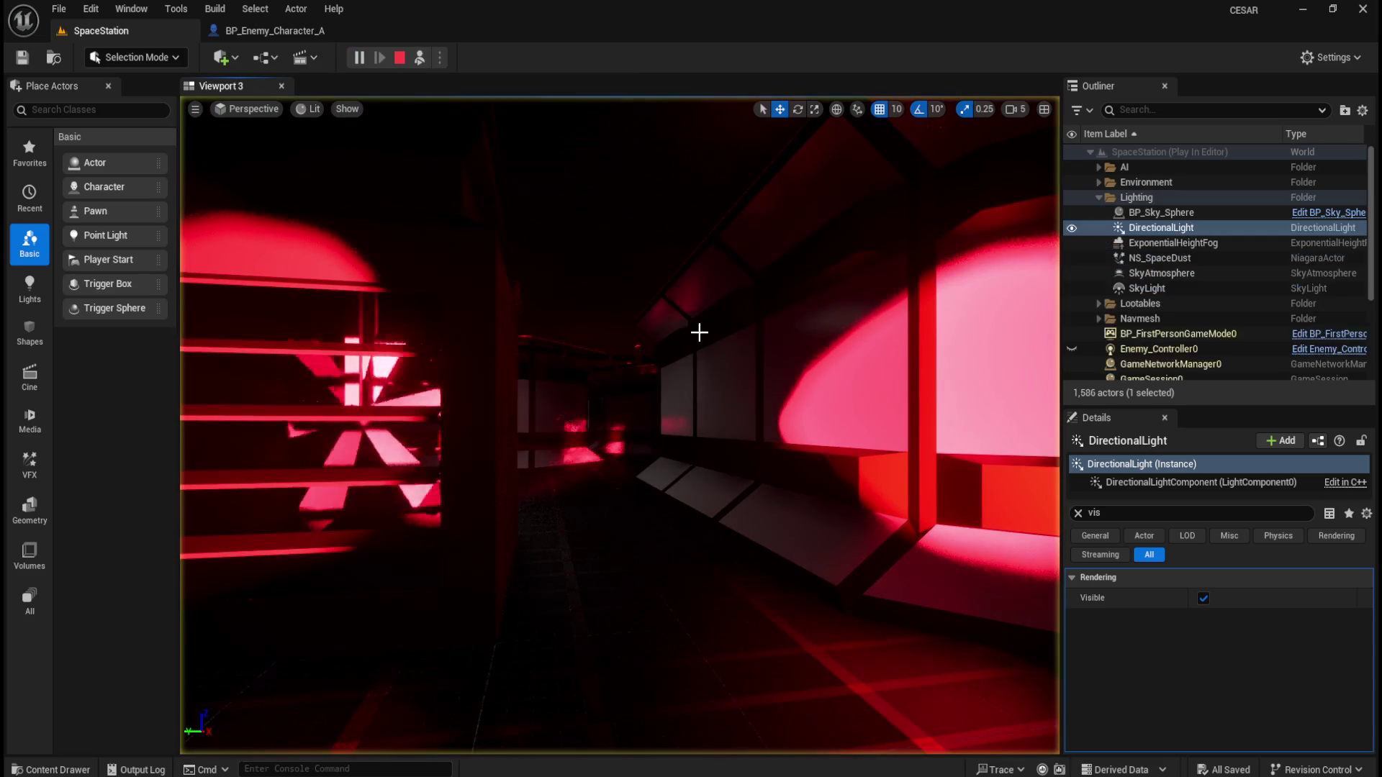
pyautogui.press('Escape')
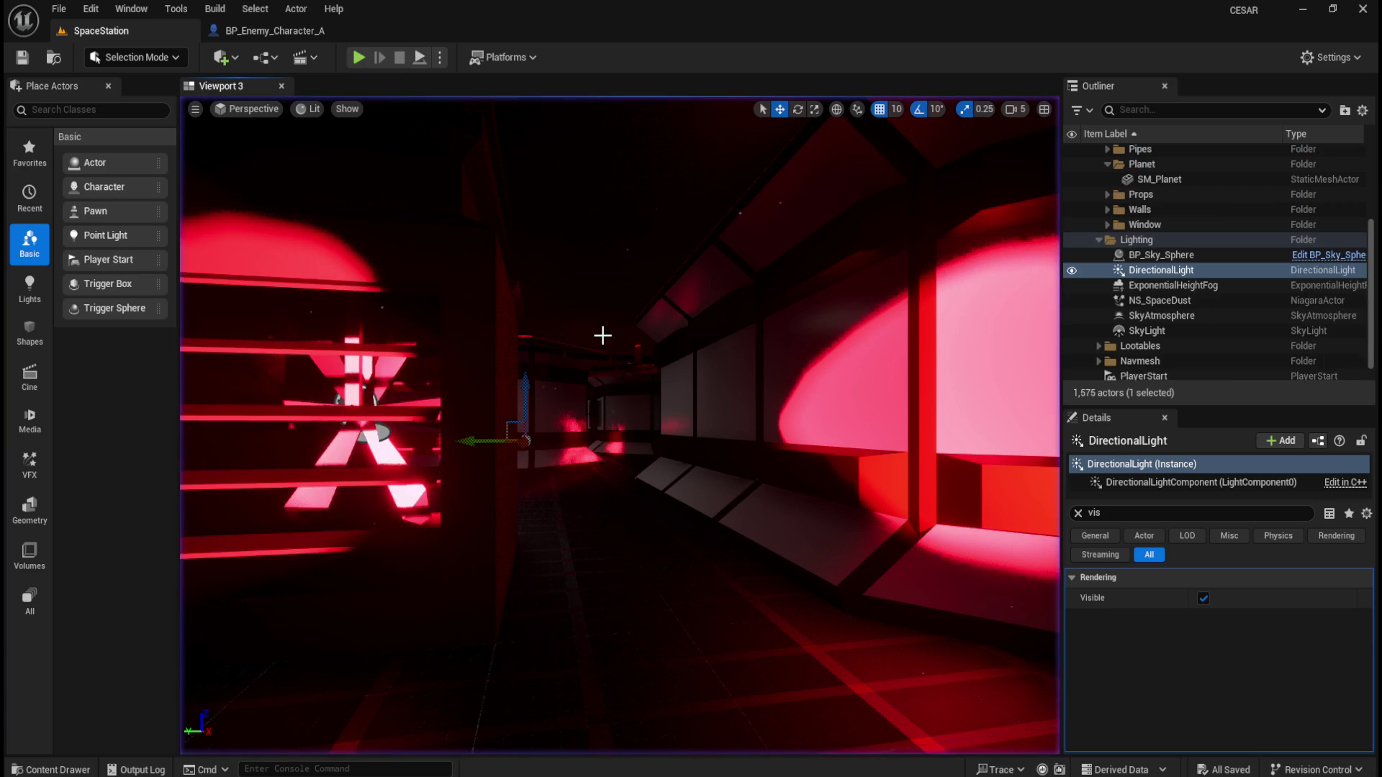
pyautogui.moveTo(619, 425); pyautogui.dragTo(720, 425)
pyautogui.moveTo(629, 317)
pyautogui.mouseDown()
pyautogui.moveTo(590, 317)
pyautogui.moveTo(648, 317)
pyautogui.moveTo(1034, 421)
pyautogui.mouseUp()
pyautogui.click(1078, 513)
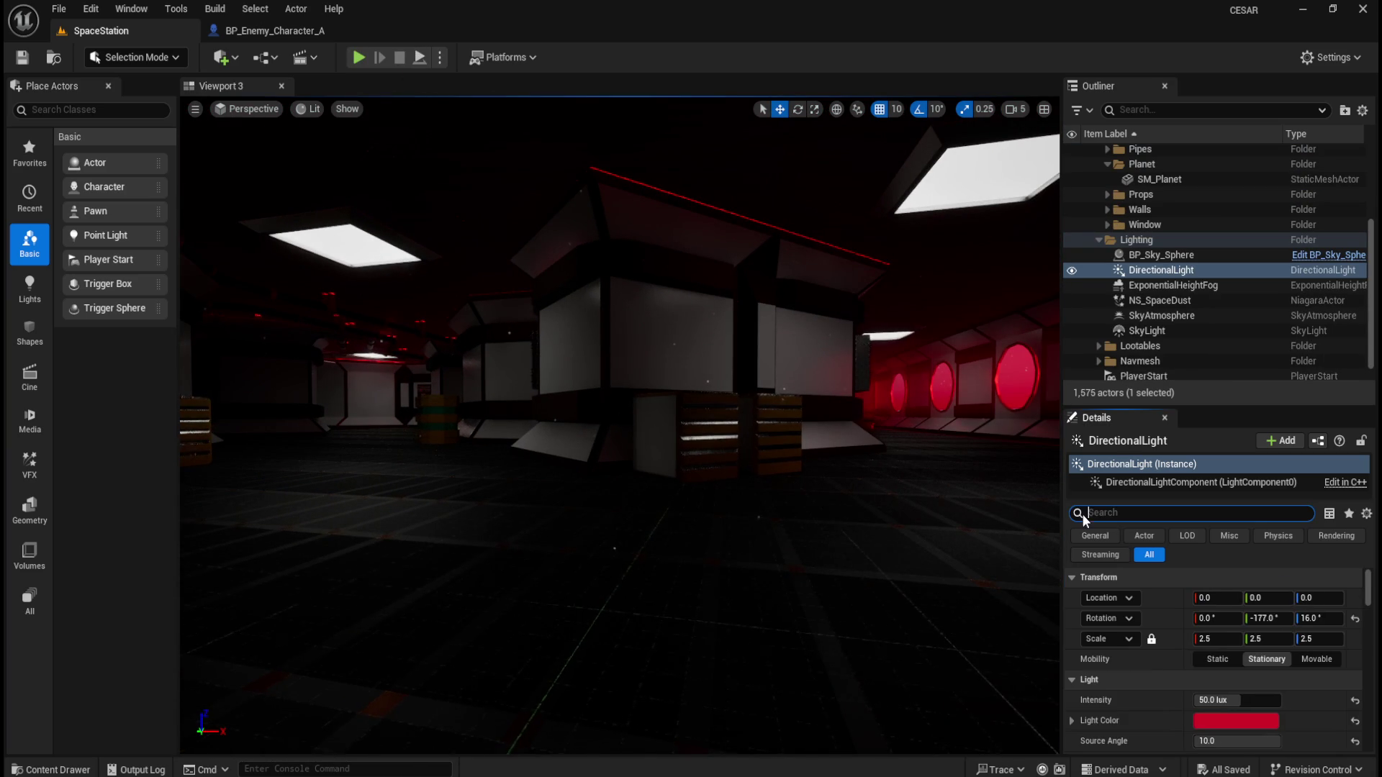
# Open and close the BP_Enemy_Character_A Blueprint tab, then frame the DirectionalLight
pyautogui.click(59, 9)
pyautogui.press('Escape')
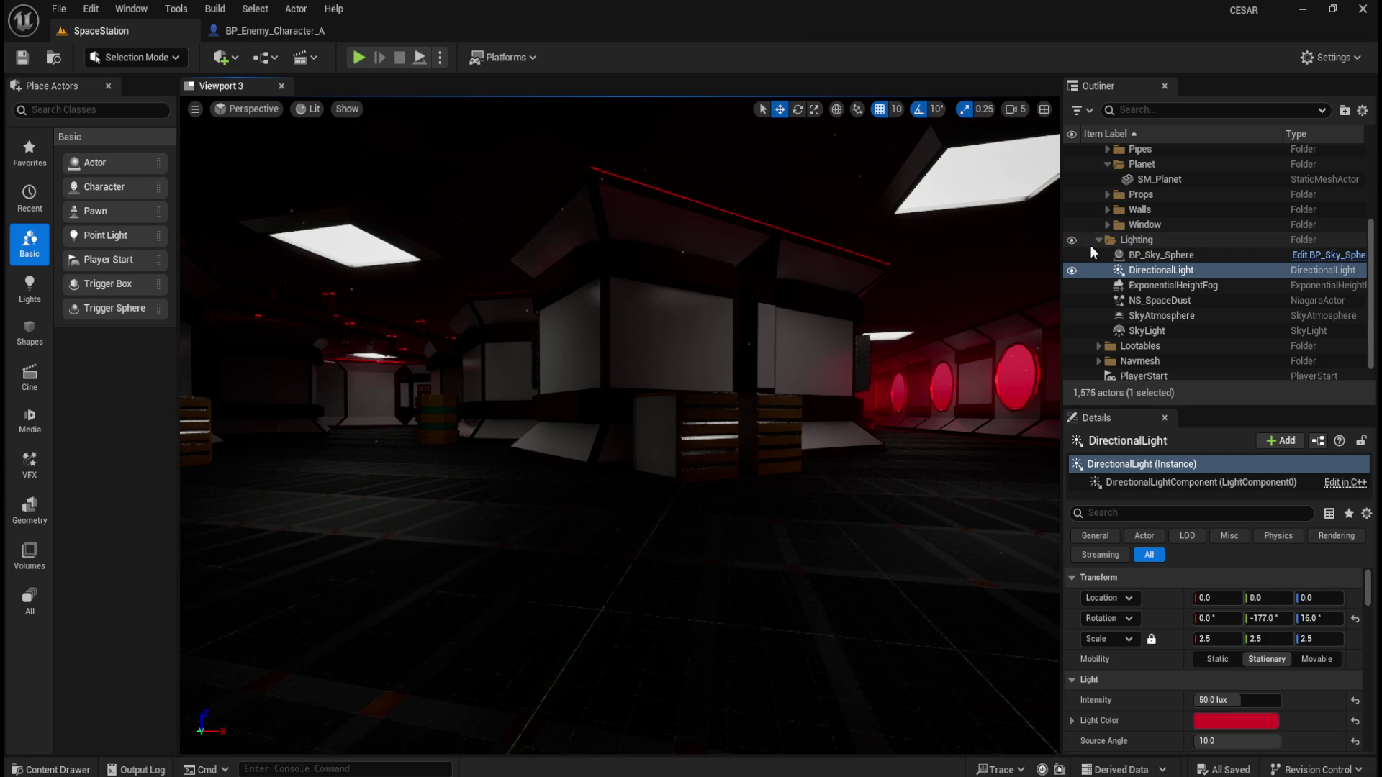
pyautogui.click(280, 34)
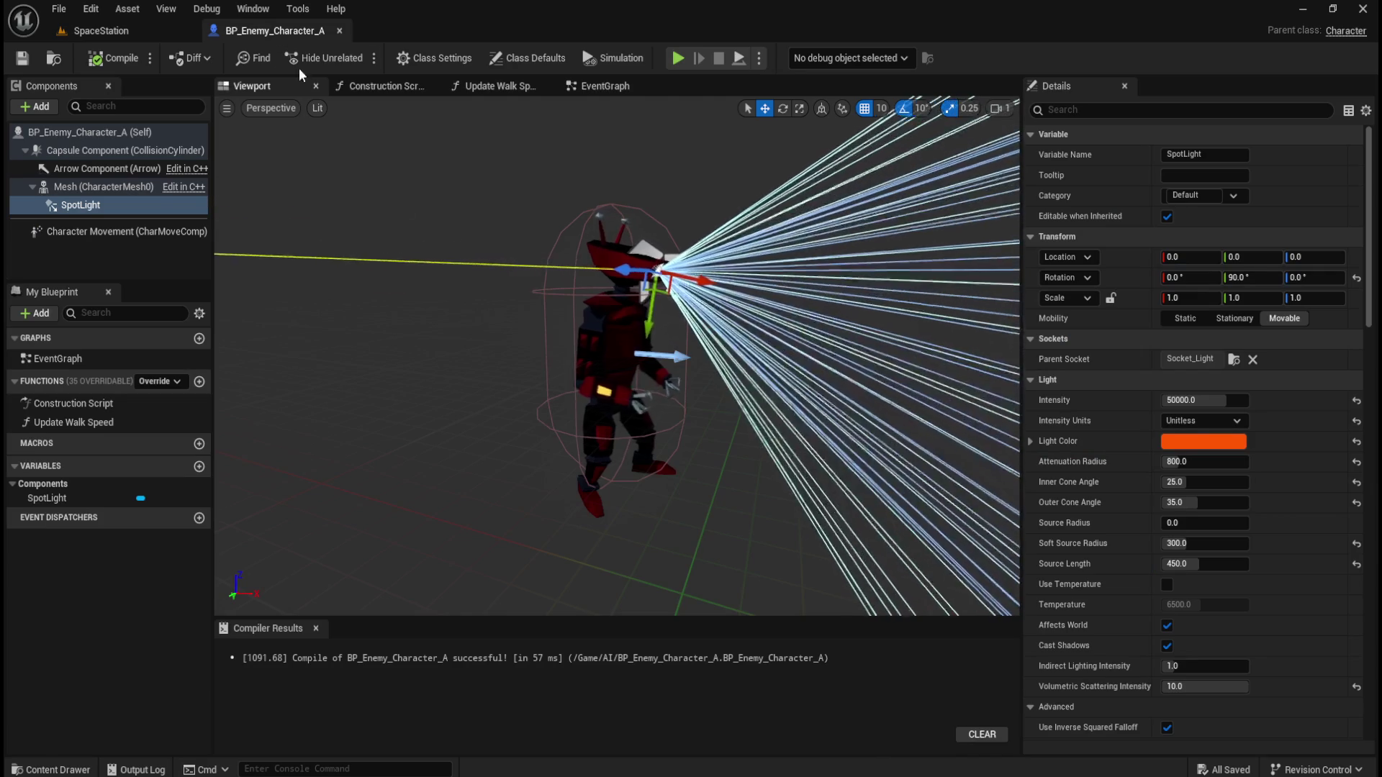
pyautogui.click(339, 30)
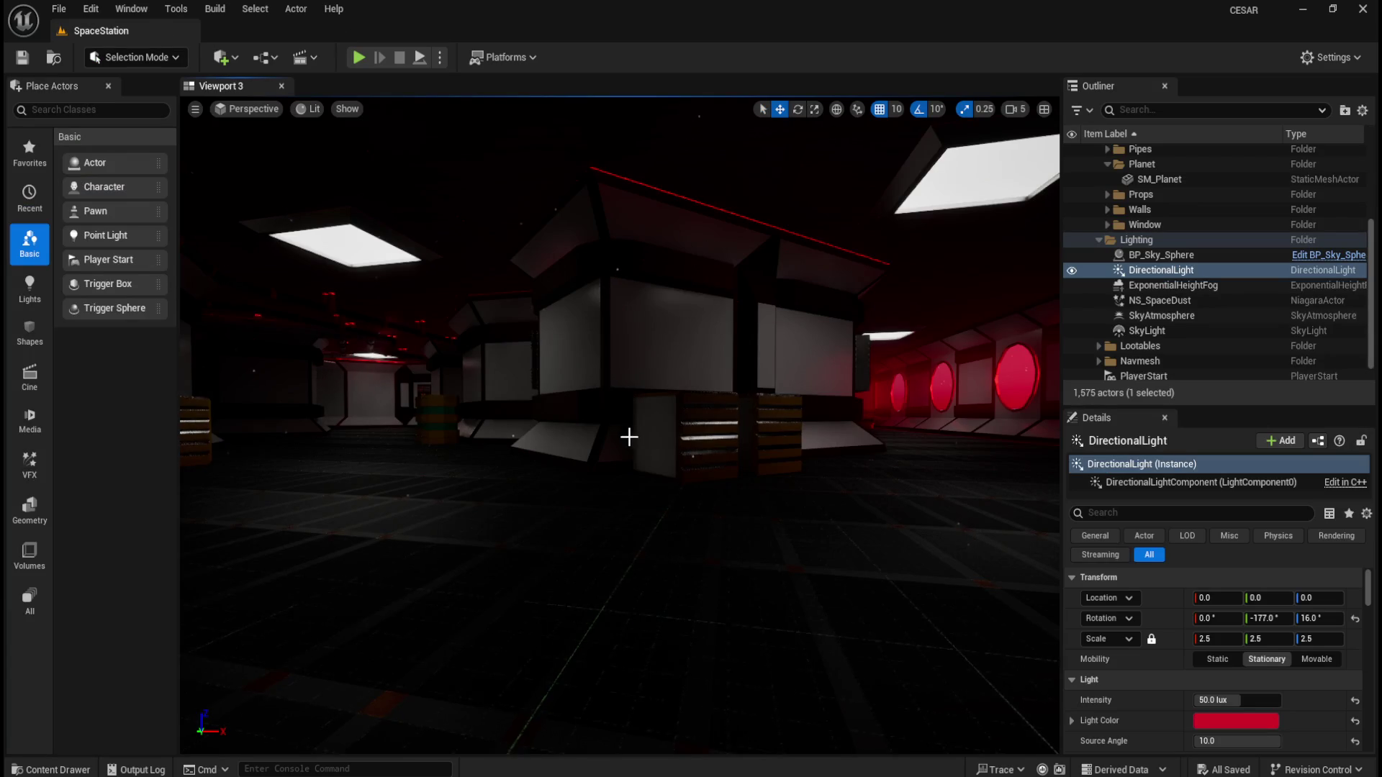
pyautogui.press('f')
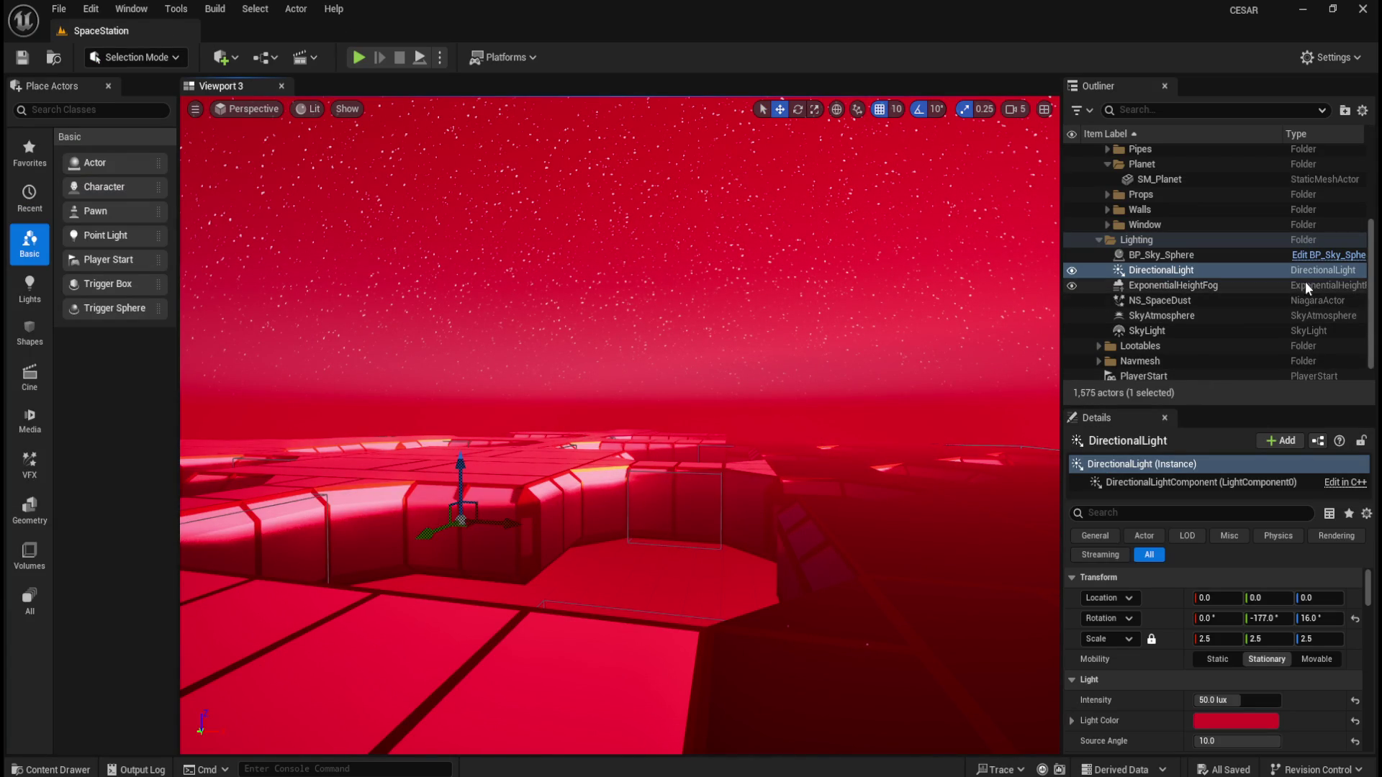
# Collapse the Lighting folder and hide the Ceiling folder to view the corridors from above
pyautogui.scroll(5, 1109, 259)
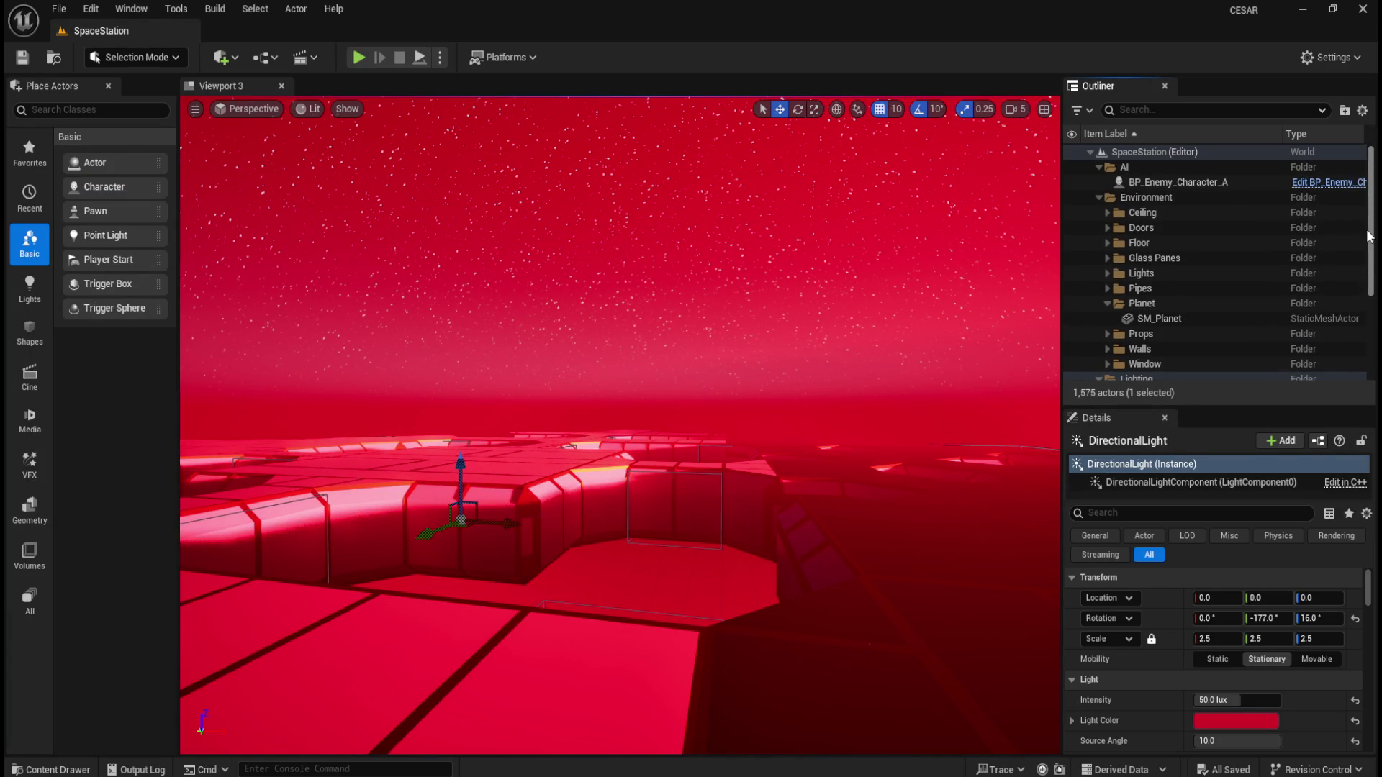
pyautogui.scroll(-4, 1115, 309)
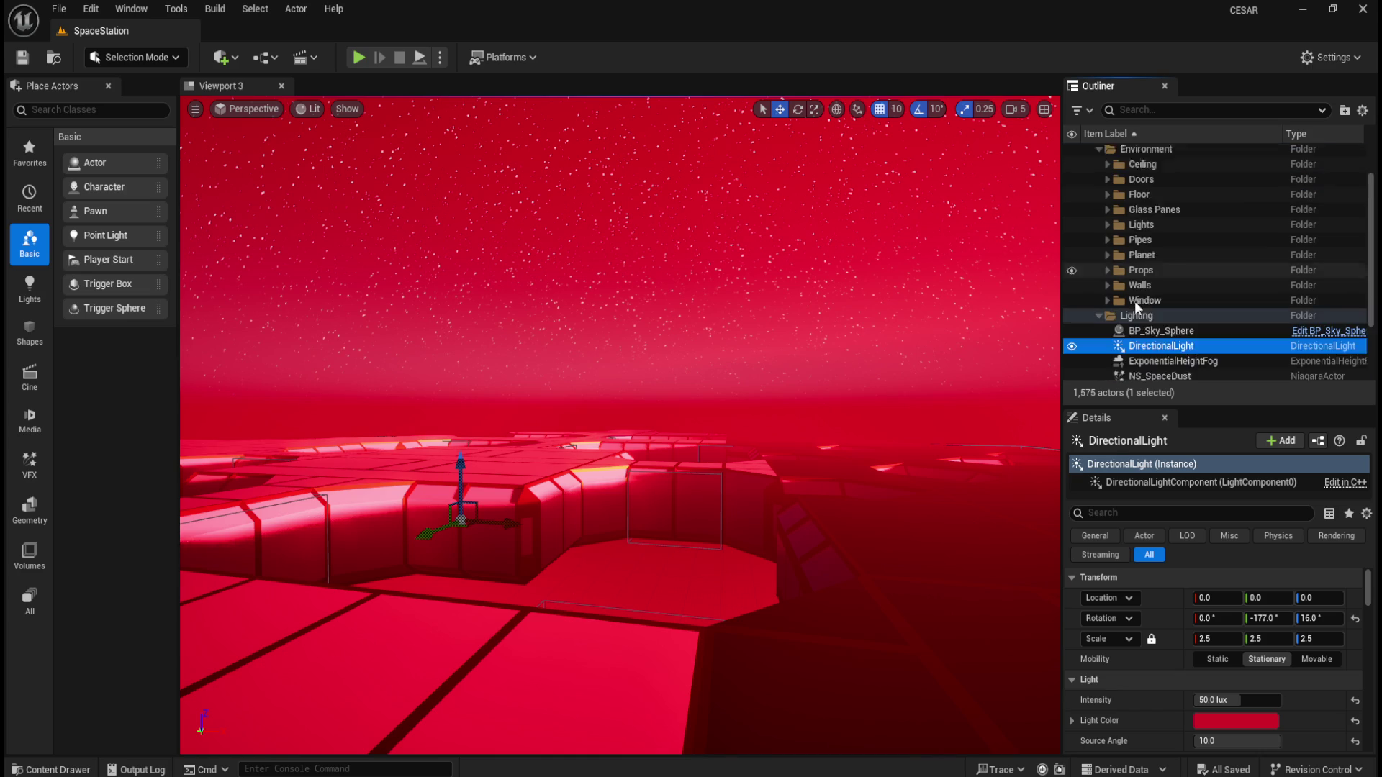
pyautogui.scroll(-1, 1137, 279)
pyautogui.click(1098, 215)
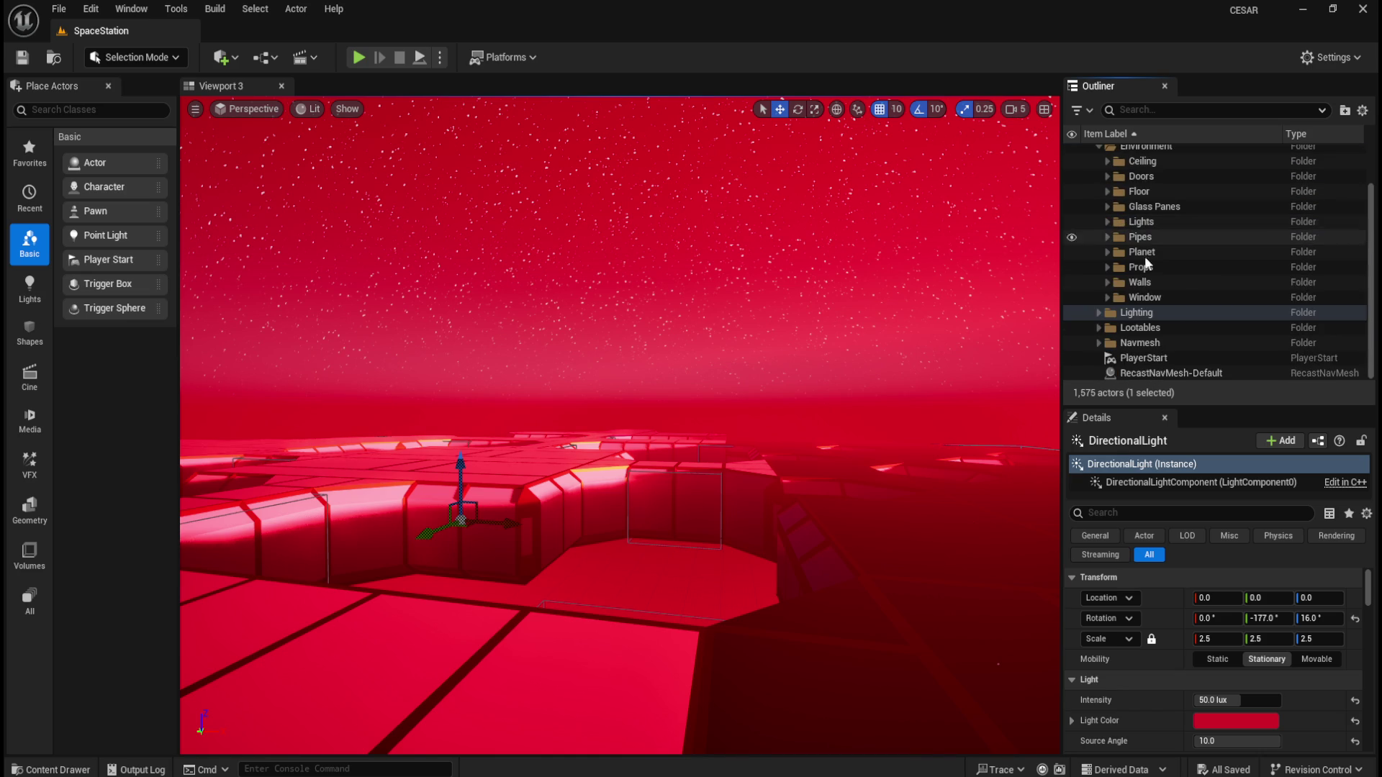
pyautogui.scroll(2, 1184, 334)
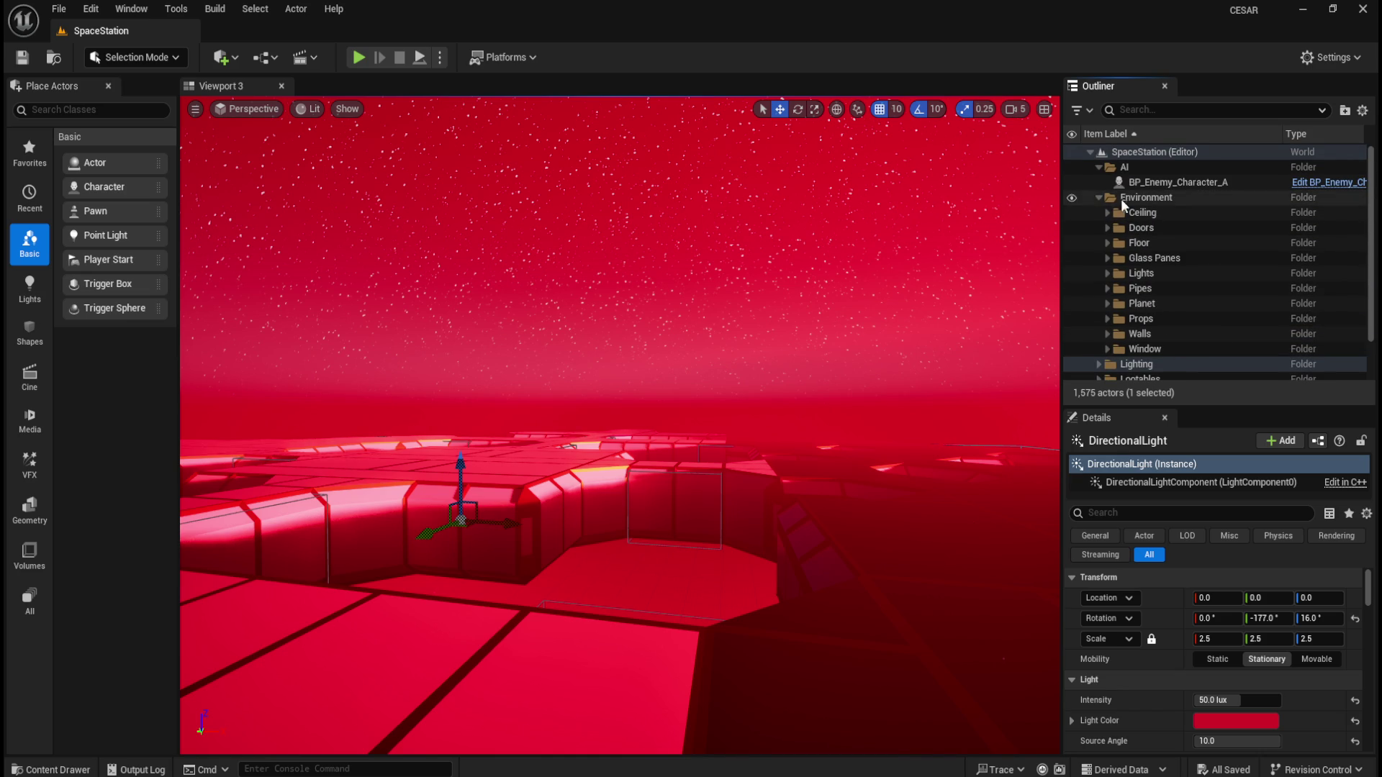
pyautogui.click(1071, 213)
pyautogui.moveTo(753, 350)
pyautogui.mouseDown()
pyautogui.moveTo(562, 597)
pyautogui.moveTo(605, 575)
pyautogui.mouseUp()
# Drag the DirectionalLight intensity down, then undo back to 50 lux
pyautogui.click(1266, 659)
pyautogui.moveTo(1233, 700); pyautogui.dragTo(1184, 701)
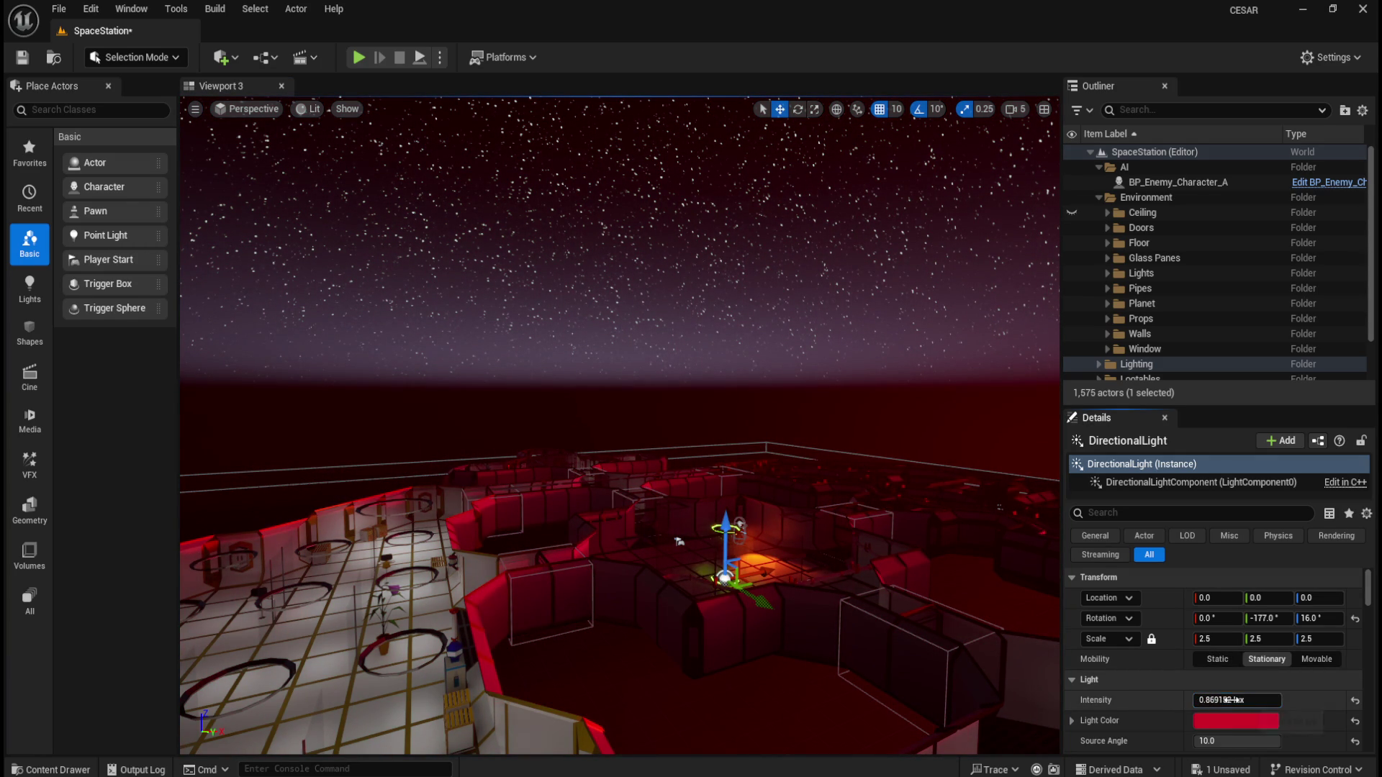
pyautogui.moveTo(870, 552)
pyautogui.mouseDown()
pyautogui.moveTo(893, 533)
pyautogui.moveTo(870, 552)
pyautogui.mouseUp()
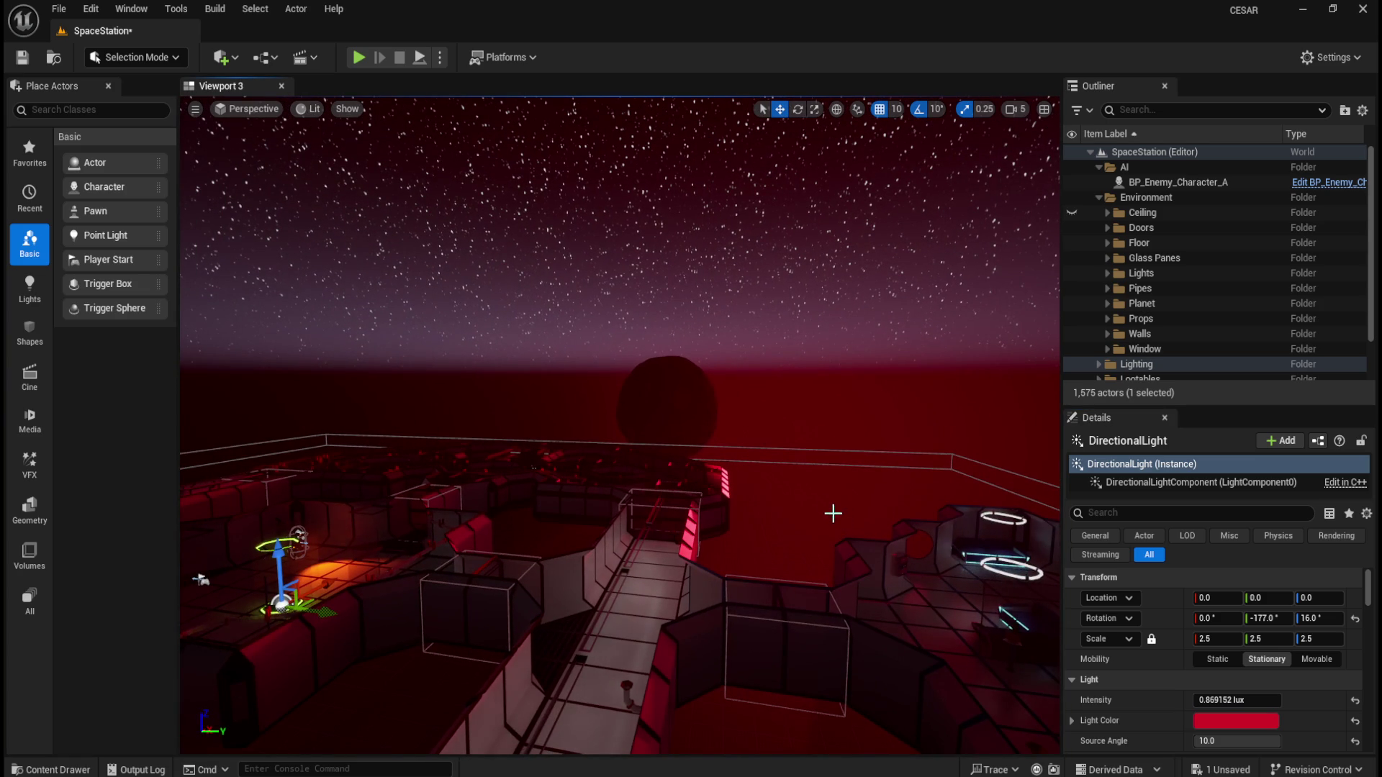
pyautogui.hotkey('ctrl', 'z')
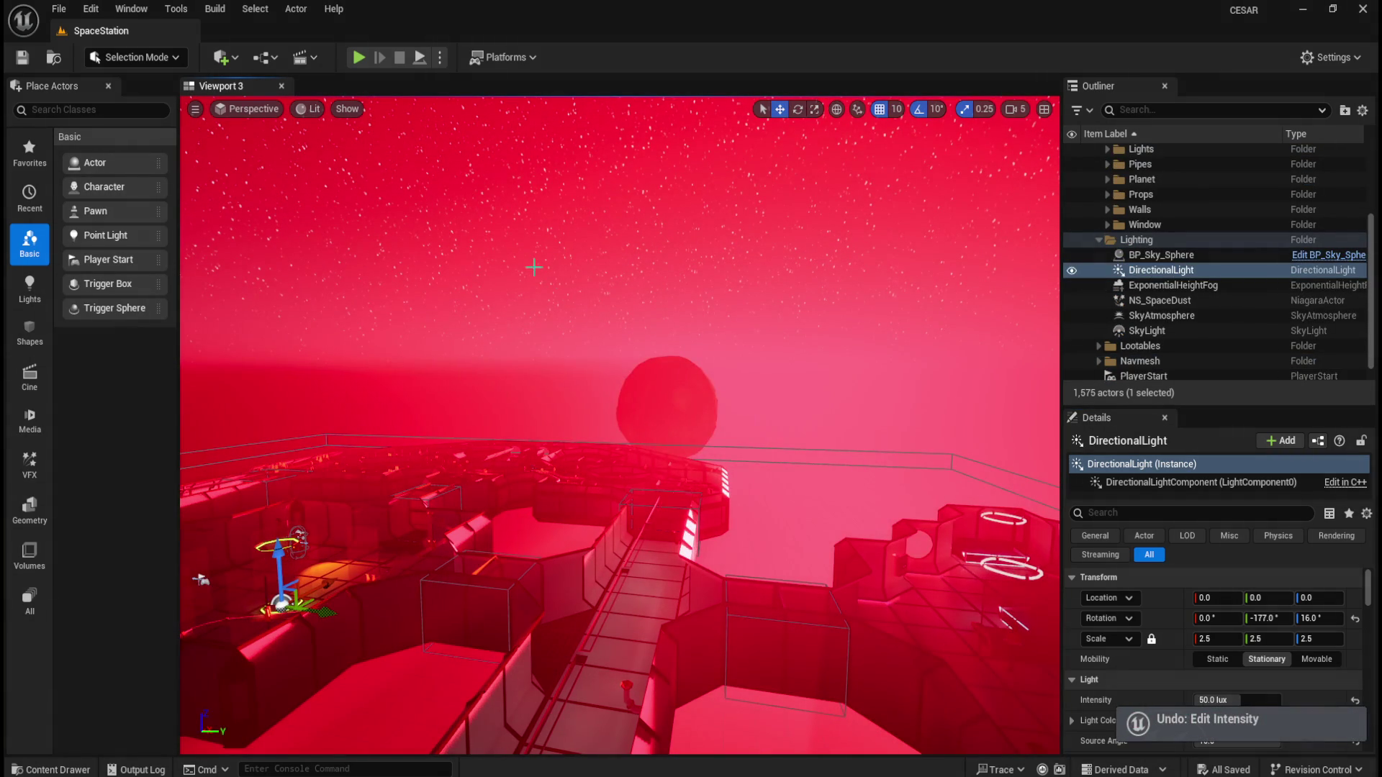
# Enter 10 lux as the DirectionalLight intensity and view the dimmed red floor
pyautogui.click(89, 8)
pyautogui.click(89, 8)
pyautogui.click(59, 9)
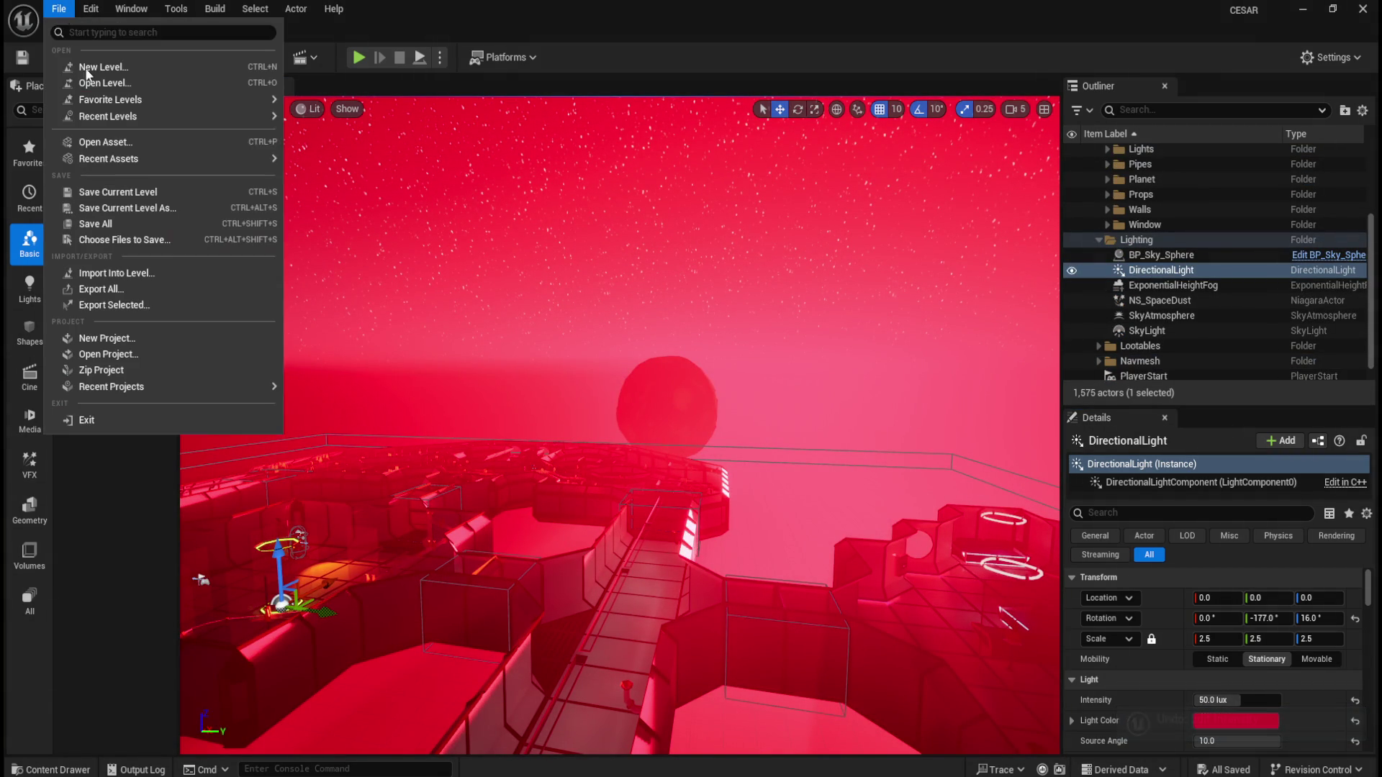
pyautogui.click(97, 213)
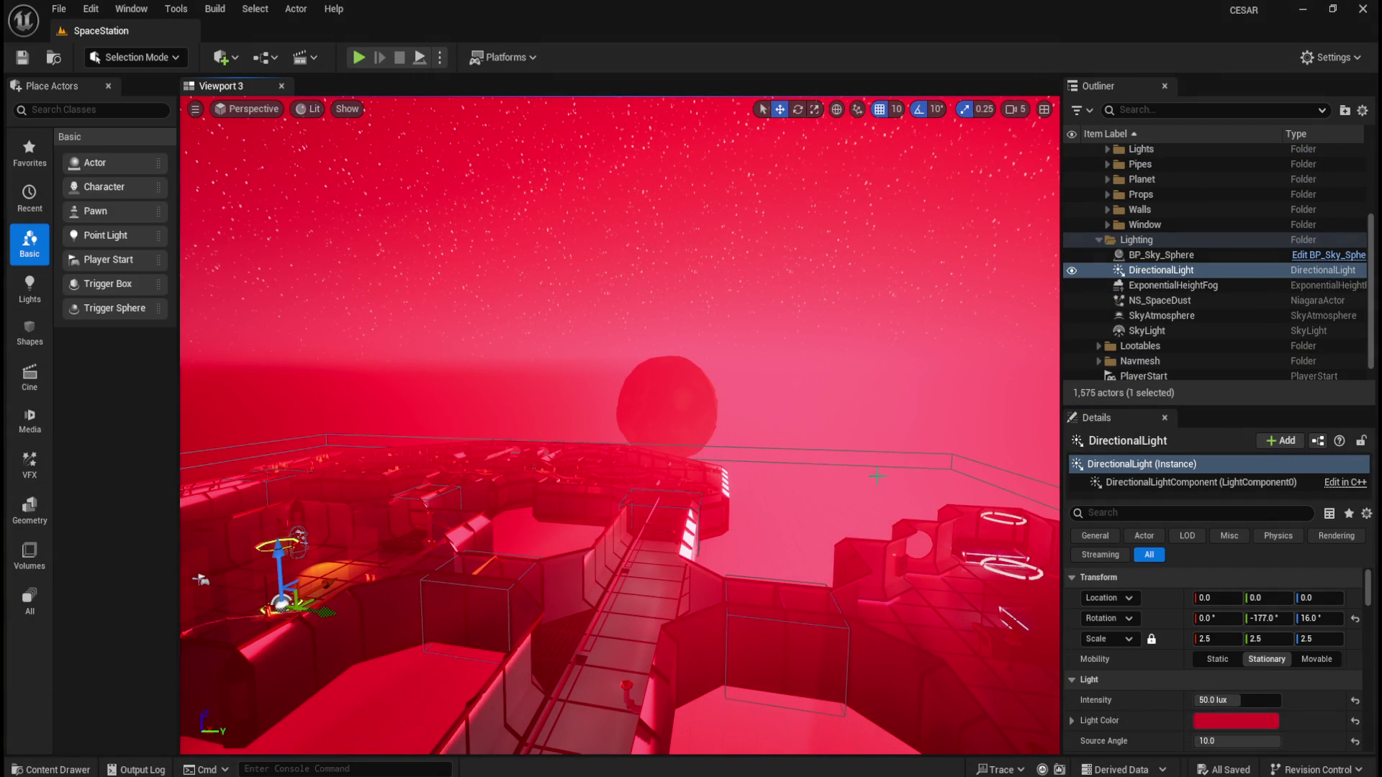
pyautogui.moveTo(824, 471); pyautogui.dragTo(817, 472)
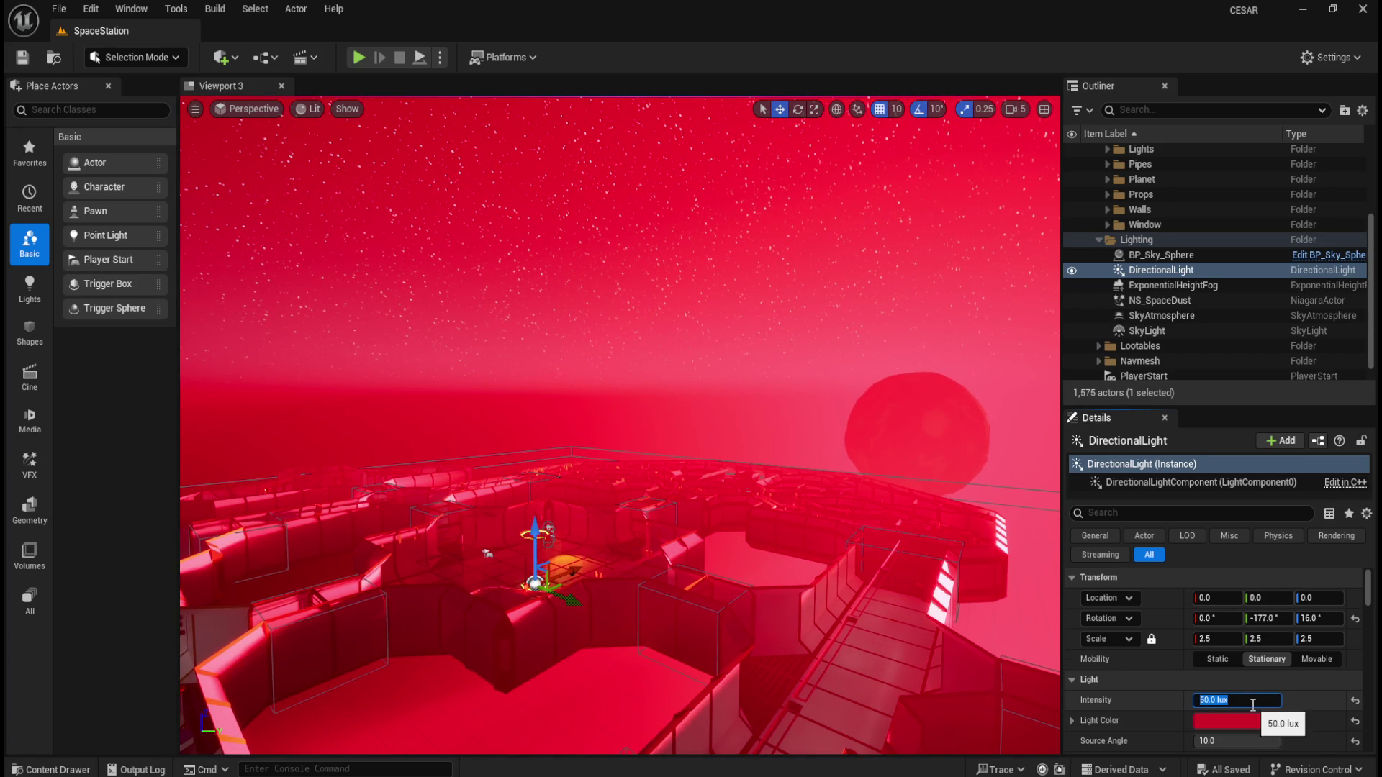
pyautogui.write('10')
pyautogui.press('Return')
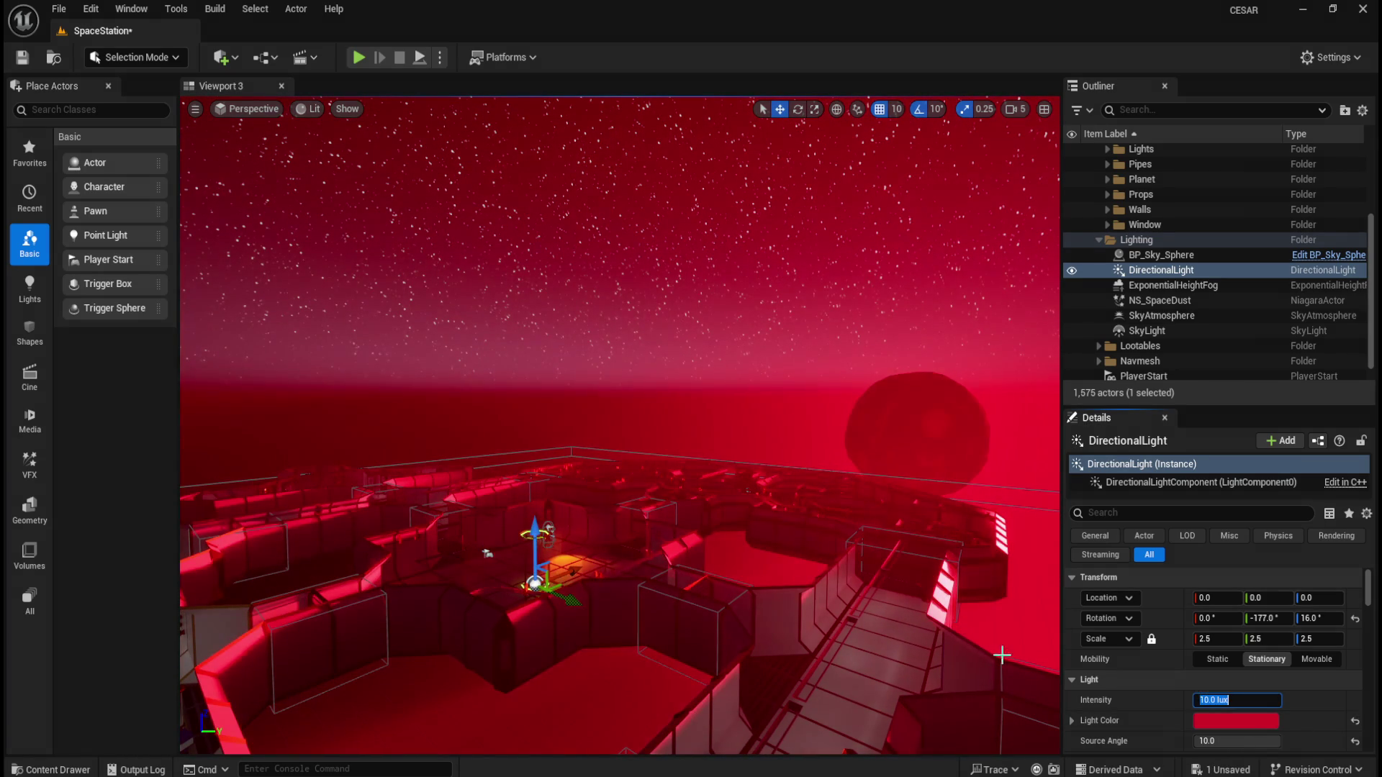
pyautogui.moveTo(825, 567)
pyautogui.mouseDown()
pyautogui.moveTo(818, 605)
pyautogui.moveTo(787, 531)
pyautogui.moveTo(783, 546)
pyautogui.moveTo(802, 534)
pyautogui.mouseUp()
pyautogui.scroll(3, 1141, 205)
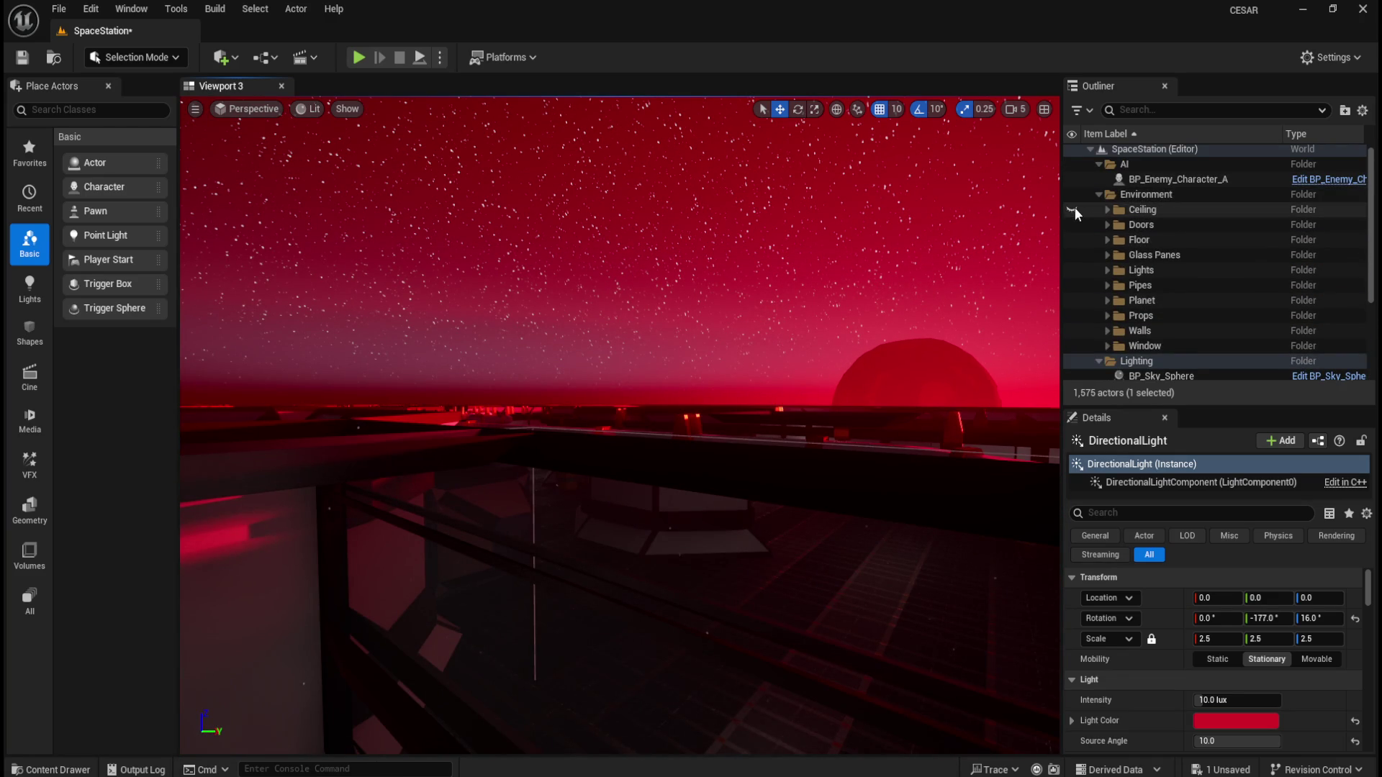
pyautogui.moveTo(885, 357)
pyautogui.mouseDown()
pyautogui.moveTo(694, 456)
pyautogui.moveTo(732, 453)
pyautogui.moveTo(694, 452)
pyautogui.mouseUp()
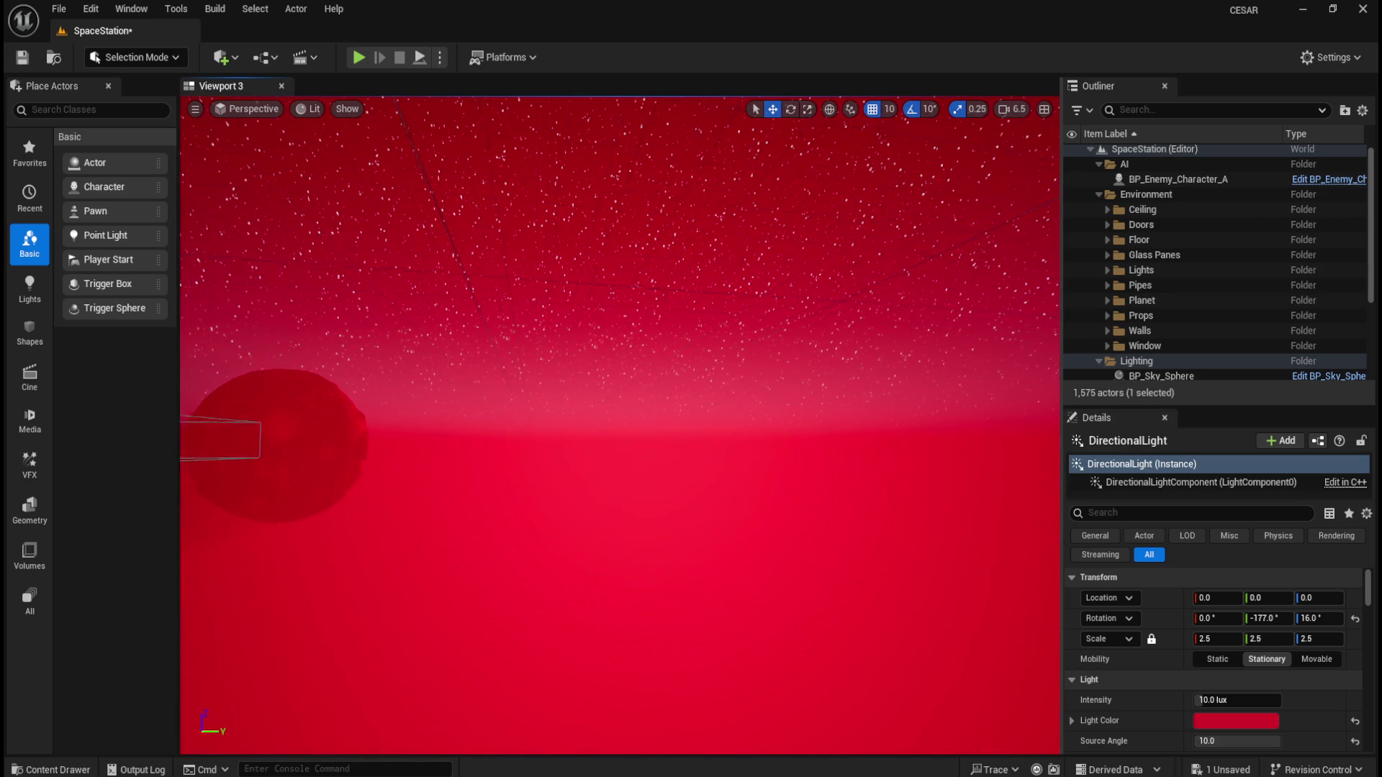
# Try intensities from 62 to 3.6 lux near the windows, settle on 15 lux, then play-test
pyautogui.moveTo(661, 453)
pyautogui.mouseDown()
pyautogui.moveTo(638, 461)
pyautogui.moveTo(626, 414)
pyautogui.moveTo(645, 416)
pyautogui.moveTo(650, 447)
pyautogui.moveTo(591, 487)
pyautogui.moveTo(683, 502)
pyautogui.moveTo(657, 487)
pyautogui.moveTo(666, 529)
pyautogui.moveTo(677, 525)
pyautogui.mouseUp()
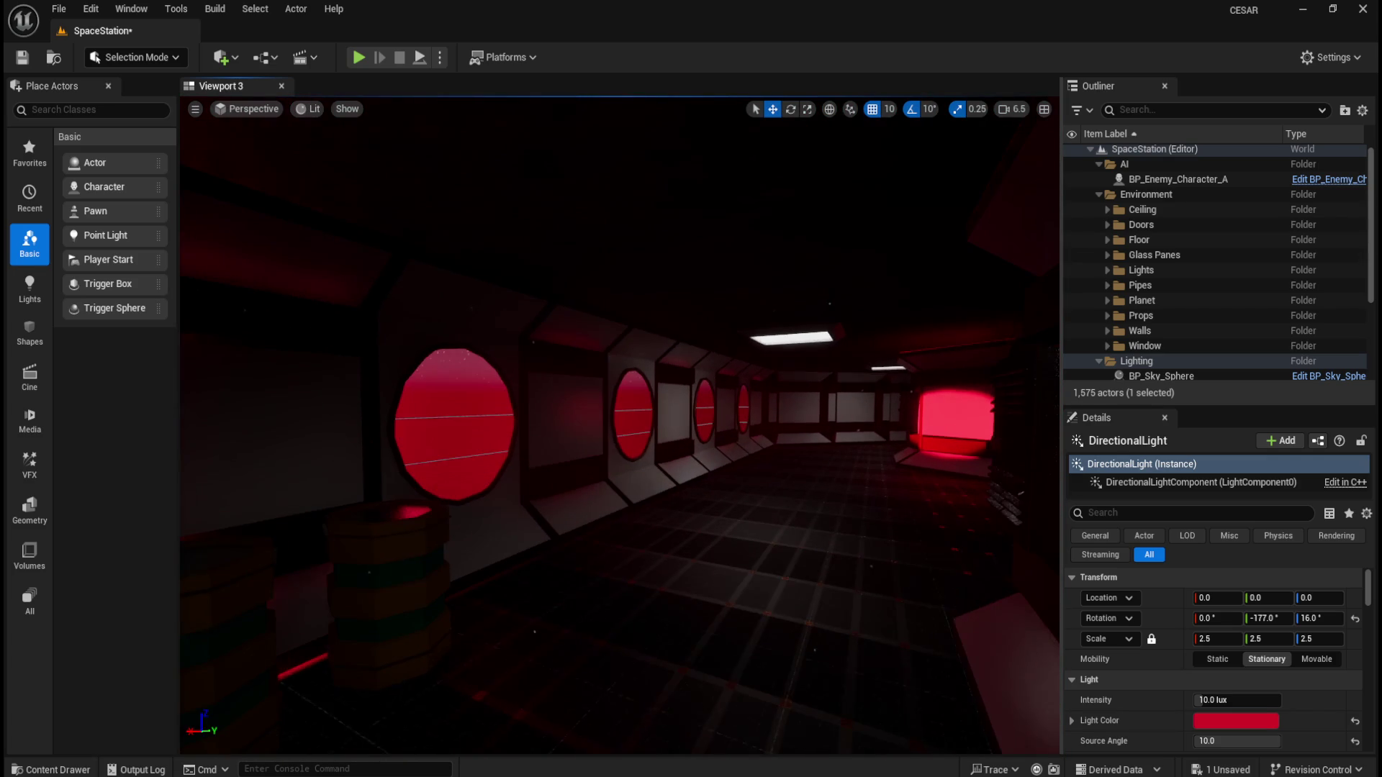
pyautogui.moveTo(1222, 700)
pyautogui.mouseDown()
pyautogui.moveTo(1280, 700)
pyautogui.moveTo(1198, 700)
pyautogui.mouseUp()
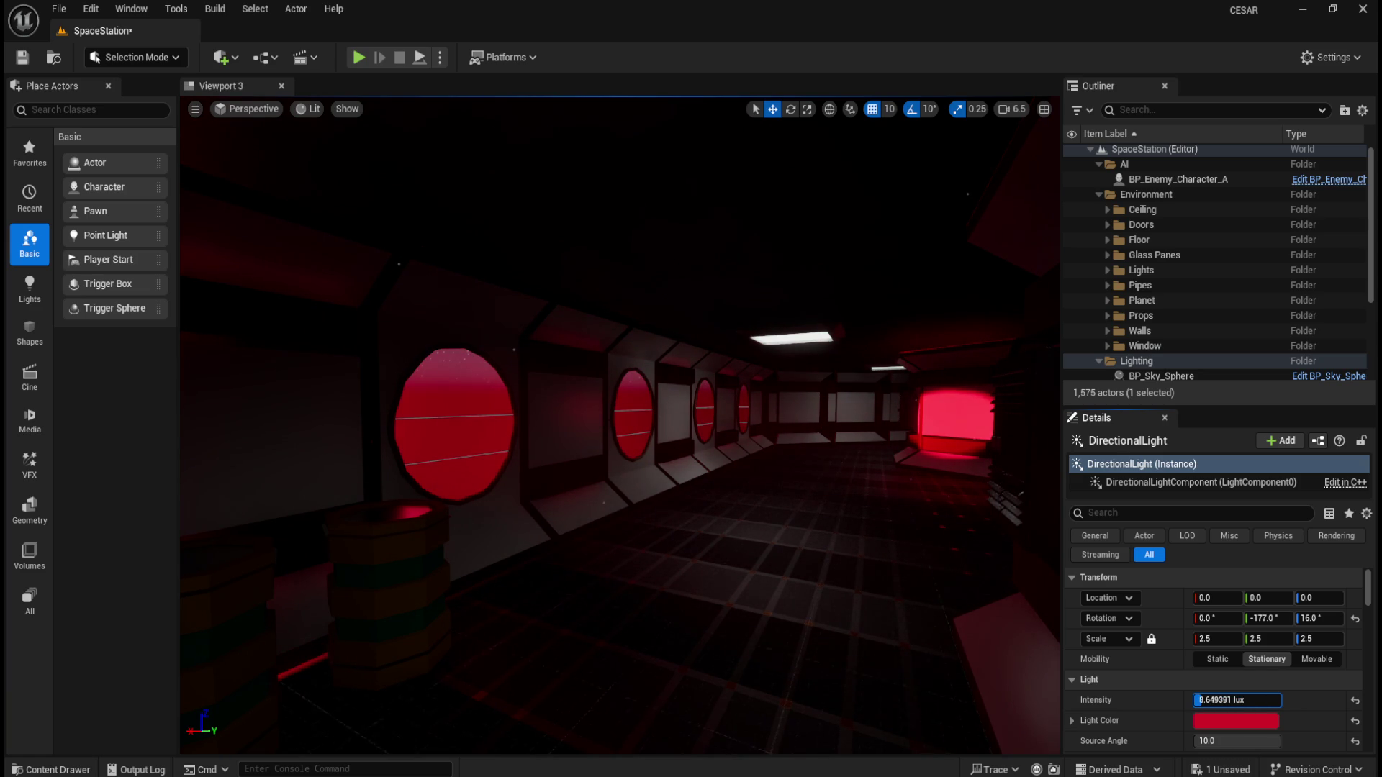
pyautogui.moveTo(679, 472); pyautogui.dragTo(719, 505)
pyautogui.moveTo(1221, 700)
pyautogui.mouseDown()
pyautogui.moveTo(1241, 700)
pyautogui.moveTo(1209, 700)
pyautogui.moveTo(1234, 700)
pyautogui.mouseUp()
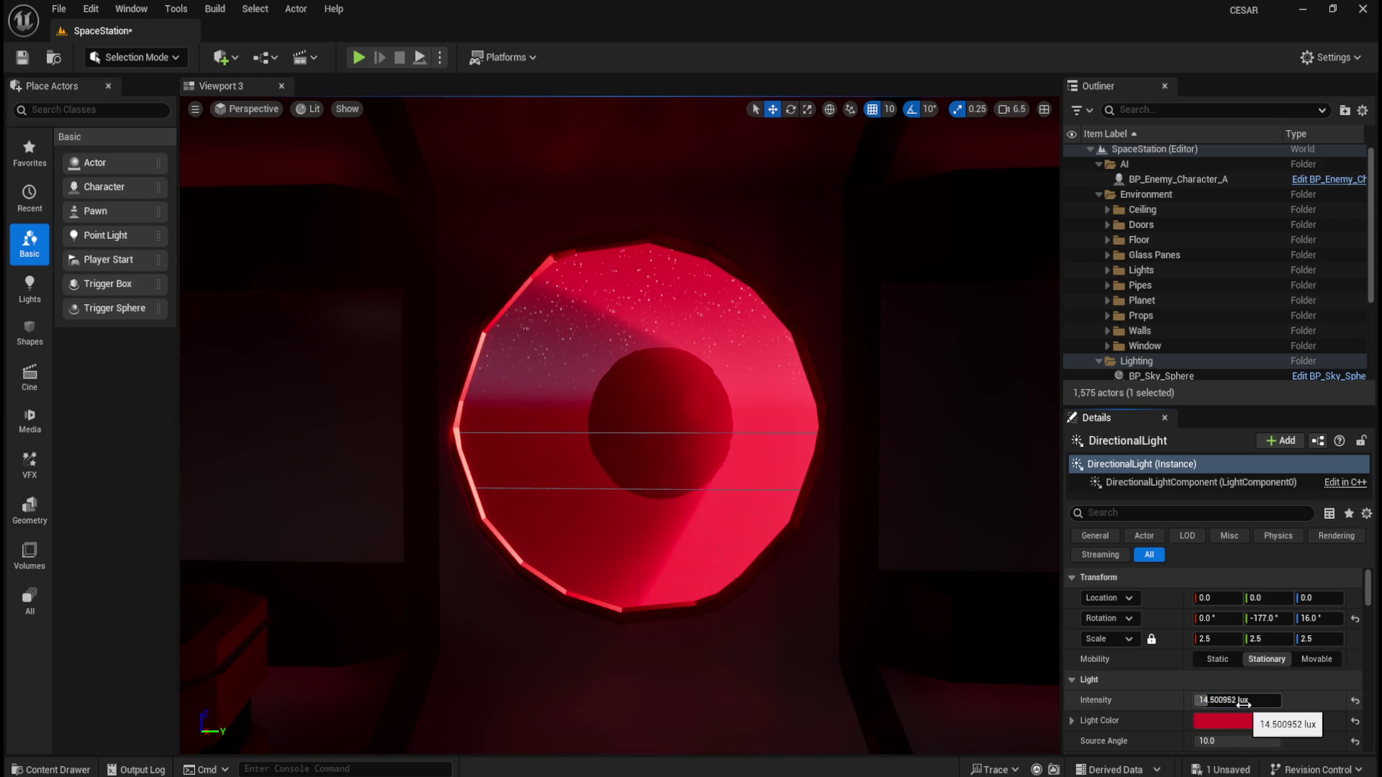
pyautogui.moveTo(801, 517)
pyautogui.mouseDown()
pyautogui.moveTo(801, 561)
pyautogui.moveTo(785, 569)
pyautogui.moveTo(800, 517)
pyautogui.moveTo(780, 537)
pyautogui.mouseUp()
pyautogui.moveTo(705, 488); pyautogui.dragTo(669, 472)
pyautogui.click(357, 58)
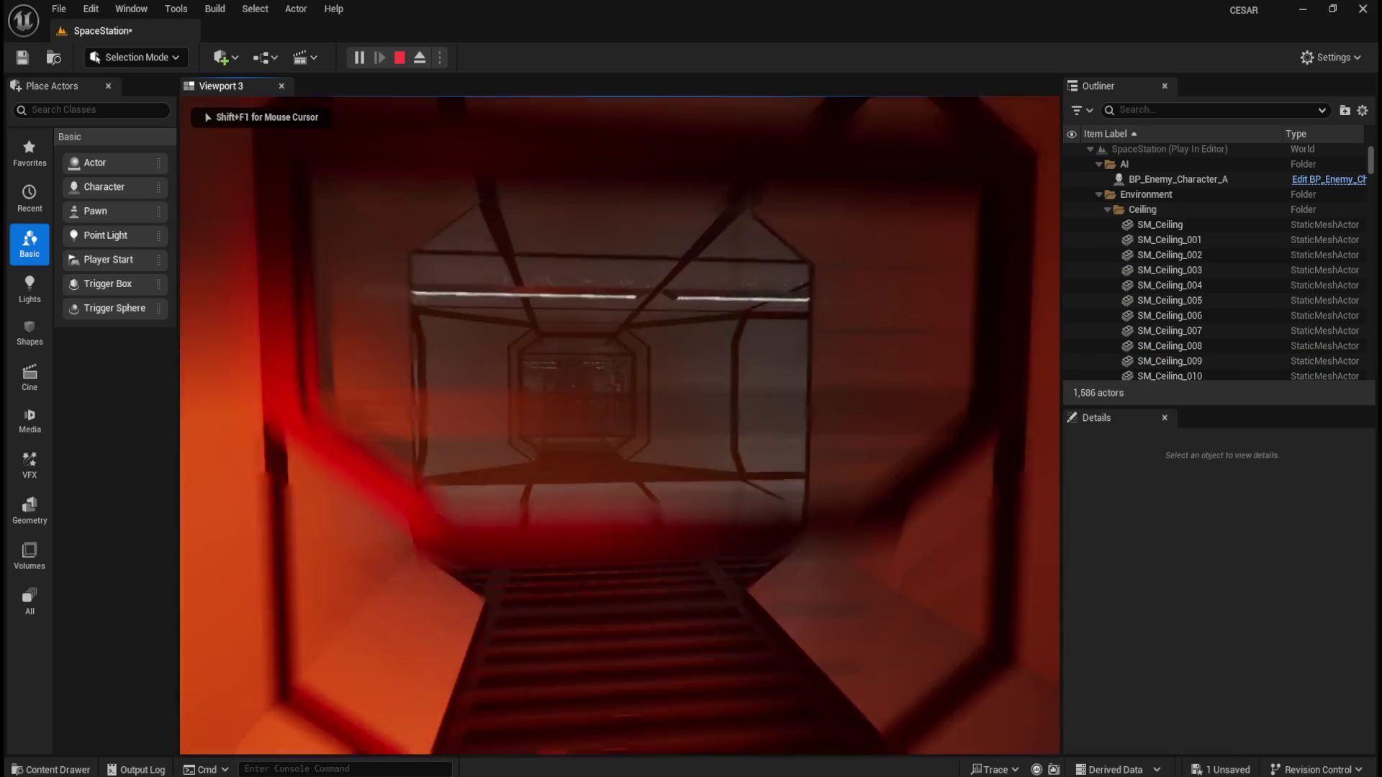
# Walk through the red-lit corridor and crate room to inspect the red porthole window
pyautogui.press('w')
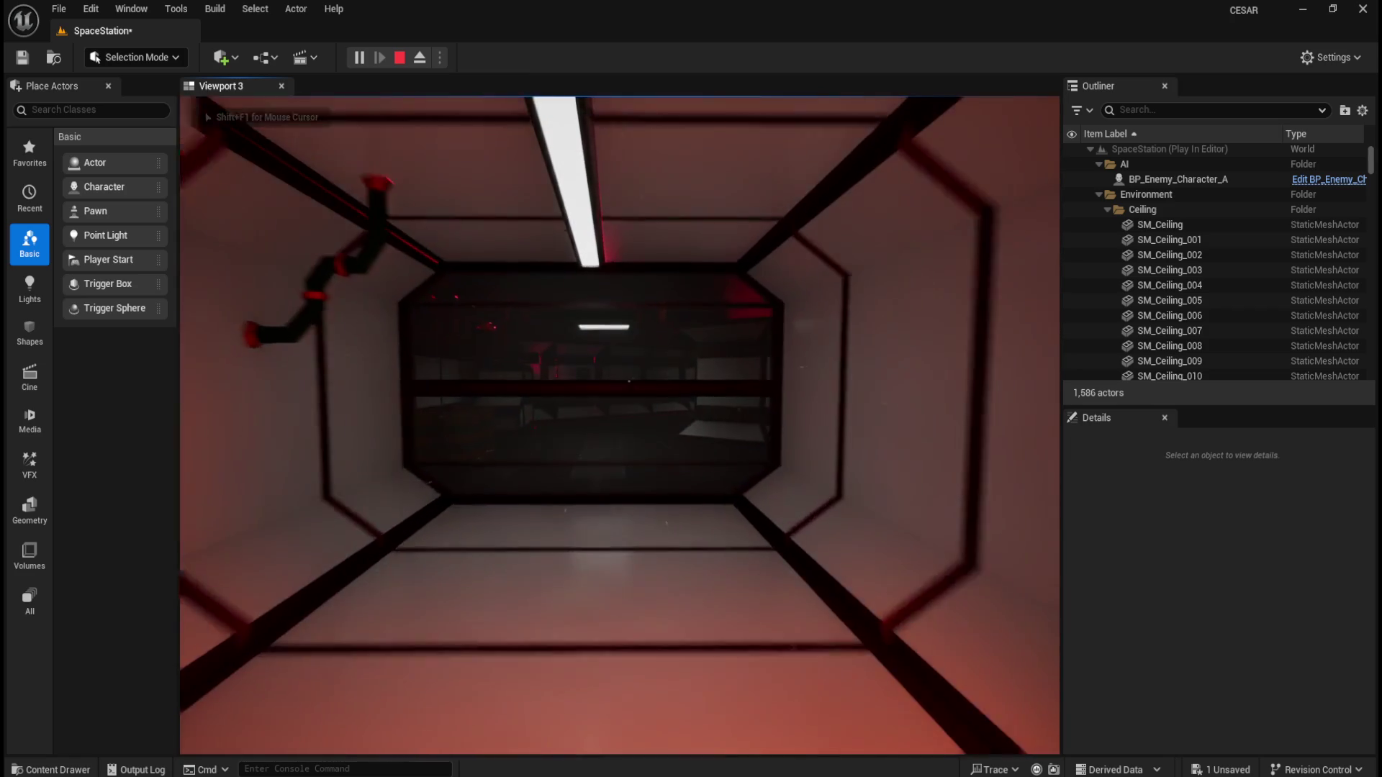
pyautogui.press('w')
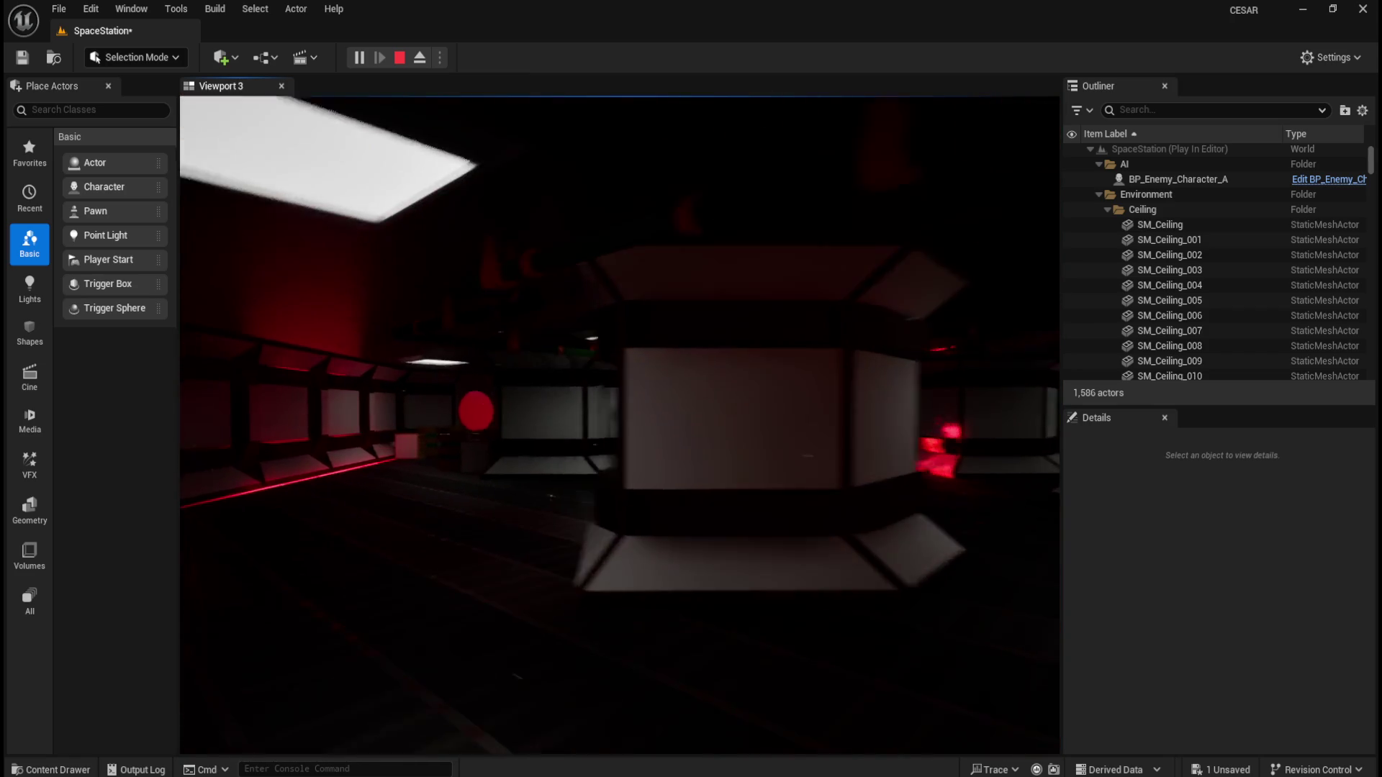
pyautogui.press('w')
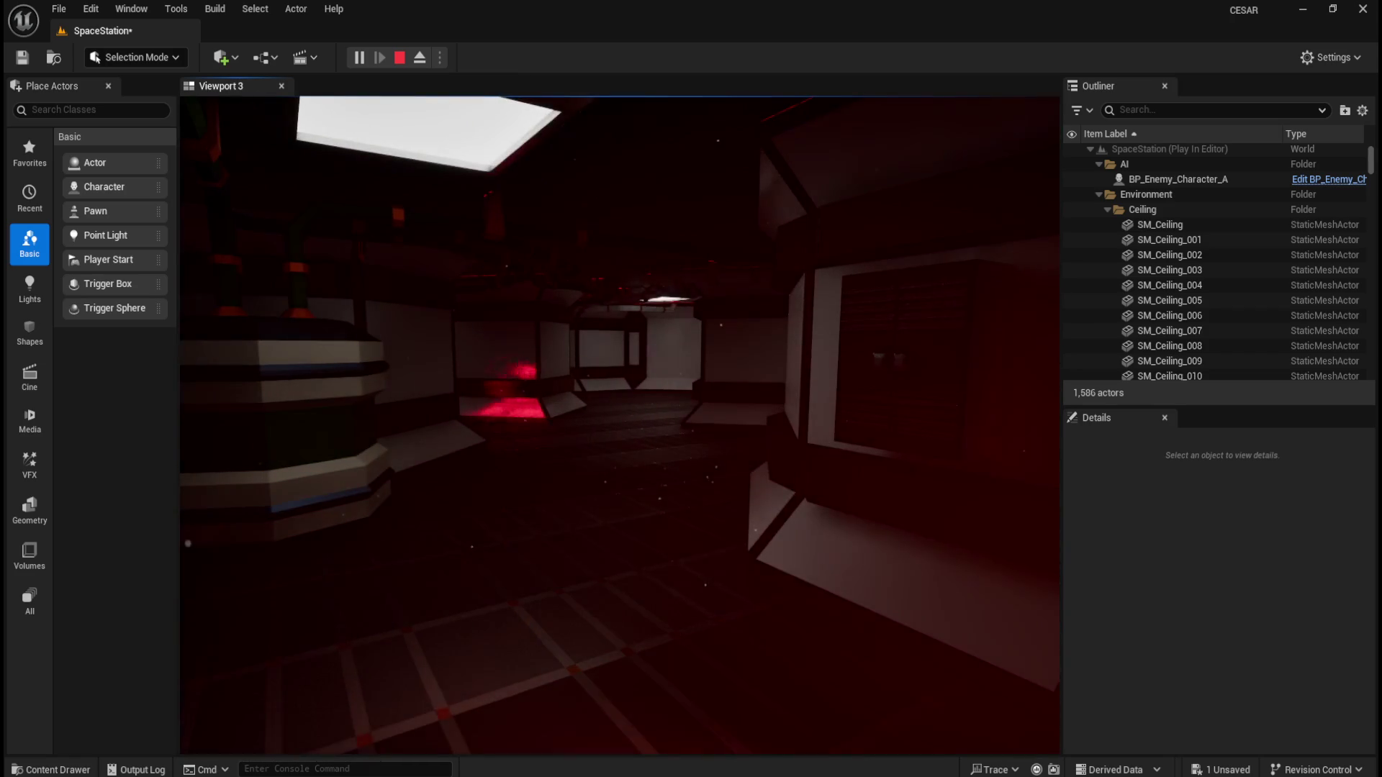
pyautogui.press('w')
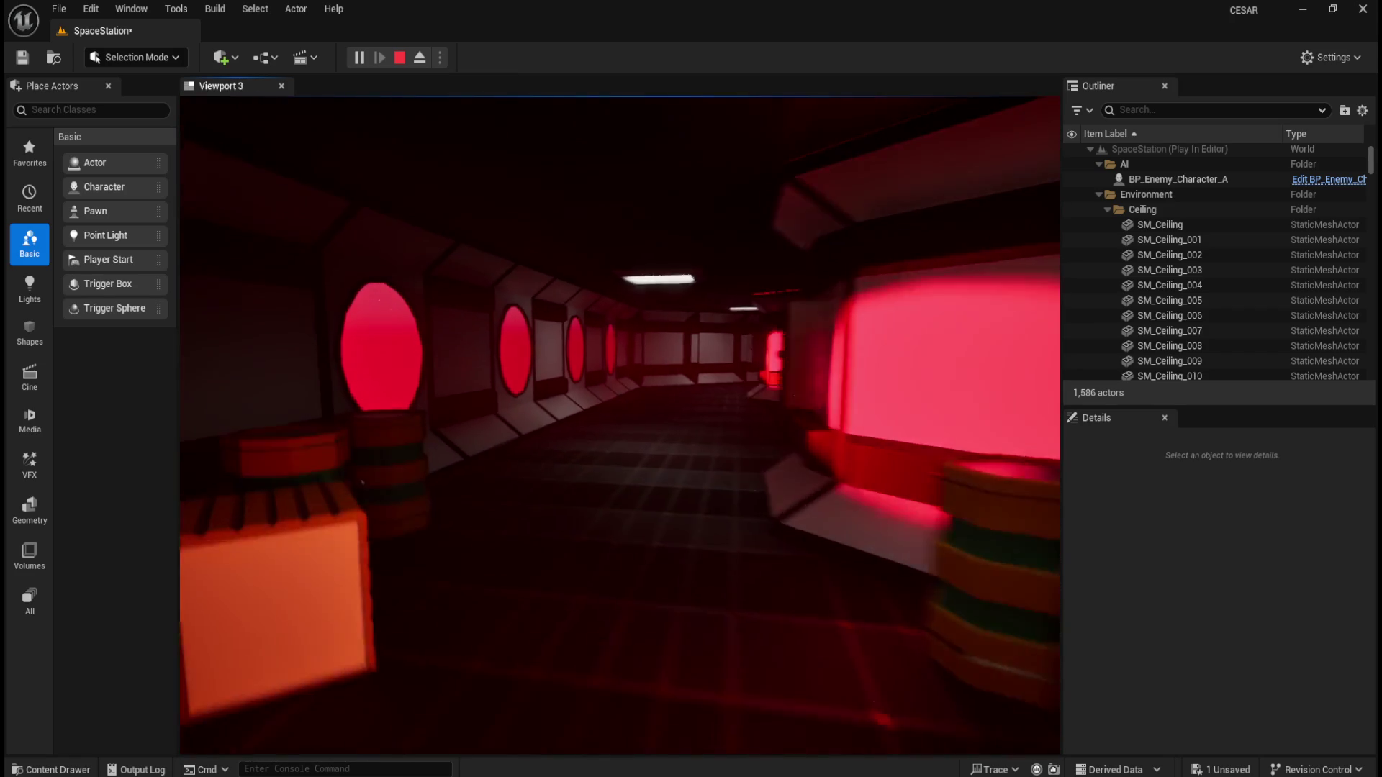
pyautogui.press('w')
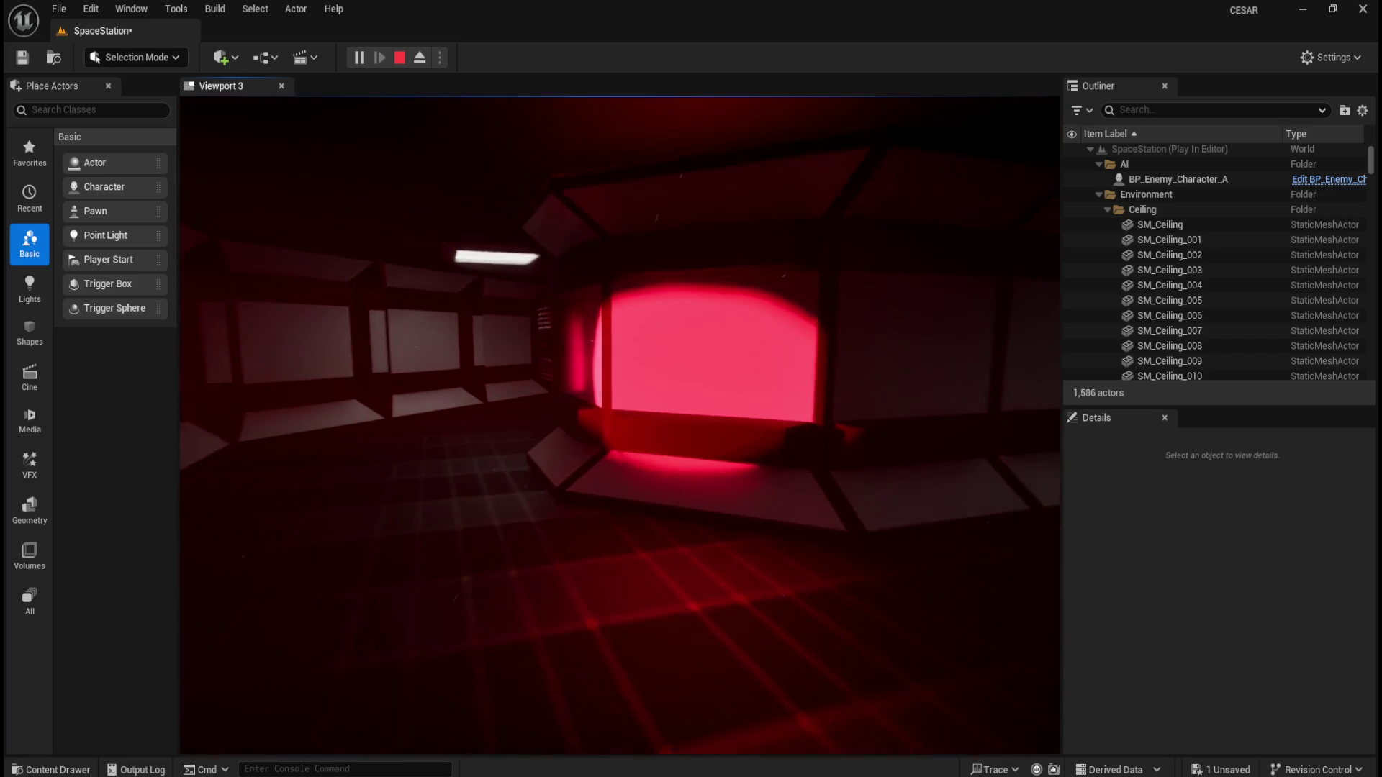
pyautogui.press('w')
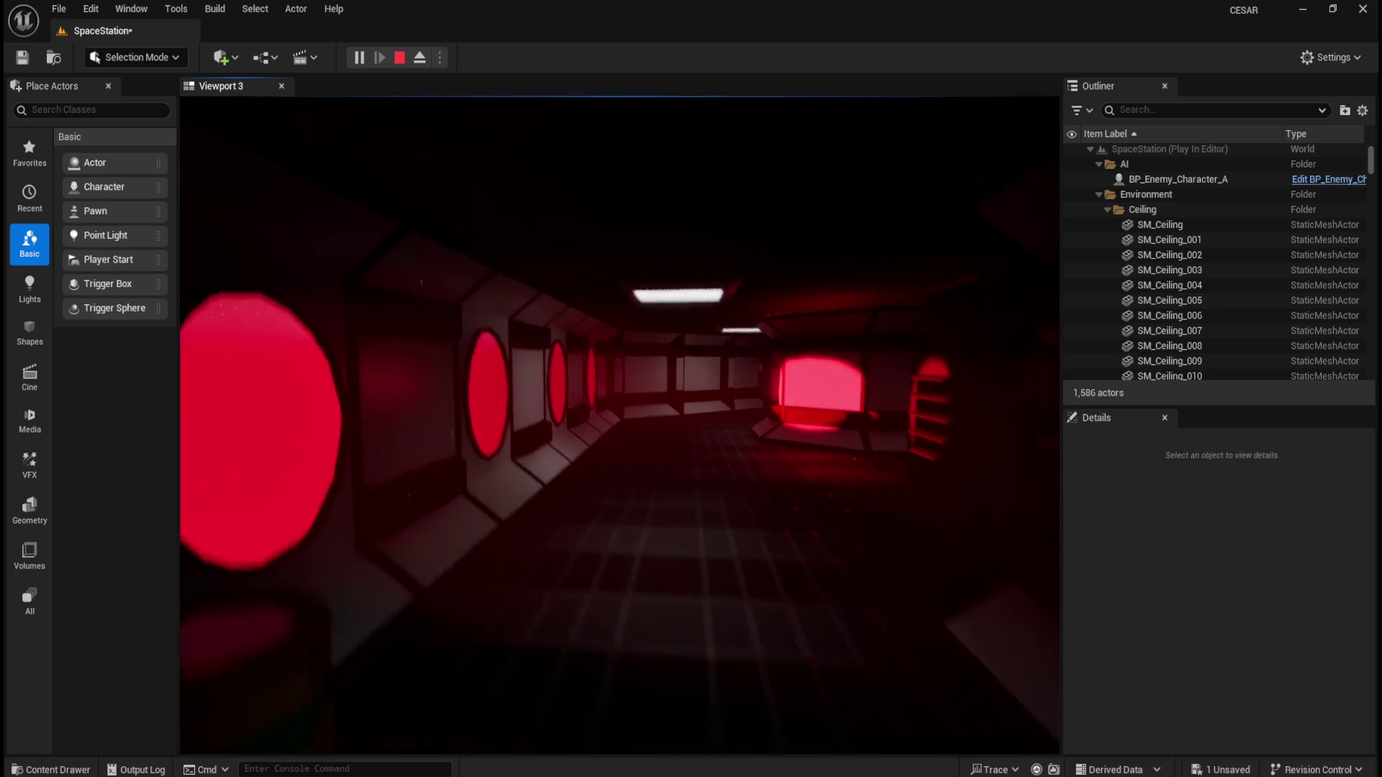
pyautogui.press('w')
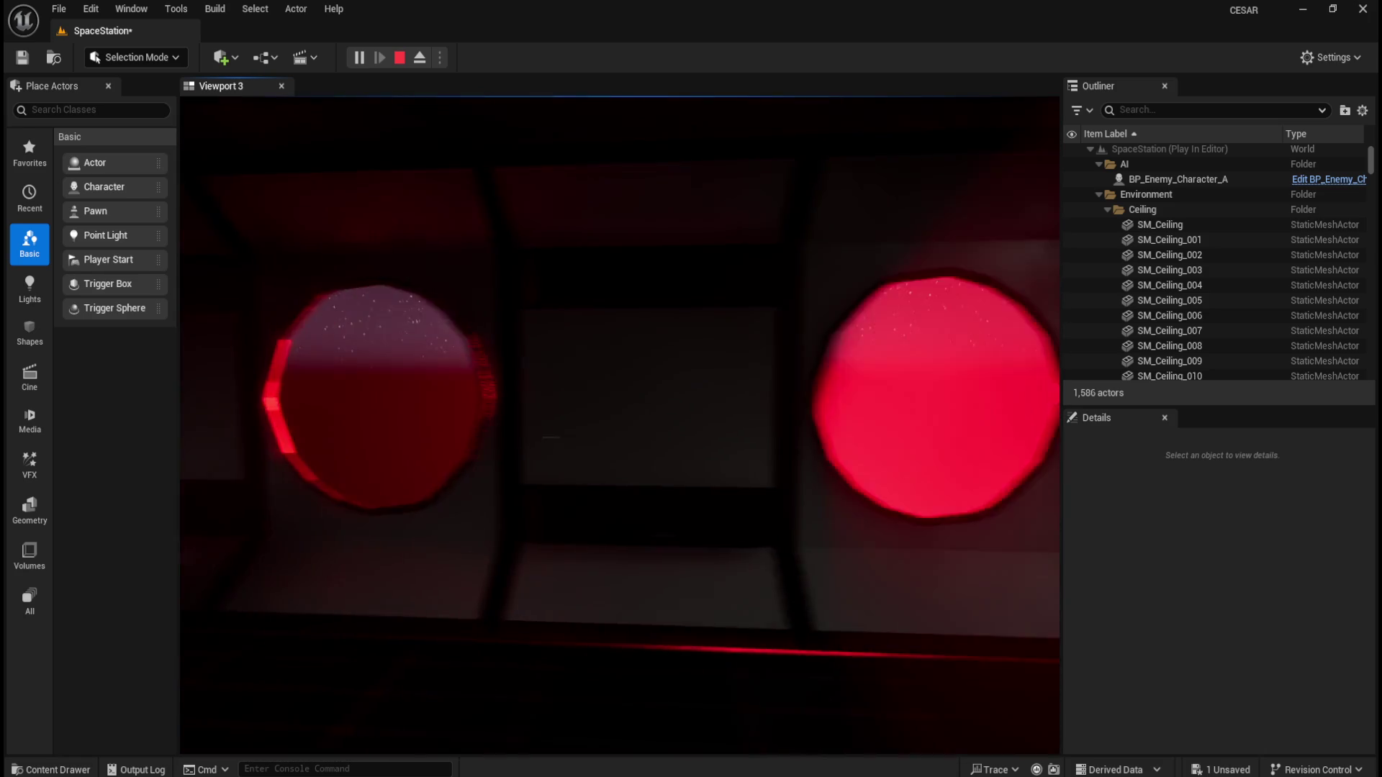
pyautogui.press('s')
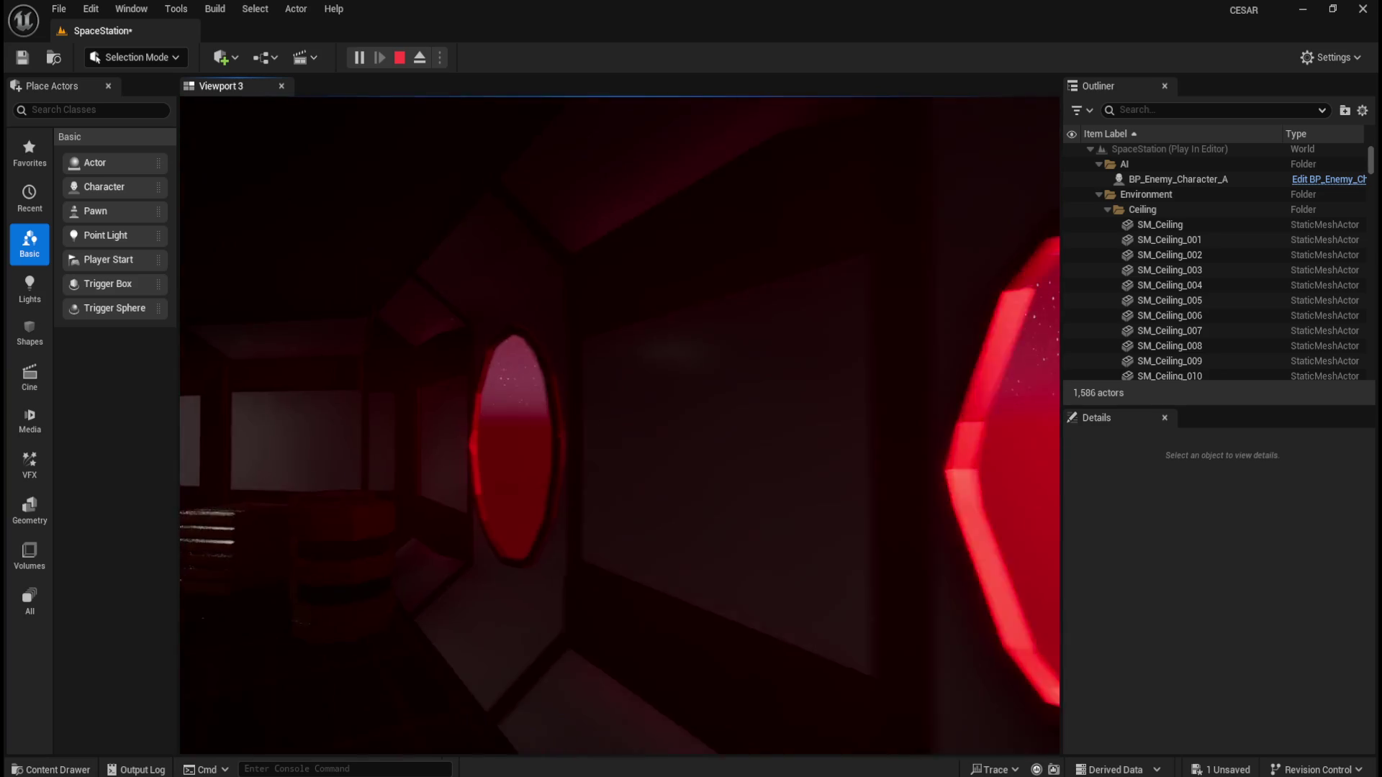
pyautogui.press('w')
pyautogui.press('s')
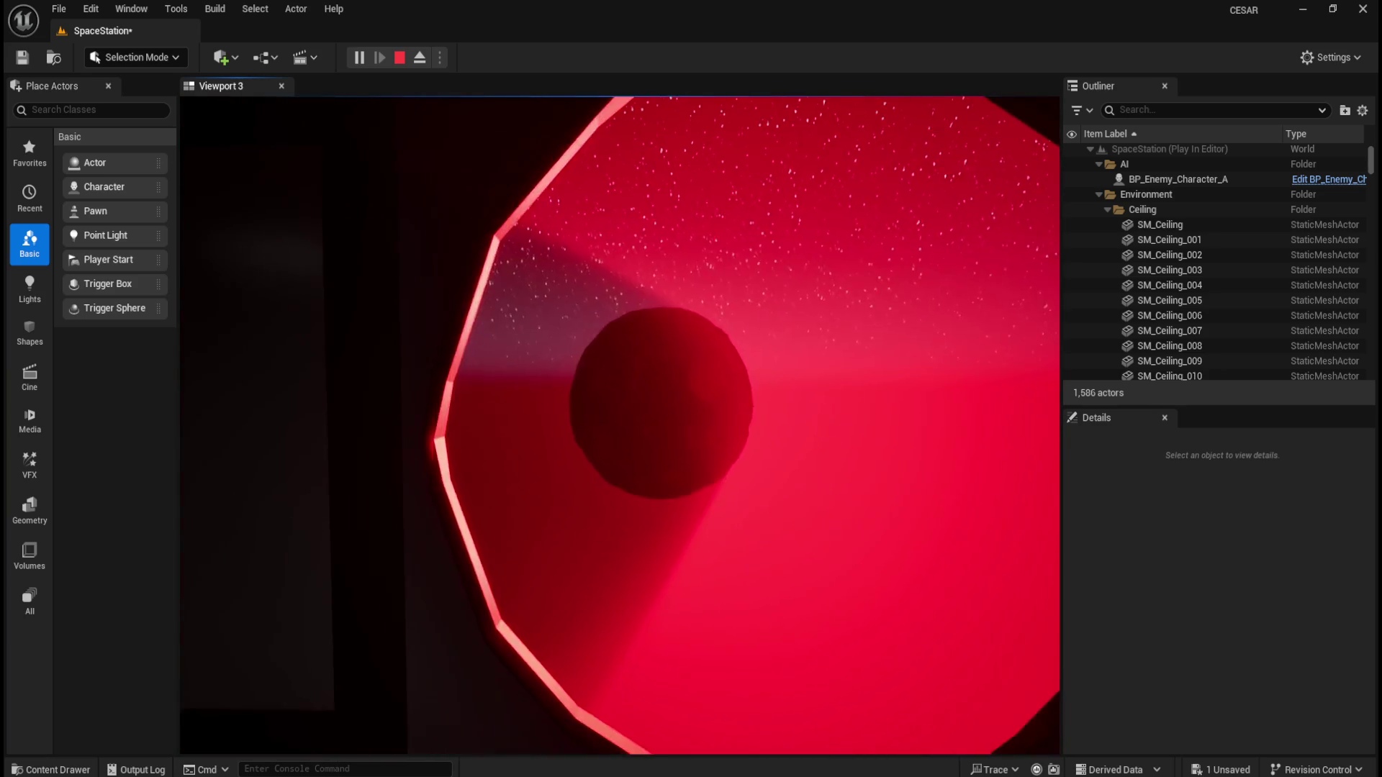
pyautogui.press('w')
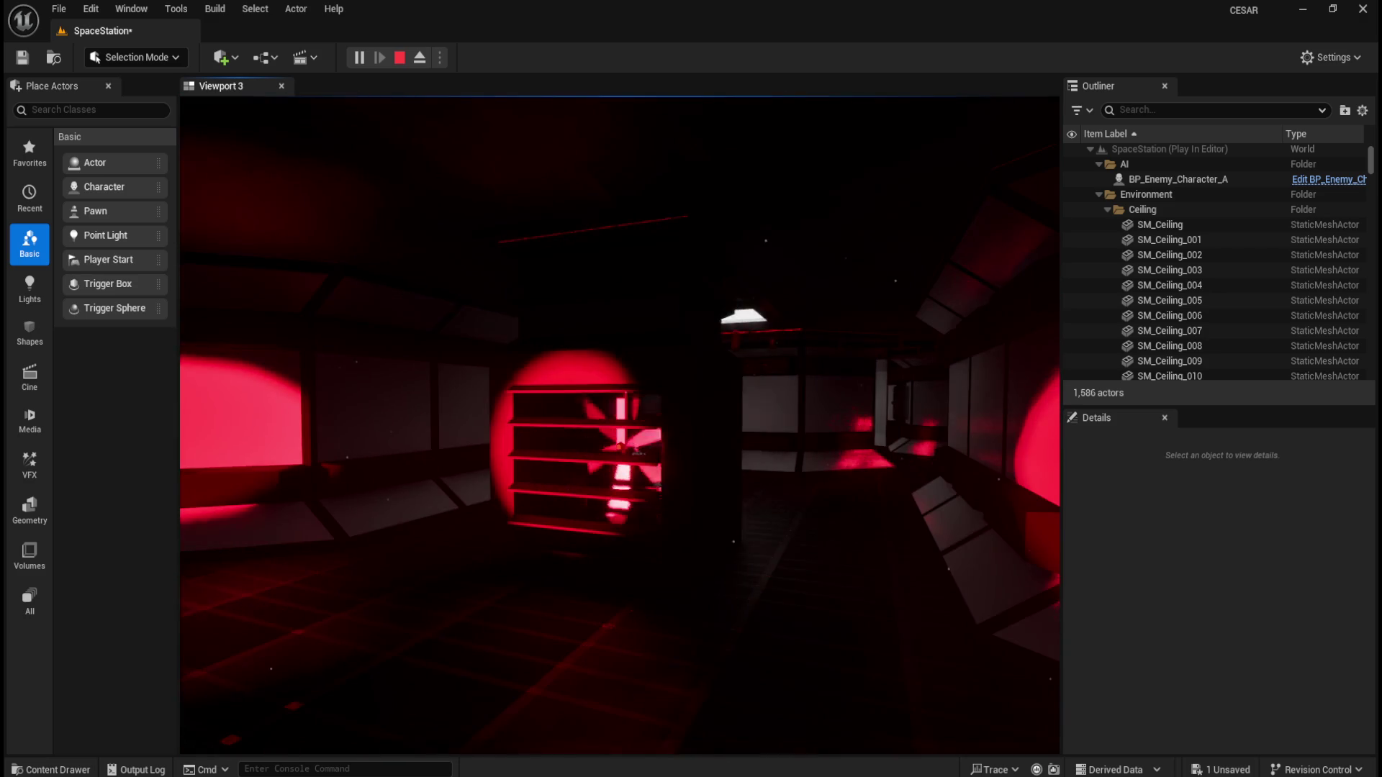
# Stop the play session, collapse the Lighting folder, and save the SpaceStation level
pyautogui.press('Escape')
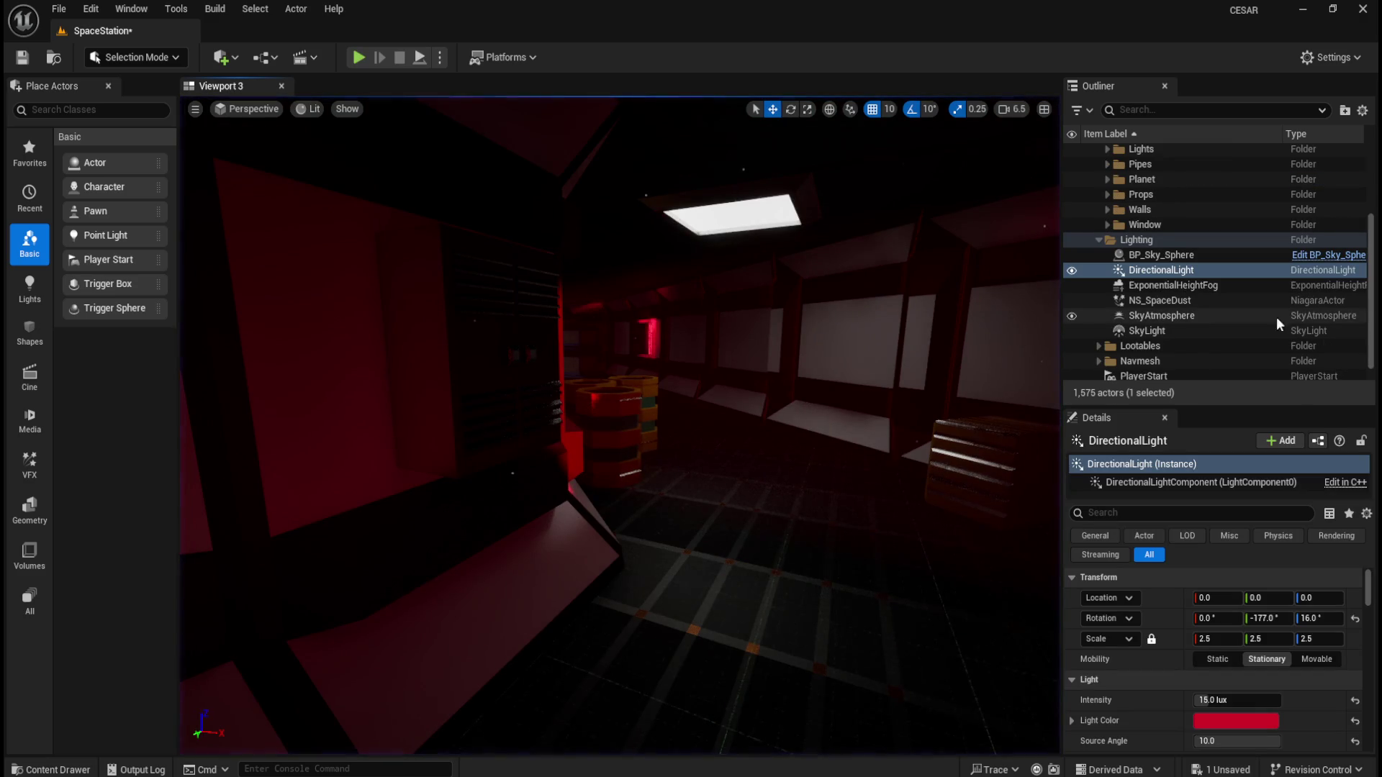
pyautogui.scroll(2, 1282, 286)
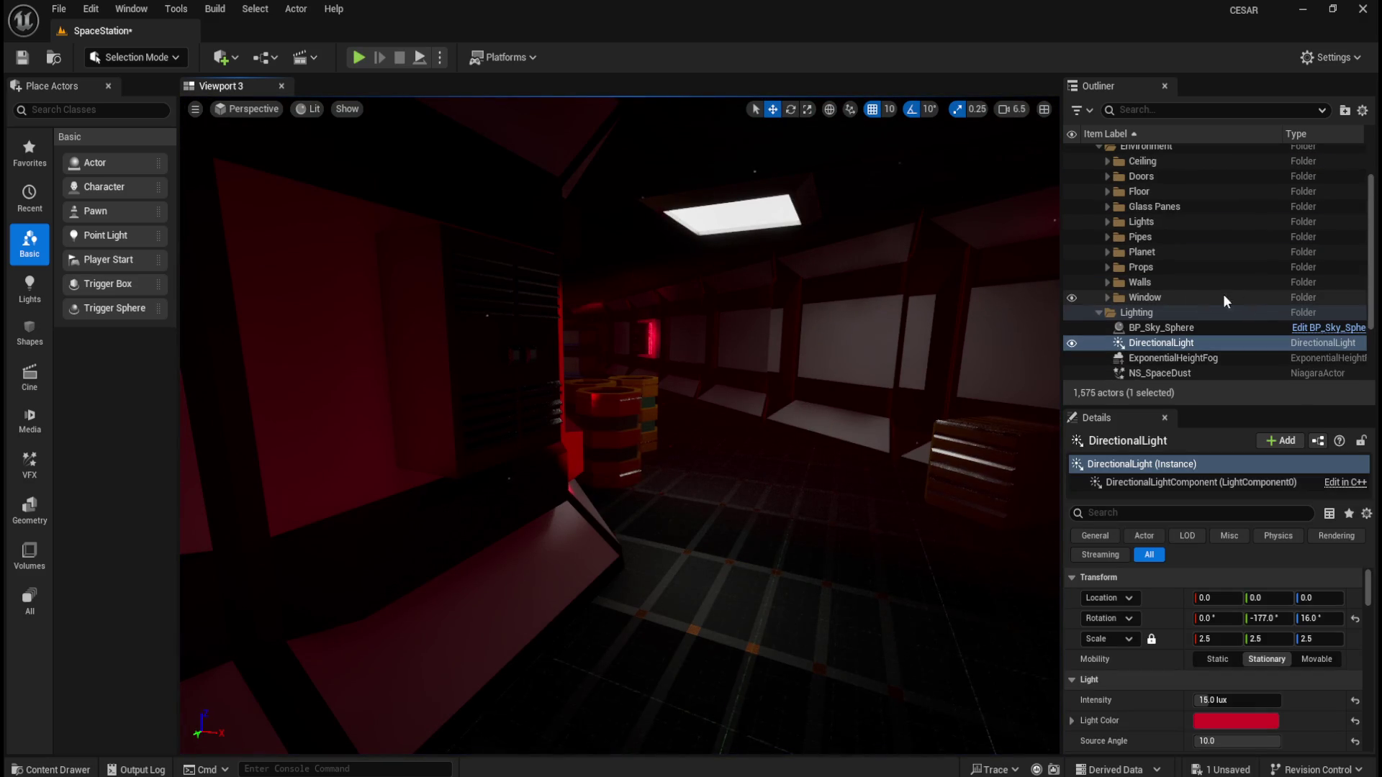
pyautogui.click(1098, 313)
pyautogui.scroll(1, 1189, 291)
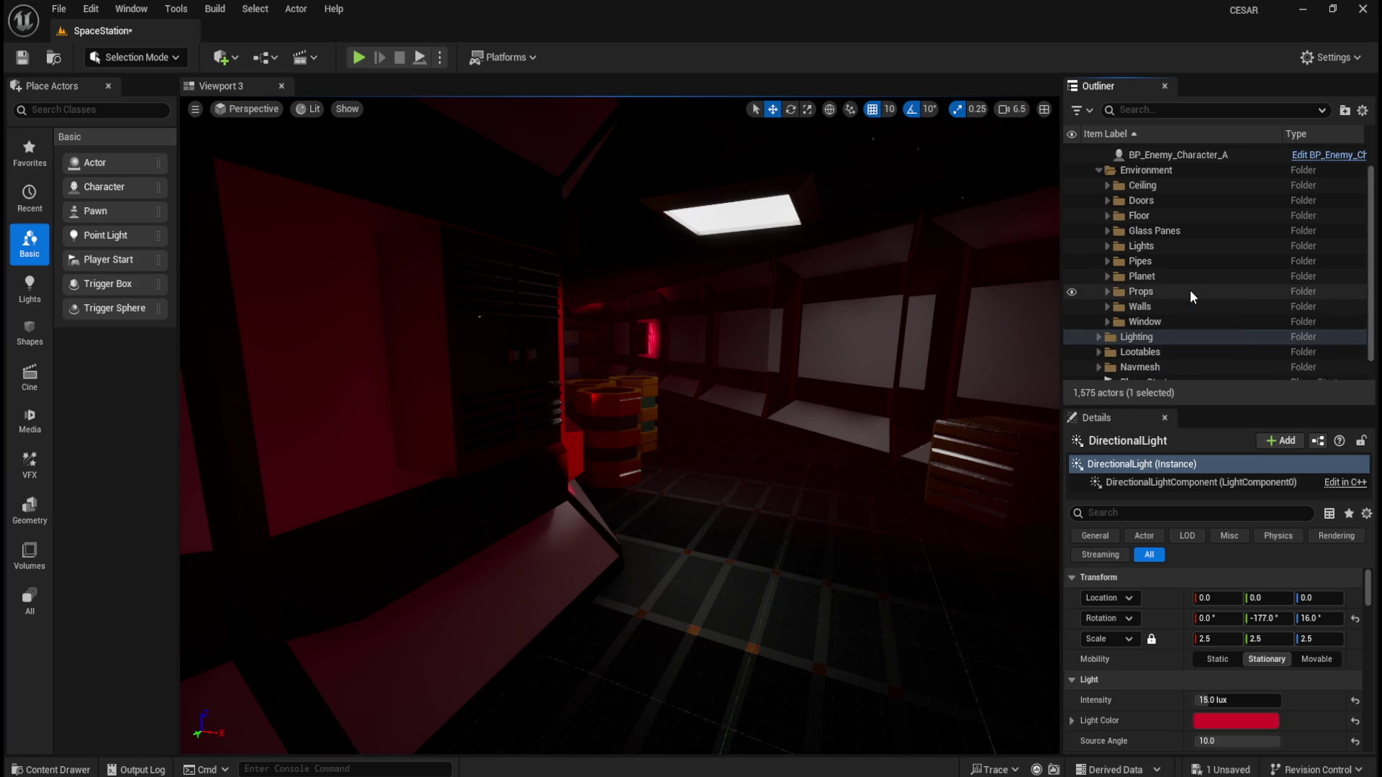
pyautogui.scroll(1, 1189, 291)
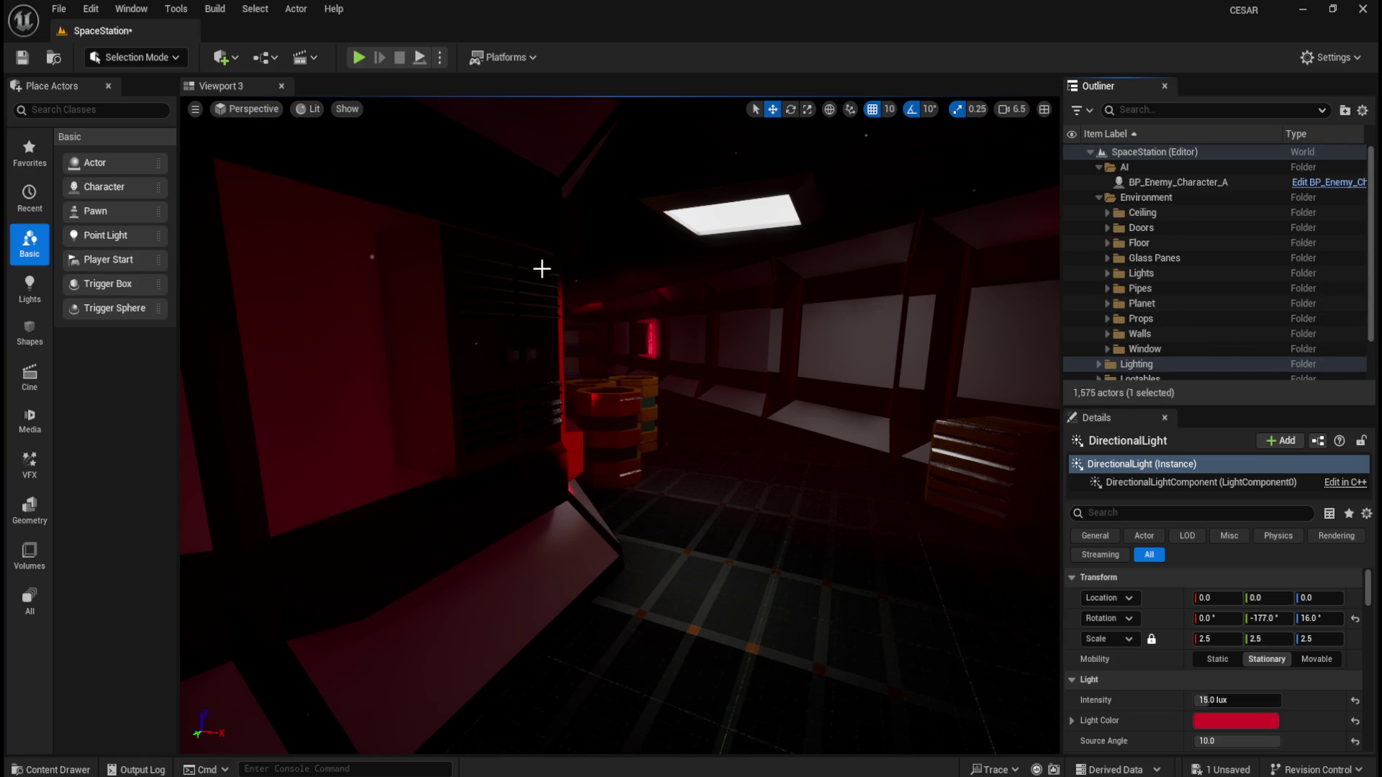
pyautogui.click(21, 58)
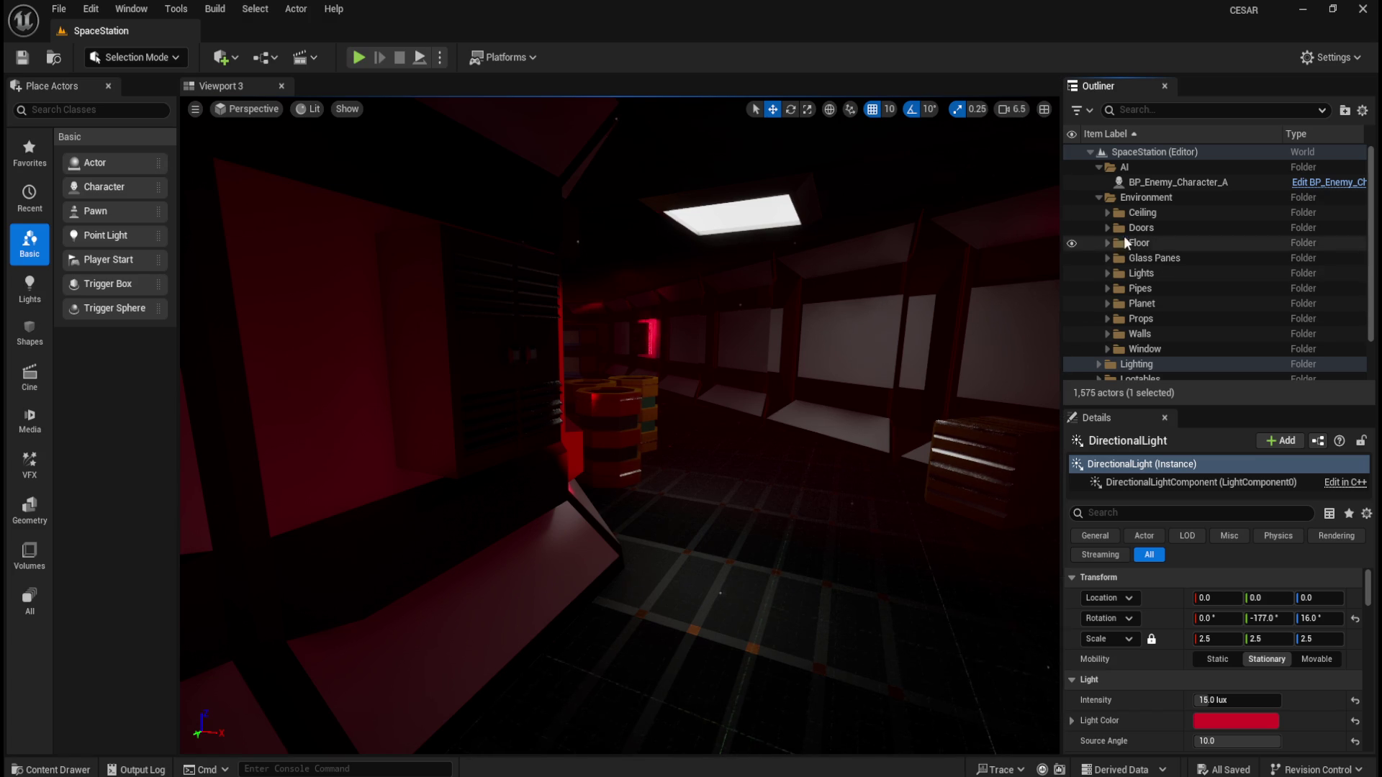
# Hide the Ceiling folder's meshes and fly the camera above the station layout
pyautogui.click(1071, 213)
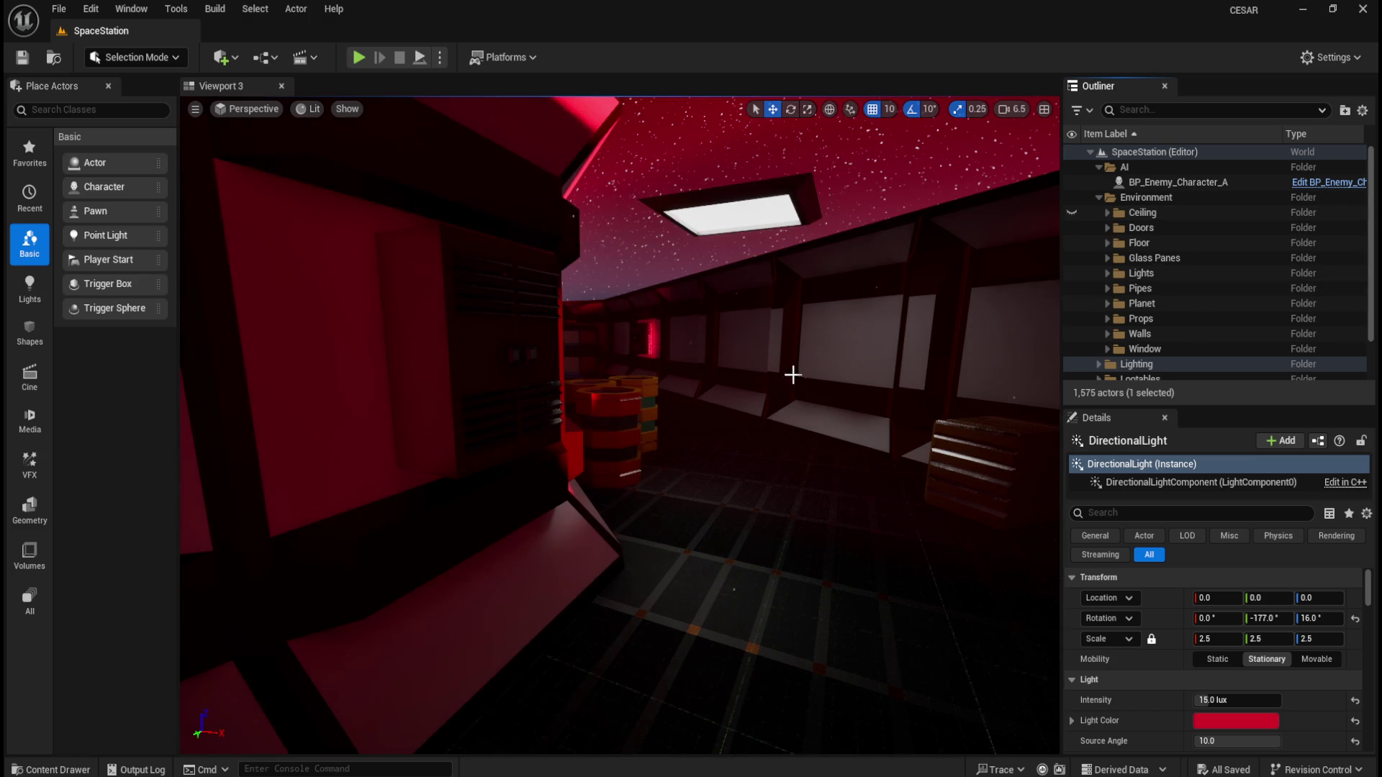
pyautogui.press('f')
pyautogui.scroll(-5, 715, 413)
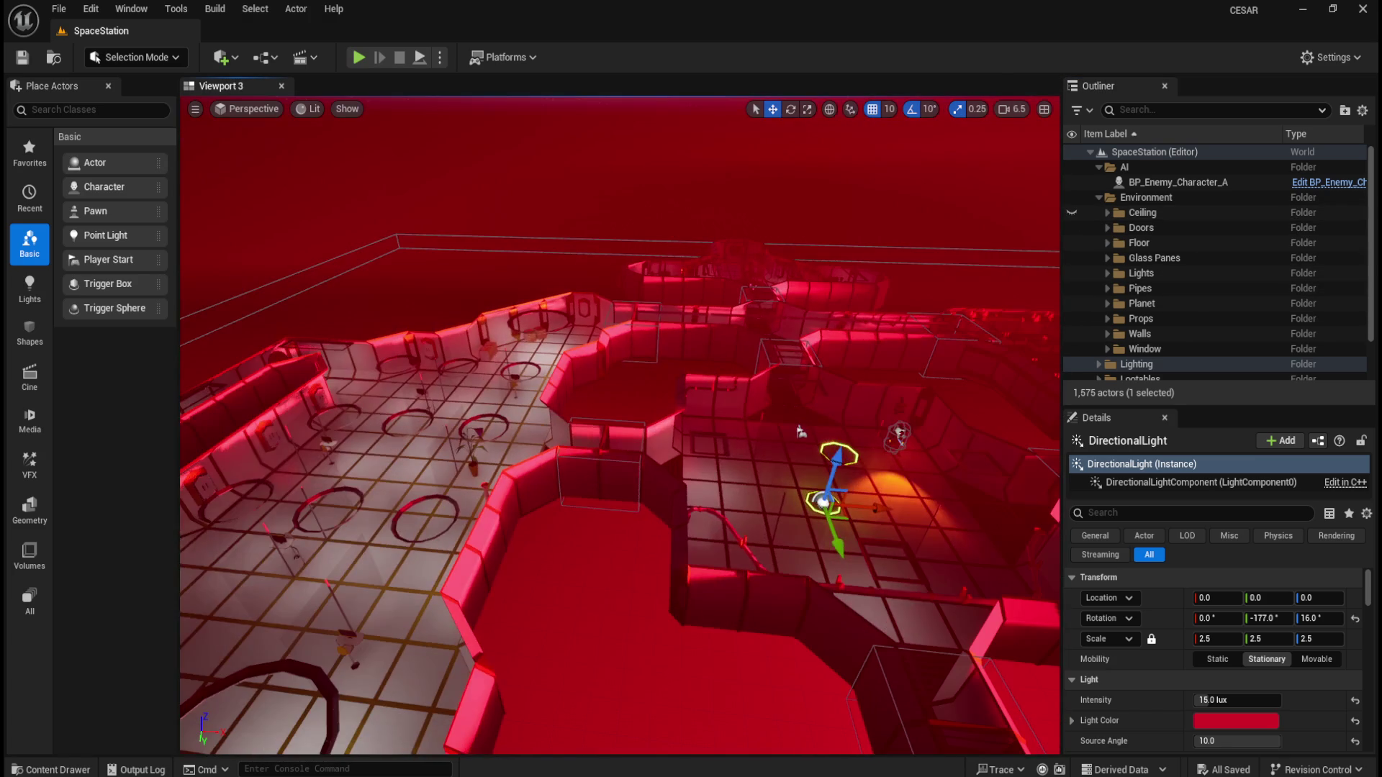
pyautogui.scroll(4, 760, 410)
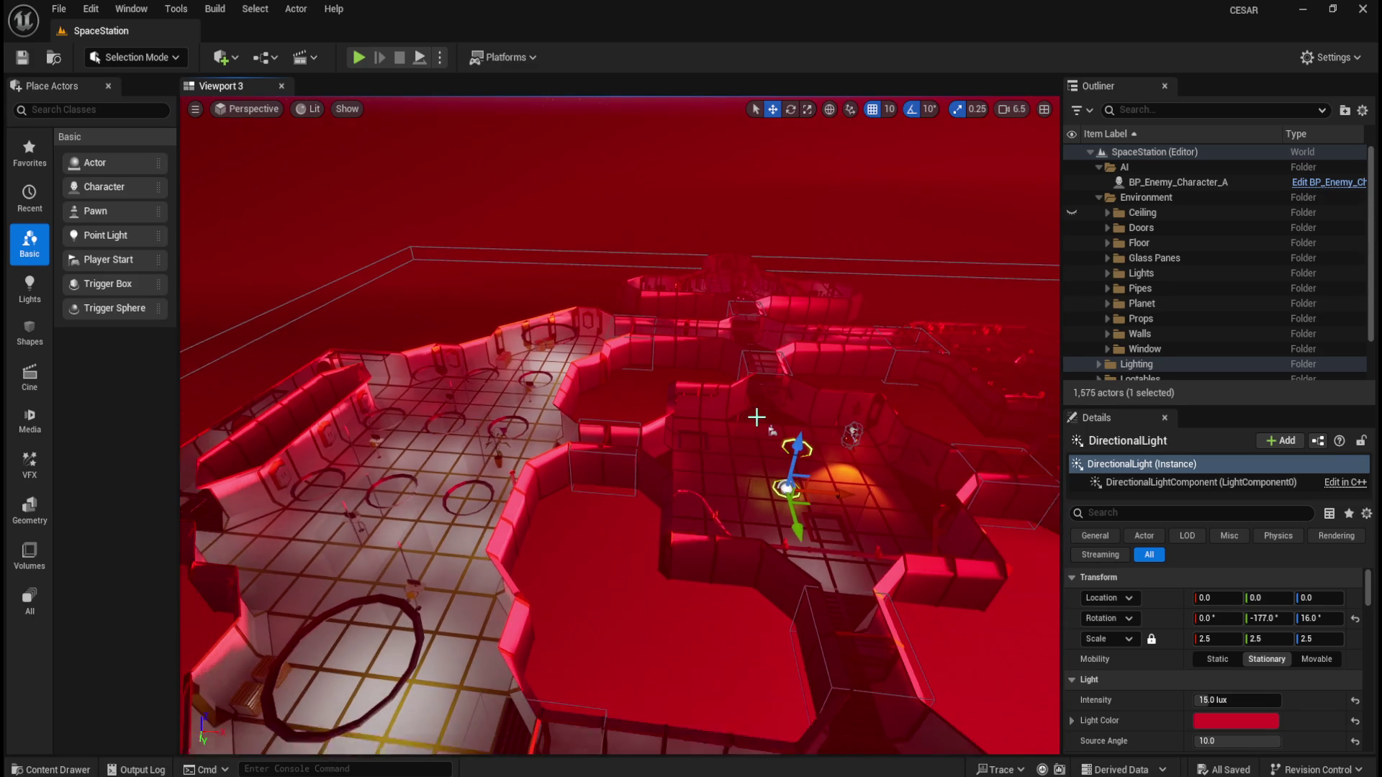
pyautogui.moveTo(758, 409)
pyautogui.mouseDown()
pyautogui.moveTo(647, 346)
pyautogui.moveTo(530, 353)
pyautogui.moveTo(403, 252)
pyautogui.mouseUp()
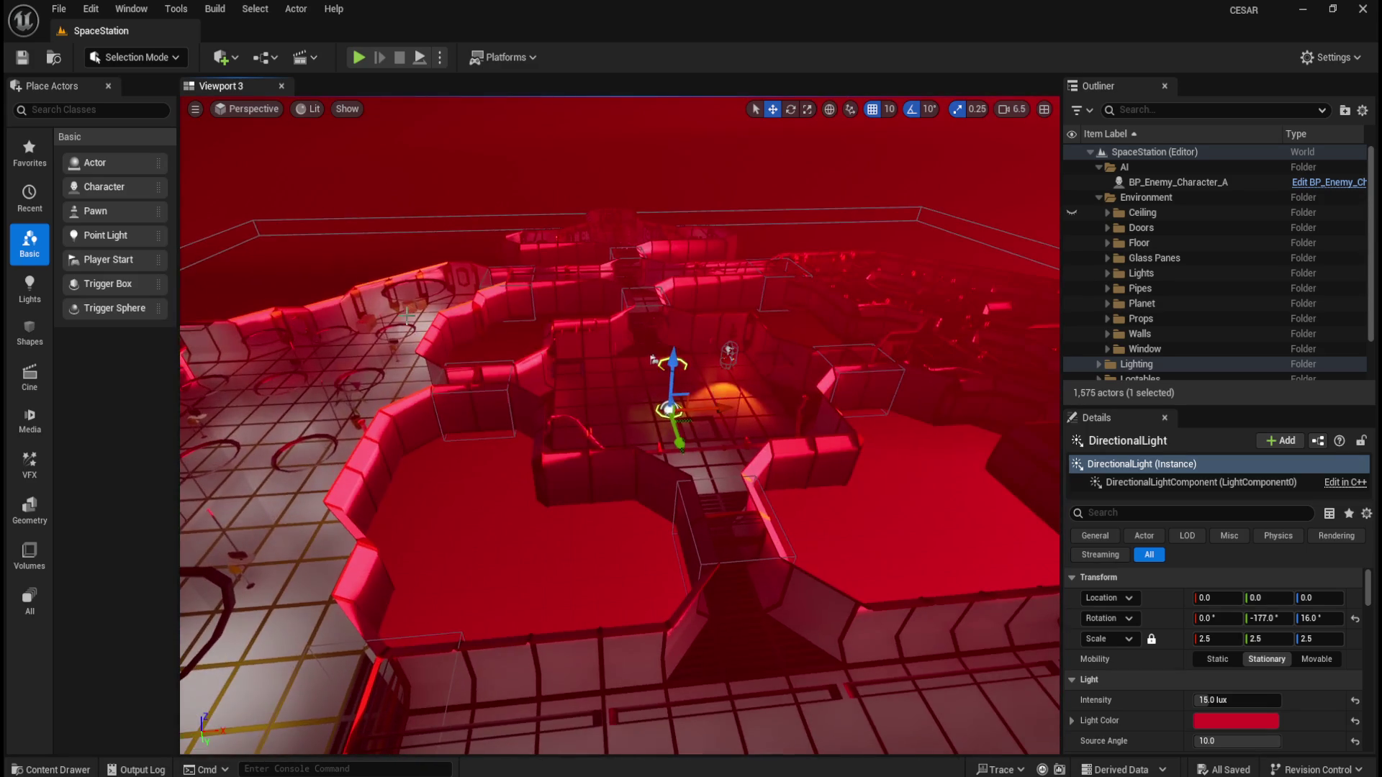
pyautogui.moveTo(592, 269); pyautogui.dragTo(585, 278)
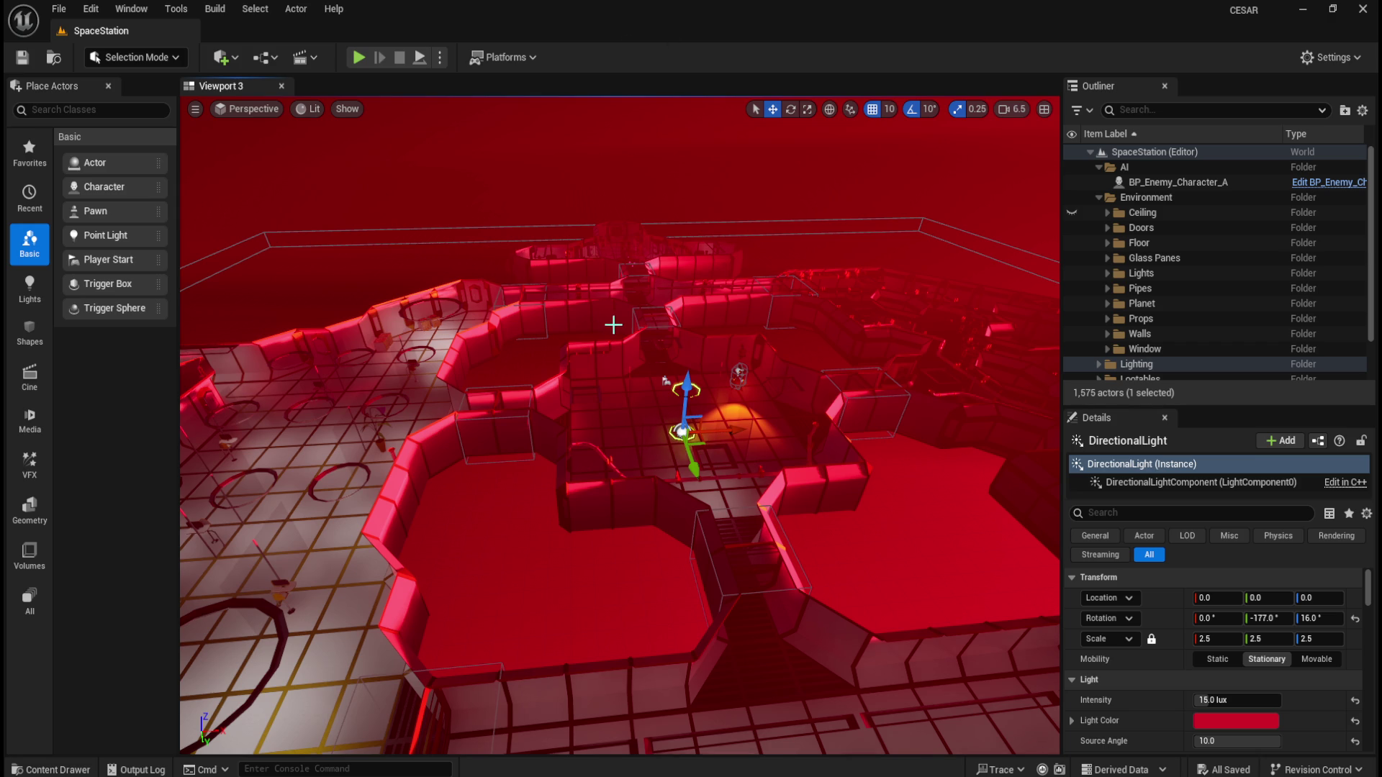
pyautogui.hotkey('ctrl', 'space')
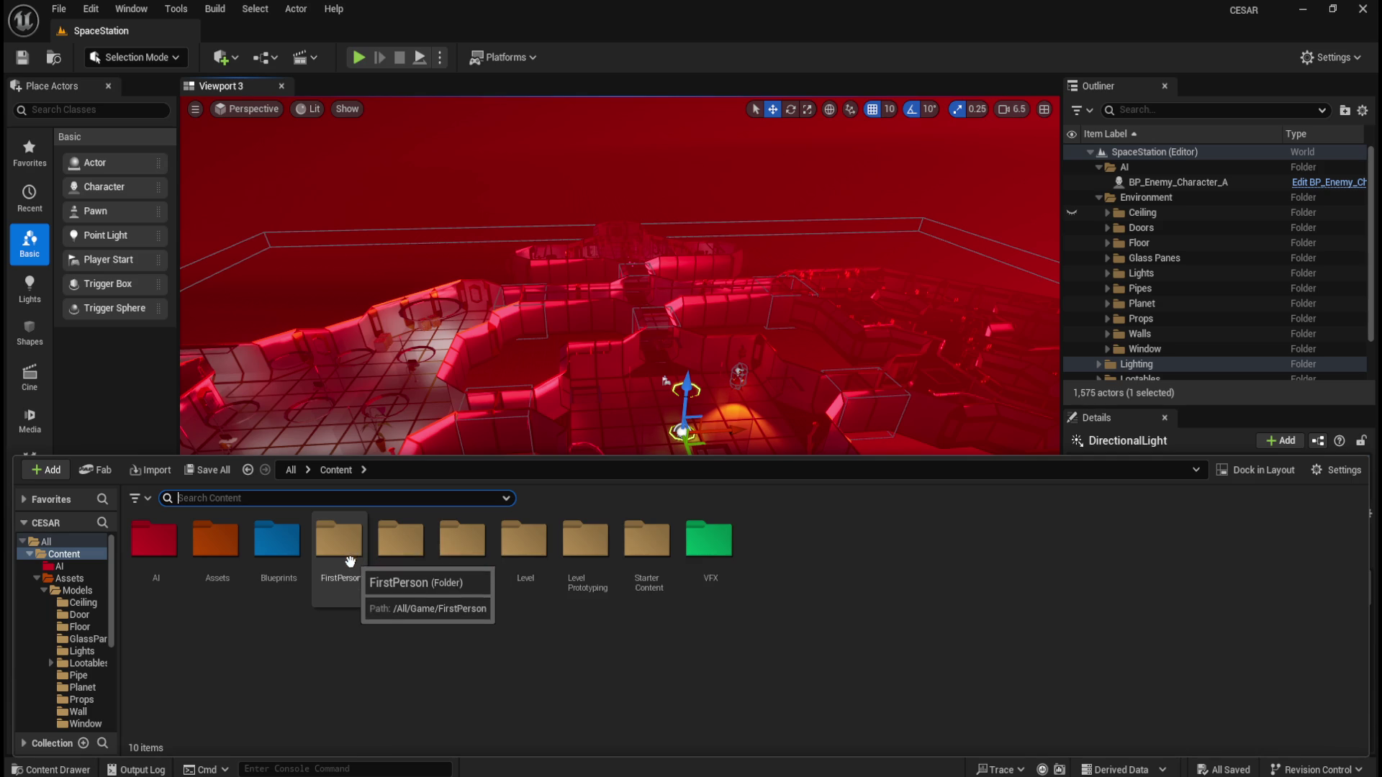
# Open BP_FirstPersonCharacter from the FirstPerson > Blueprints folder
pyautogui.doubleClick(346, 558)
pyautogui.doubleClick(154, 543)
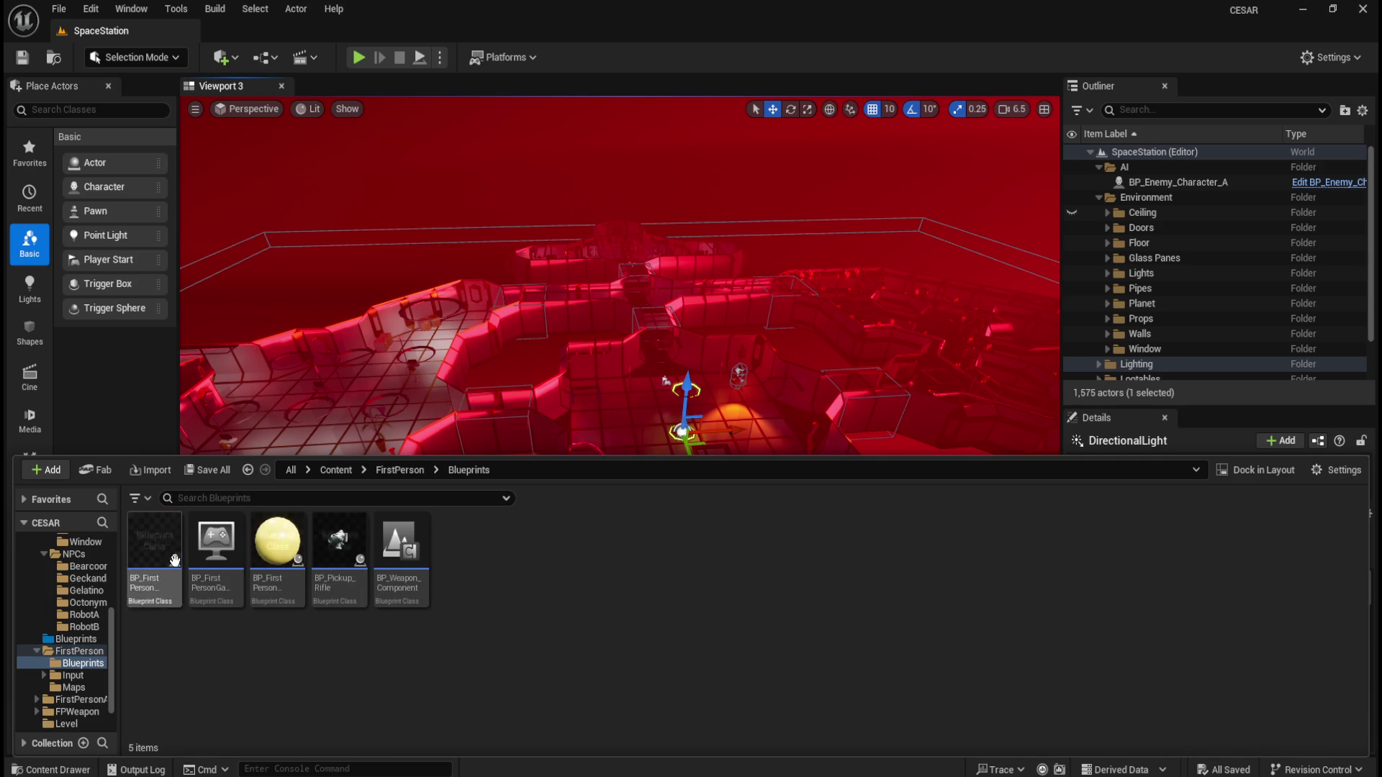
pyautogui.click(149, 574)
pyautogui.doubleClick(150, 576)
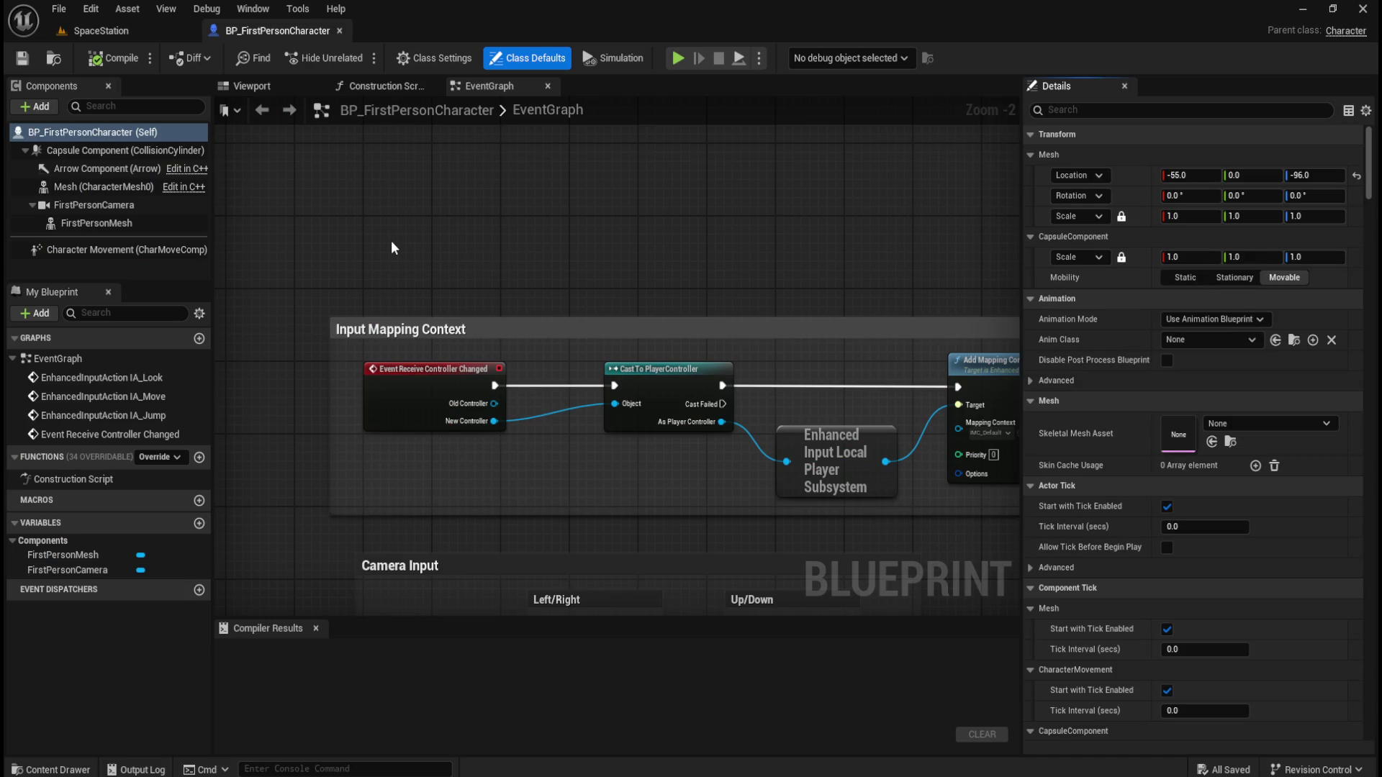
# Survey the Jump, Camera, Movement and Input Mapping Context sections of the EventGraph
pyautogui.scroll(-4, 398, 248)
pyautogui.scroll(4, 386, 425)
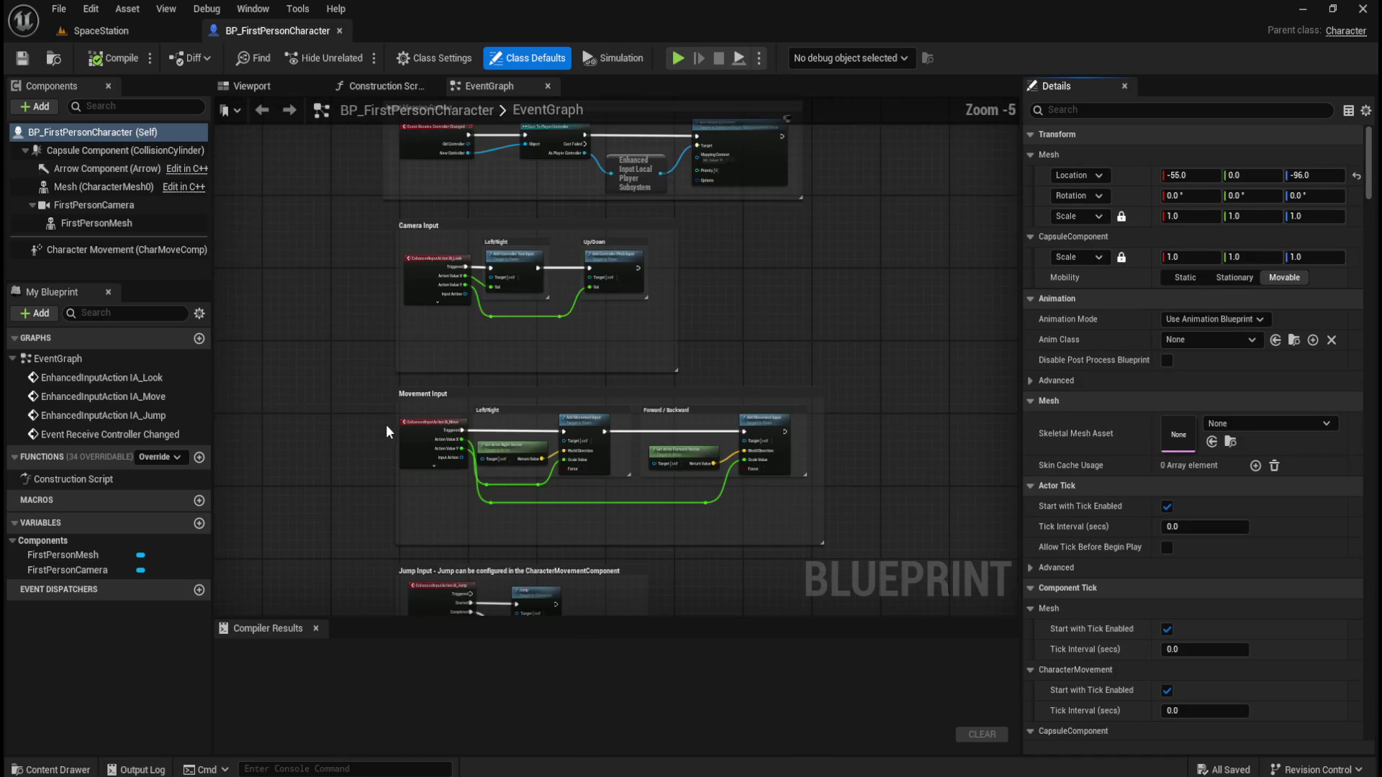
pyautogui.moveTo(335, 492); pyautogui.dragTo(325, 137)
pyautogui.moveTo(298, 338); pyautogui.dragTo(303, 274)
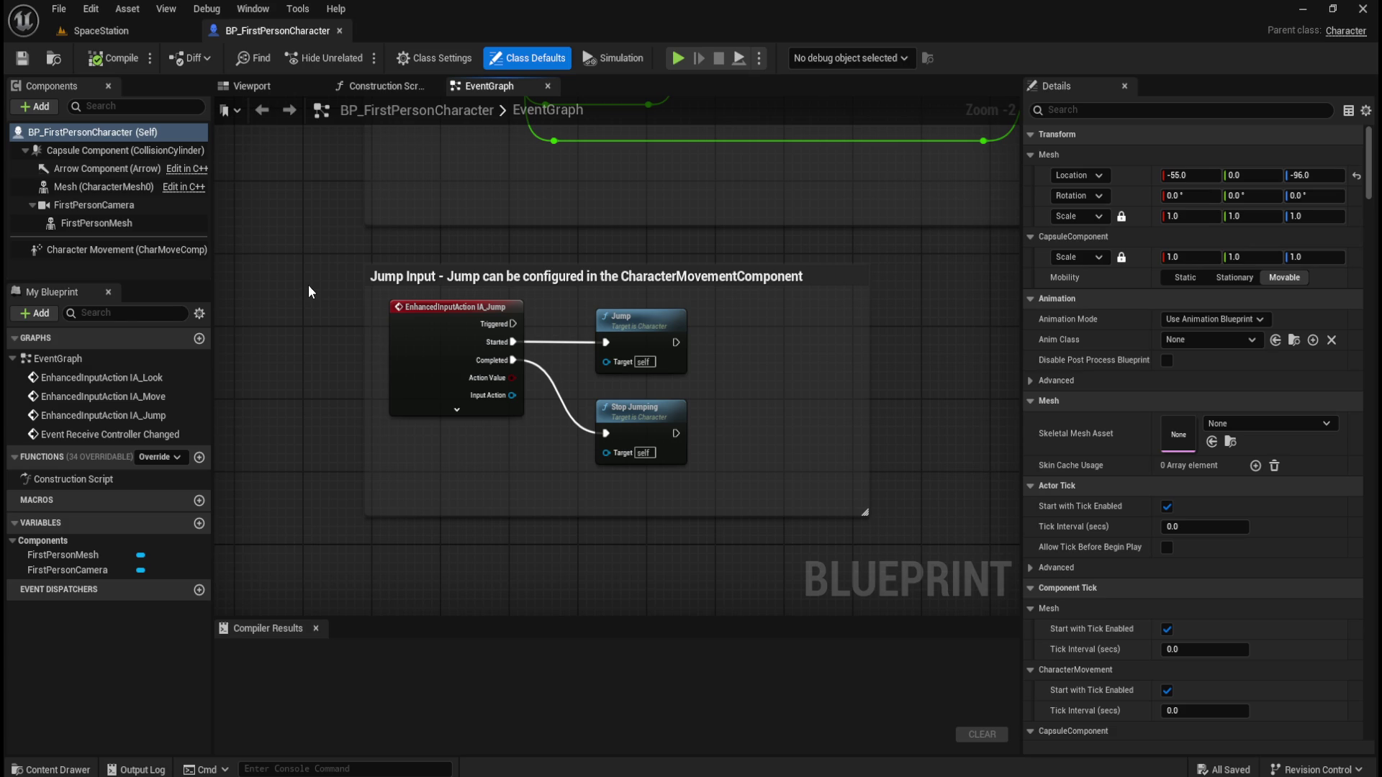
pyautogui.scroll(-3, 305, 284)
pyautogui.scroll(2, 306, 283)
pyautogui.scroll(-1, 305, 284)
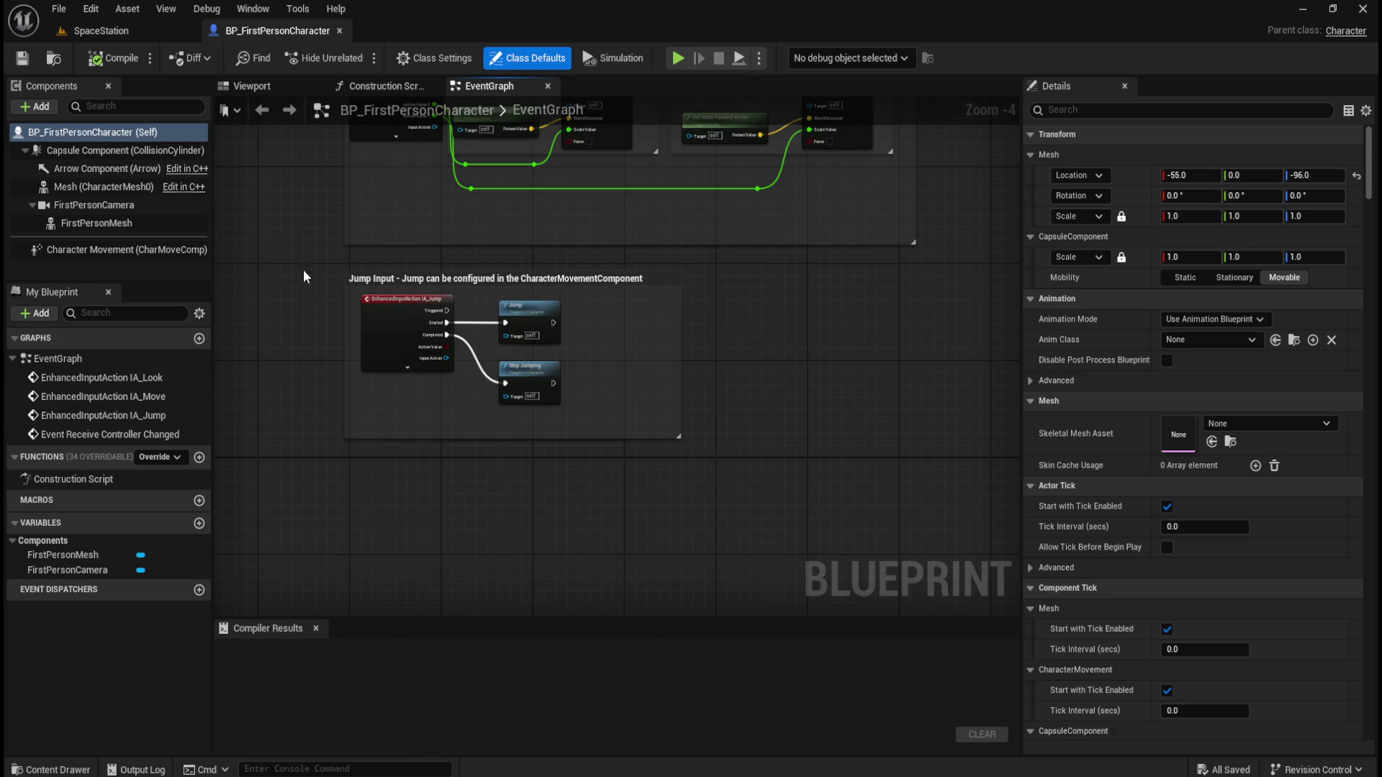
pyautogui.moveTo(305, 280); pyautogui.dragTo(413, 399)
pyautogui.scroll(-2, 413, 399)
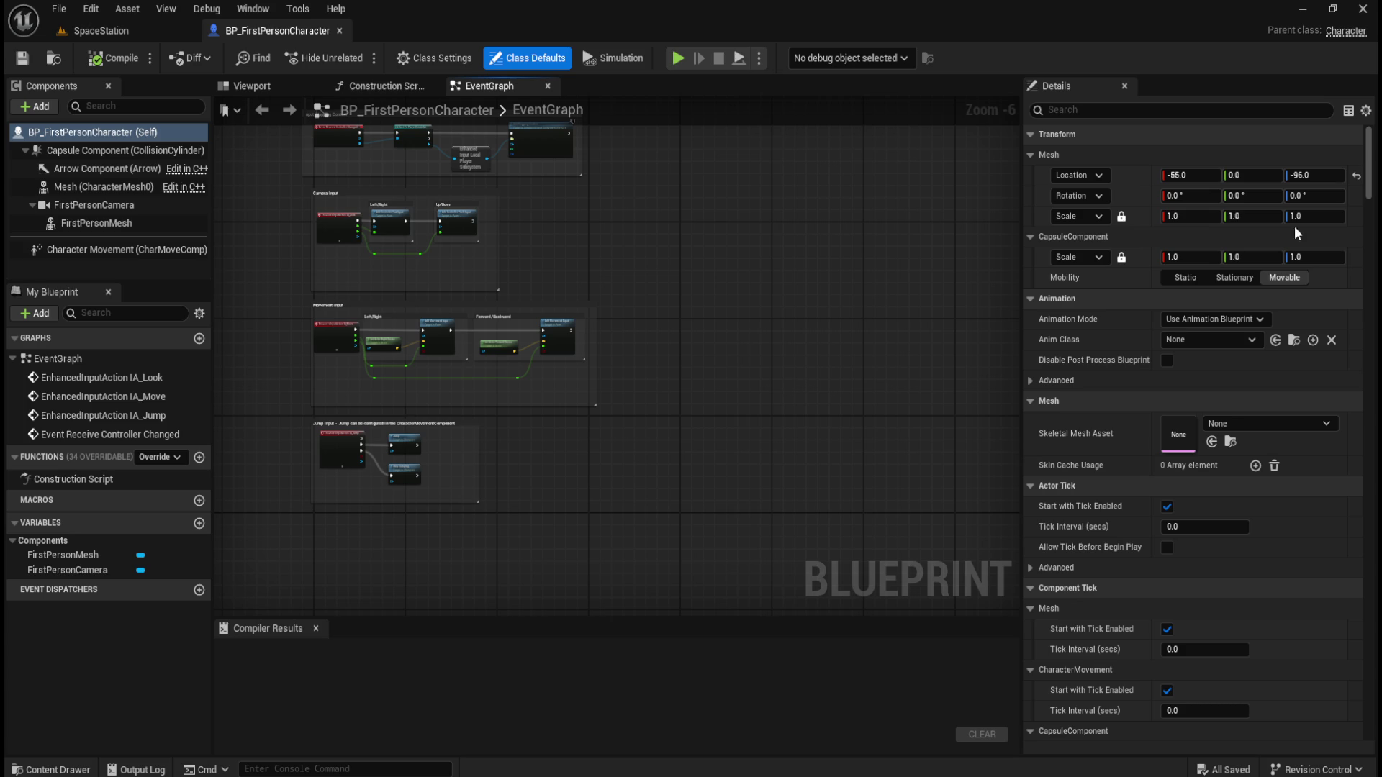
pyautogui.scroll(4, 685, 300)
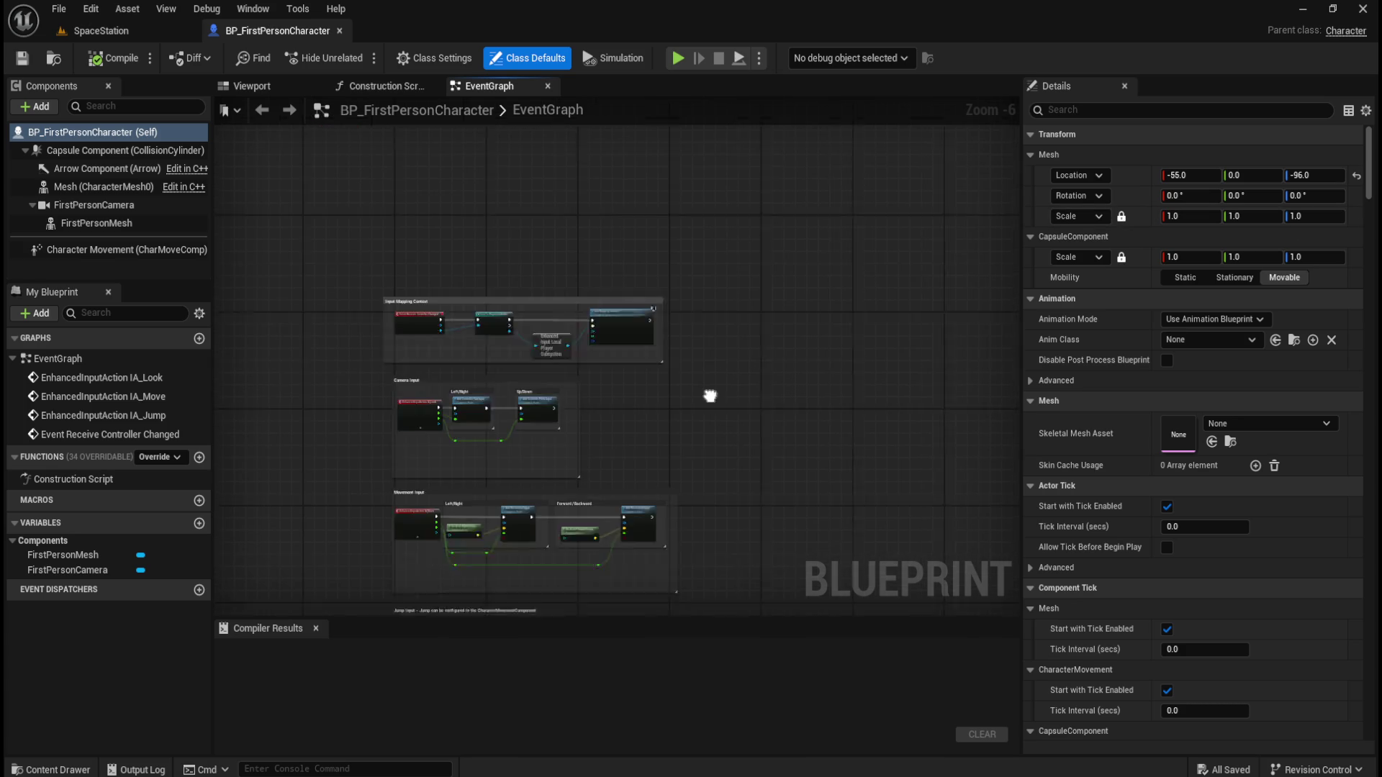
pyautogui.moveTo(459, 387)
pyautogui.mouseDown()
pyautogui.moveTo(571, 378)
pyautogui.moveTo(548, 336)
pyautogui.mouseUp()
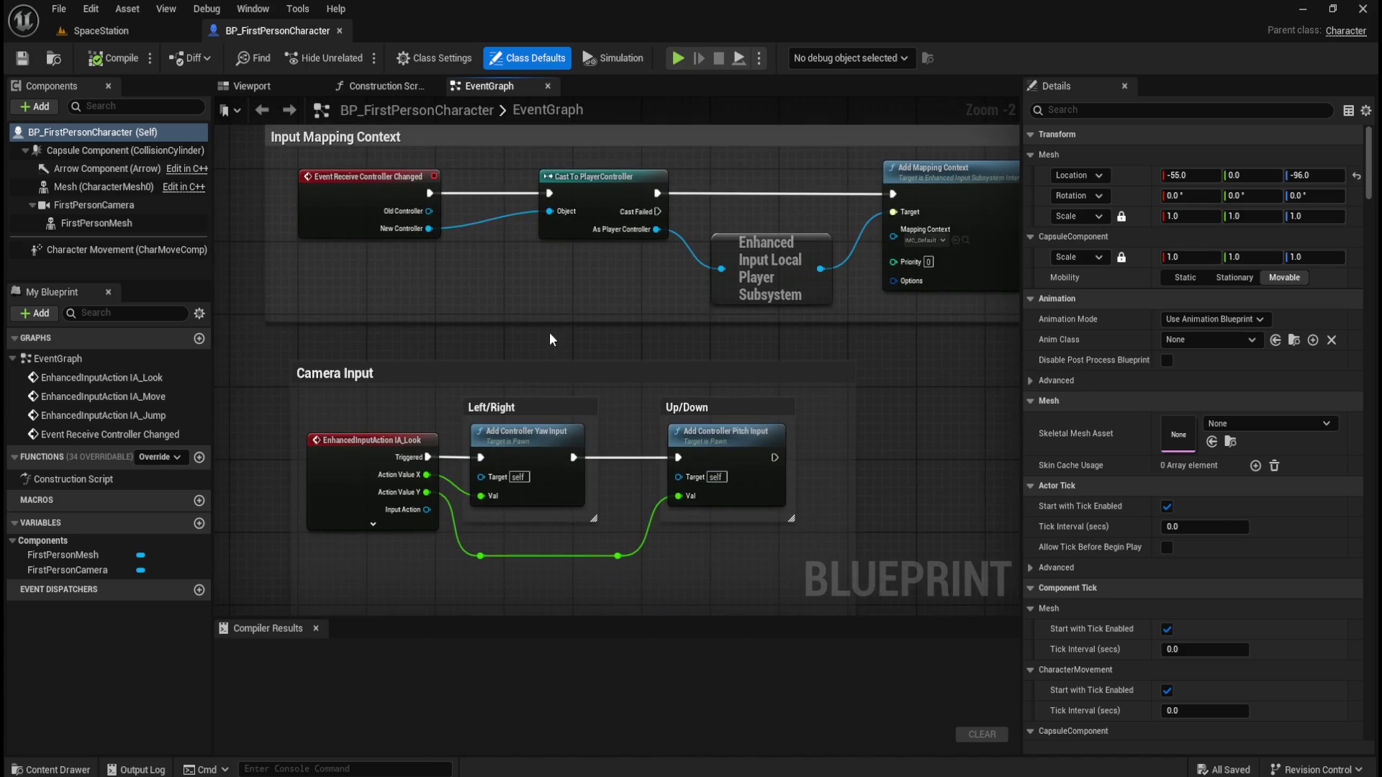
pyautogui.scroll(-2, 548, 335)
pyautogui.moveTo(685, 391)
pyautogui.mouseDown()
pyautogui.moveTo(735, 304)
pyautogui.moveTo(761, 331)
pyautogui.moveTo(731, 321)
pyautogui.mouseUp()
pyautogui.scroll(-4, 732, 321)
pyautogui.scroll(-1, 728, 322)
pyautogui.moveTo(793, 276); pyautogui.dragTo(790, 342)
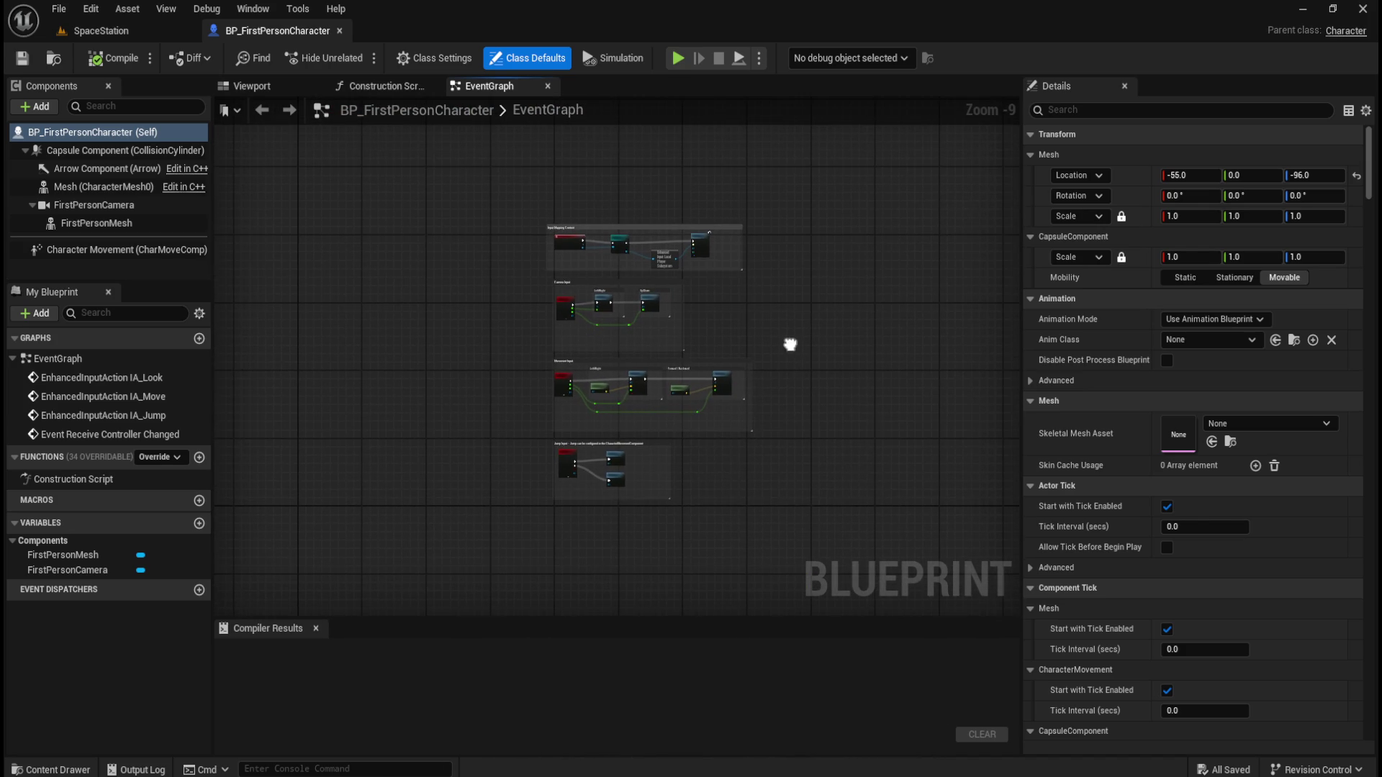
pyautogui.scroll(7, 603, 187)
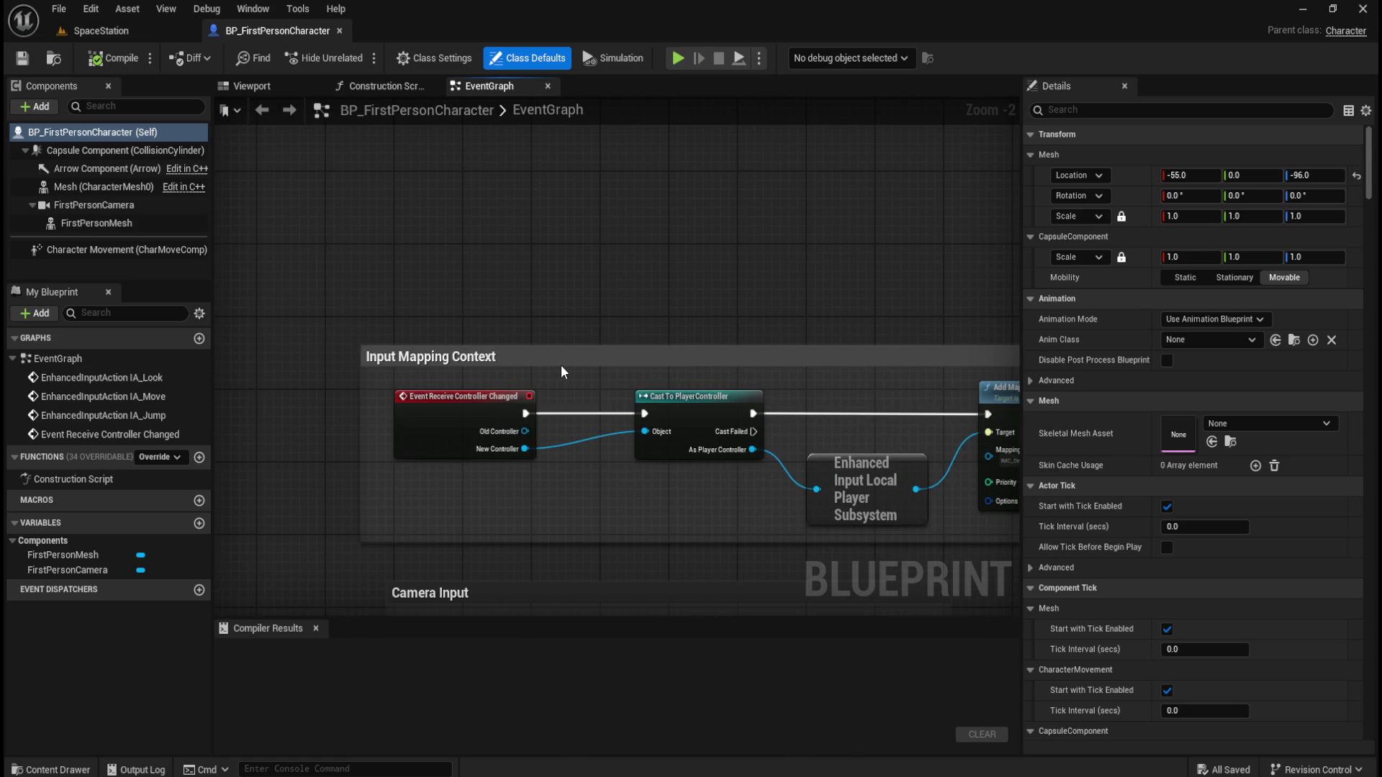
# Move the Input Mapping Context and Movement Input groups closer, then select all four groups
pyautogui.moveTo(567, 364)
pyautogui.mouseDown()
pyautogui.moveTo(621, 341)
pyautogui.moveTo(605, 344)
pyautogui.mouseUp()
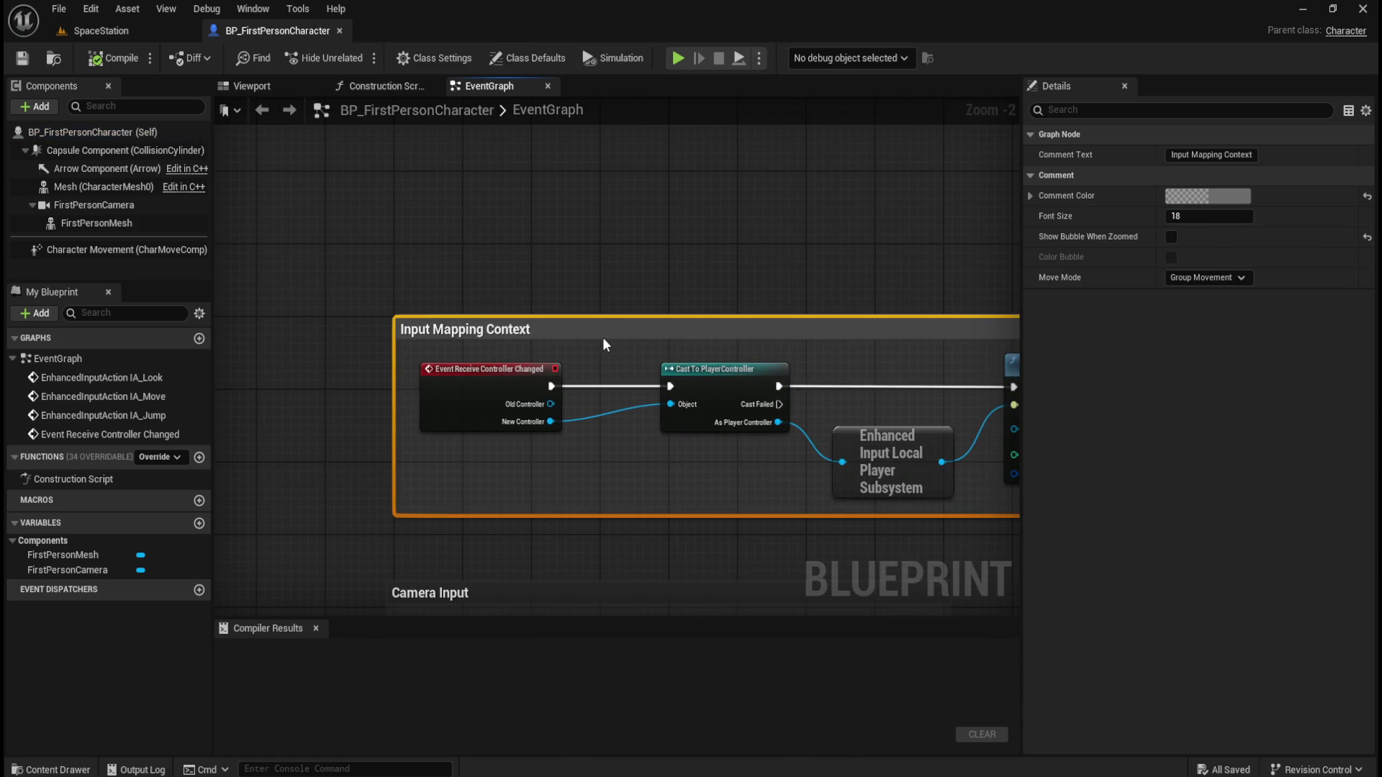
pyautogui.click(603, 344)
pyautogui.moveTo(493, 584)
pyautogui.mouseDown()
pyautogui.moveTo(473, 392)
pyautogui.moveTo(489, 386)
pyautogui.moveTo(487, 348)
pyautogui.mouseUp()
pyautogui.scroll(-4, 483, 338)
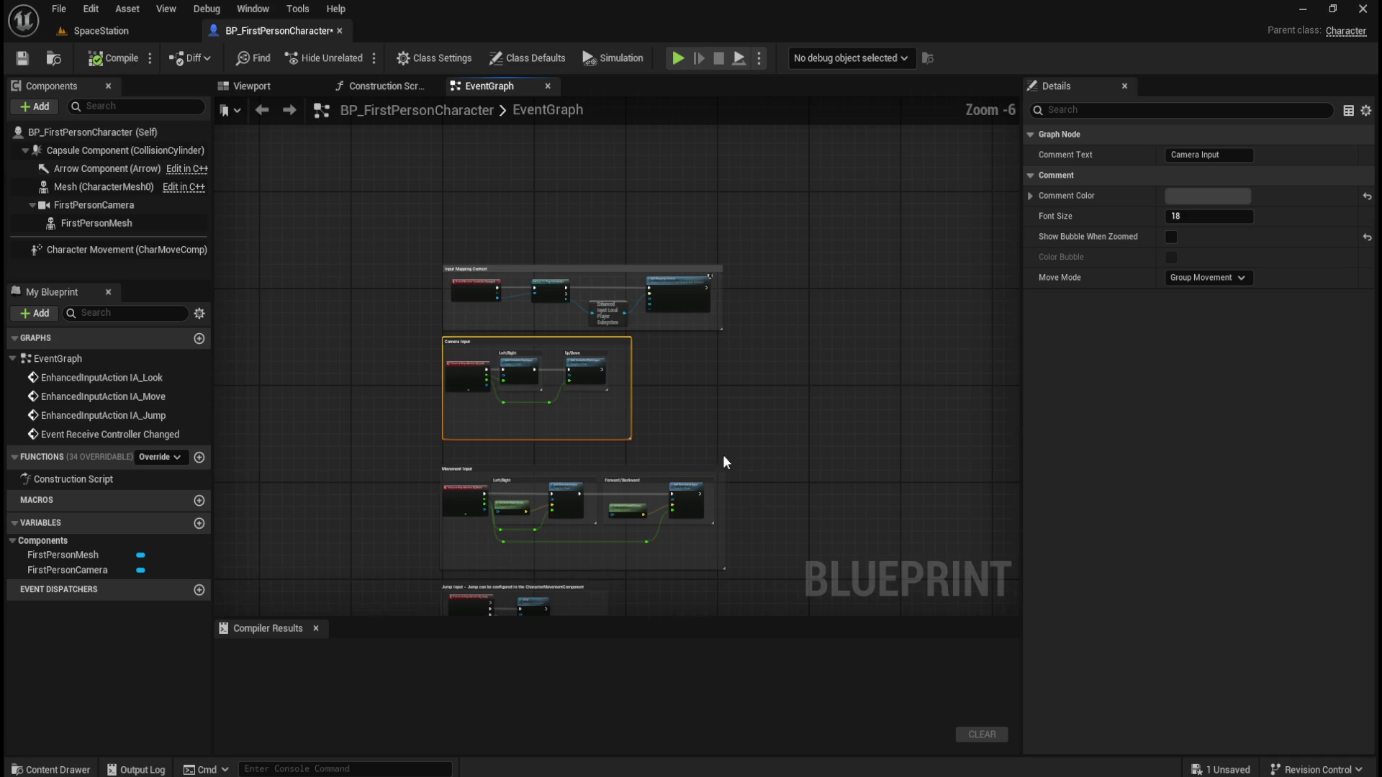
pyautogui.scroll(4, 509, 429)
pyautogui.moveTo(509, 426); pyautogui.dragTo(515, 400)
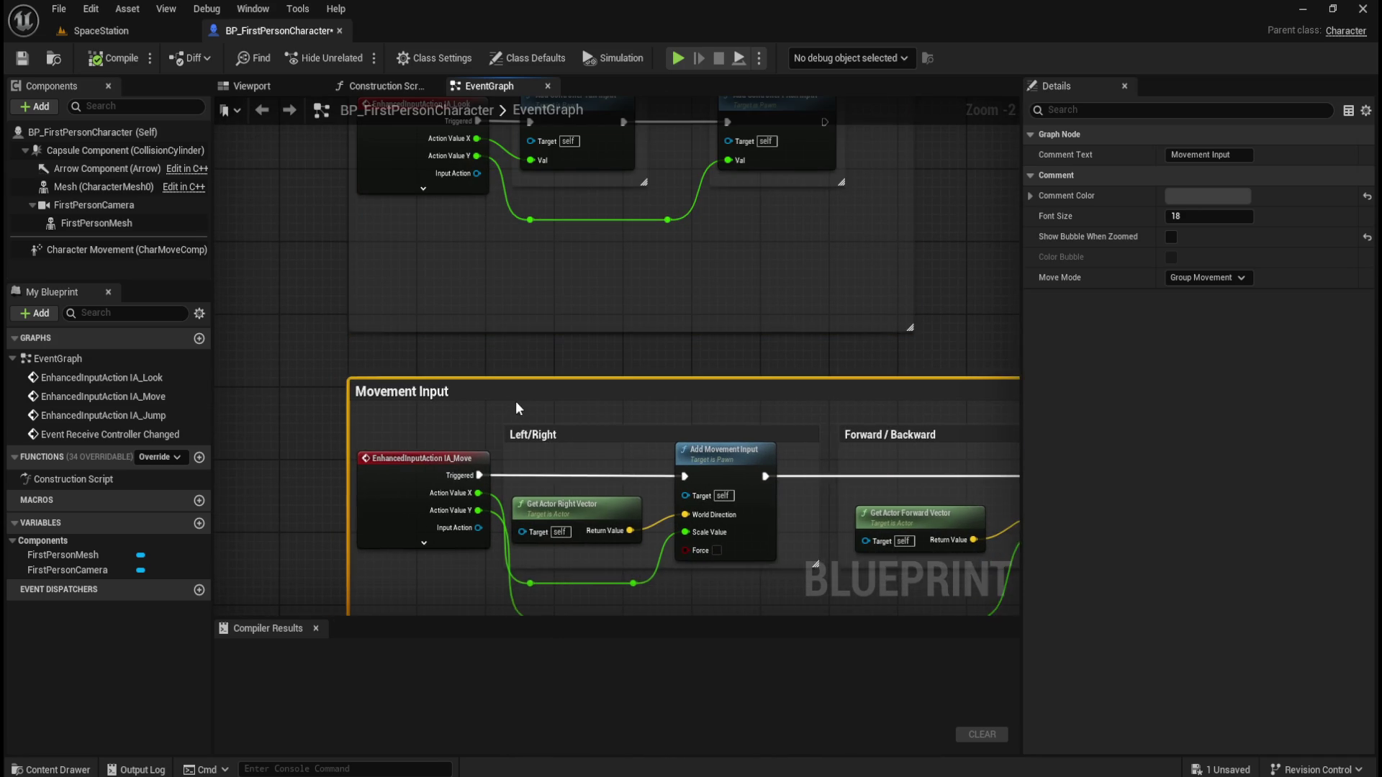
pyautogui.scroll(-2, 521, 405)
pyautogui.moveTo(509, 608); pyautogui.dragTo(511, 370)
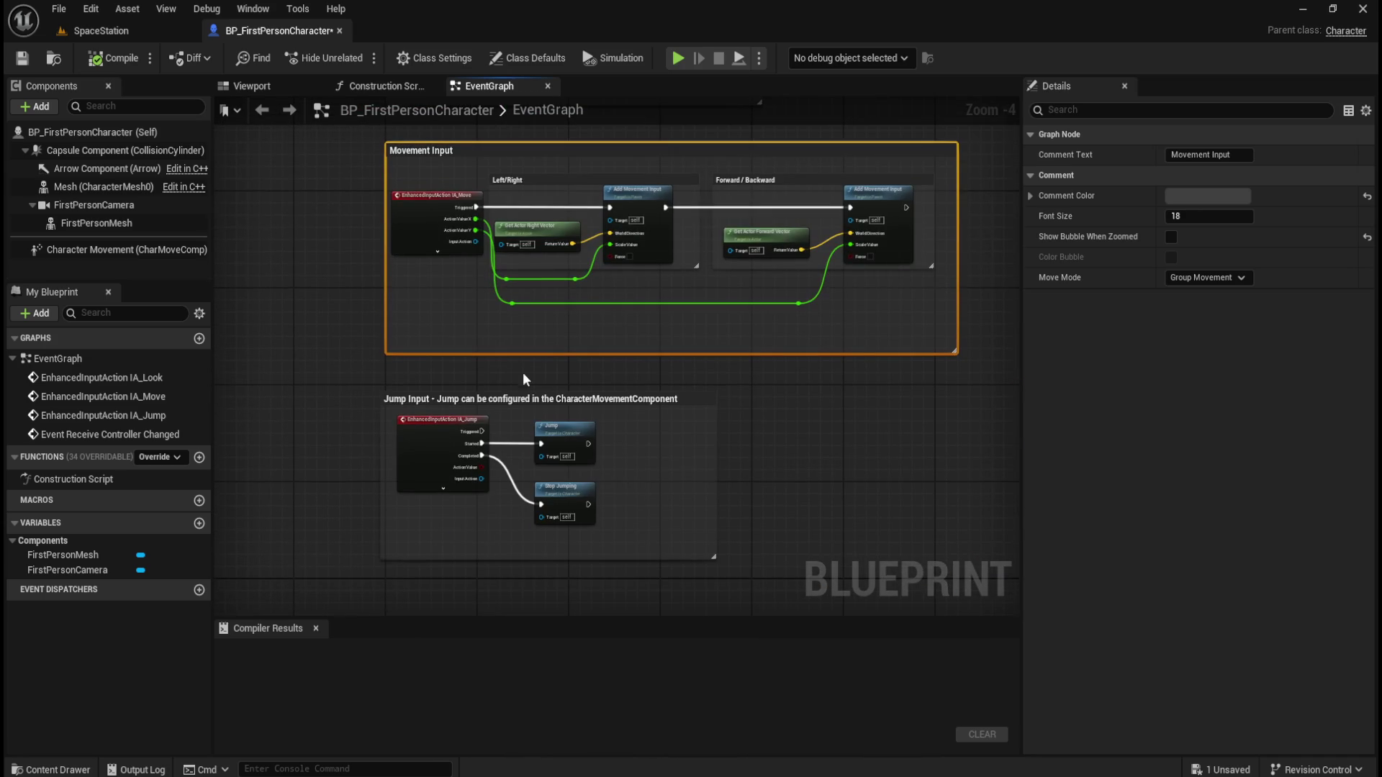
pyautogui.scroll(2, 602, 386)
pyautogui.click(810, 405)
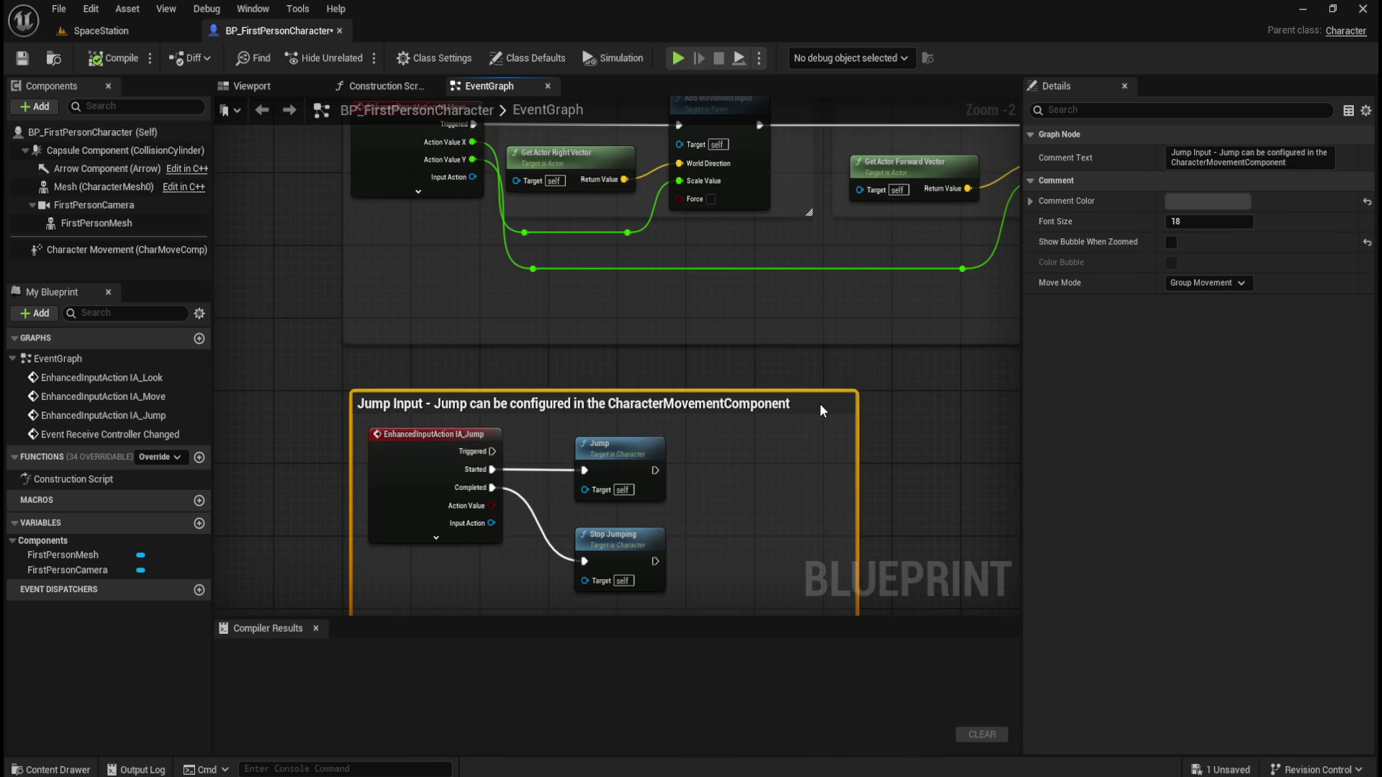
pyautogui.click(303, 283)
pyautogui.scroll(-8, 304, 283)
pyautogui.moveTo(639, 300); pyautogui.dragTo(783, 367)
pyautogui.scroll(1, 596, 285)
pyautogui.moveTo(457, 205)
pyautogui.mouseDown()
pyautogui.moveTo(790, 499)
pyautogui.moveTo(797, 551)
pyautogui.mouseUp()
# Wrap the selected input groups in a new comment titled INPUTS
pyautogui.press('c')
pyautogui.scroll(4, 613, 279)
pyautogui.moveTo(467, 482); pyautogui.dragTo(483, 341)
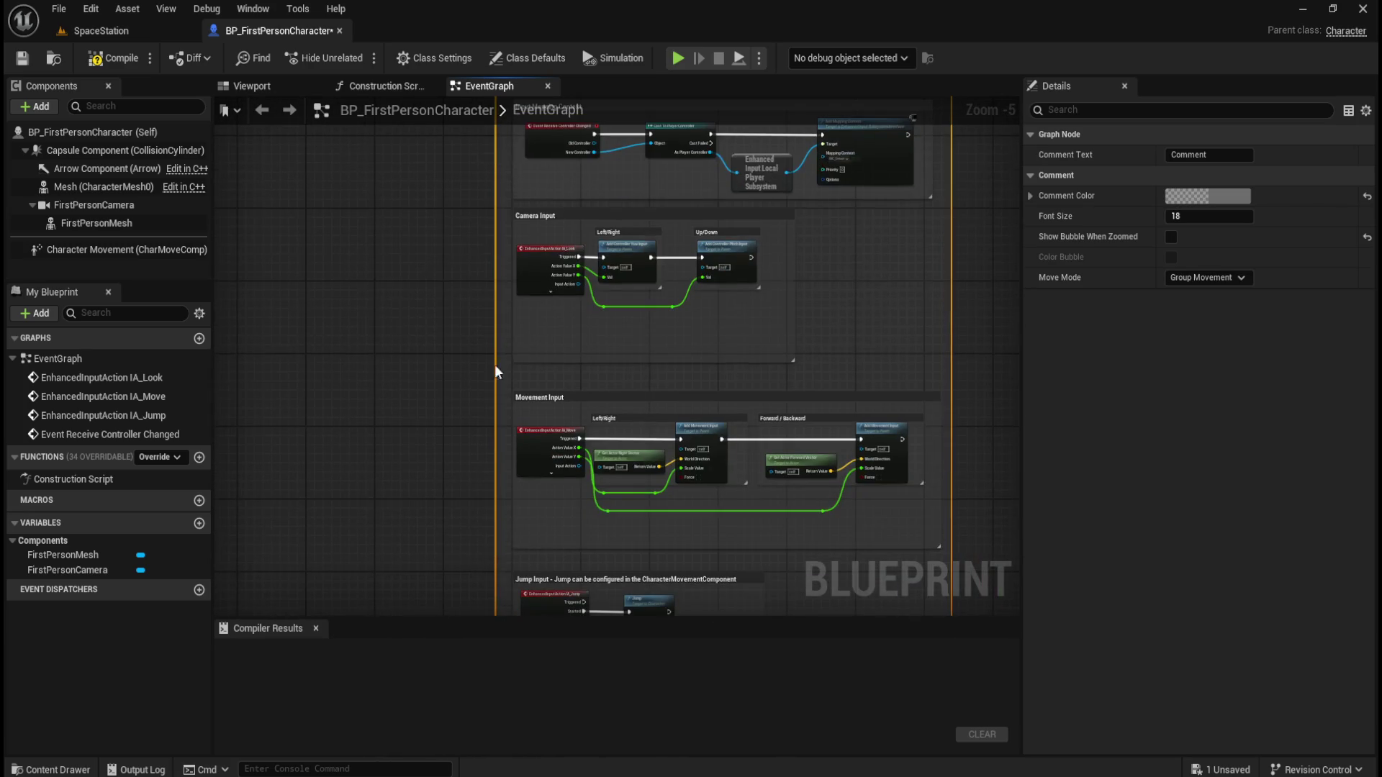
pyautogui.scroll(5, 461, 345)
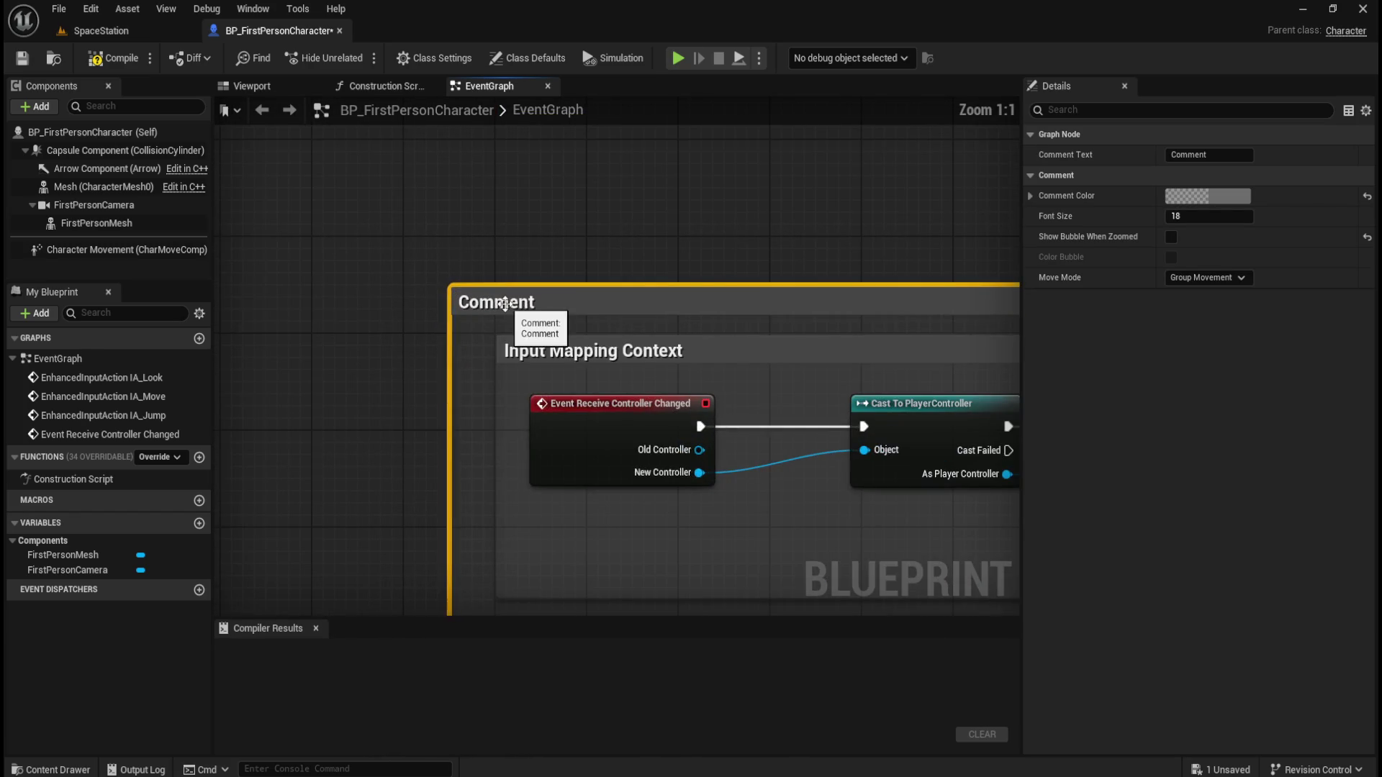
pyautogui.doubleClick(507, 310)
pyautogui.write('INPUTS')
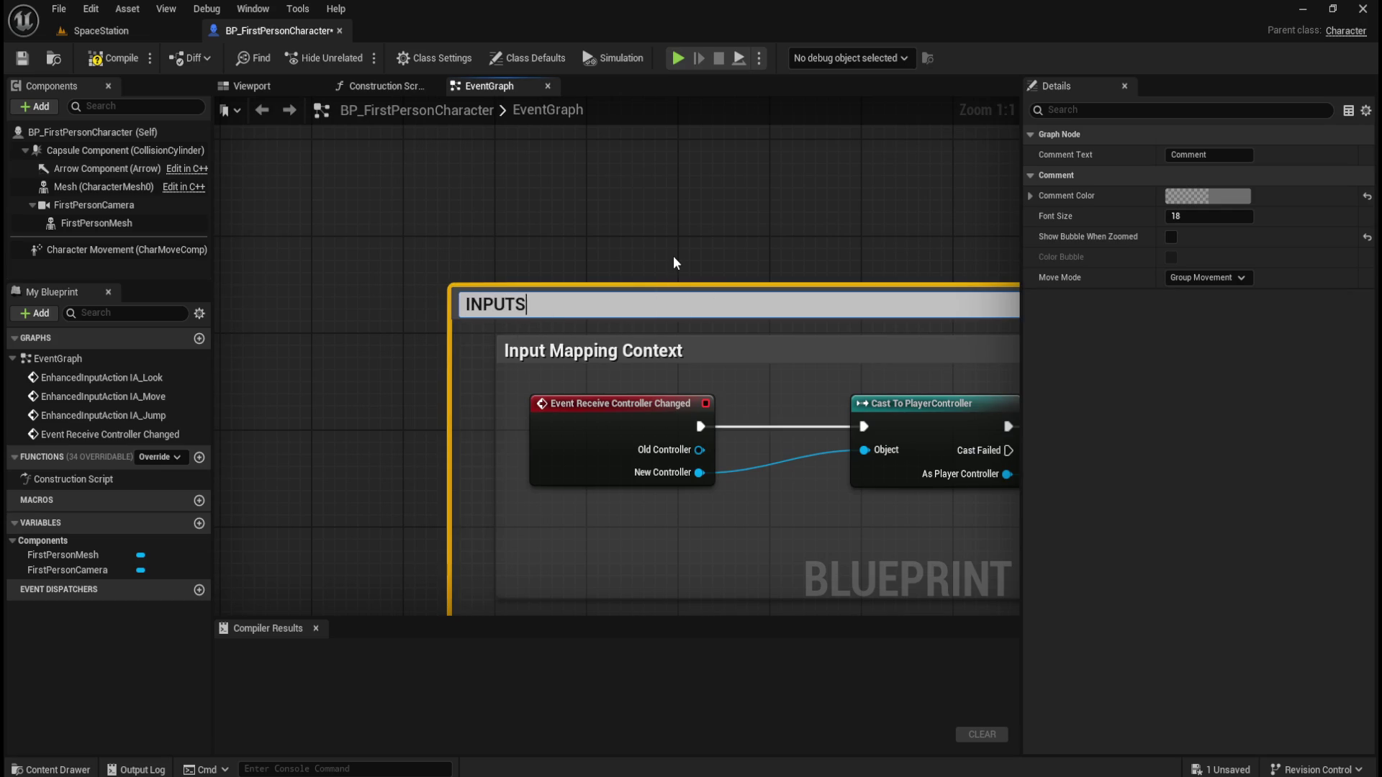
pyautogui.click(671, 257)
# Set the INPUTS comment colour to a lighter grey with alpha 1.0
pyautogui.click(680, 305)
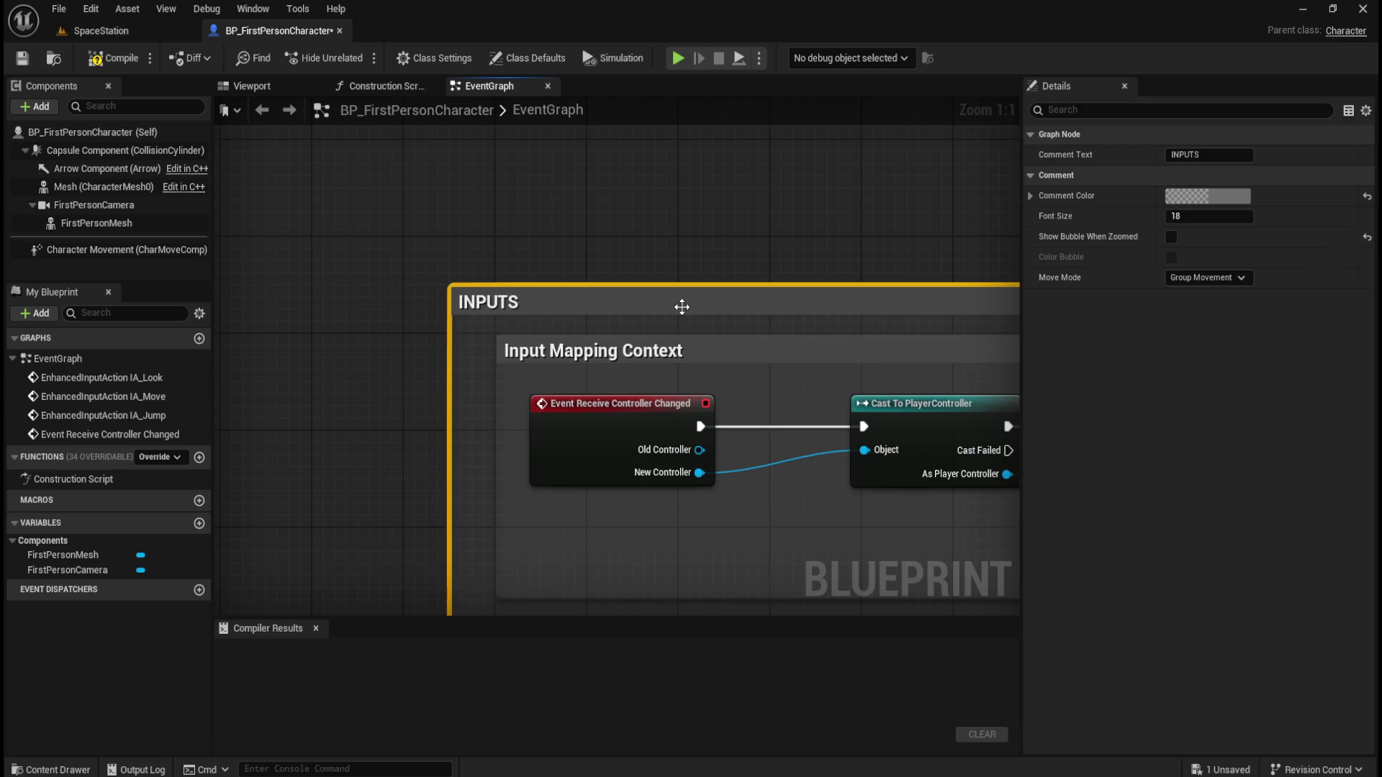
pyautogui.click(1206, 192)
pyautogui.click(1000, 529)
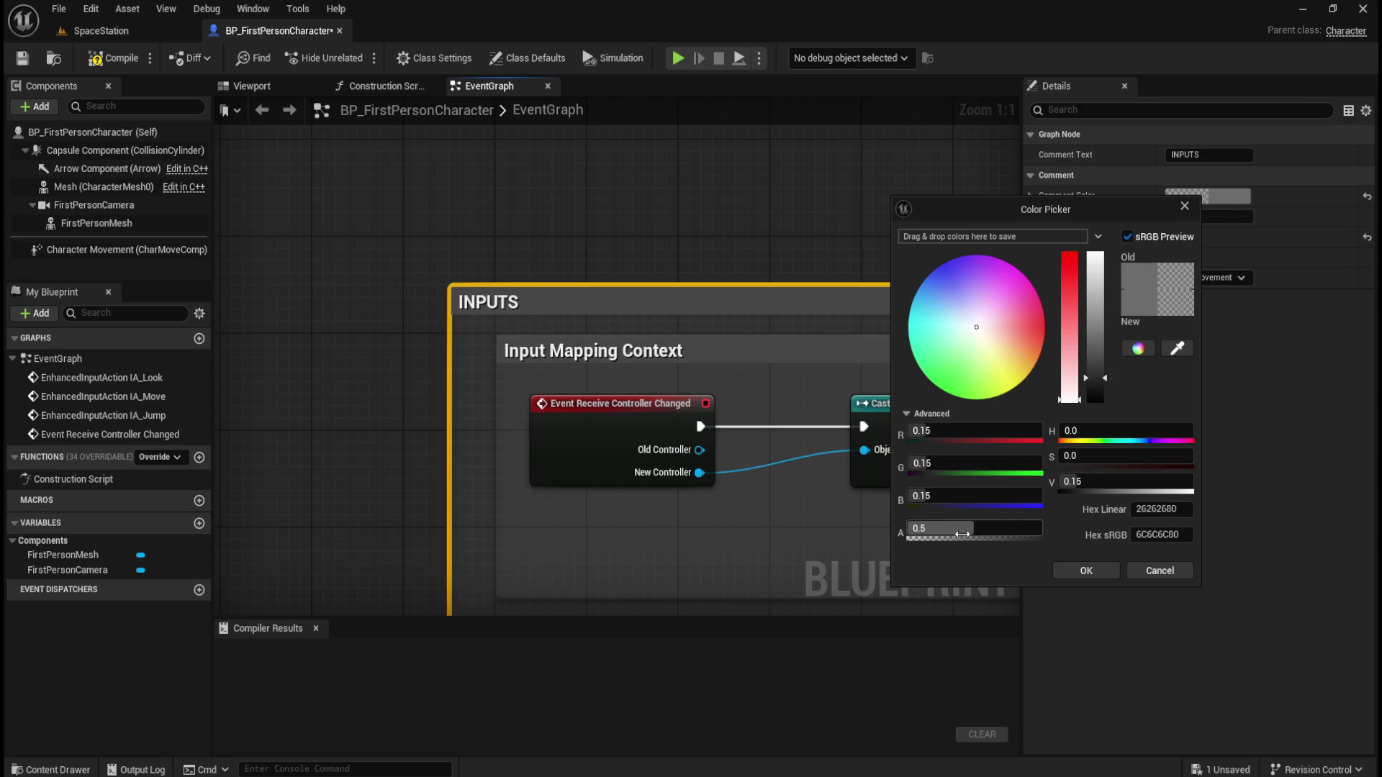
pyautogui.click(1094, 378)
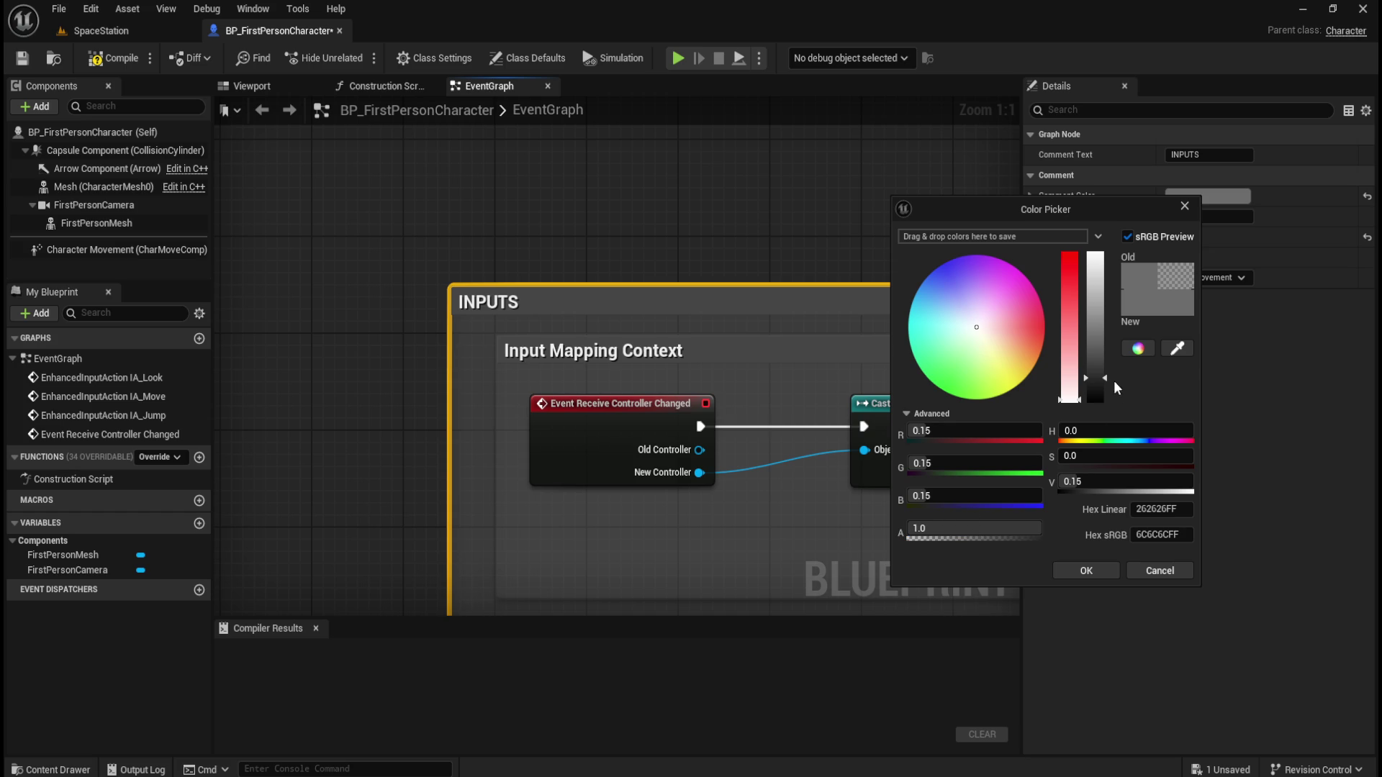
pyautogui.moveTo(1100, 378); pyautogui.dragTo(1095, 253)
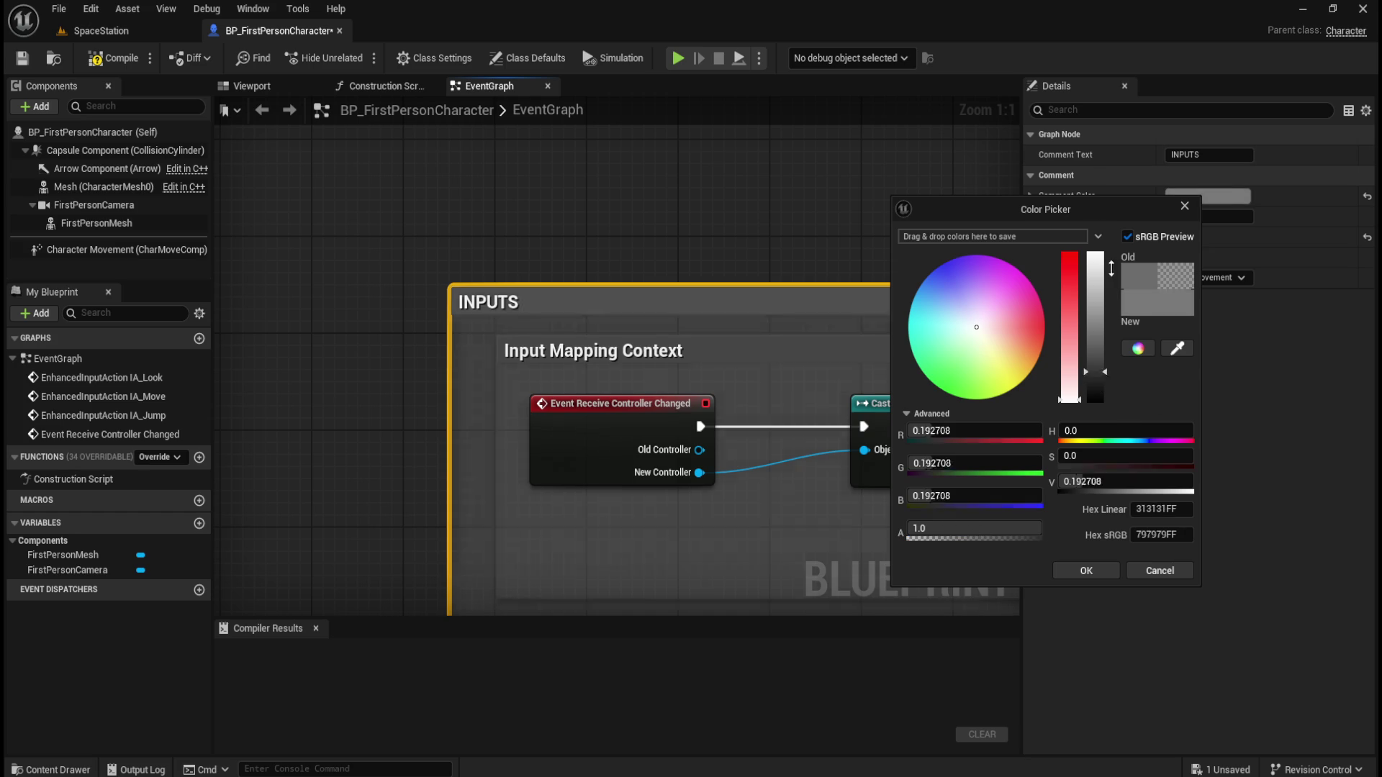
pyautogui.click(1085, 570)
pyautogui.click(399, 343)
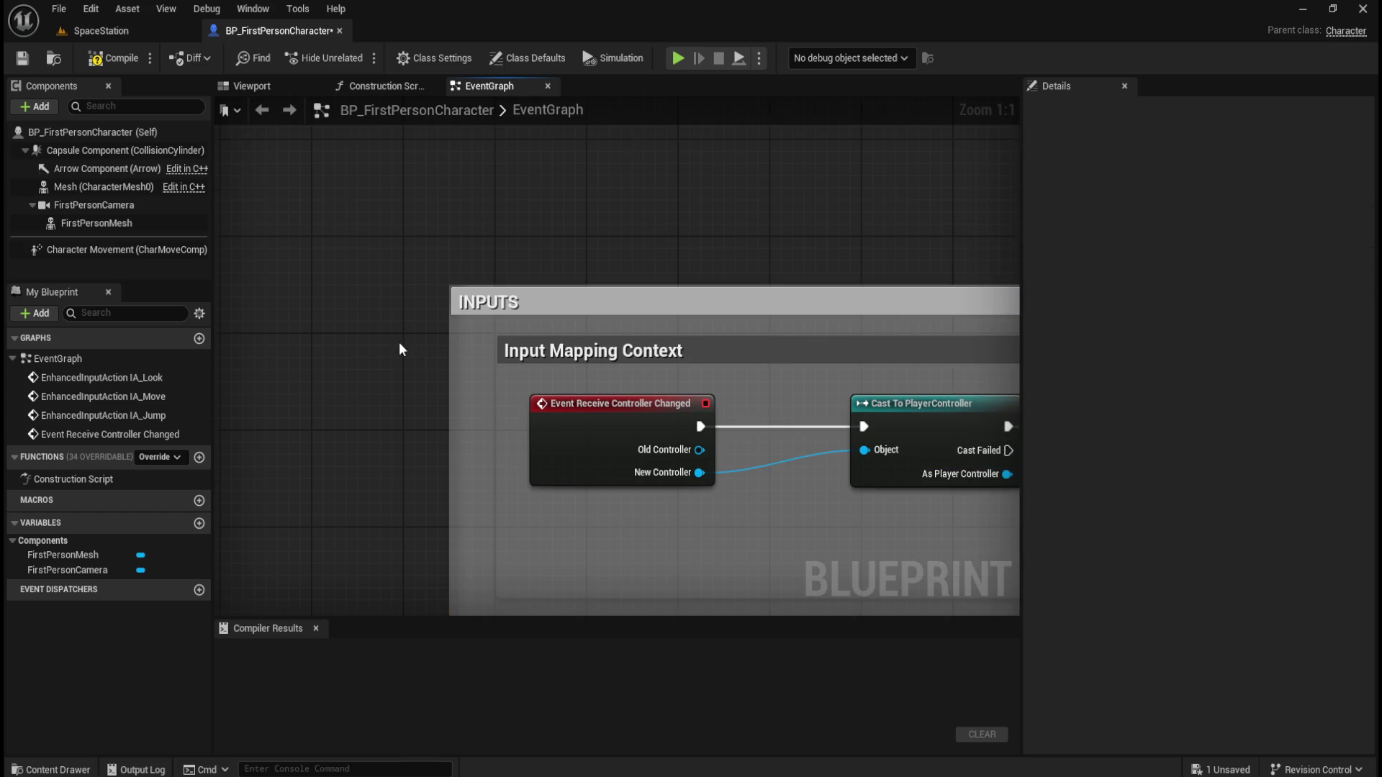
# Compile and save BP_FirstPersonCharacter
pyautogui.scroll(-8, 399, 342)
pyautogui.scroll(5, 419, 274)
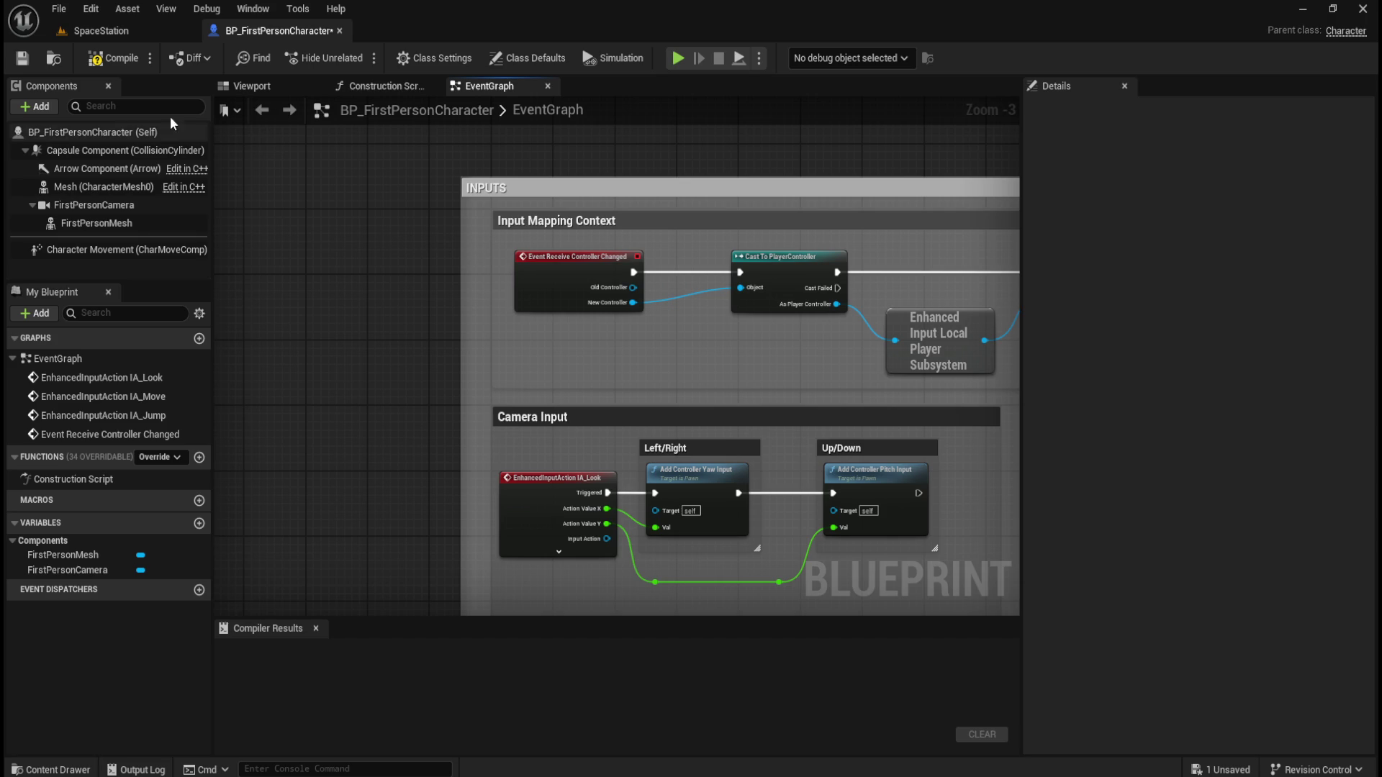
pyautogui.click(116, 58)
pyautogui.click(21, 58)
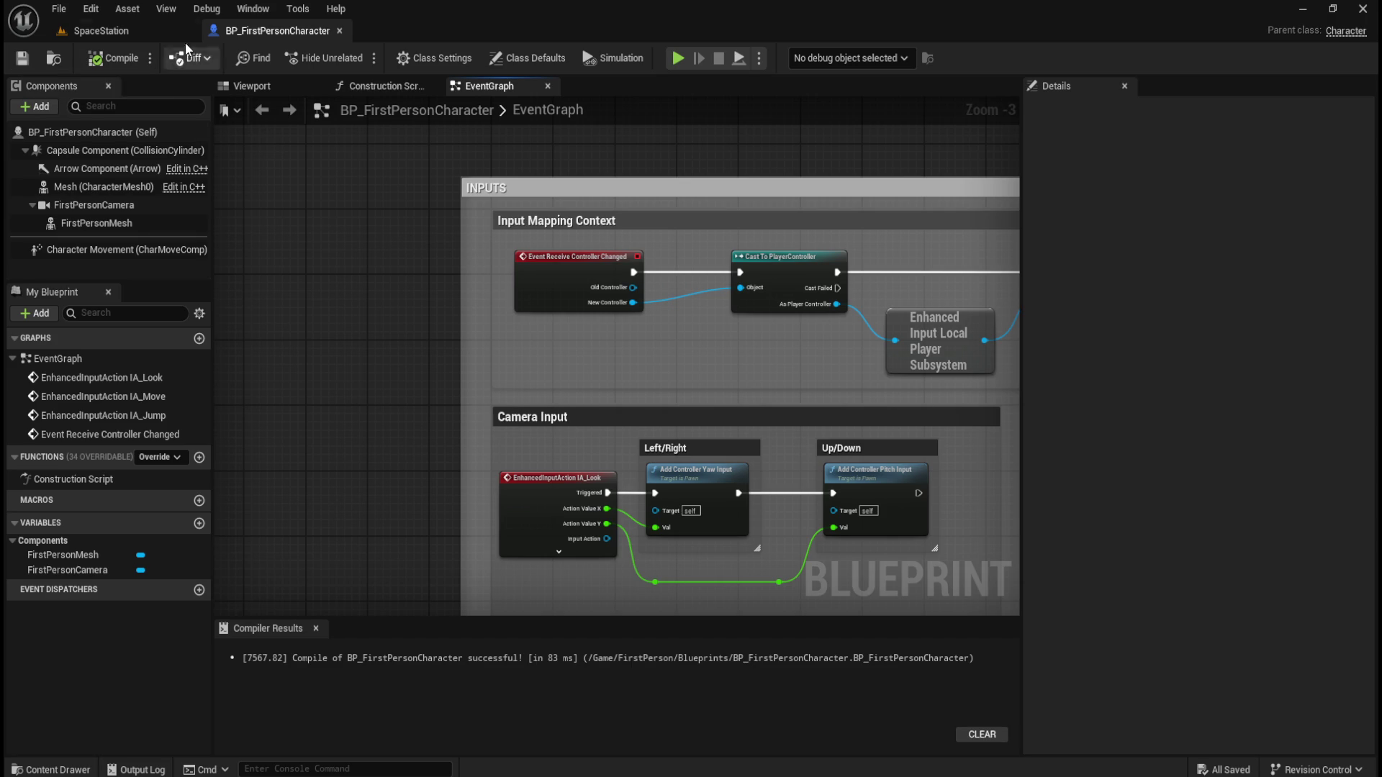
# Nudge the INPUTS comment box up and right, then save the blueprint again
pyautogui.click(140, 28)
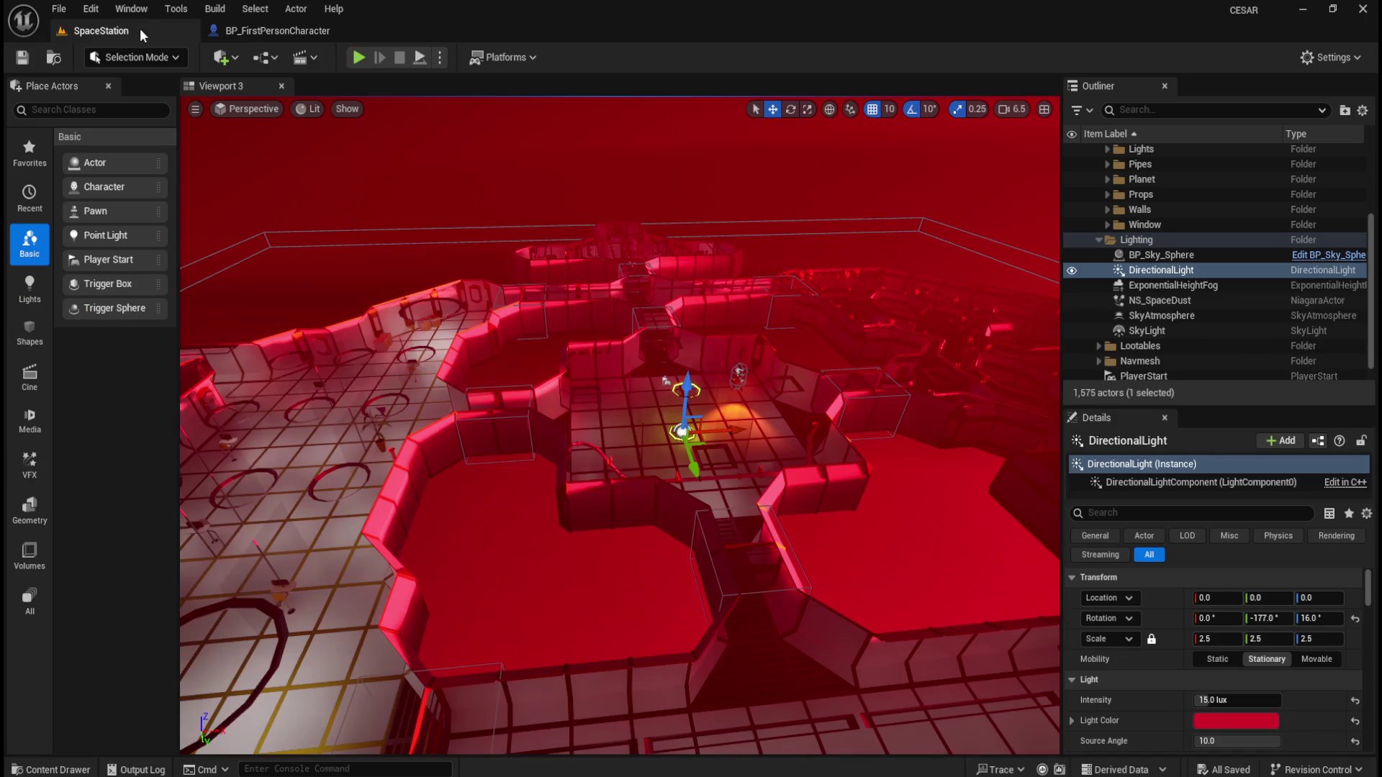
pyautogui.click(275, 29)
pyautogui.scroll(-5, 339, 414)
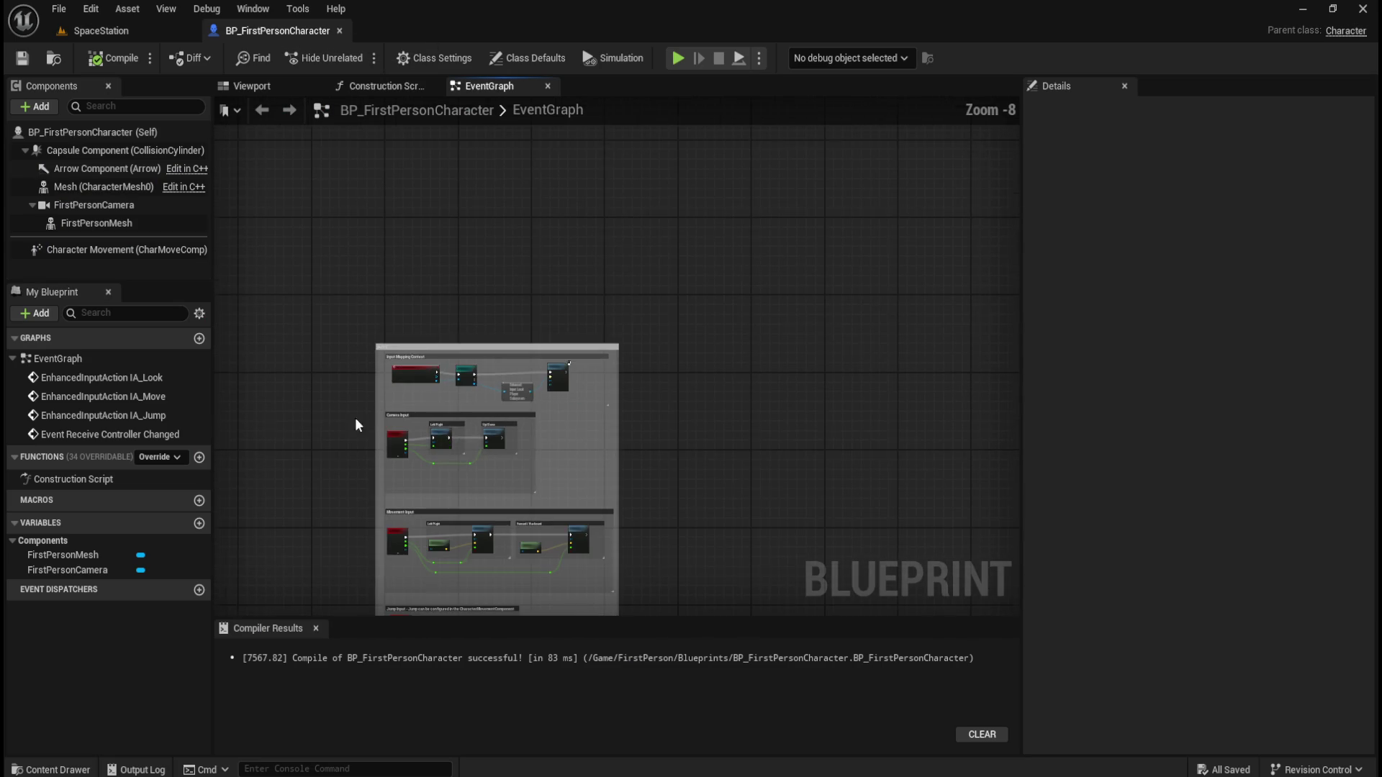
pyautogui.moveTo(693, 456)
pyautogui.mouseDown()
pyautogui.moveTo(762, 327)
pyautogui.moveTo(808, 142)
pyautogui.mouseUp()
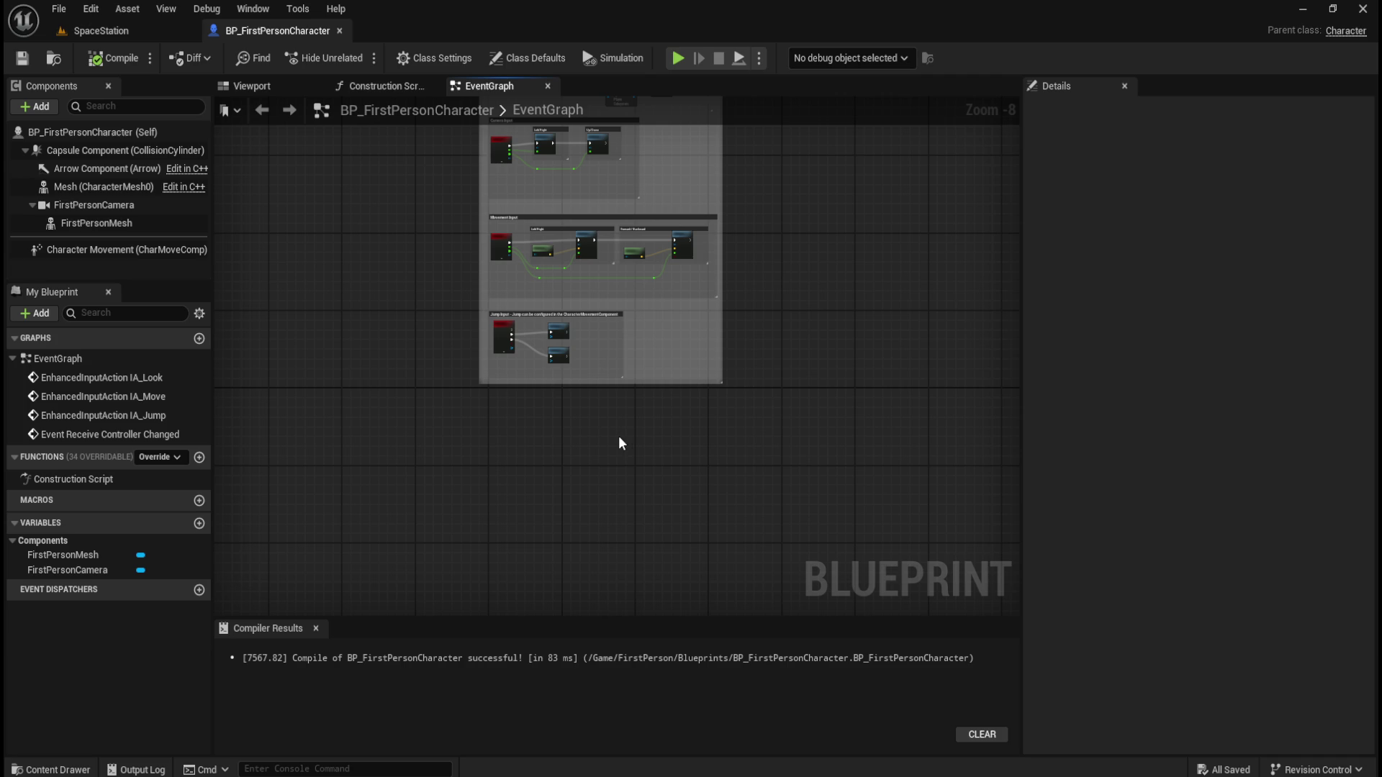
pyautogui.moveTo(361, 327)
pyautogui.mouseDown()
pyautogui.moveTo(367, 405)
pyautogui.moveTo(392, 330)
pyautogui.moveTo(383, 301)
pyautogui.mouseUp()
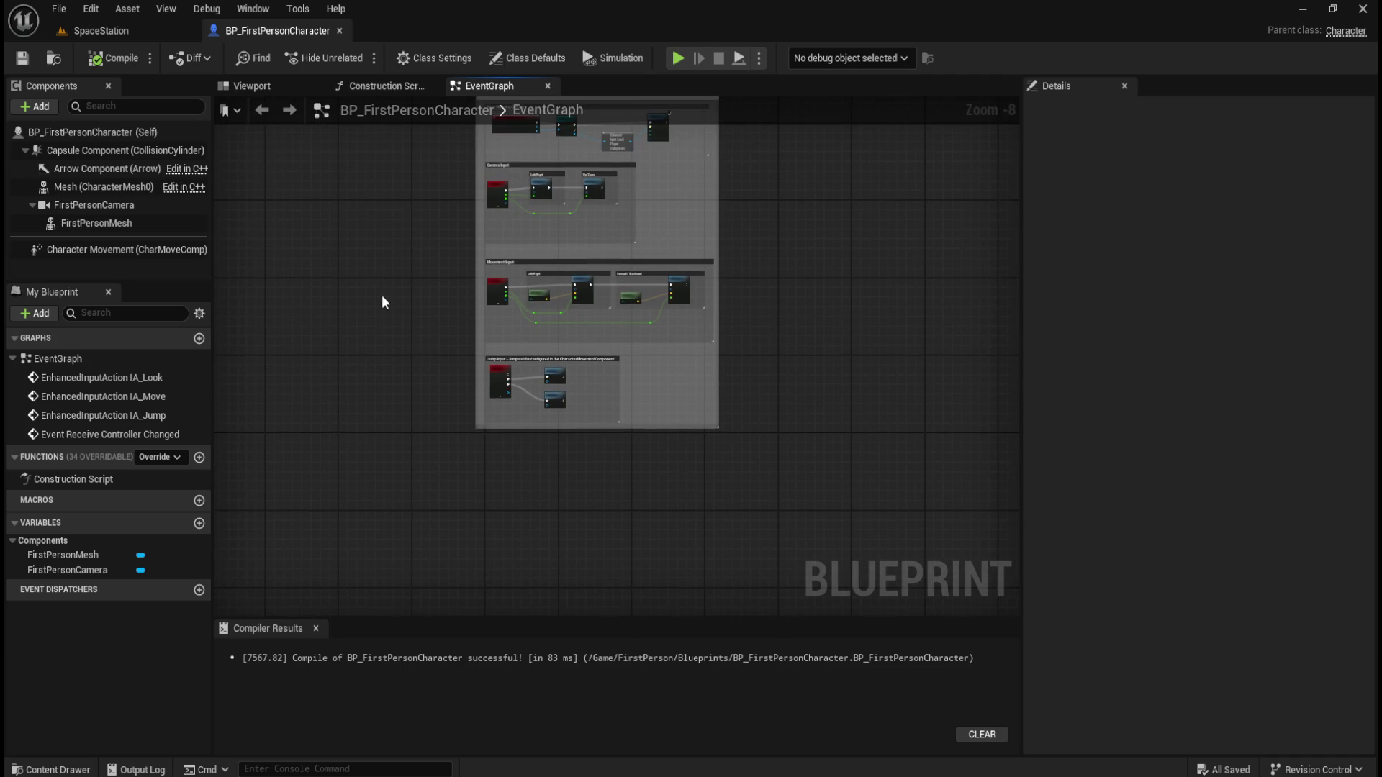
pyautogui.scroll(5, 534, 329)
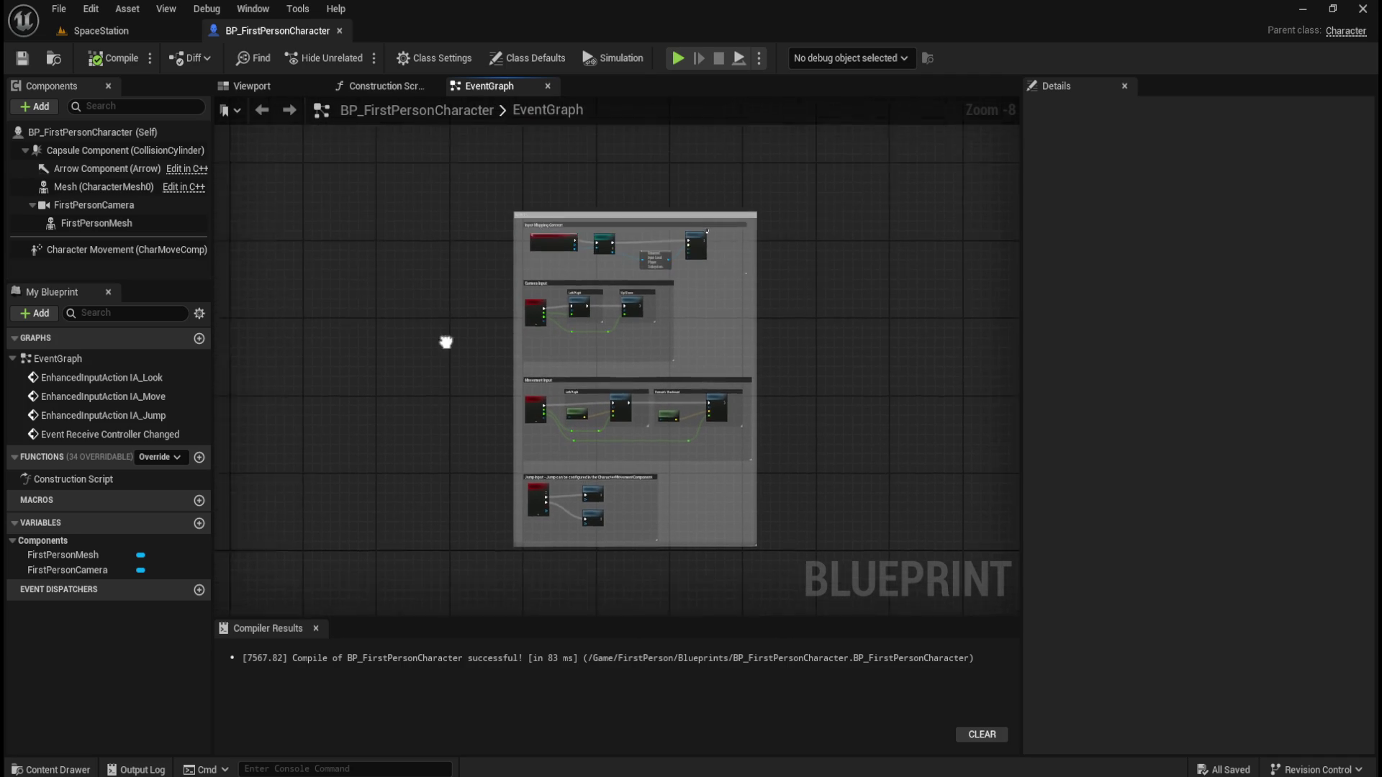
pyautogui.moveTo(534, 329); pyautogui.dragTo(577, 279)
pyautogui.click(563, 225)
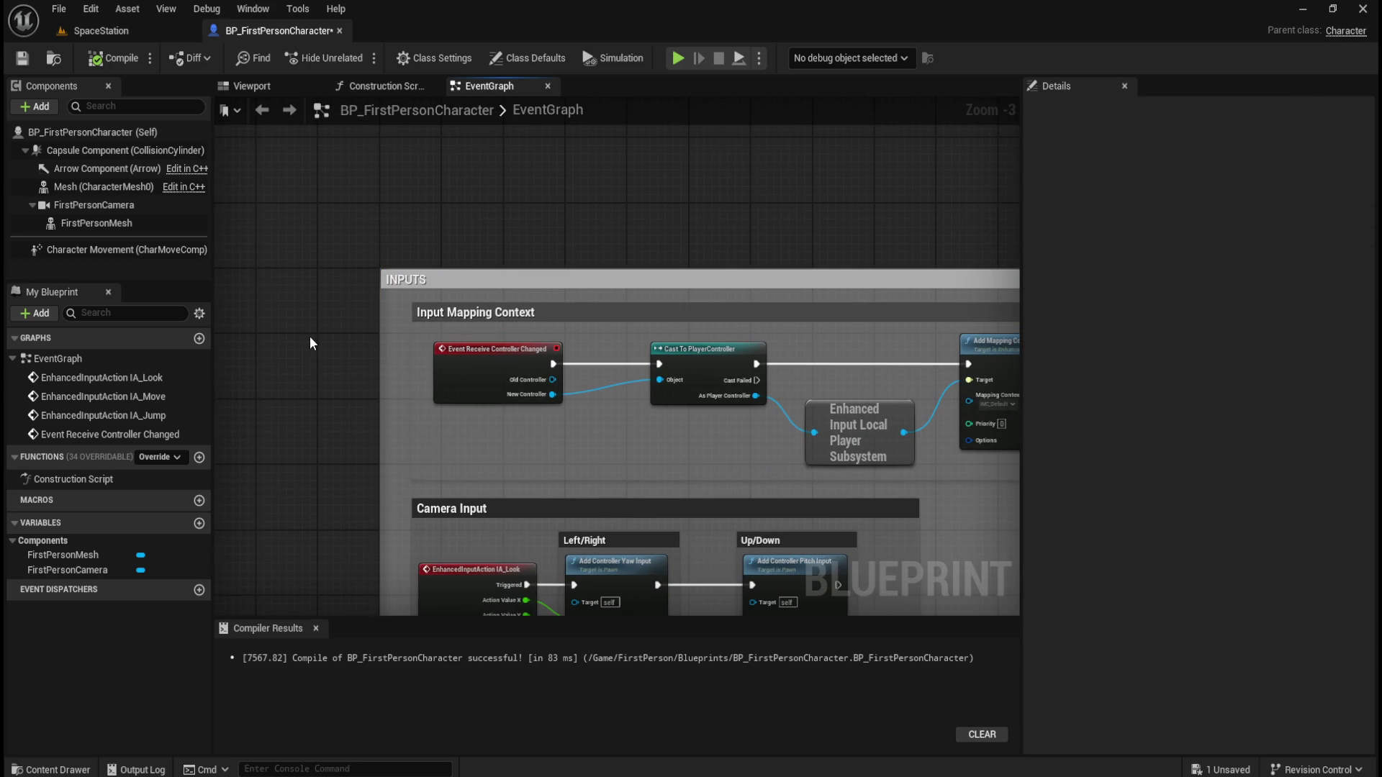
pyautogui.scroll(-7, 308, 253)
pyautogui.moveTo(586, 403); pyautogui.dragTo(721, 365)
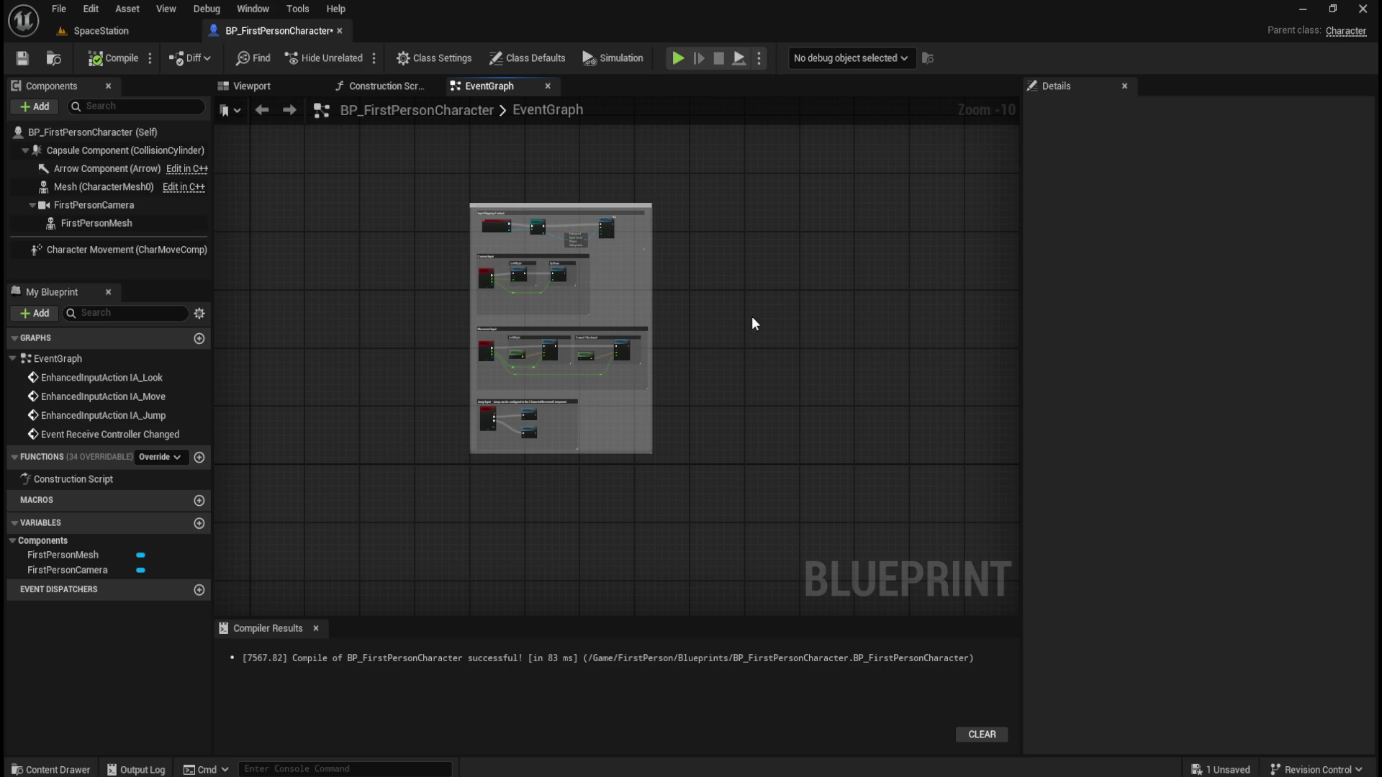
pyautogui.click(22, 60)
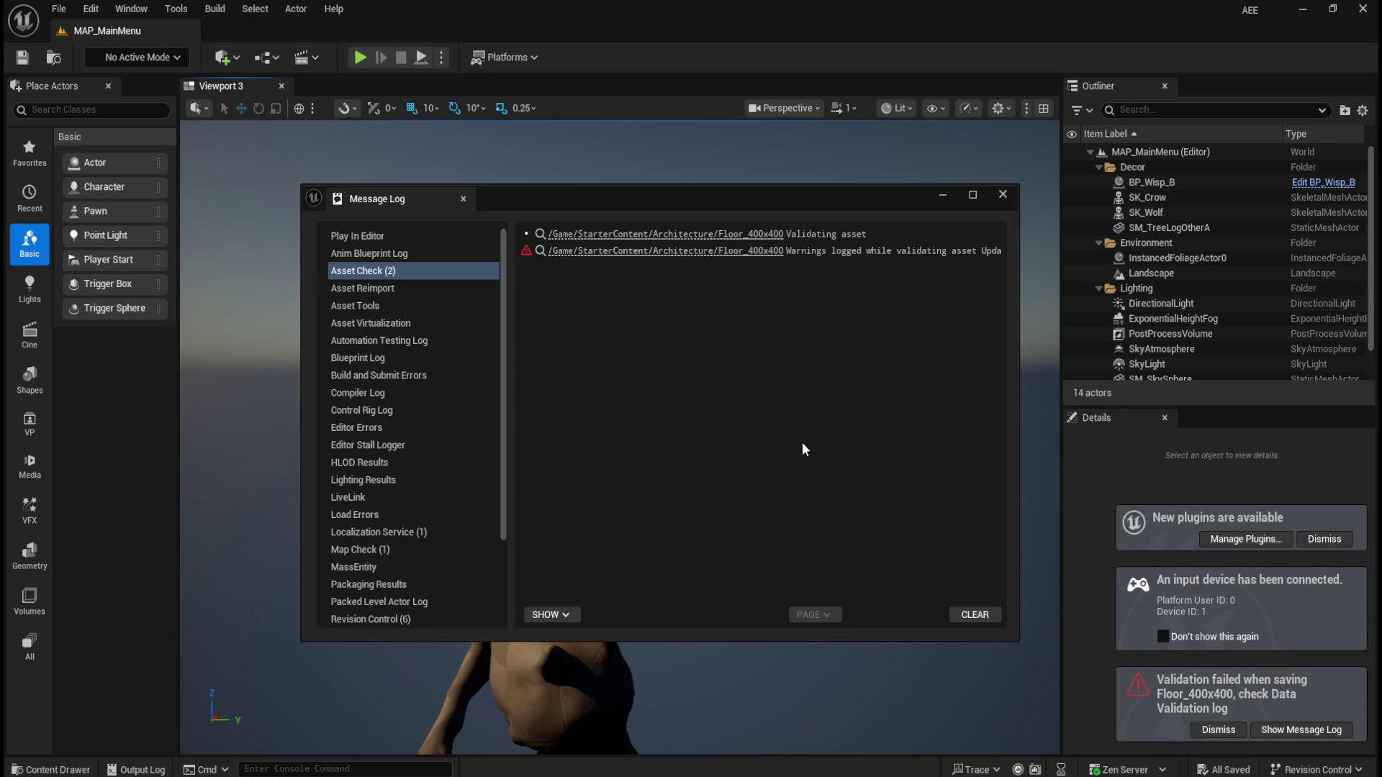
# Close the Message Log and load MAP_Survival from FirstPerson > Maps
pyautogui.click(1002, 194)
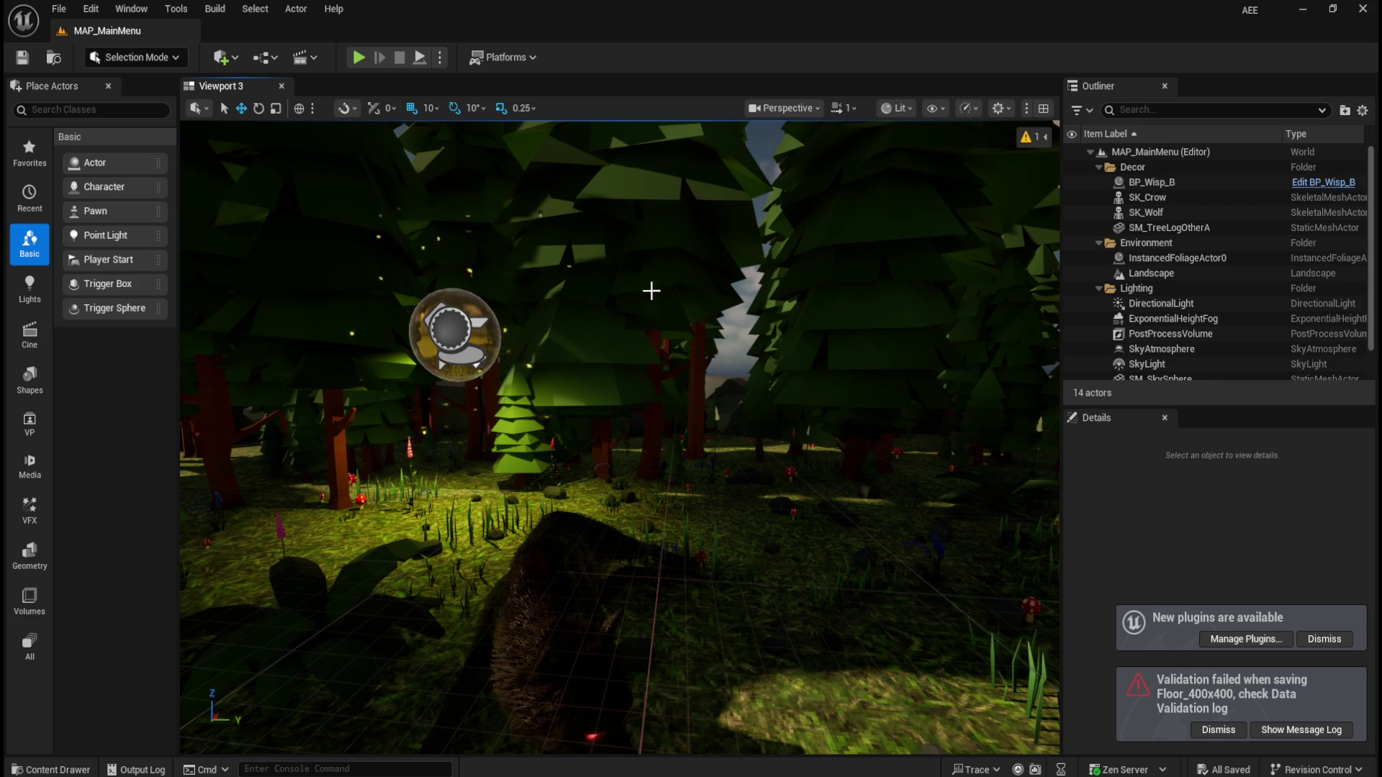
pyautogui.hotkey('ctrl', 'space')
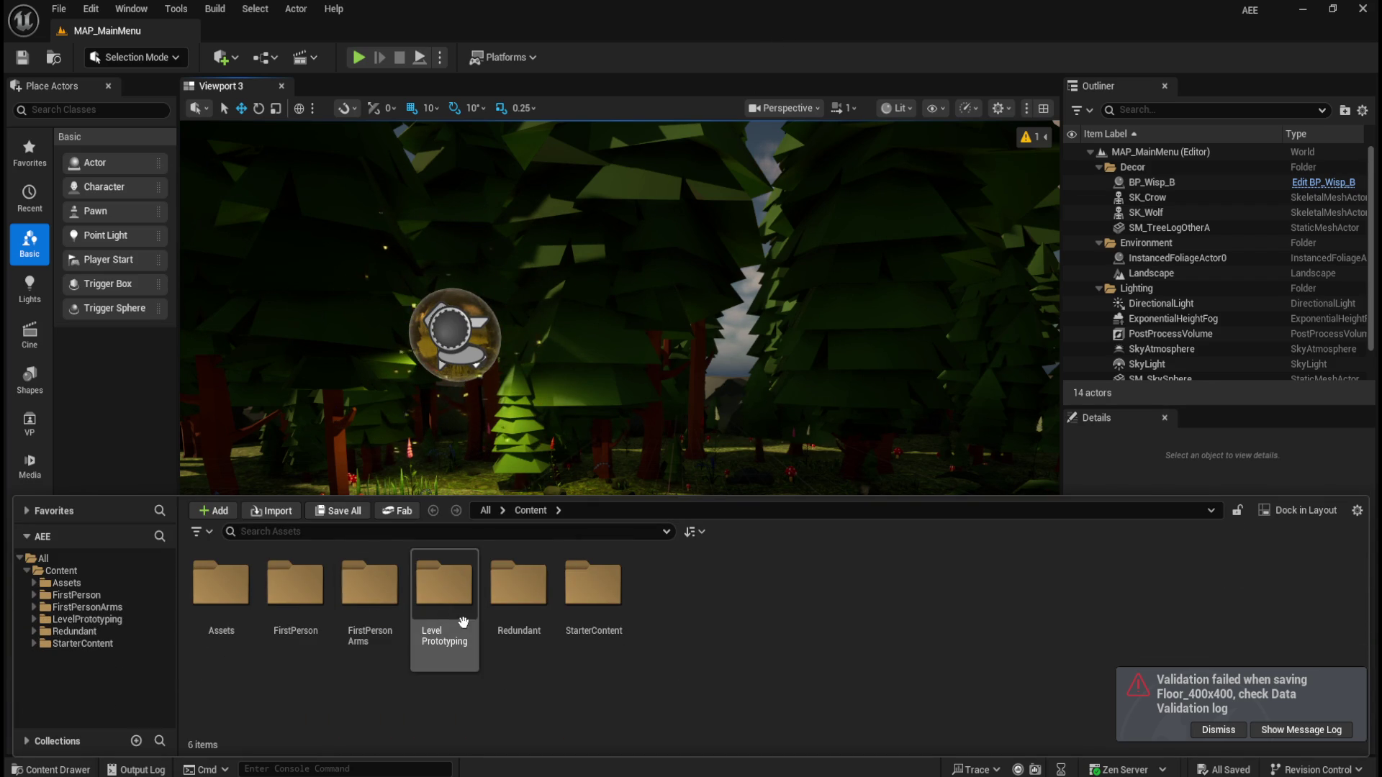
pyautogui.doubleClick(319, 595)
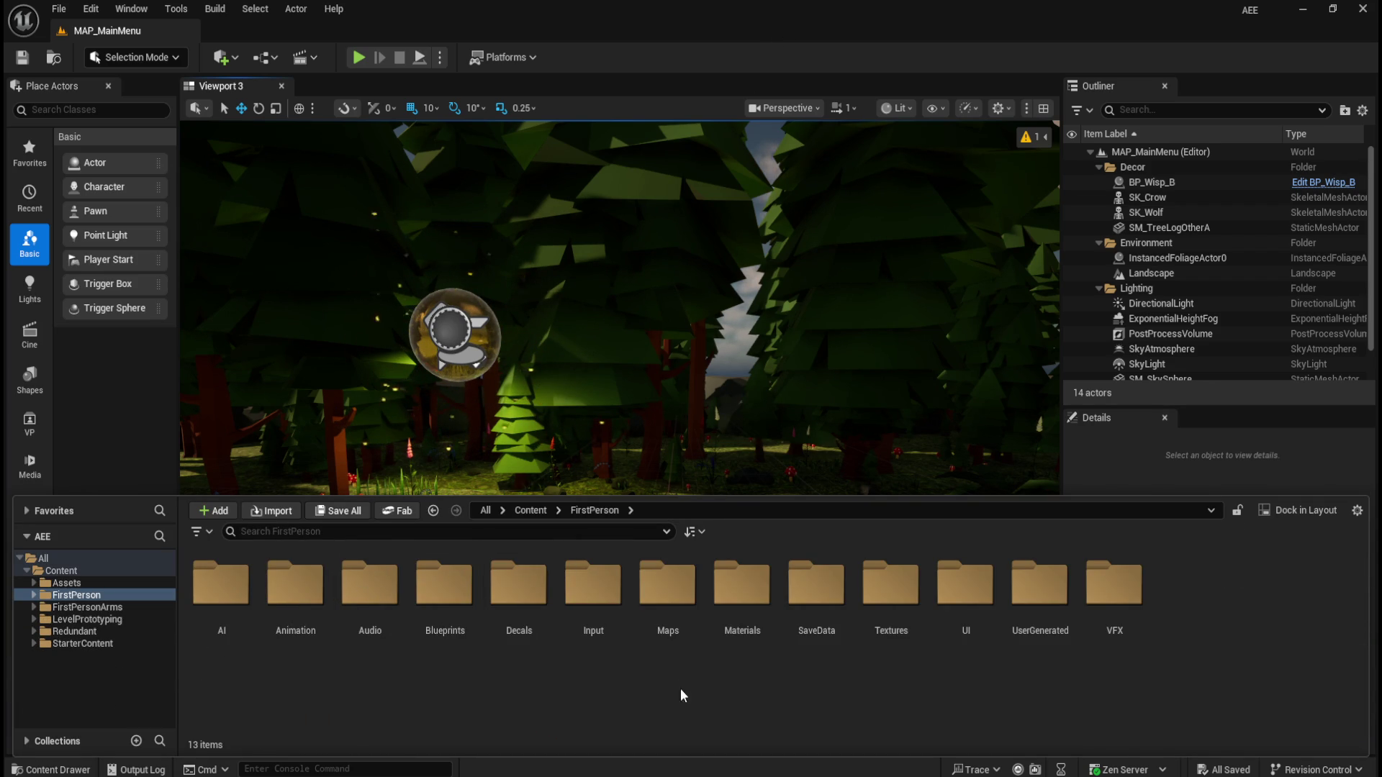
pyautogui.click(673, 597)
pyautogui.doubleClick(676, 599)
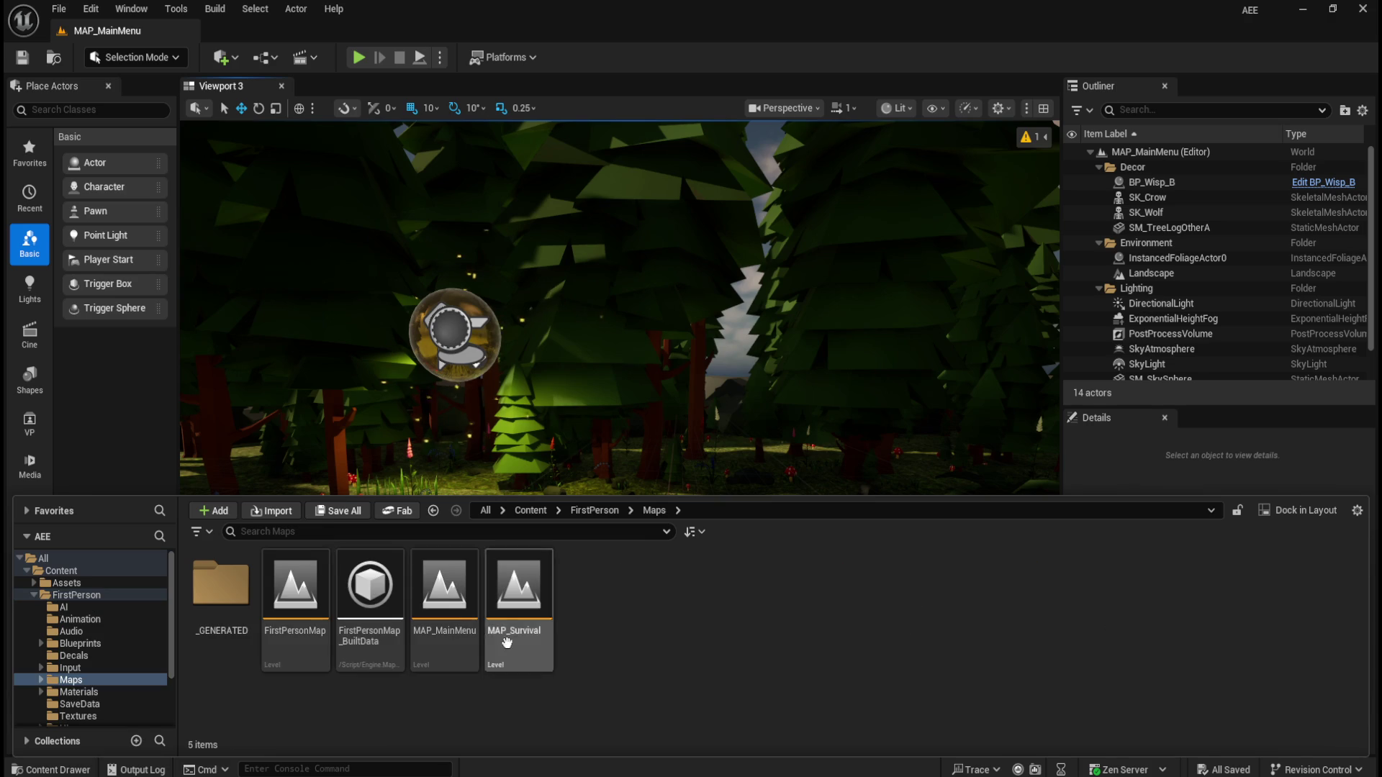
pyautogui.keyDown('ctrl'); pyautogui.scroll(-2, 609, 639); pyautogui.keyUp('ctrl')
pyautogui.click(462, 622)
pyautogui.doubleClick(462, 620)
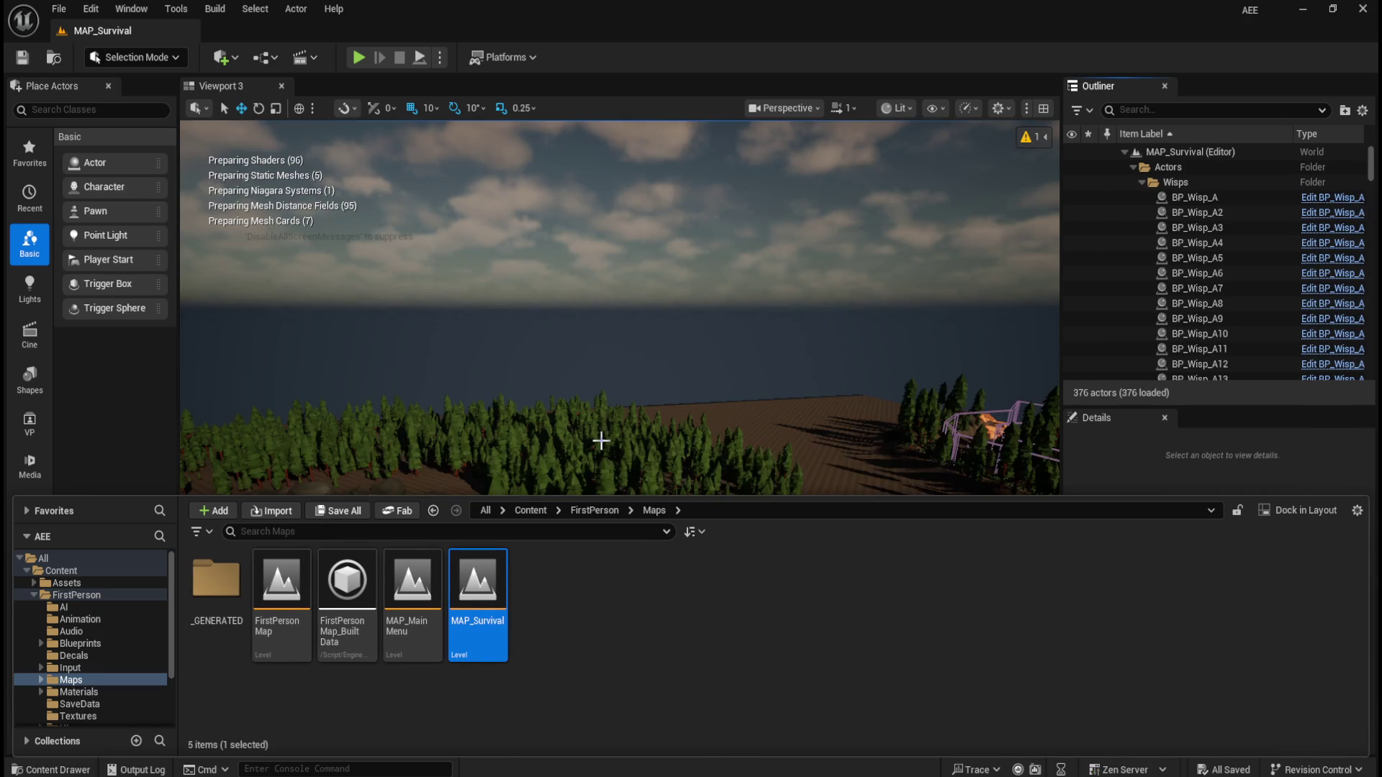
# Open BP_Relic from FirstPerson > Blueprints > Pickups
pyautogui.click(589, 511)
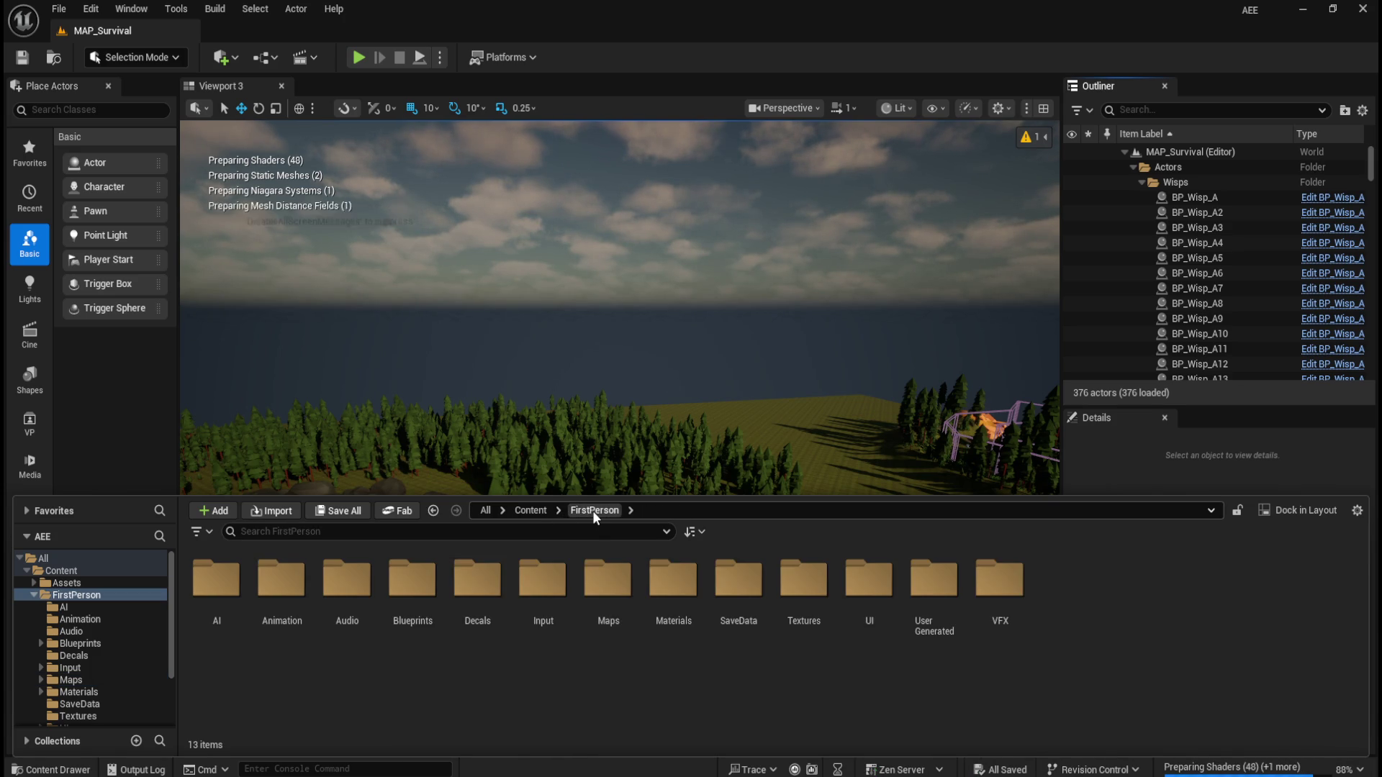
pyautogui.doubleClick(445, 597)
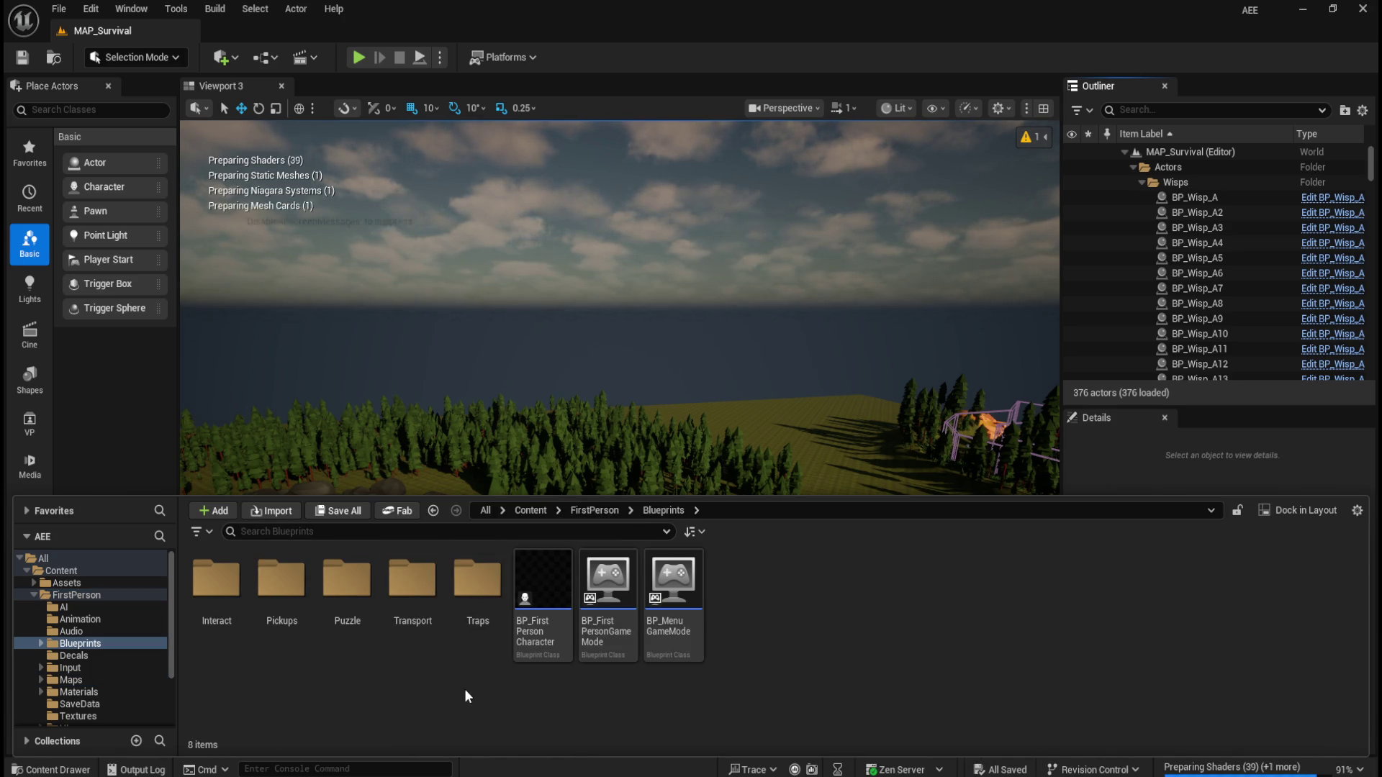
pyautogui.doubleClick(305, 601)
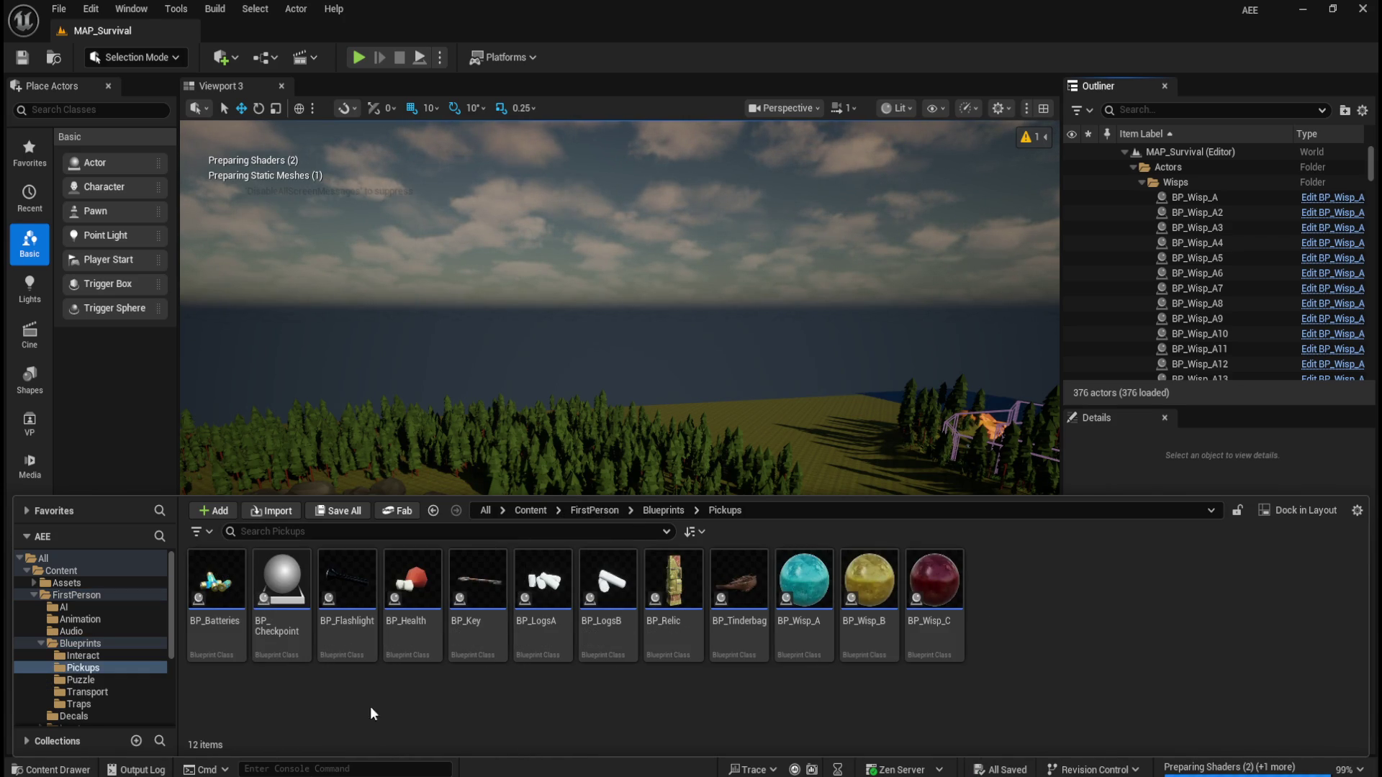
pyautogui.click(684, 603)
pyautogui.doubleClick(687, 603)
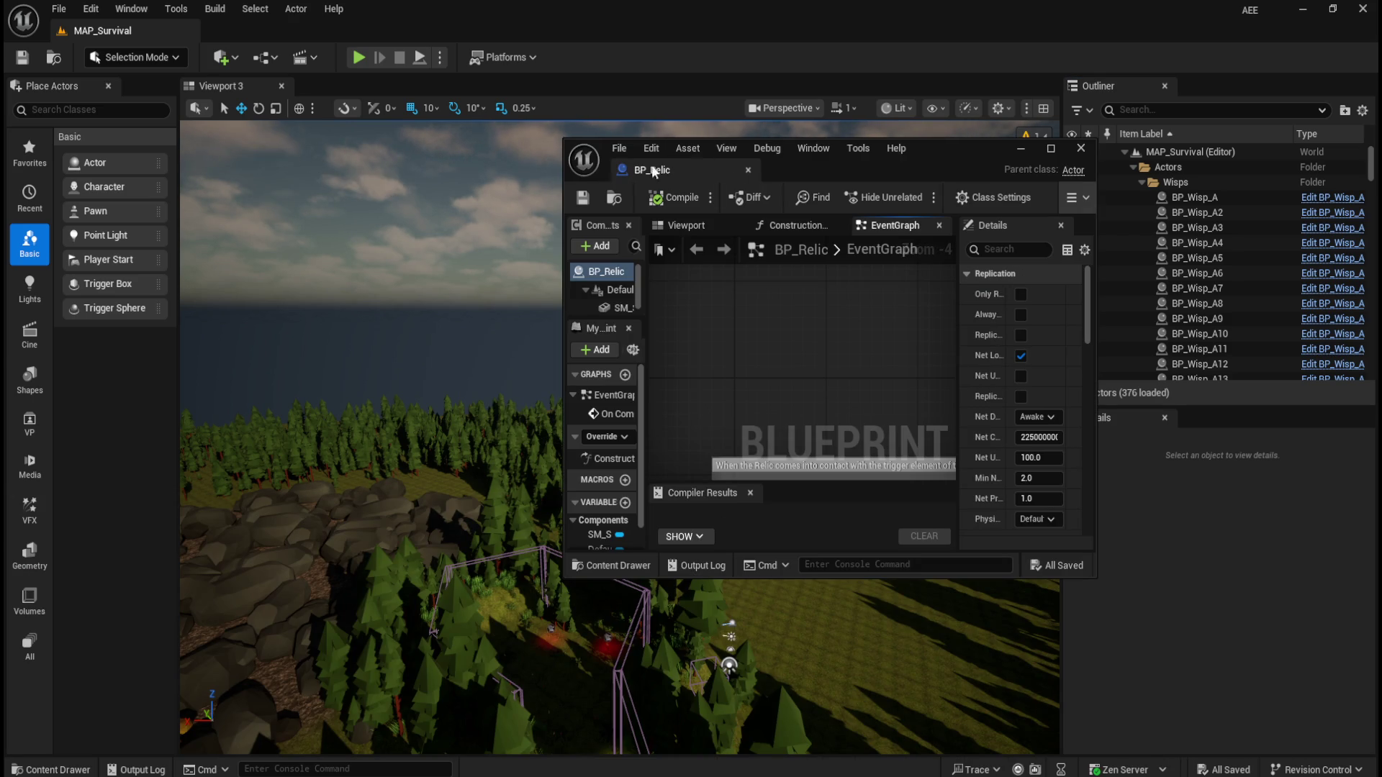
# Dock the BP_Relic editor into the main window and pan across its relic logic
pyautogui.moveTo(665, 174); pyautogui.dragTo(309, 36)
pyautogui.scroll(-3, 455, 412)
pyautogui.scroll(6, 454, 411)
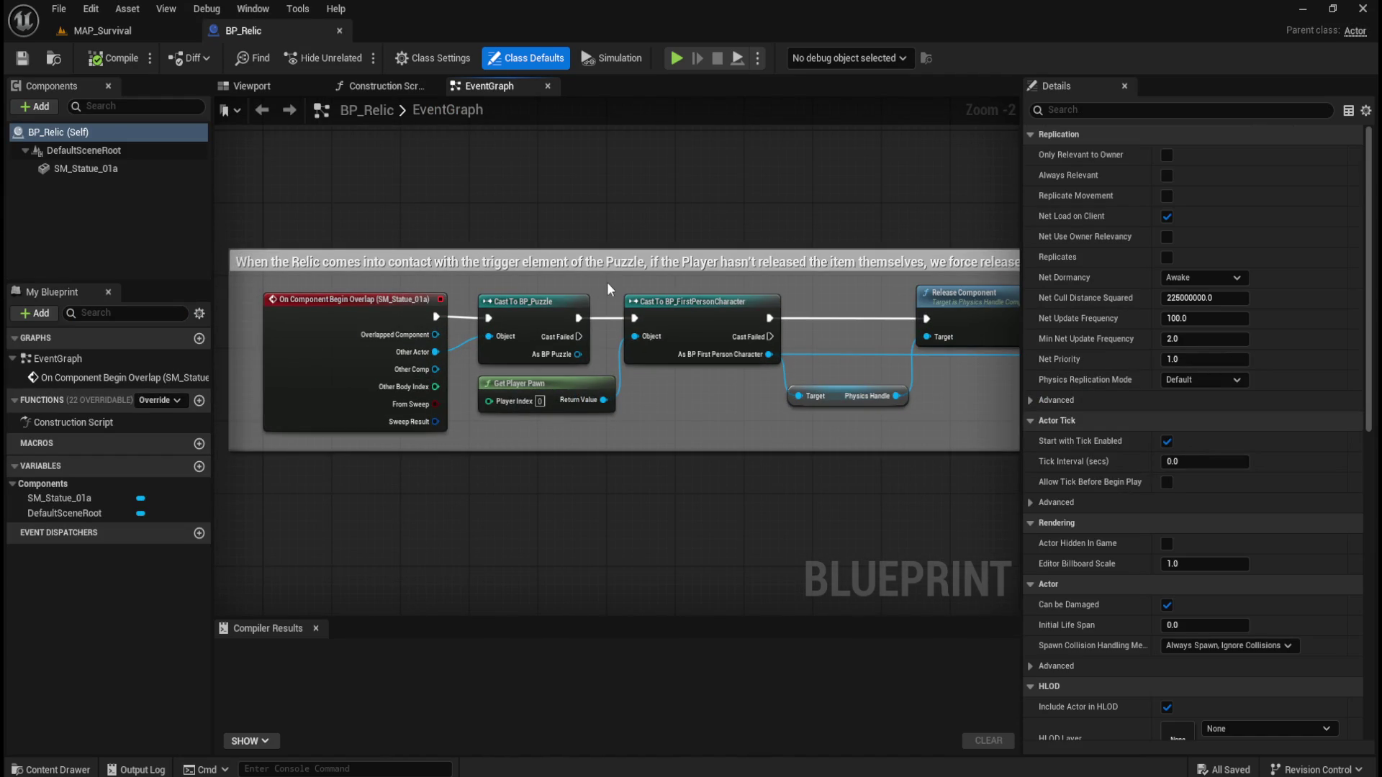
pyautogui.moveTo(827, 216); pyautogui.dragTo(538, 214)
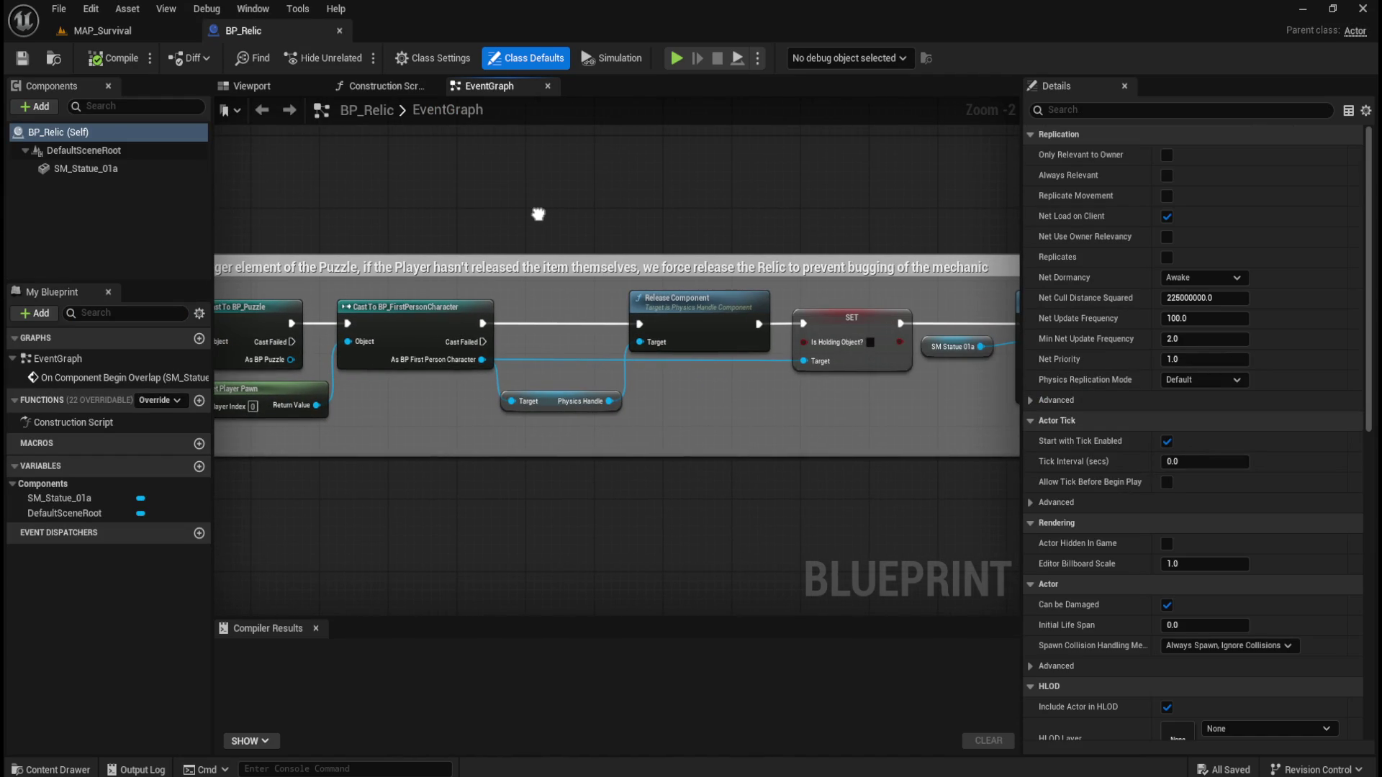
pyautogui.scroll(-1, 540, 213)
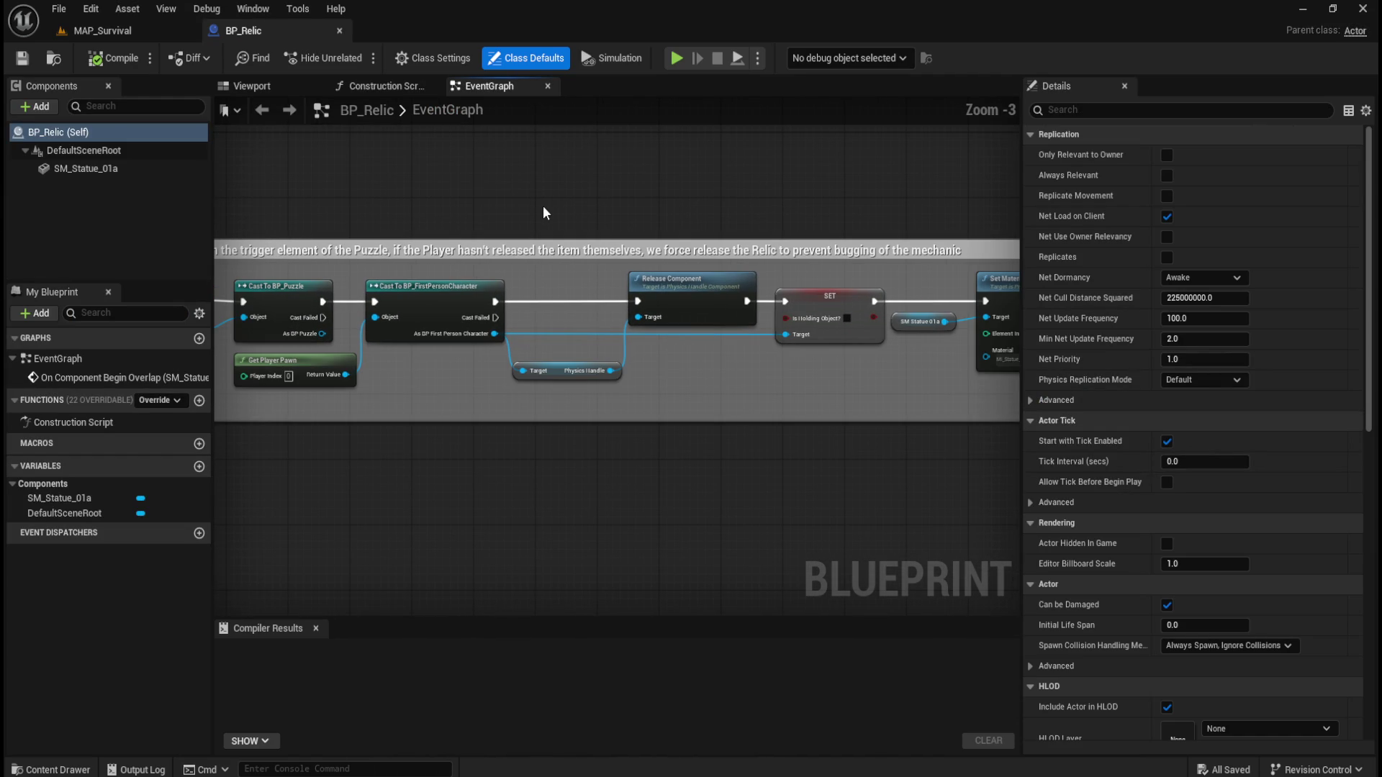
pyautogui.moveTo(535, 218)
pyautogui.mouseDown()
pyautogui.moveTo(744, 240)
pyautogui.moveTo(272, 250)
pyautogui.moveTo(492, 217)
pyautogui.mouseUp()
# Open BP_InteractInterface from the Blueprints > Interact folder in the Content Drawer
pyautogui.hotkey('ctrl', 'space')
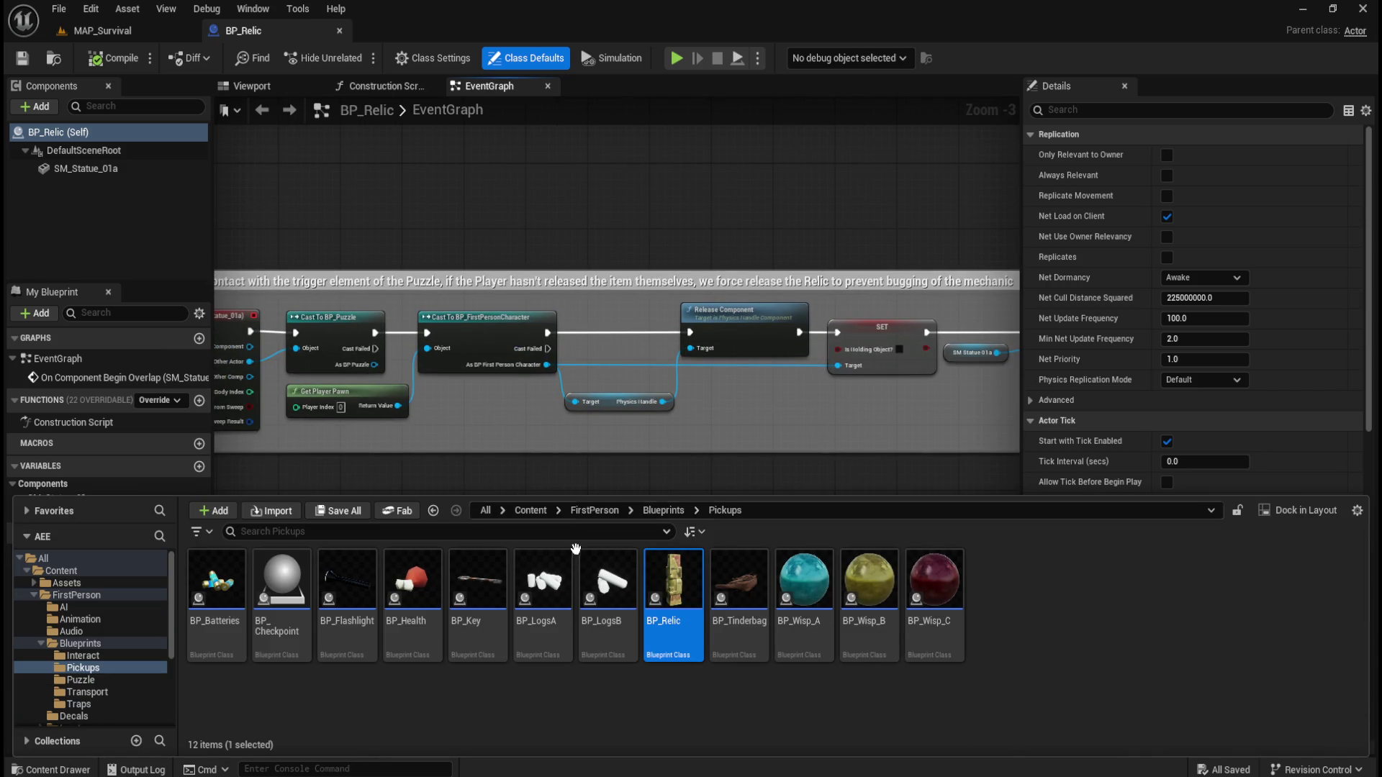
pyautogui.click(657, 511)
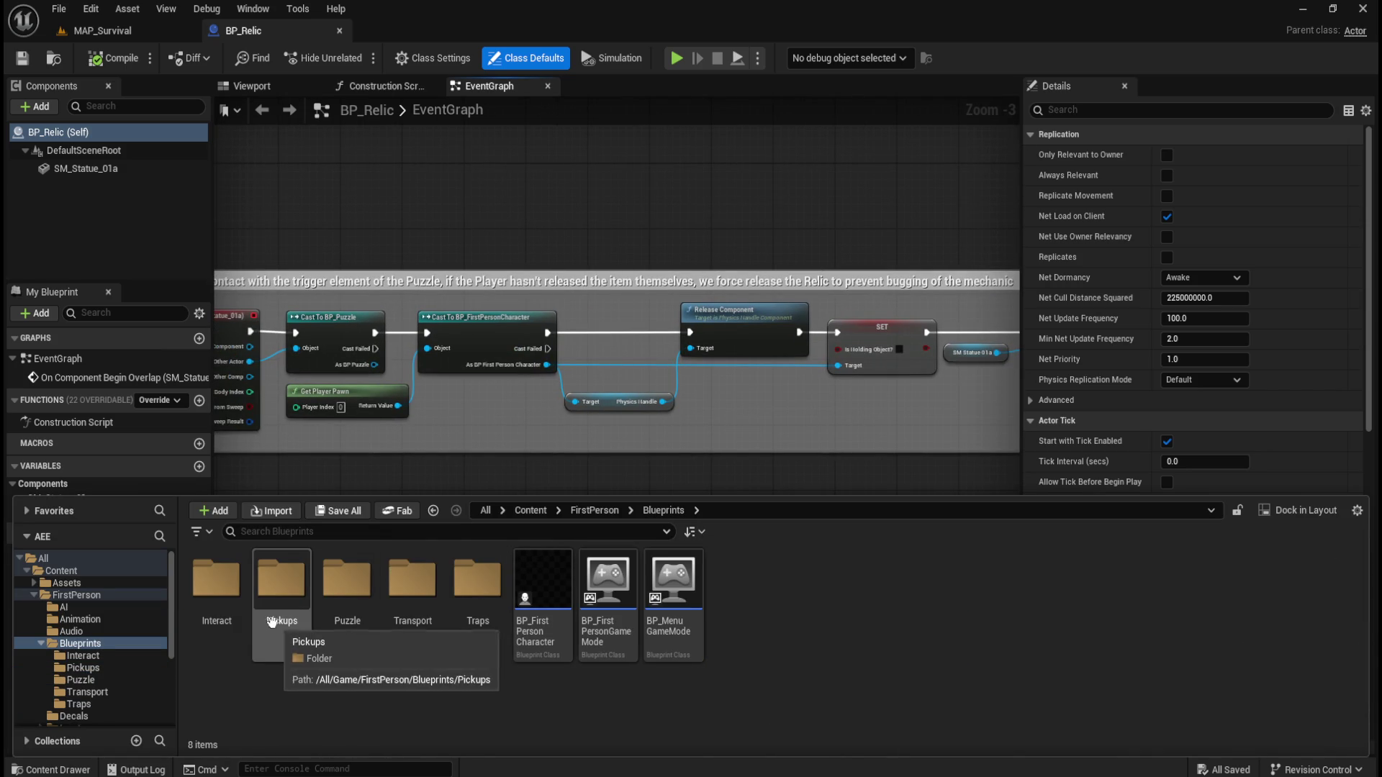
pyautogui.doubleClick(216, 579)
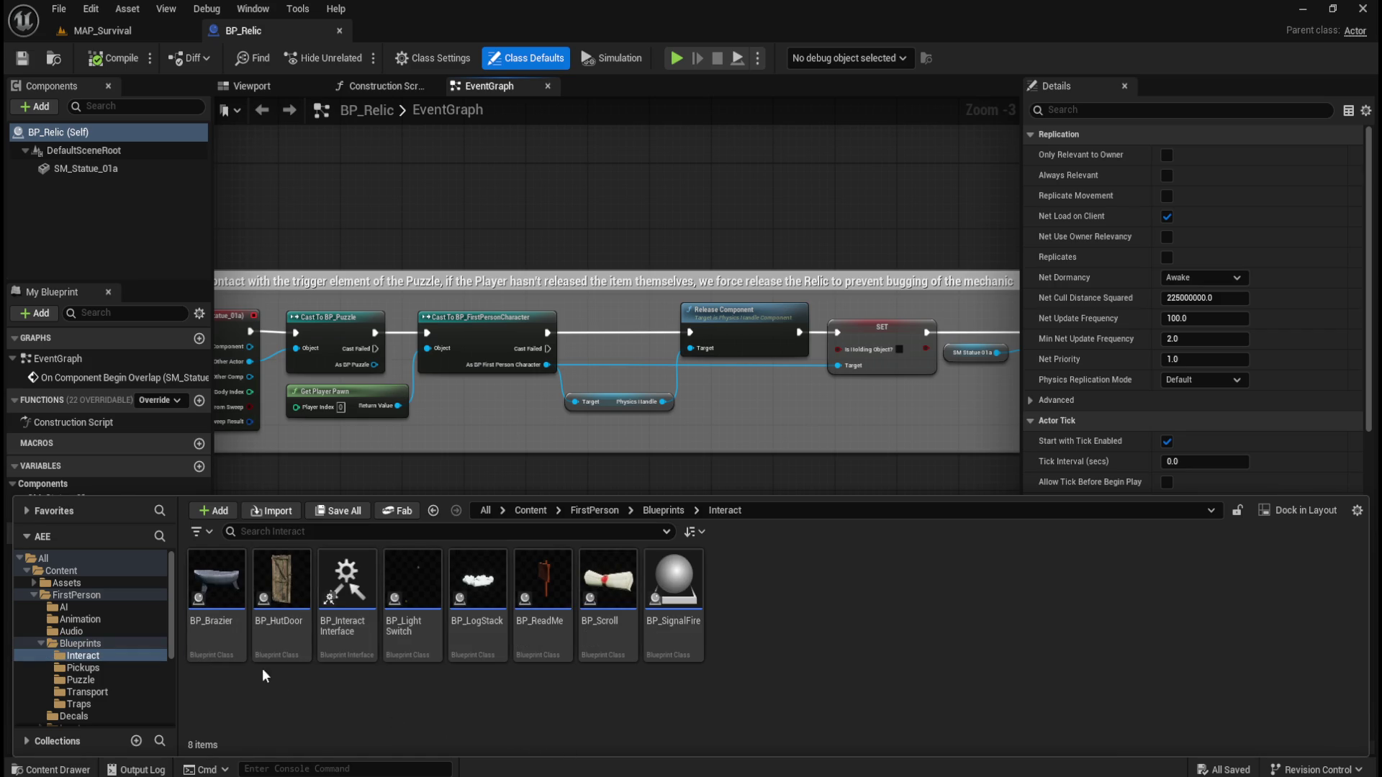
pyautogui.moveTo(660, 639)
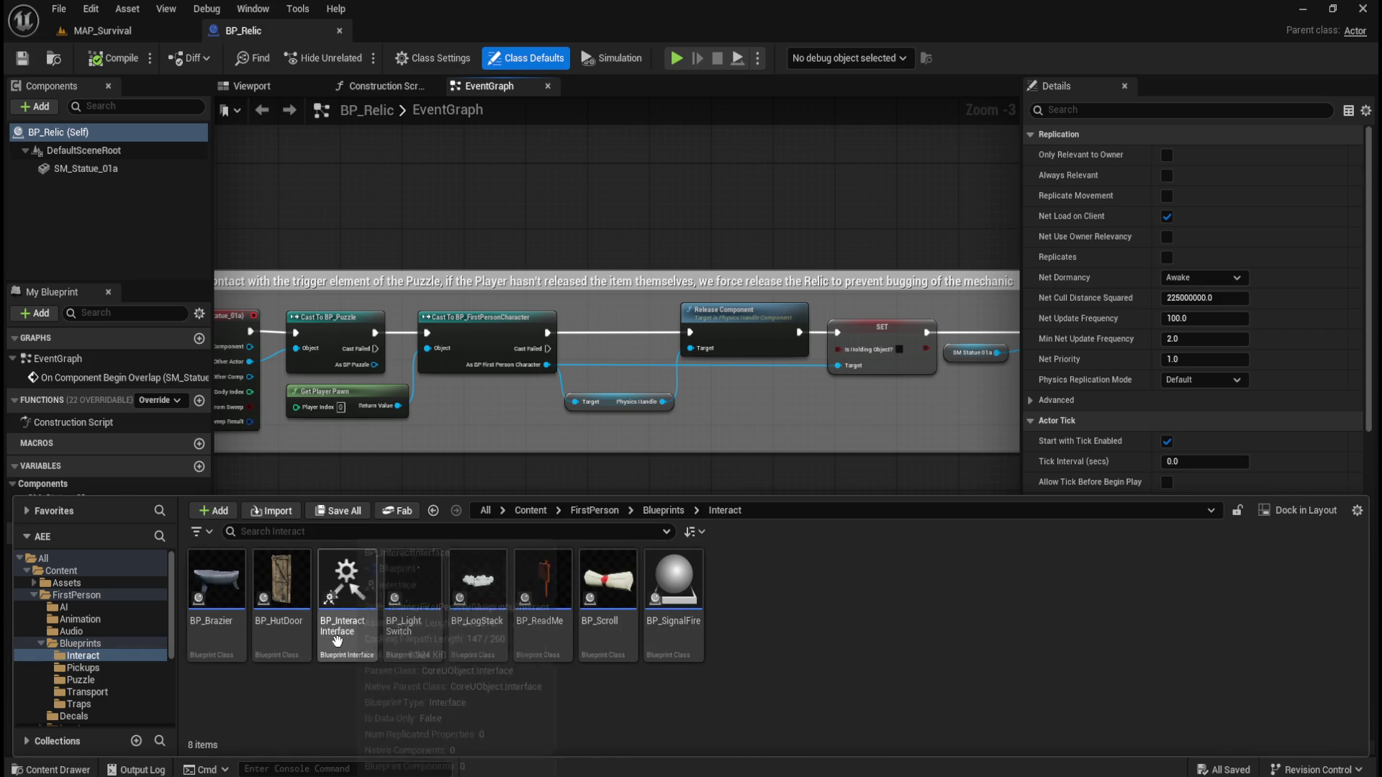
pyautogui.moveTo(344, 640)
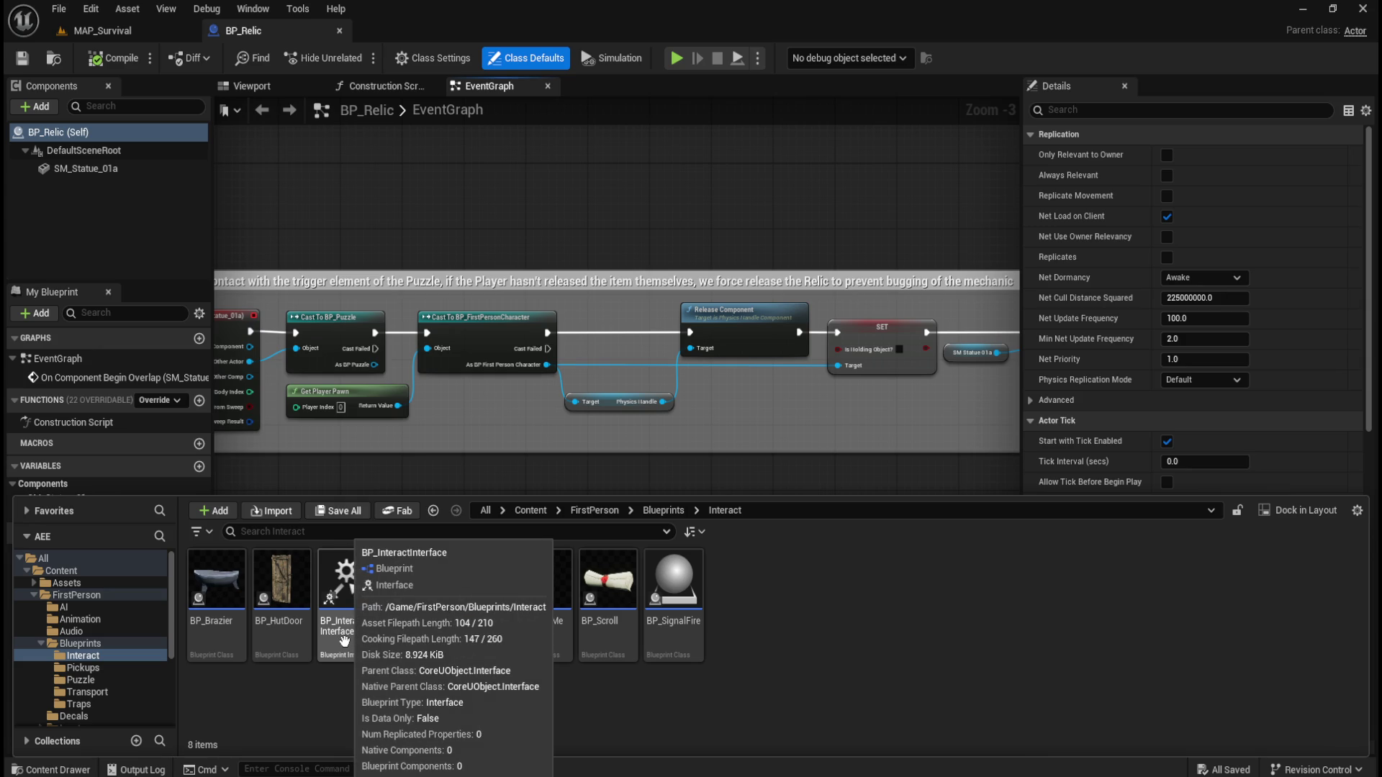
pyautogui.doubleClick(344, 639)
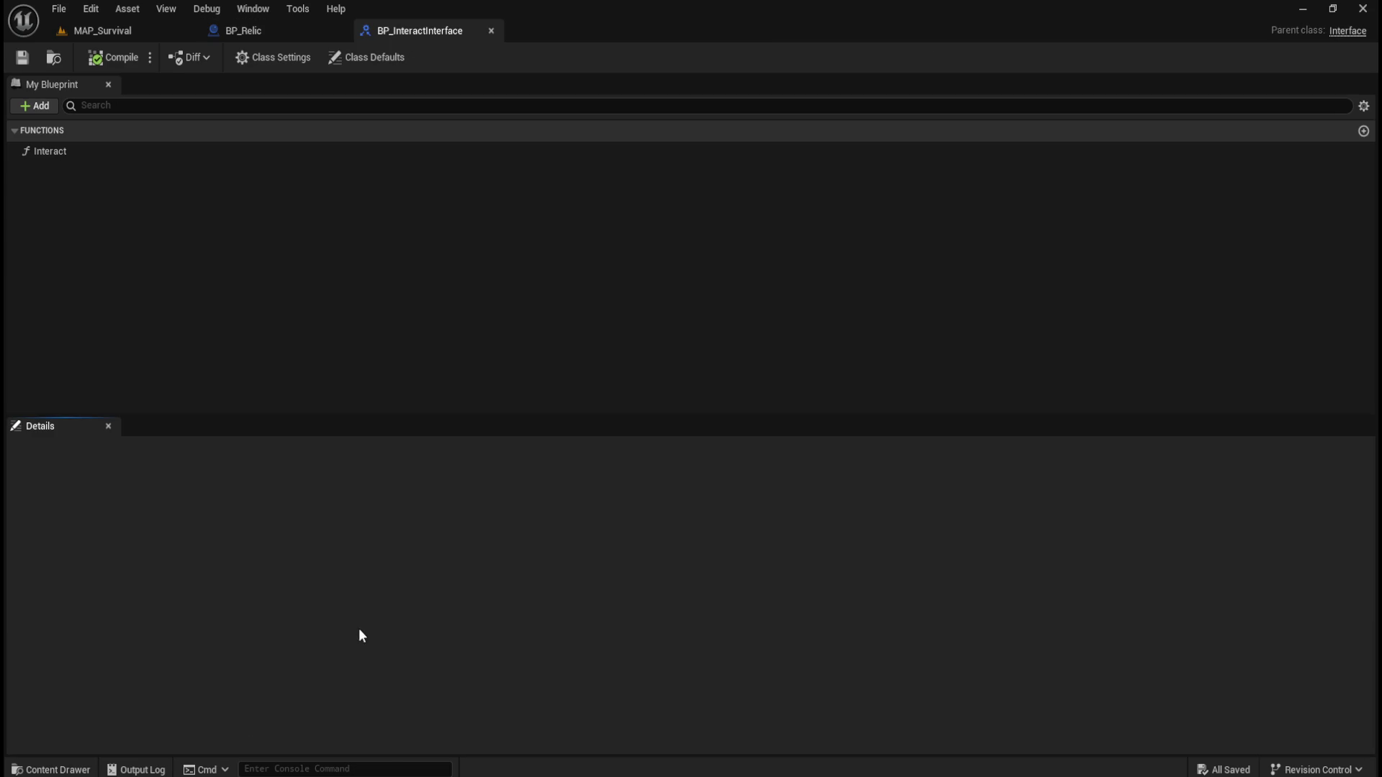
# Review the Interact function, close BP_InteractInterface, and open FirstPerson/Blueprints/BP_FirstPersonCharacter
pyautogui.click(125, 159)
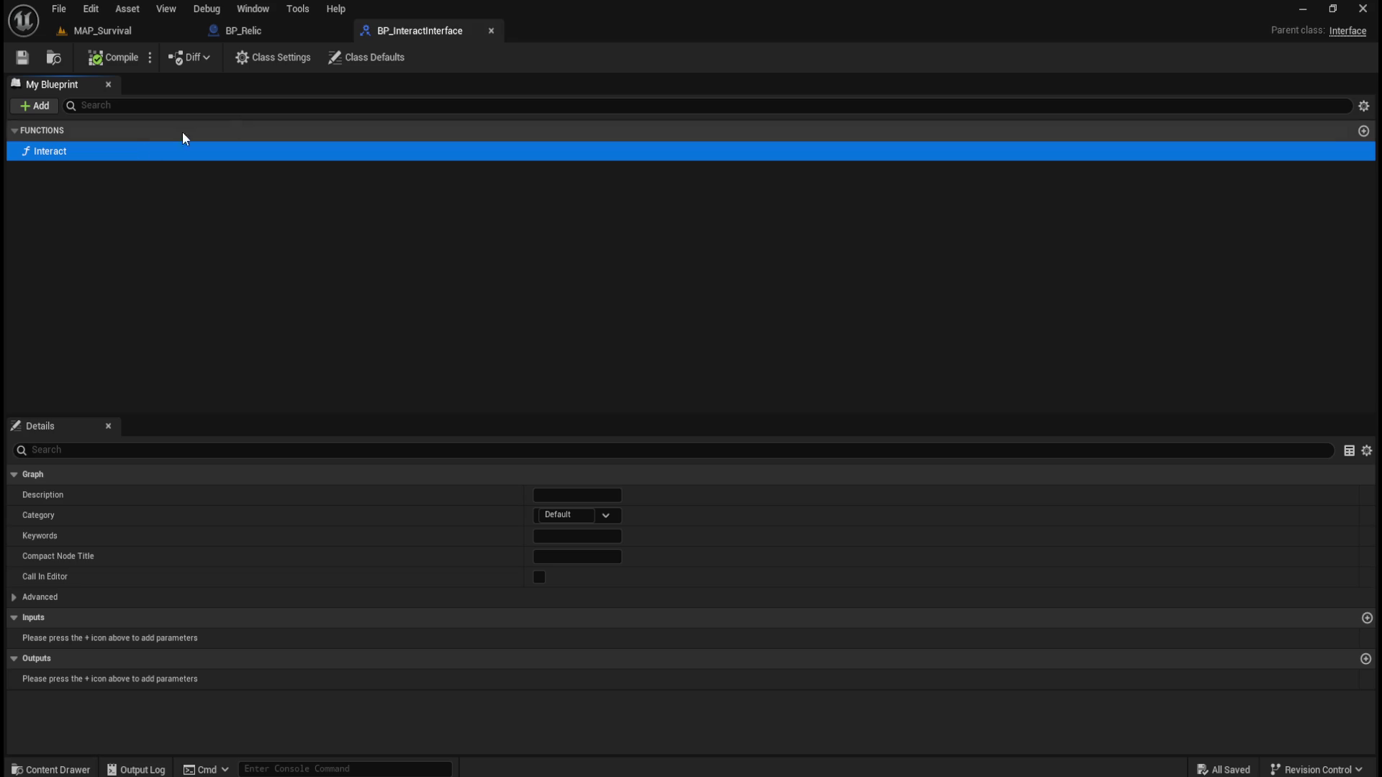
pyautogui.click(490, 32)
pyautogui.hotkey('ctrl', 'space')
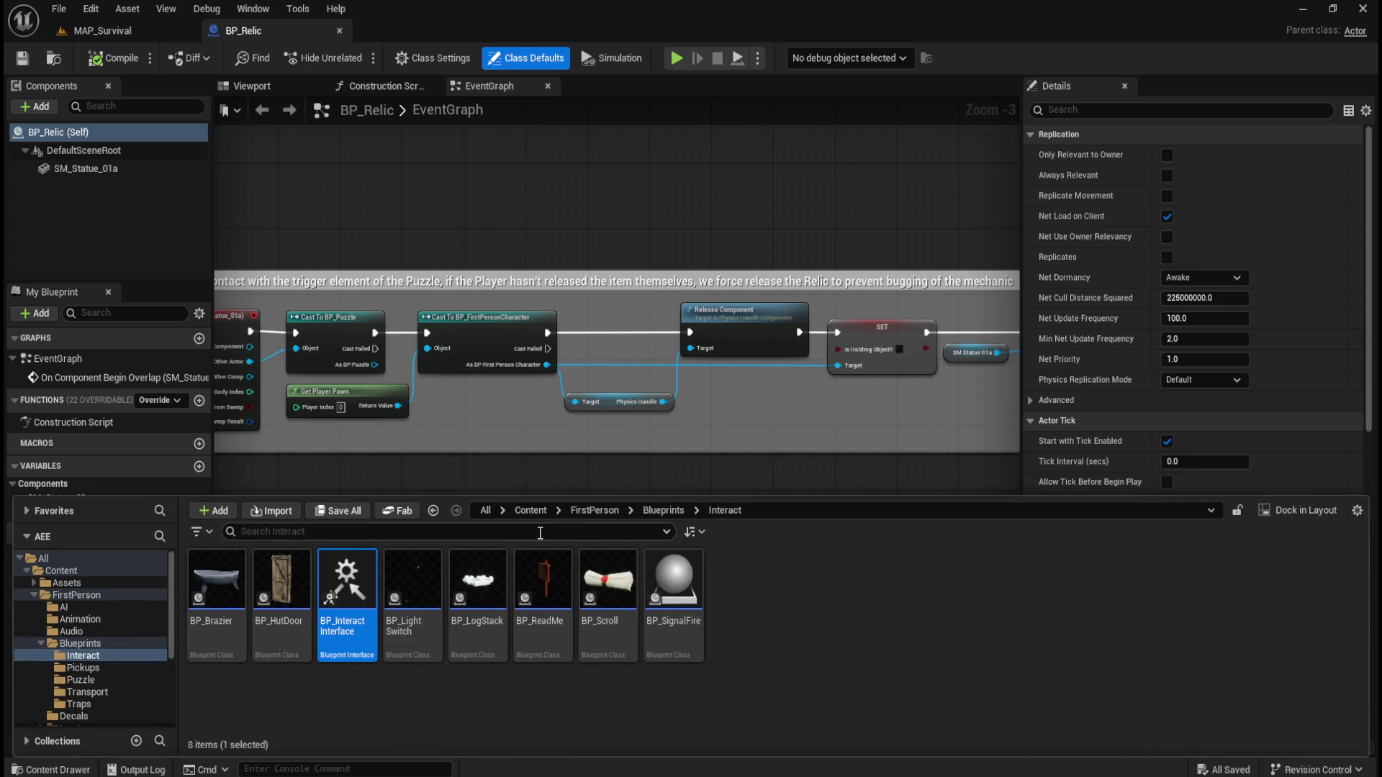
pyautogui.click(604, 511)
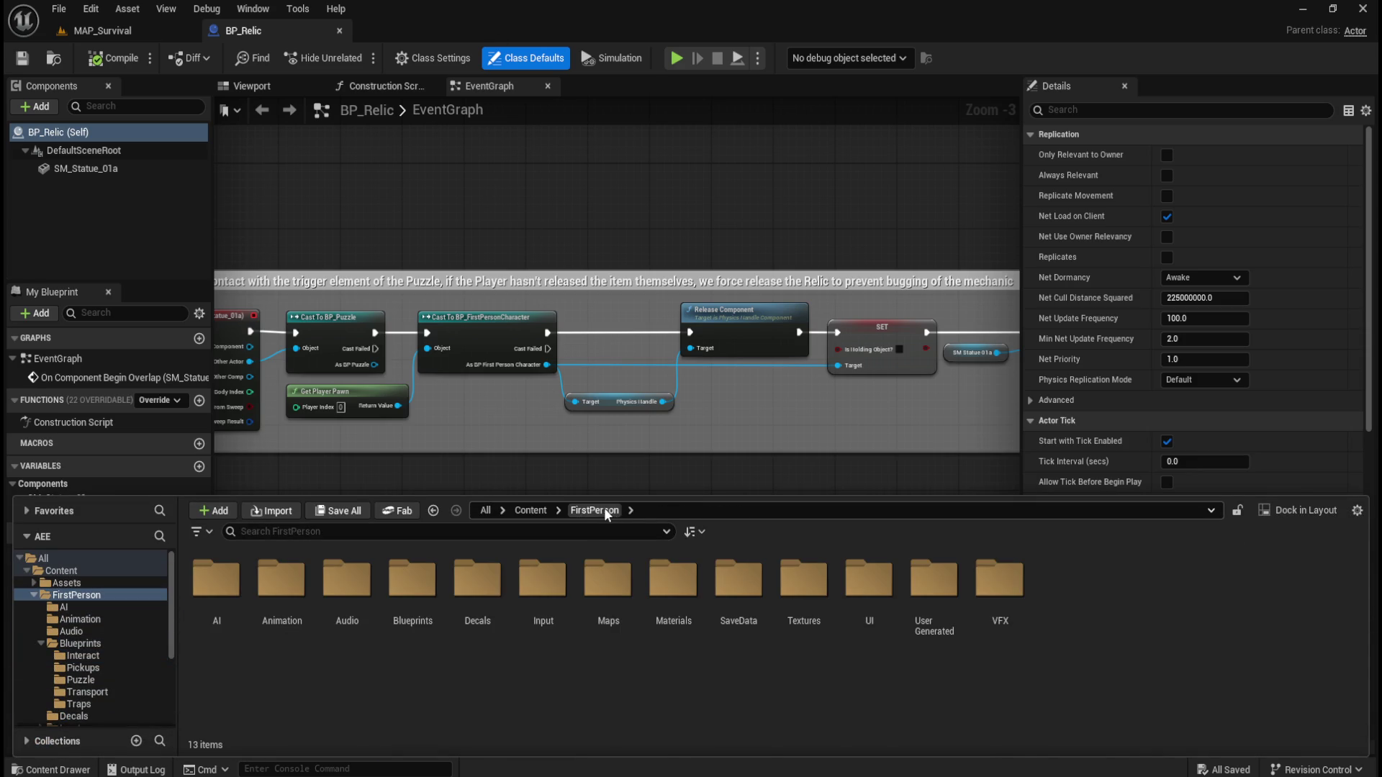
pyautogui.click(538, 509)
pyautogui.doubleClick(301, 586)
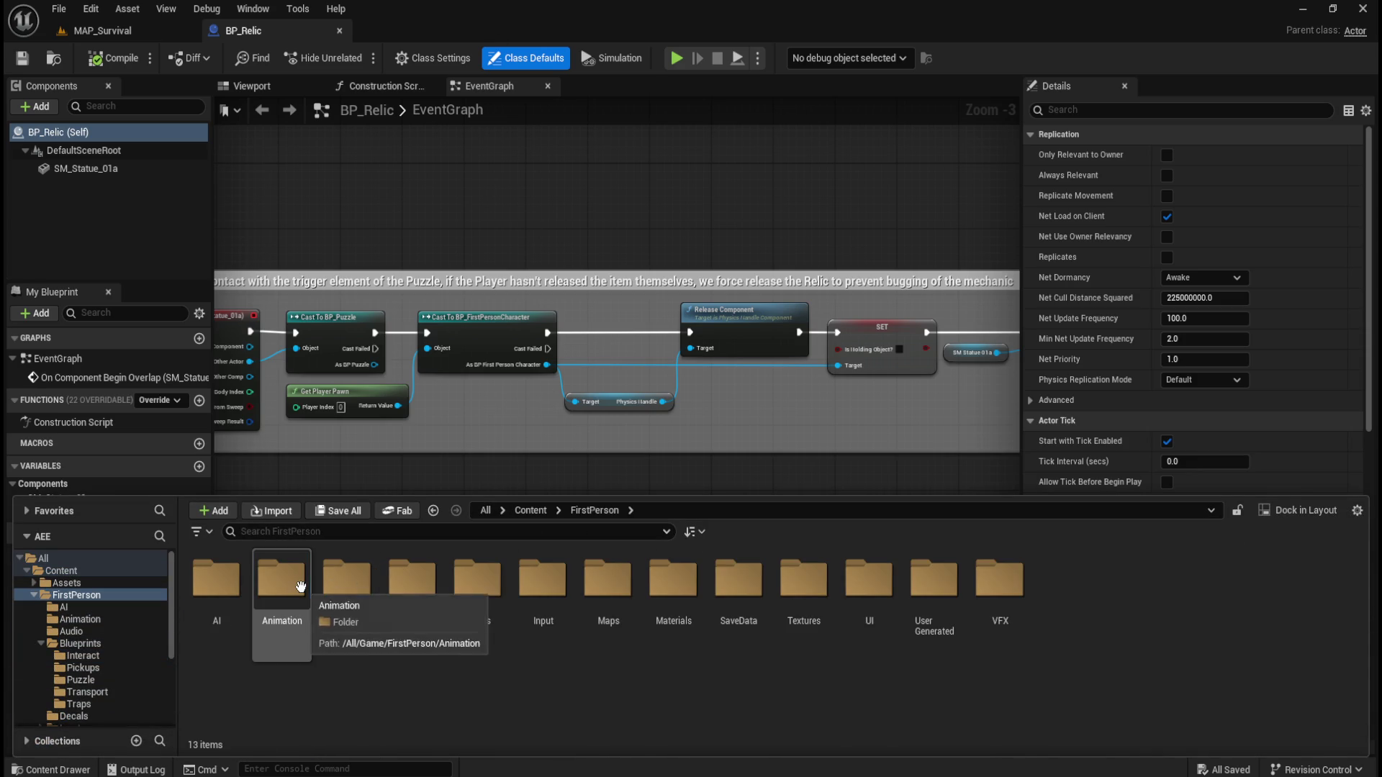
pyautogui.click(401, 580)
pyautogui.doubleClick(401, 580)
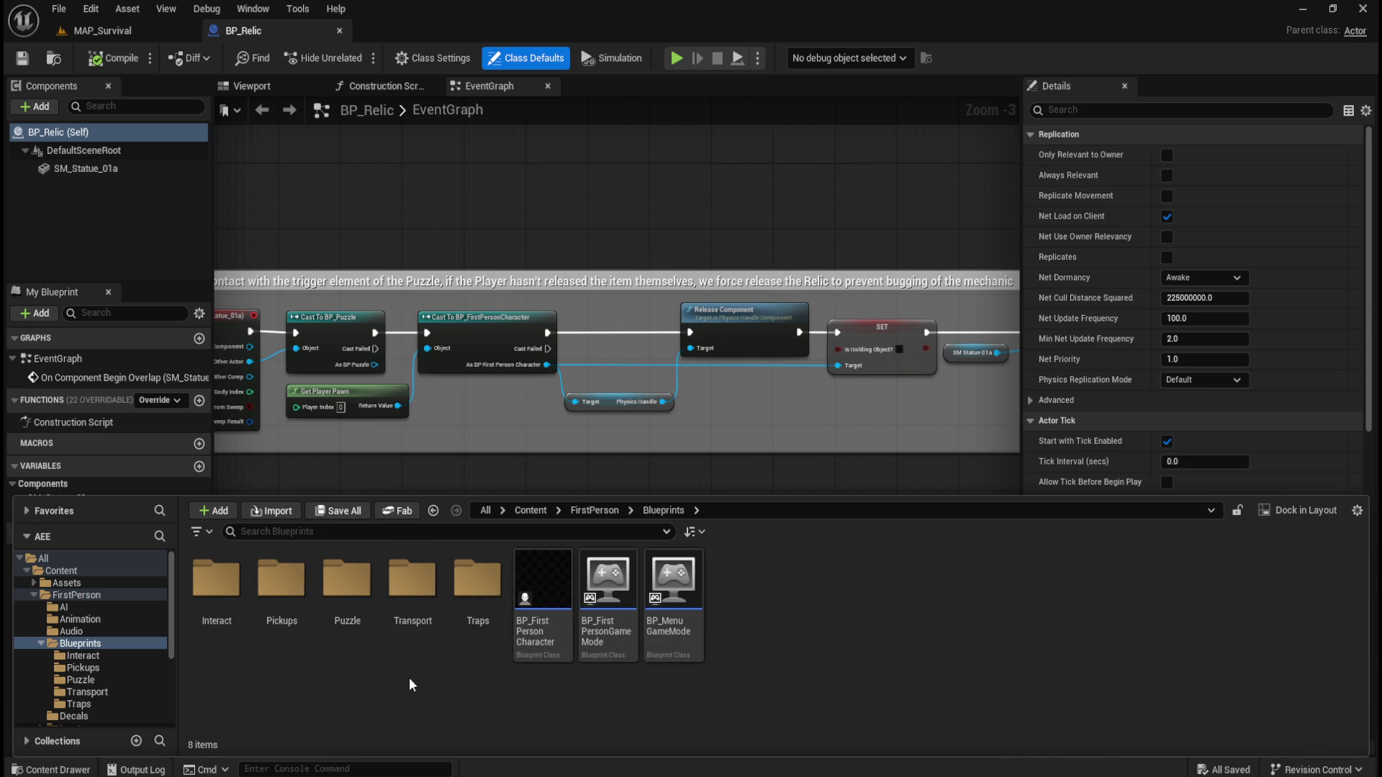
pyautogui.click(537, 627)
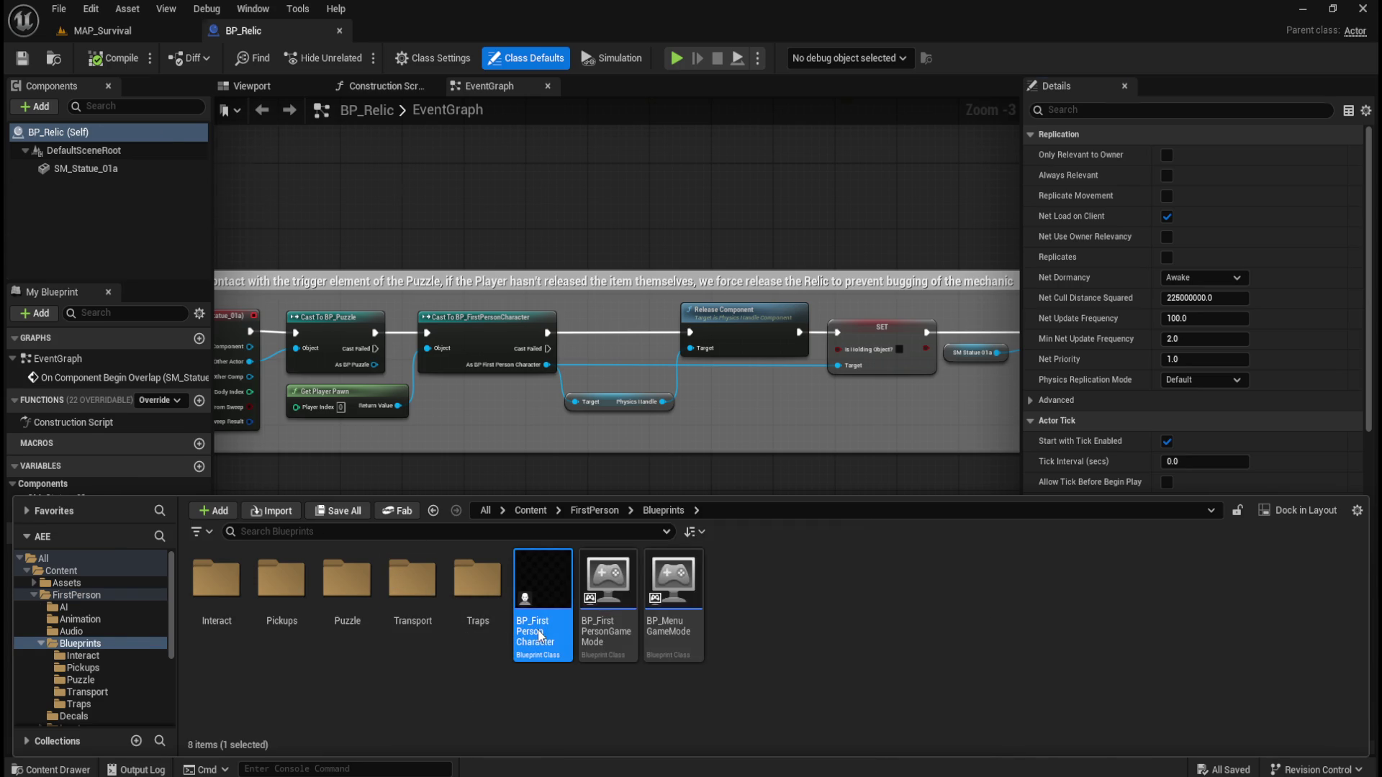
pyautogui.doubleClick(539, 632)
pyautogui.scroll(-5, 439, 443)
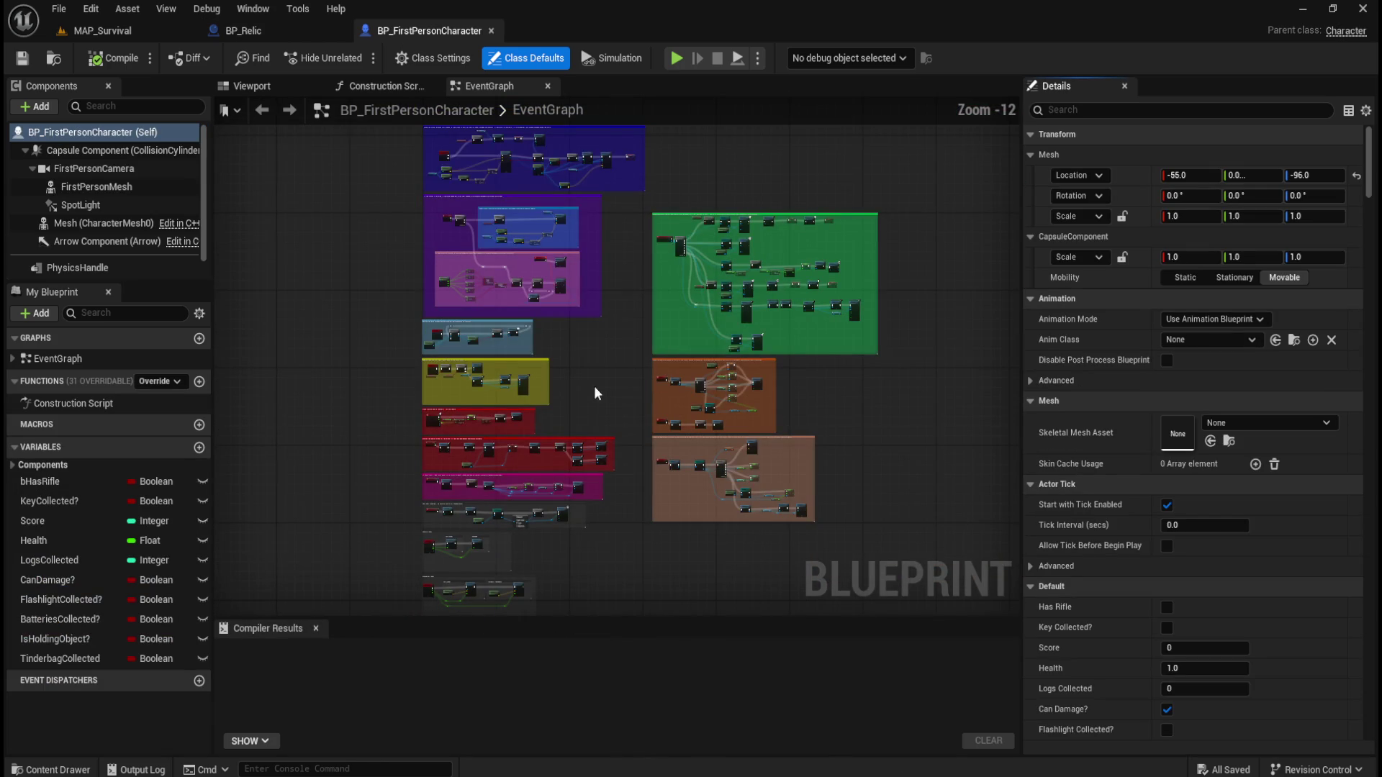
pyautogui.scroll(6, 586, 404)
pyautogui.moveTo(605, 563)
pyautogui.mouseDown()
pyautogui.moveTo(453, 392)
pyautogui.moveTo(505, 405)
pyautogui.moveTo(485, 562)
pyautogui.mouseUp()
pyautogui.scroll(5, 616, 394)
pyautogui.scroll(-2, 504, 414)
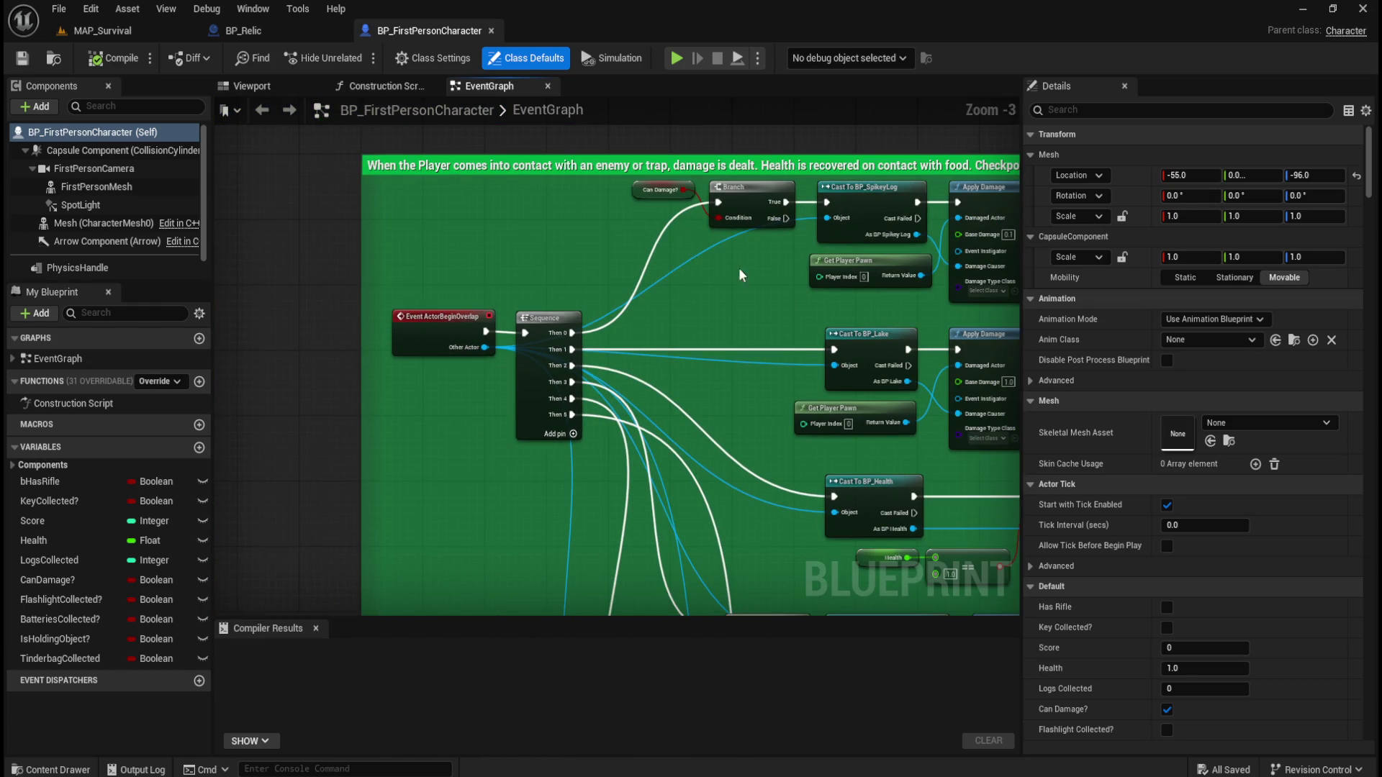
pyautogui.scroll(-5, 810, 317)
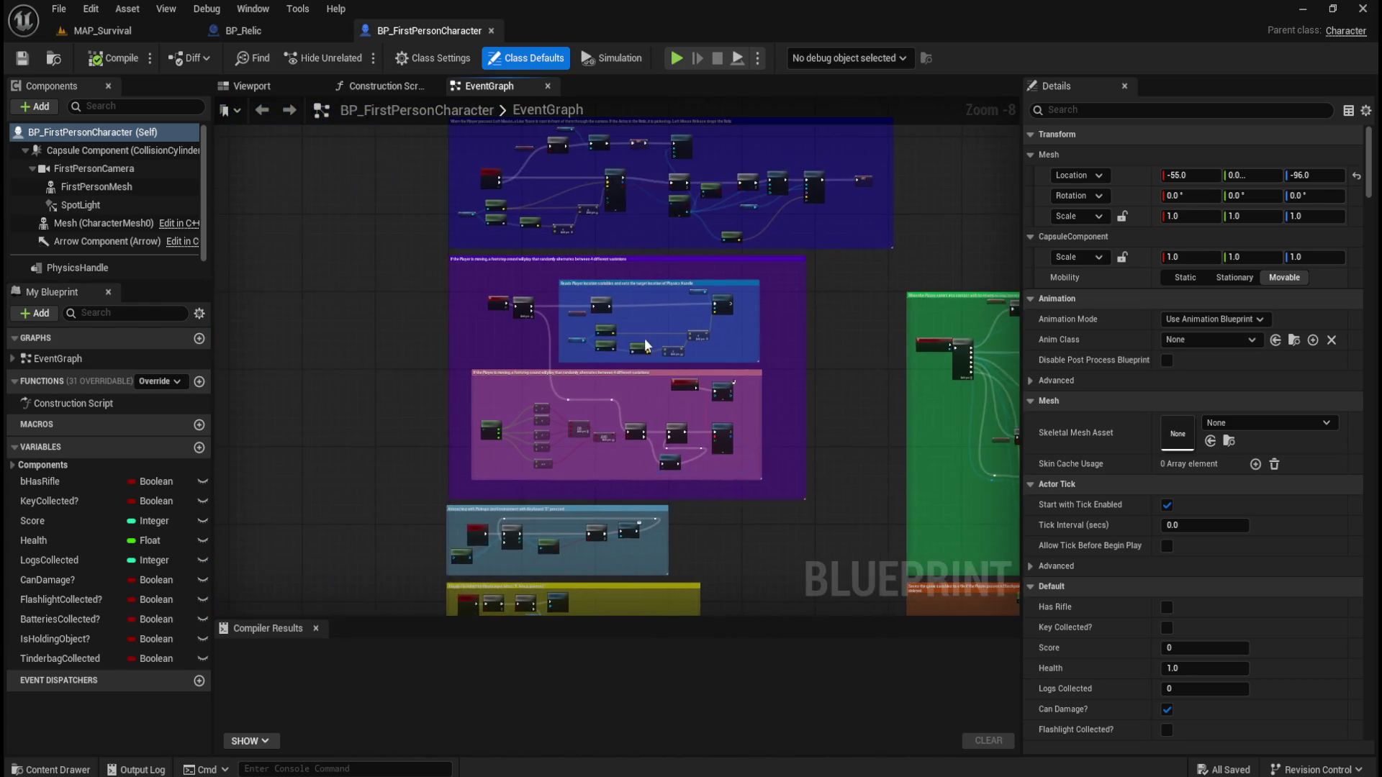
pyautogui.scroll(6, 423, 213)
pyautogui.moveTo(347, 230)
pyautogui.mouseDown()
pyautogui.moveTo(389, 283)
pyautogui.moveTo(436, 468)
pyautogui.mouseUp()
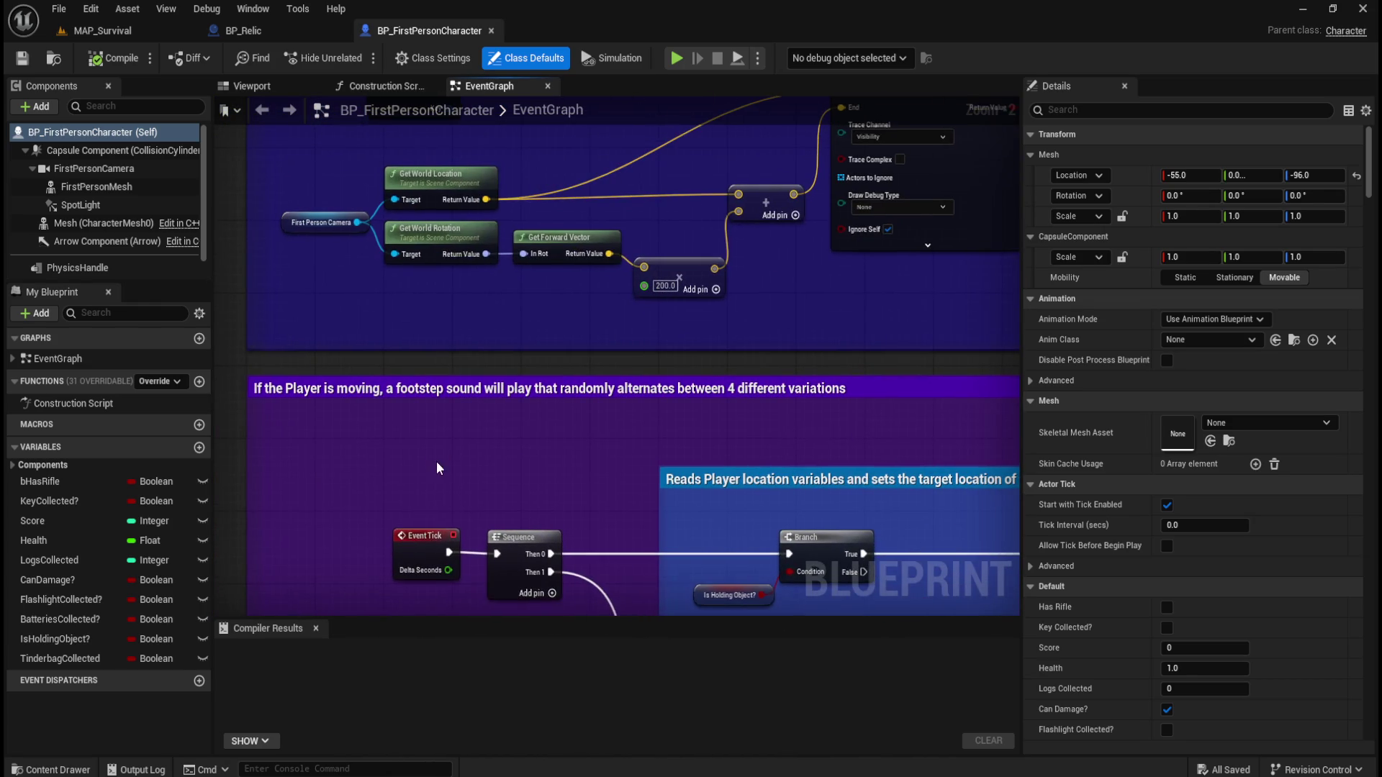
pyautogui.scroll(-2, 472, 504)
pyautogui.moveTo(591, 344)
pyautogui.mouseDown()
pyautogui.moveTo(526, 521)
pyautogui.moveTo(530, 489)
pyautogui.mouseUp()
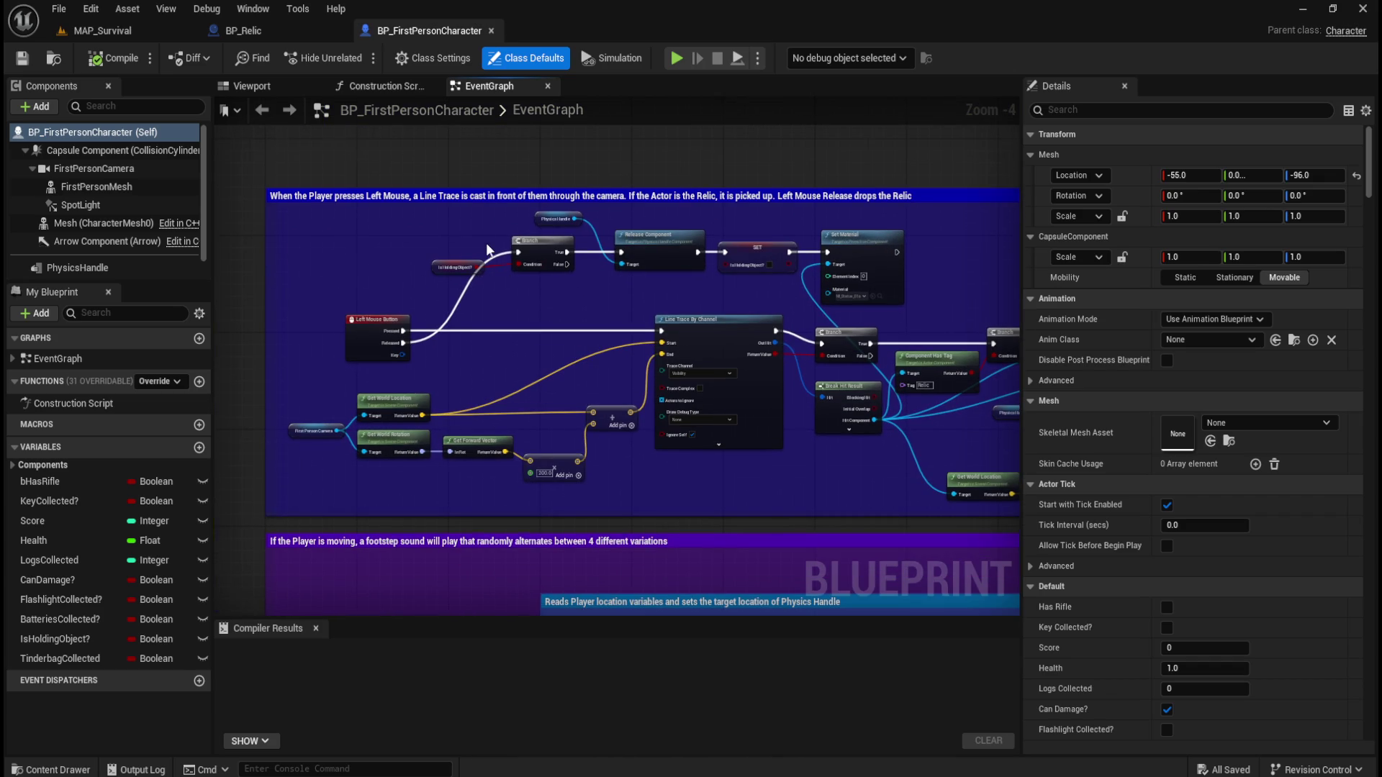
pyautogui.scroll(2, 489, 251)
pyautogui.moveTo(502, 340); pyautogui.dragTo(641, 334)
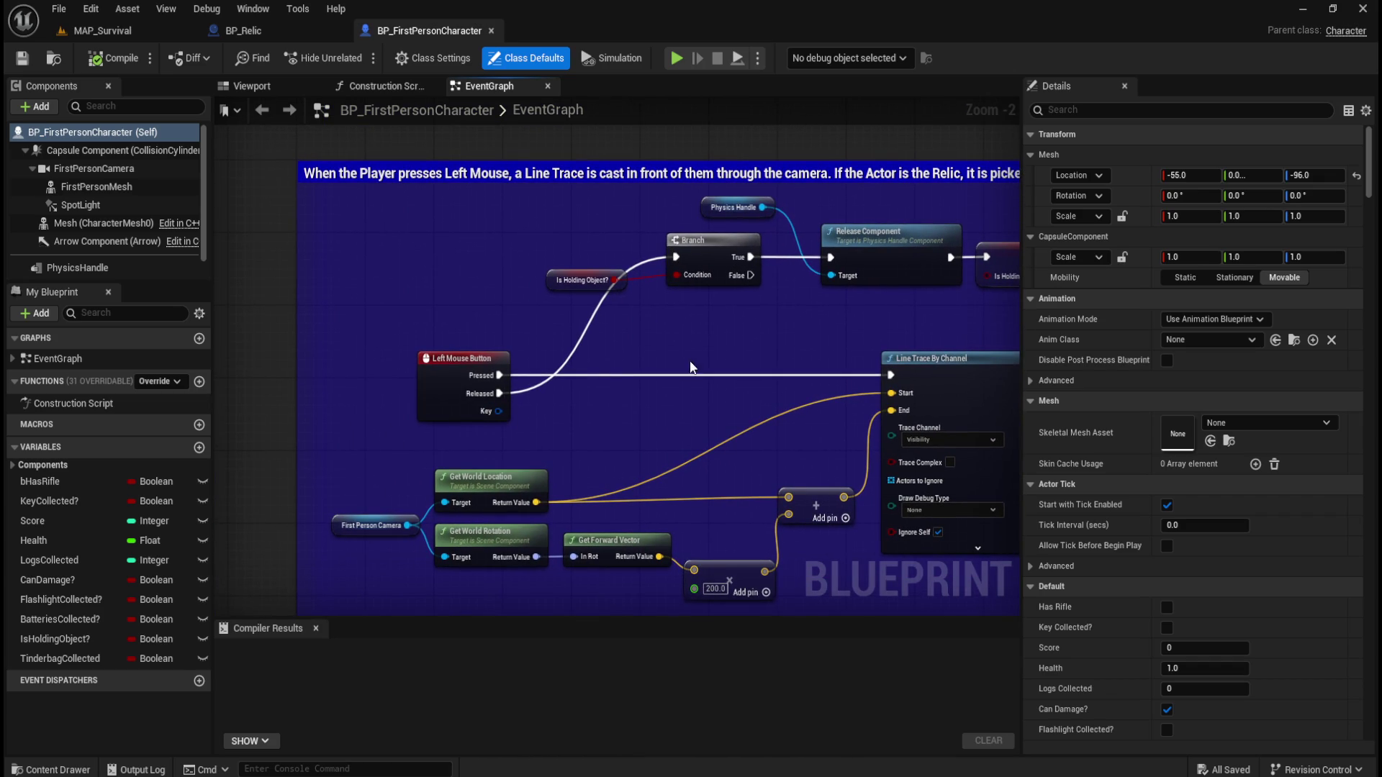
pyautogui.moveTo(786, 330)
pyautogui.mouseDown()
pyautogui.moveTo(496, 328)
pyautogui.moveTo(669, 286)
pyautogui.moveTo(478, 333)
pyautogui.moveTo(415, 331)
pyautogui.moveTo(729, 226)
pyautogui.moveTo(698, 341)
pyautogui.moveTo(684, 289)
pyautogui.moveTo(419, 241)
pyautogui.mouseUp()
pyautogui.moveTo(772, 475)
pyautogui.mouseDown()
pyautogui.moveTo(524, 463)
pyautogui.moveTo(342, 494)
pyautogui.mouseUp()
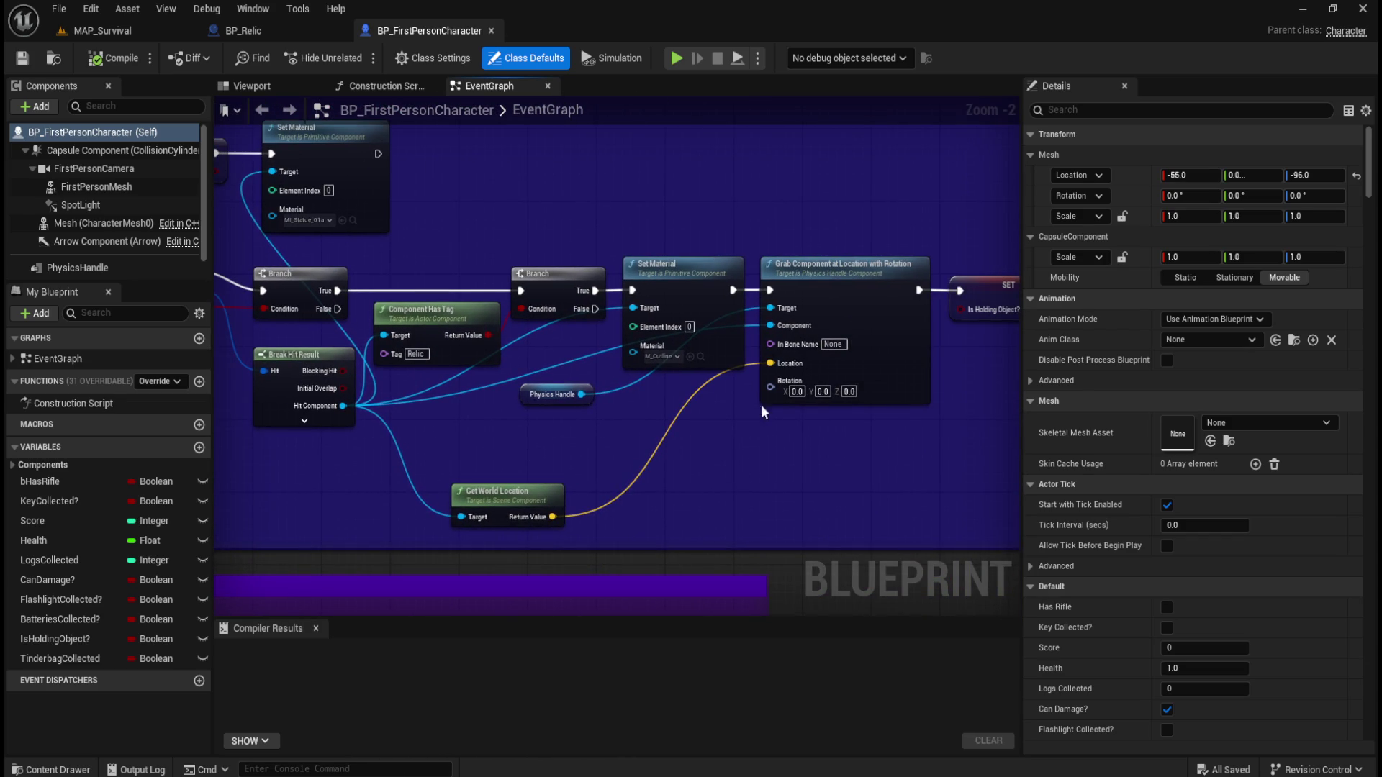
pyautogui.scroll(1, 745, 324)
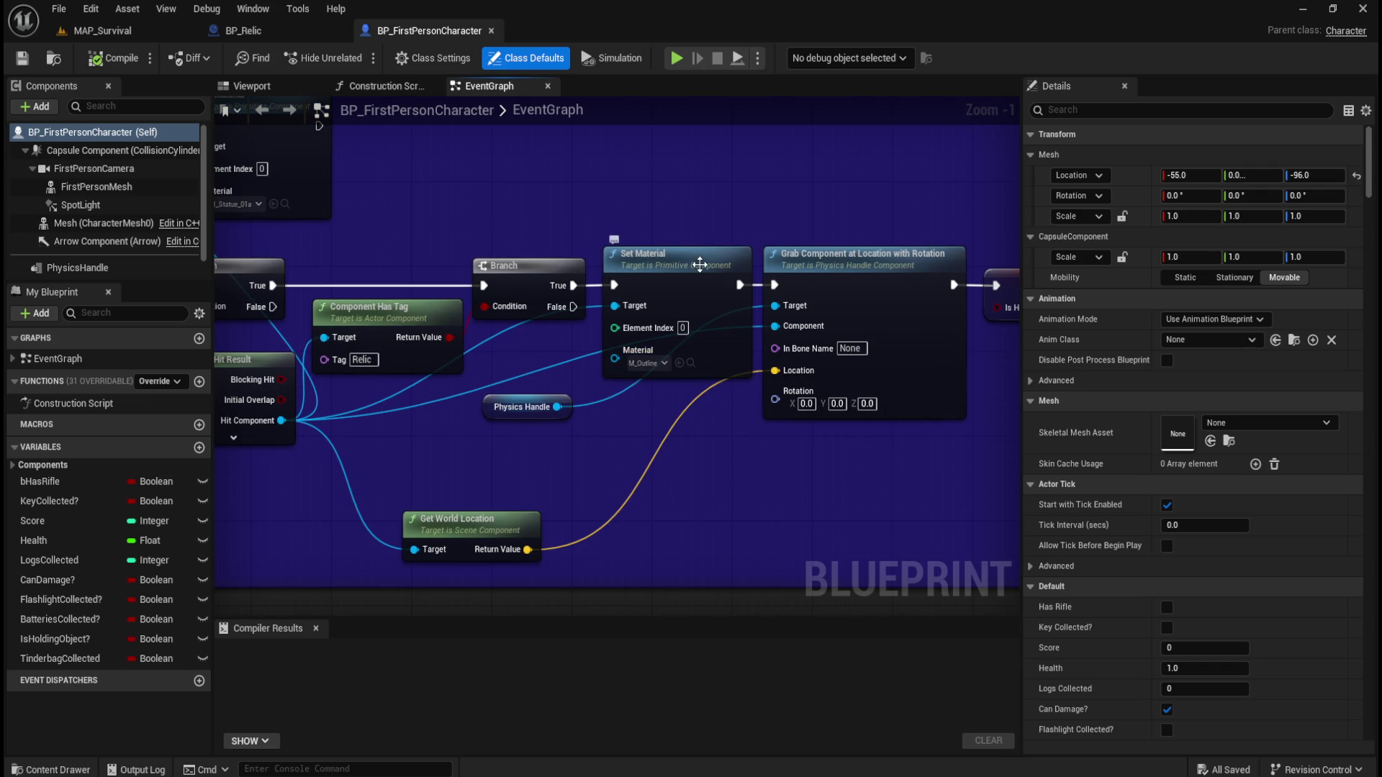
pyautogui.moveTo(923, 201); pyautogui.dragTo(633, 234)
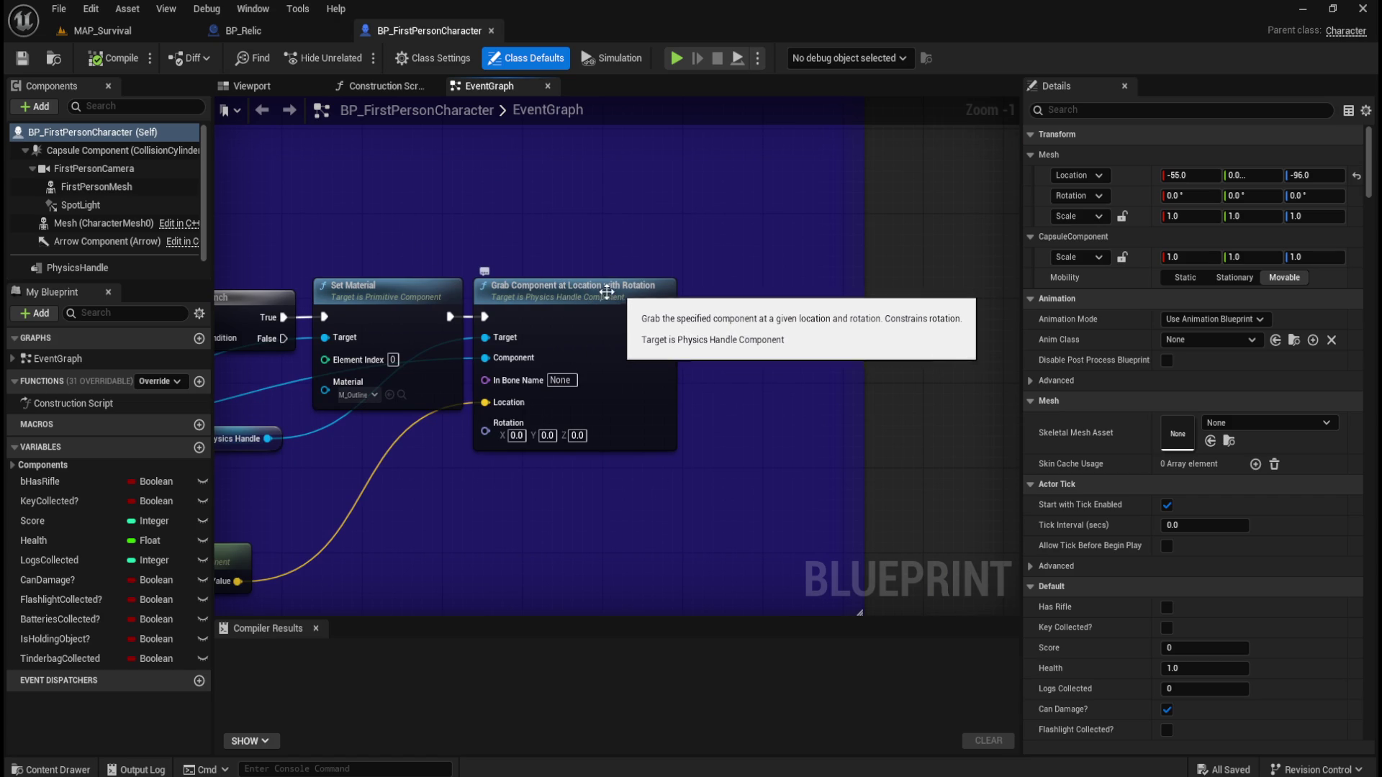
pyautogui.moveTo(382, 230); pyautogui.dragTo(952, 251)
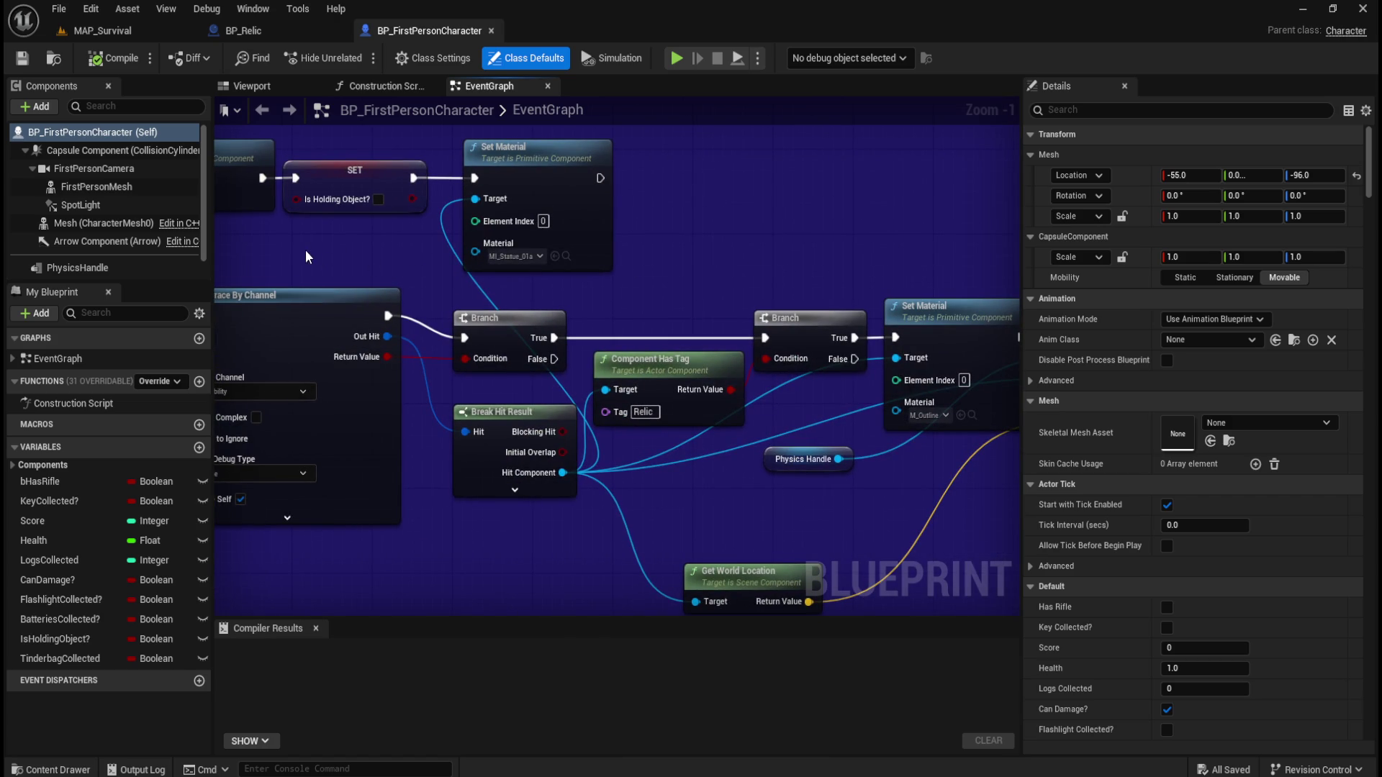
pyautogui.moveTo(306, 249); pyautogui.dragTo(748, 227)
pyautogui.moveTo(392, 244)
pyautogui.mouseDown()
pyautogui.moveTo(655, 256)
pyautogui.moveTo(640, 272)
pyautogui.moveTo(413, 325)
pyautogui.mouseUp()
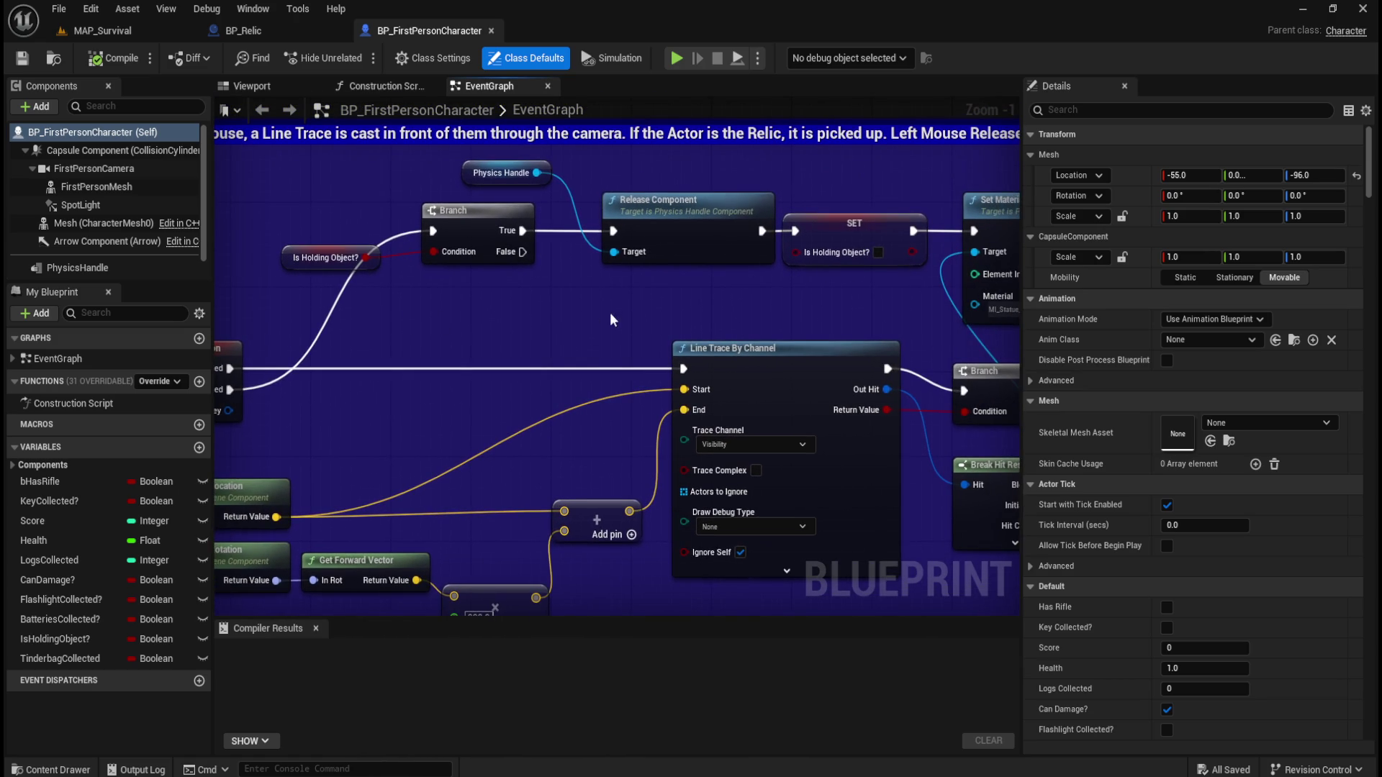
pyautogui.moveTo(875, 313)
pyautogui.mouseDown()
pyautogui.moveTo(316, 301)
pyautogui.moveTo(1029, 278)
pyautogui.mouseUp()
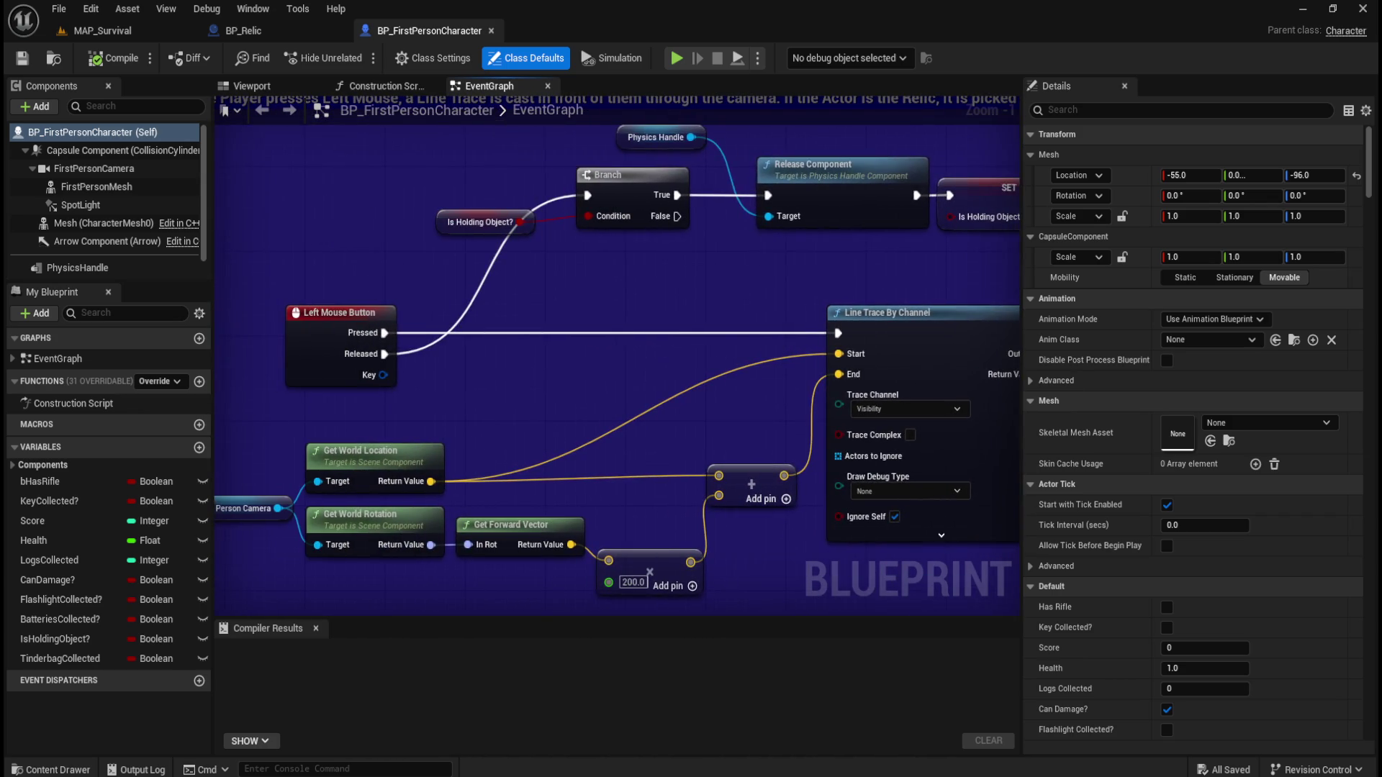
pyautogui.moveTo(658, 287); pyautogui.dragTo(307, 269)
pyautogui.moveTo(923, 294)
pyautogui.mouseDown()
pyautogui.moveTo(632, 287)
pyautogui.moveTo(617, 257)
pyautogui.mouseUp()
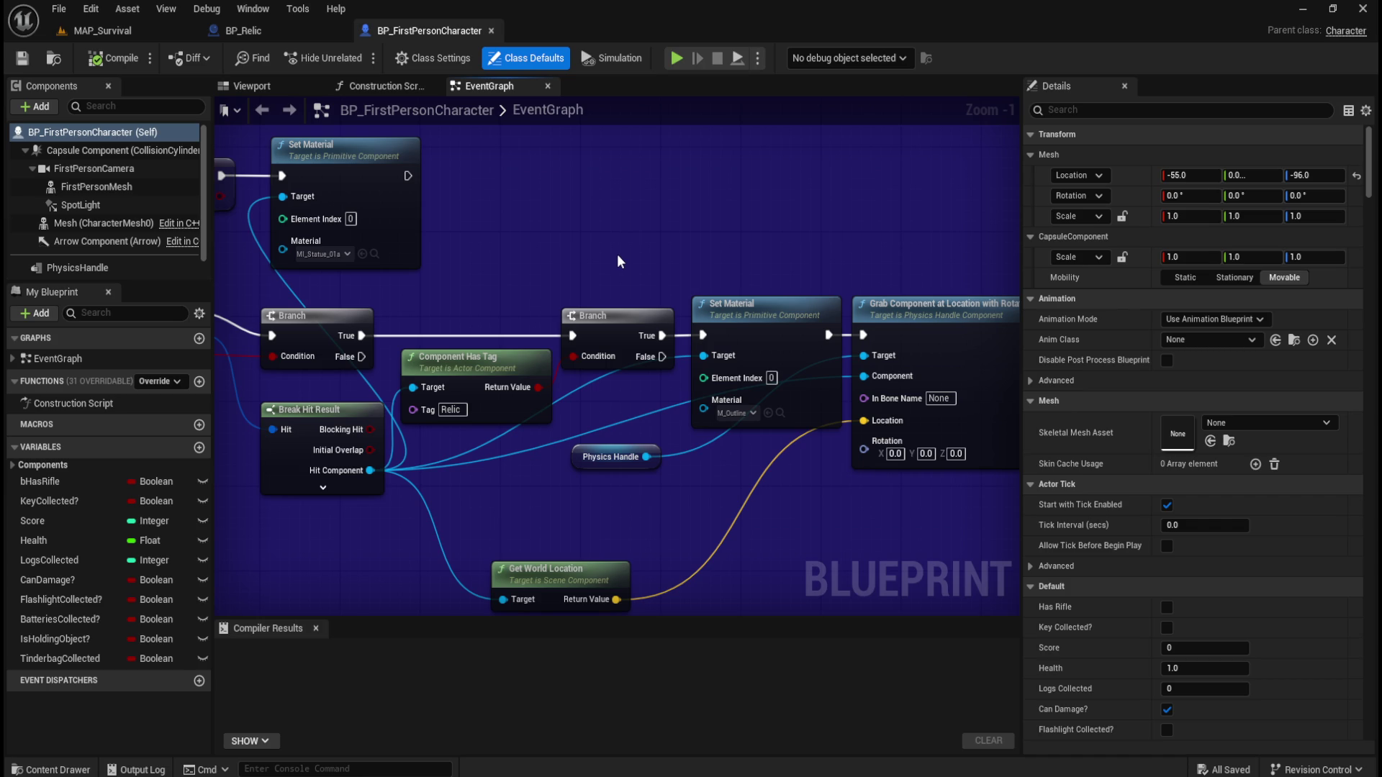
pyautogui.scroll(-3, 444, 287)
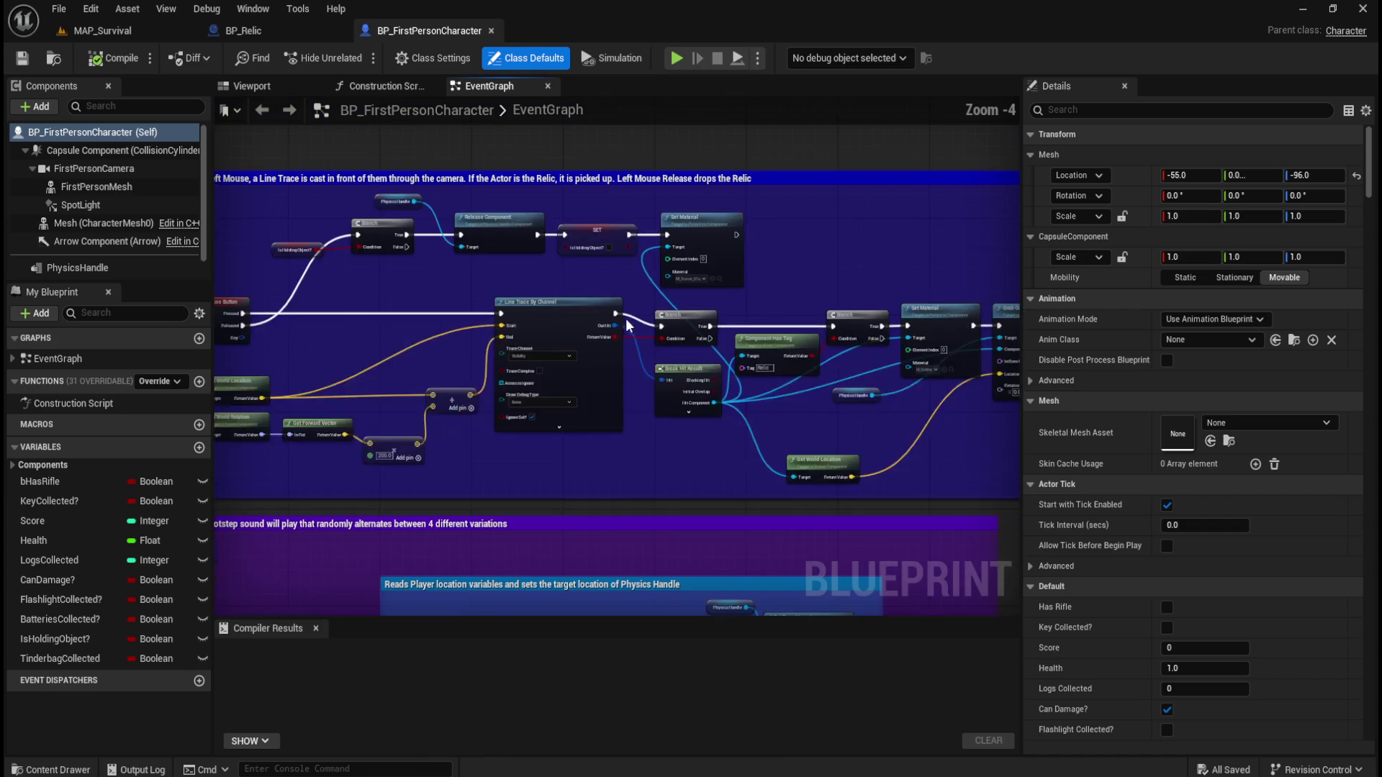
pyautogui.scroll(4, 651, 321)
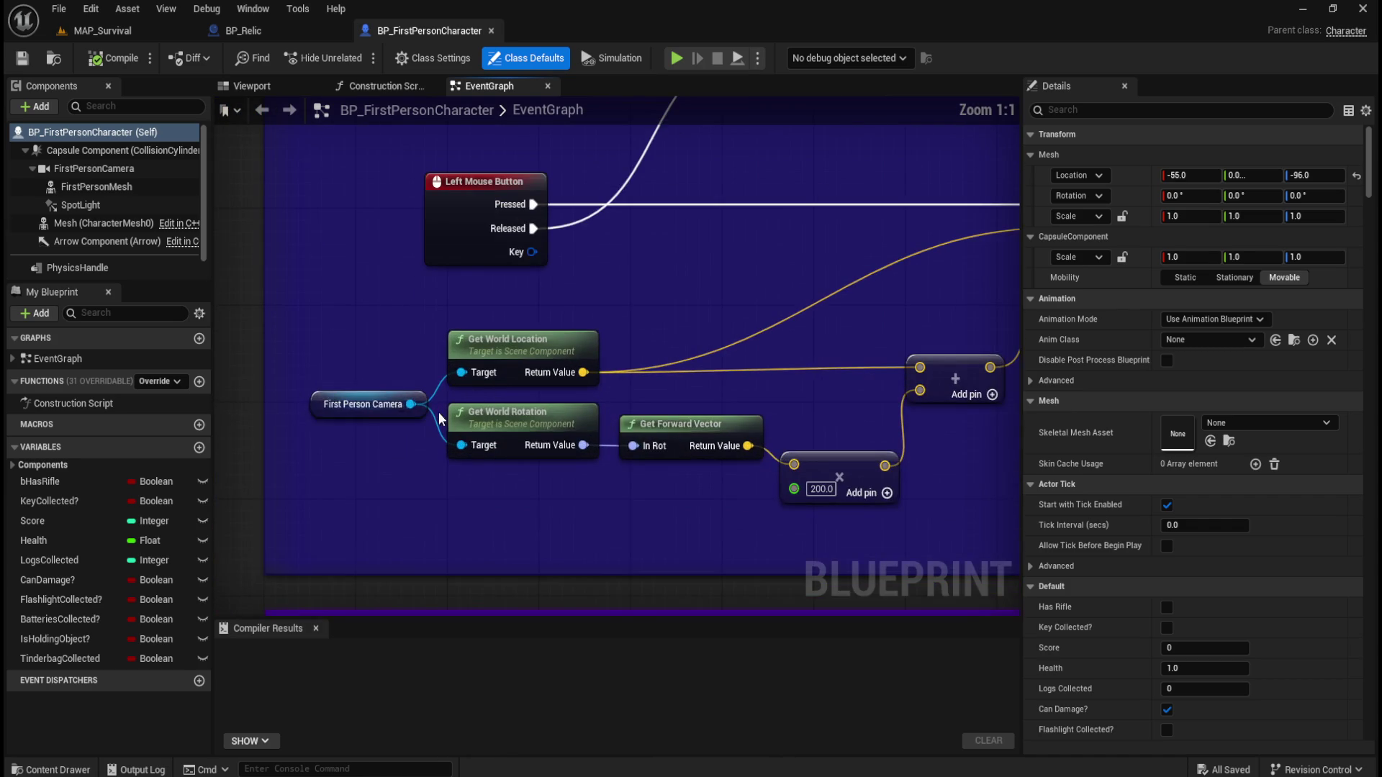
pyautogui.moveTo(670, 296)
pyautogui.mouseDown()
pyautogui.moveTo(432, 339)
pyautogui.moveTo(570, 474)
pyautogui.moveTo(713, 462)
pyautogui.mouseUp()
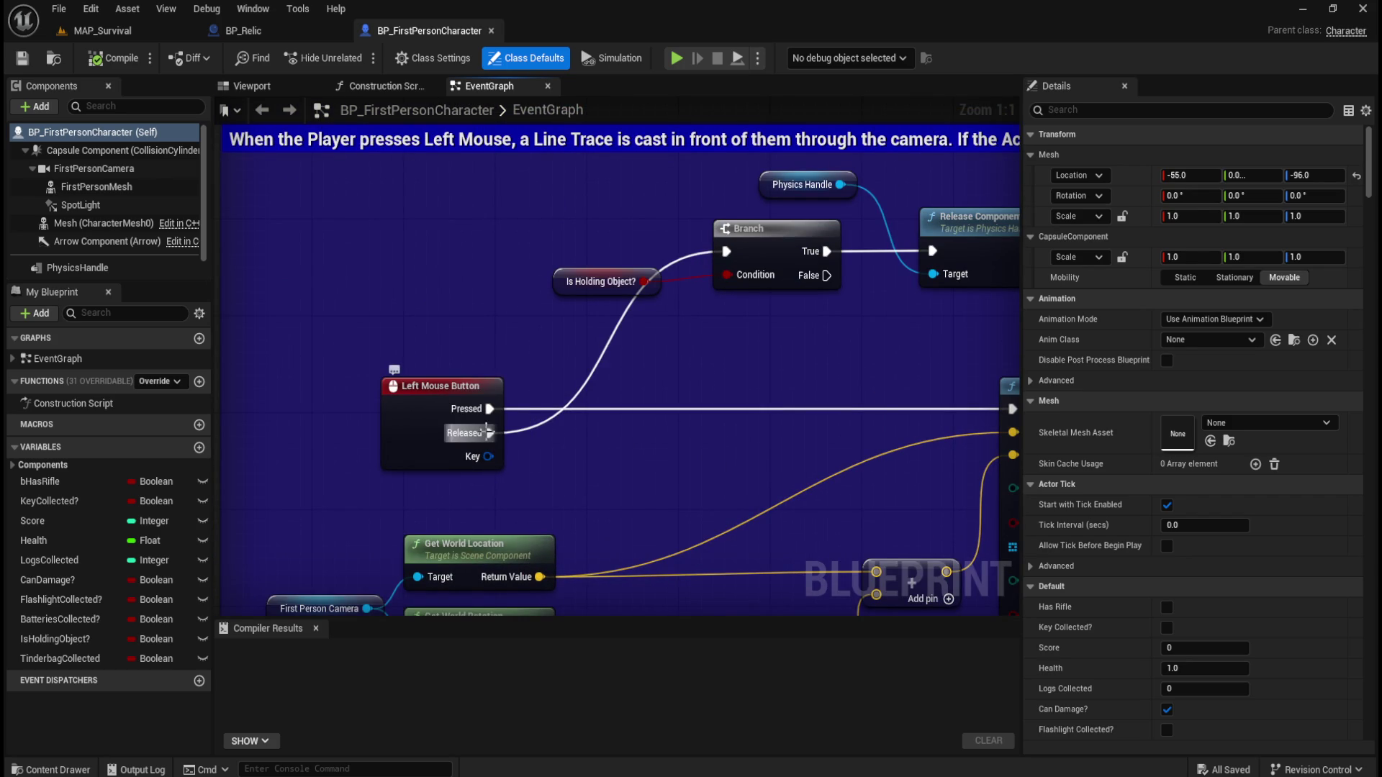
pyautogui.moveTo(884, 414); pyautogui.dragTo(542, 403)
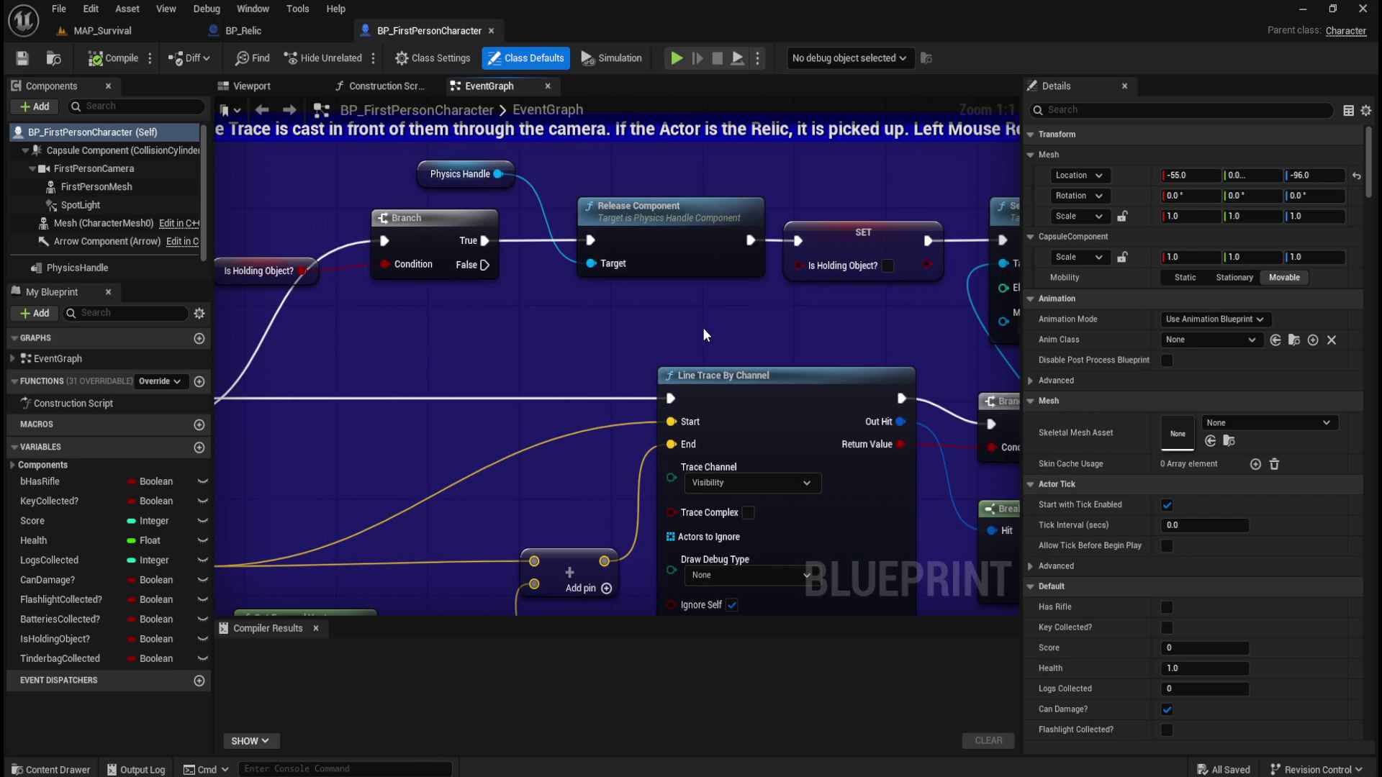
pyautogui.moveTo(703, 335); pyautogui.dragTo(596, 243)
pyautogui.moveTo(819, 451)
pyautogui.mouseDown()
pyautogui.moveTo(404, 446)
pyautogui.moveTo(422, 508)
pyautogui.moveTo(331, 392)
pyautogui.moveTo(412, 456)
pyautogui.moveTo(258, 456)
pyautogui.moveTo(661, 491)
pyautogui.mouseUp()
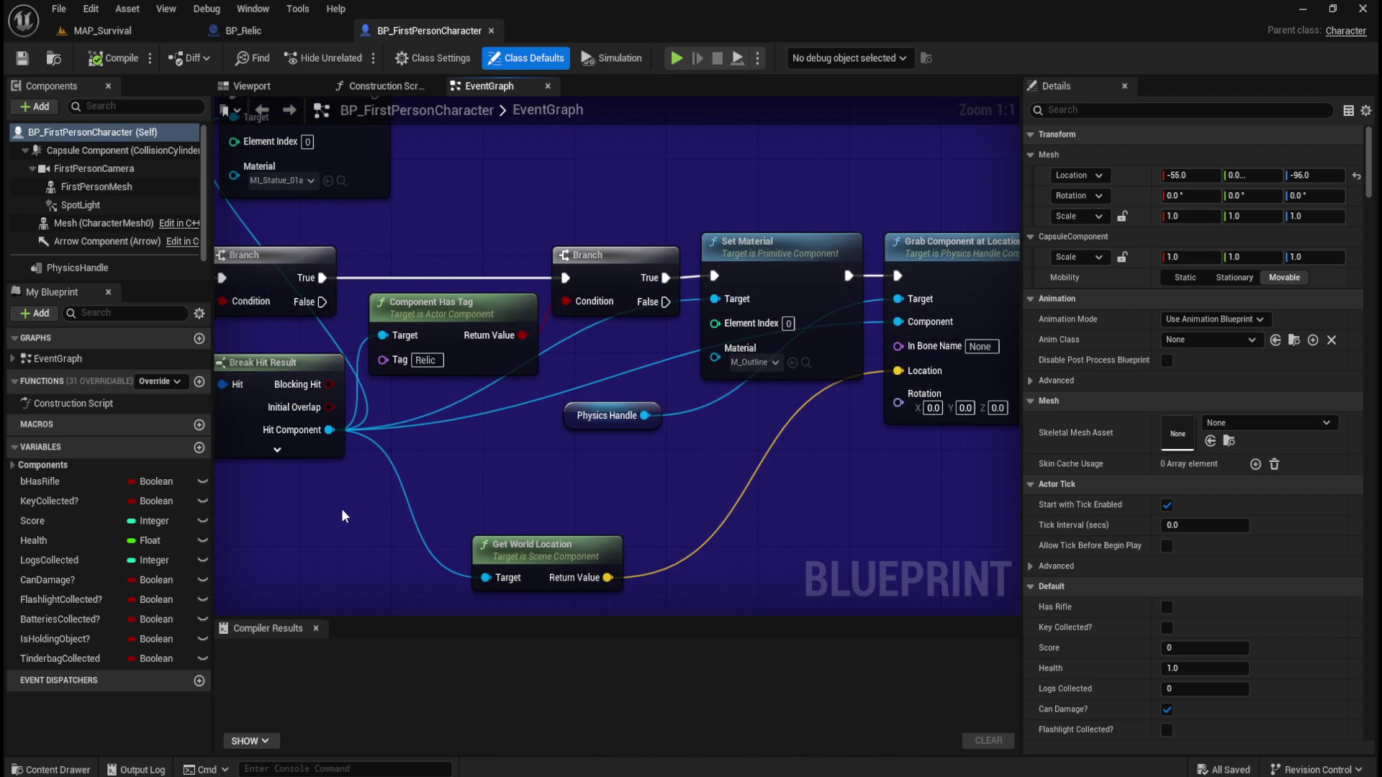
pyautogui.moveTo(317, 520); pyautogui.dragTo(780, 521)
pyautogui.moveTo(425, 566); pyautogui.dragTo(703, 532)
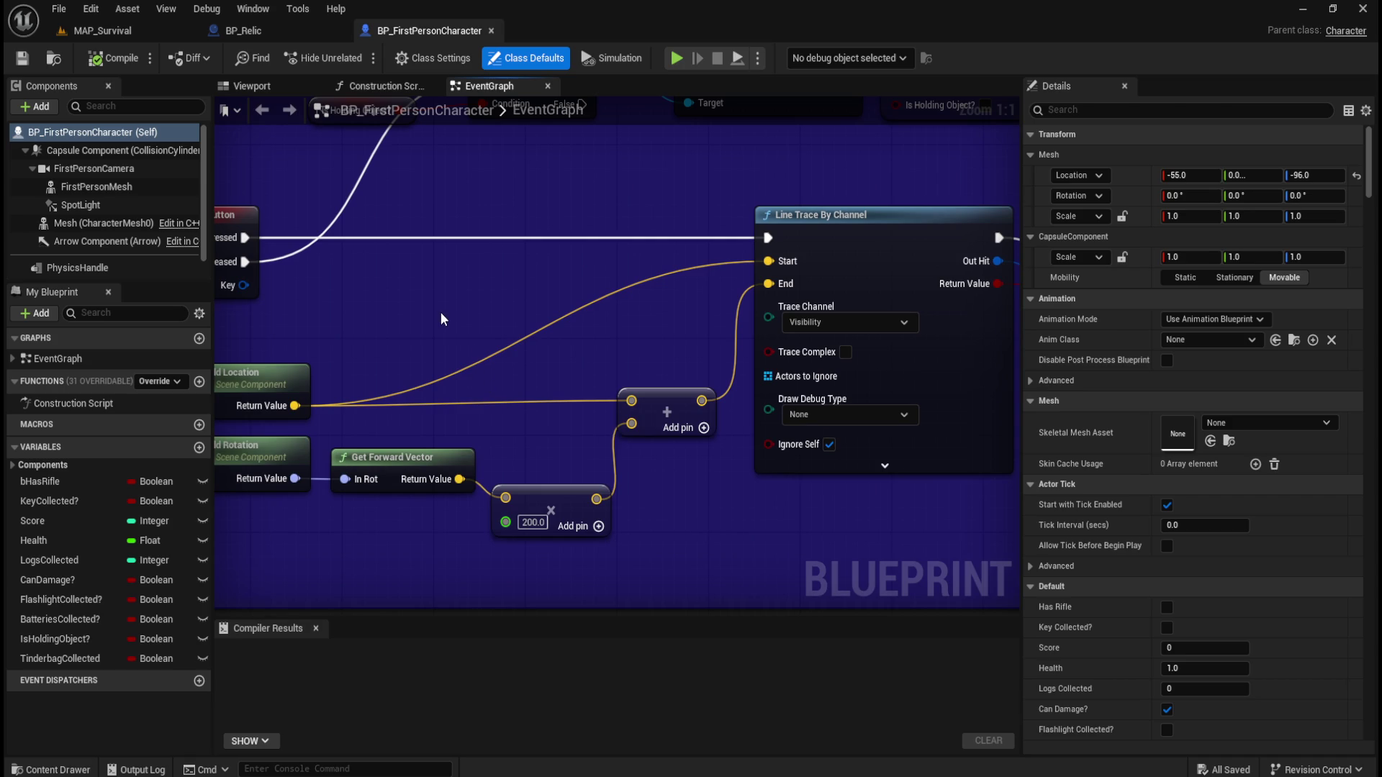
pyautogui.moveTo(399, 325)
pyautogui.mouseDown()
pyautogui.moveTo(600, 360)
pyautogui.moveTo(459, 349)
pyautogui.moveTo(469, 490)
pyautogui.moveTo(451, 454)
pyautogui.moveTo(281, 393)
pyautogui.moveTo(563, 365)
pyautogui.moveTo(621, 326)
pyautogui.moveTo(475, 346)
pyautogui.moveTo(562, 359)
pyautogui.moveTo(373, 372)
pyautogui.moveTo(289, 314)
pyautogui.mouseUp()
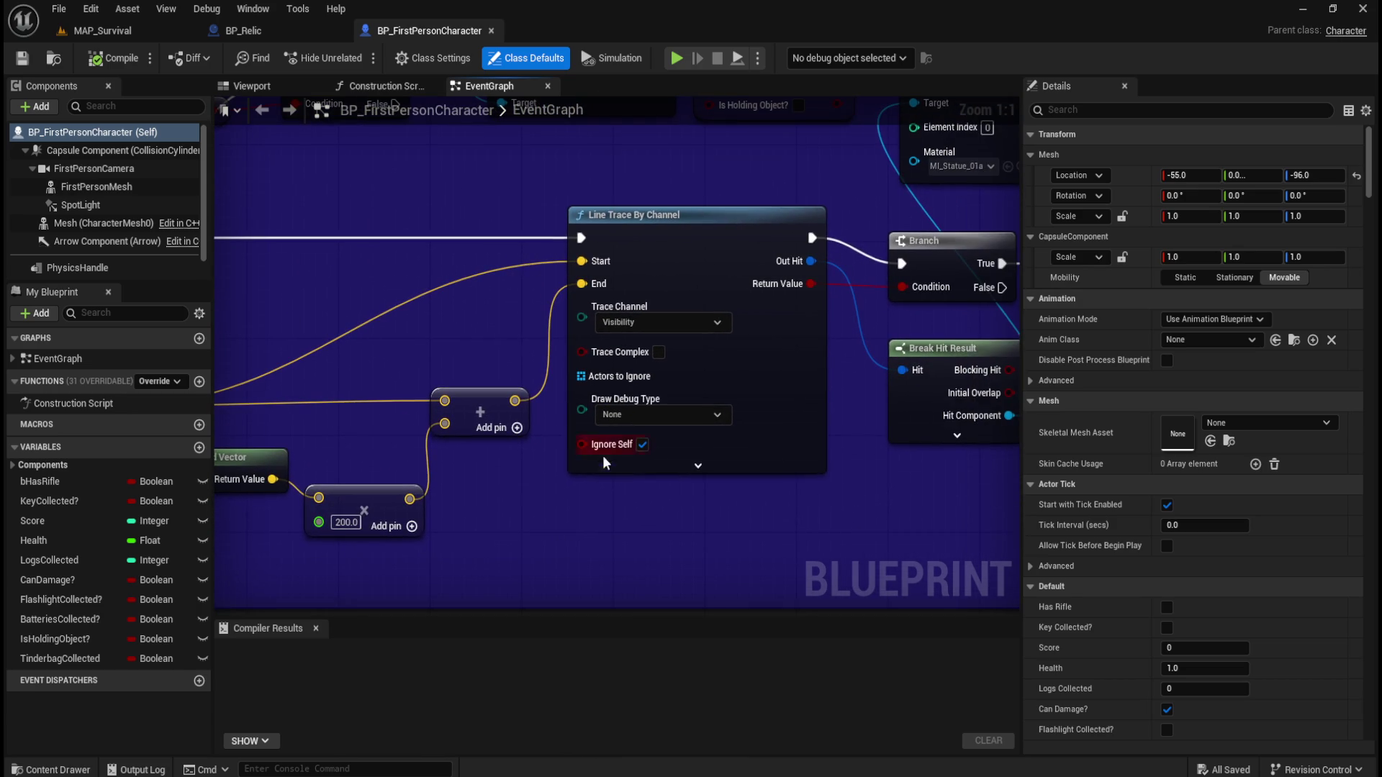
pyautogui.click(691, 469)
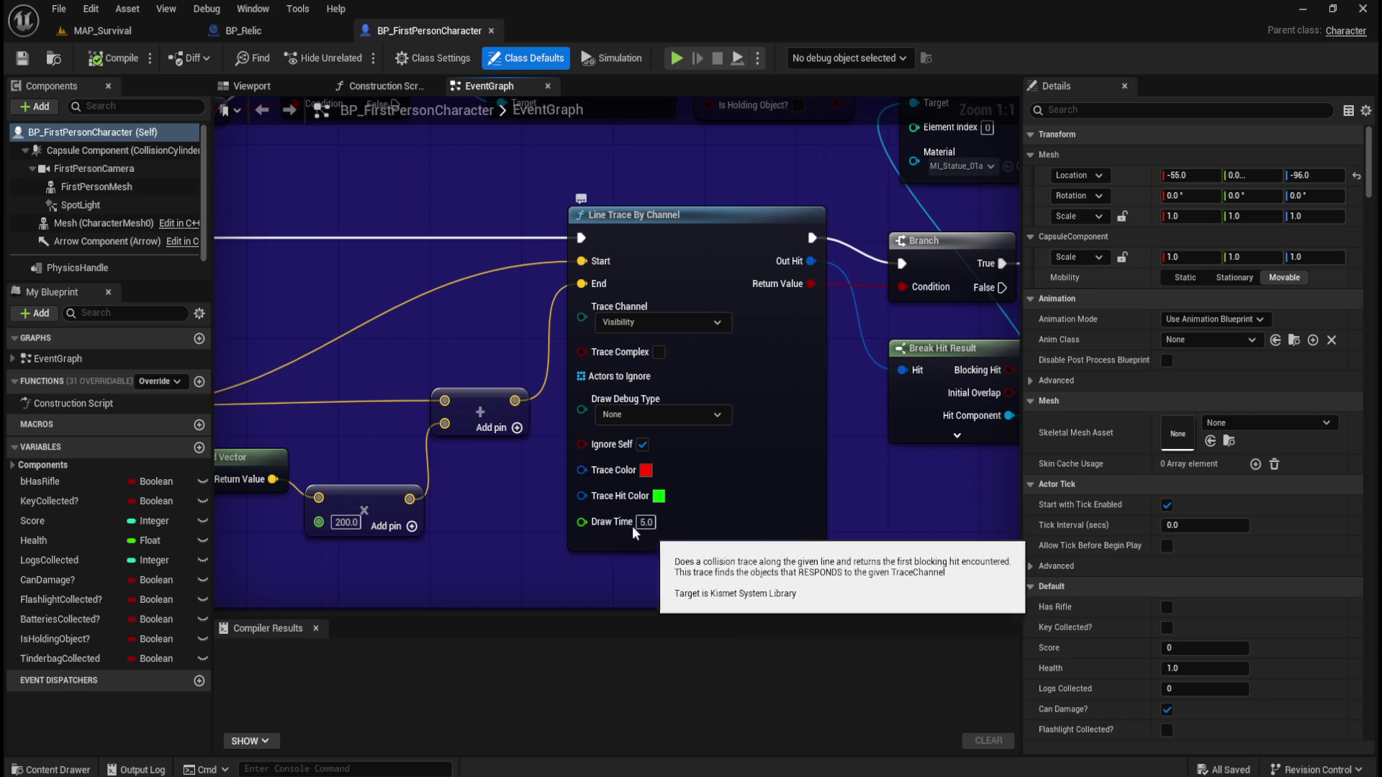
pyautogui.click(684, 545)
pyautogui.moveTo(839, 537); pyautogui.dragTo(531, 557)
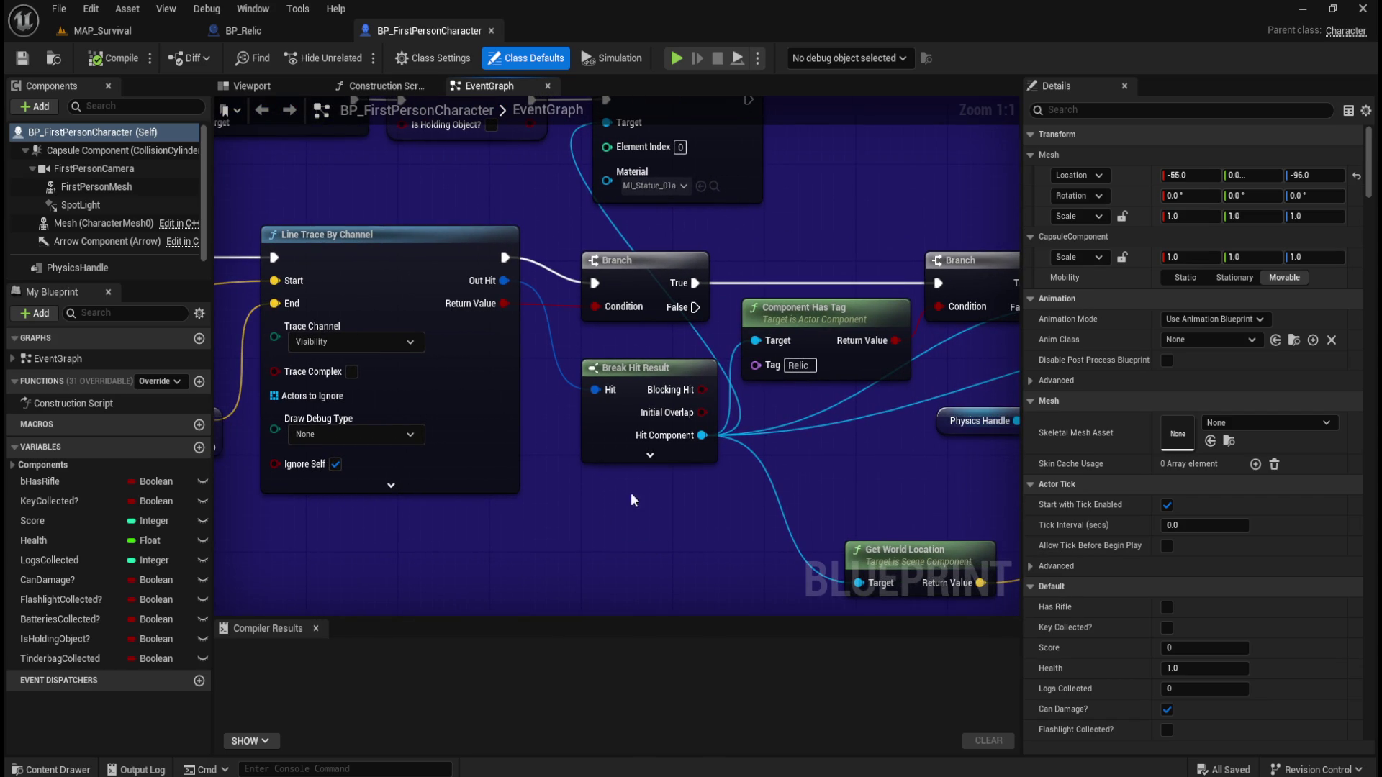
pyautogui.moveTo(860, 472); pyautogui.dragTo(473, 503)
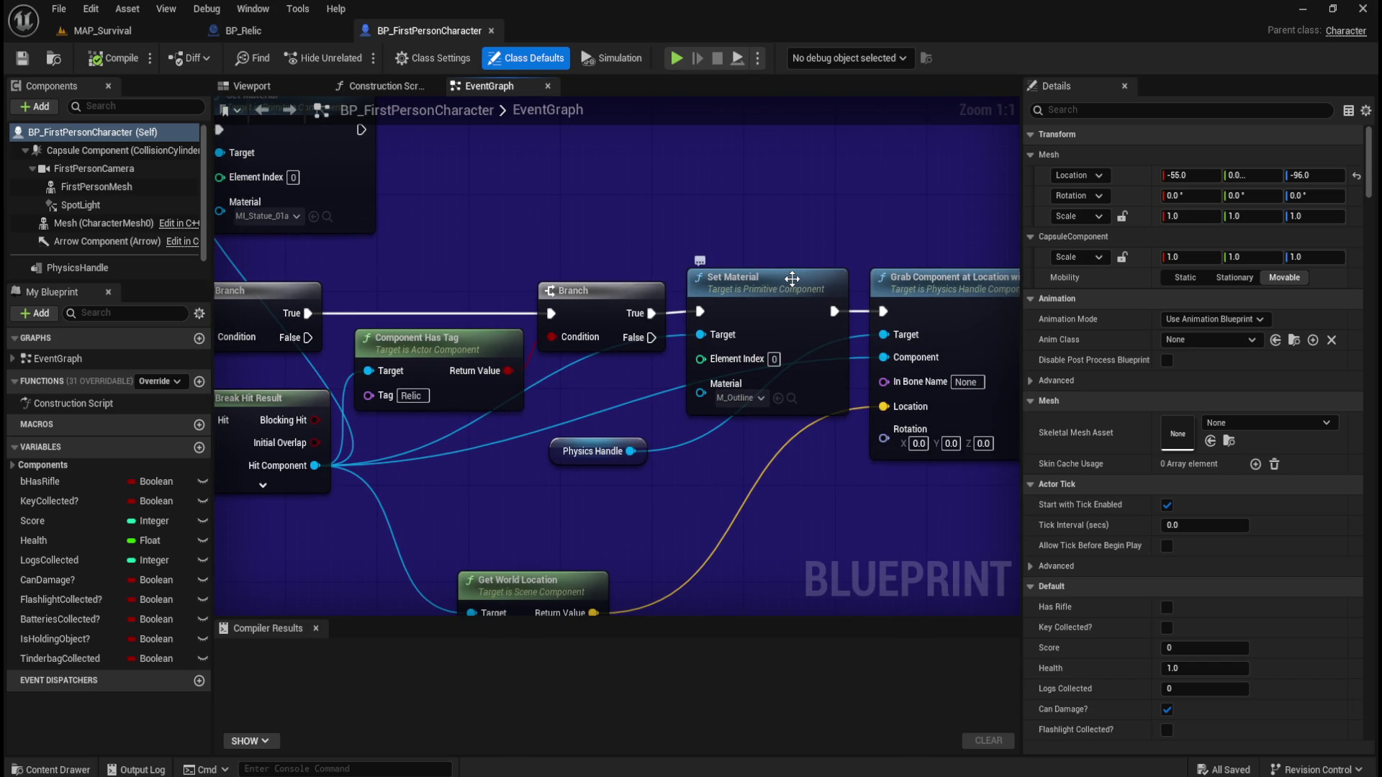
pyautogui.moveTo(822, 215); pyautogui.dragTo(561, 225)
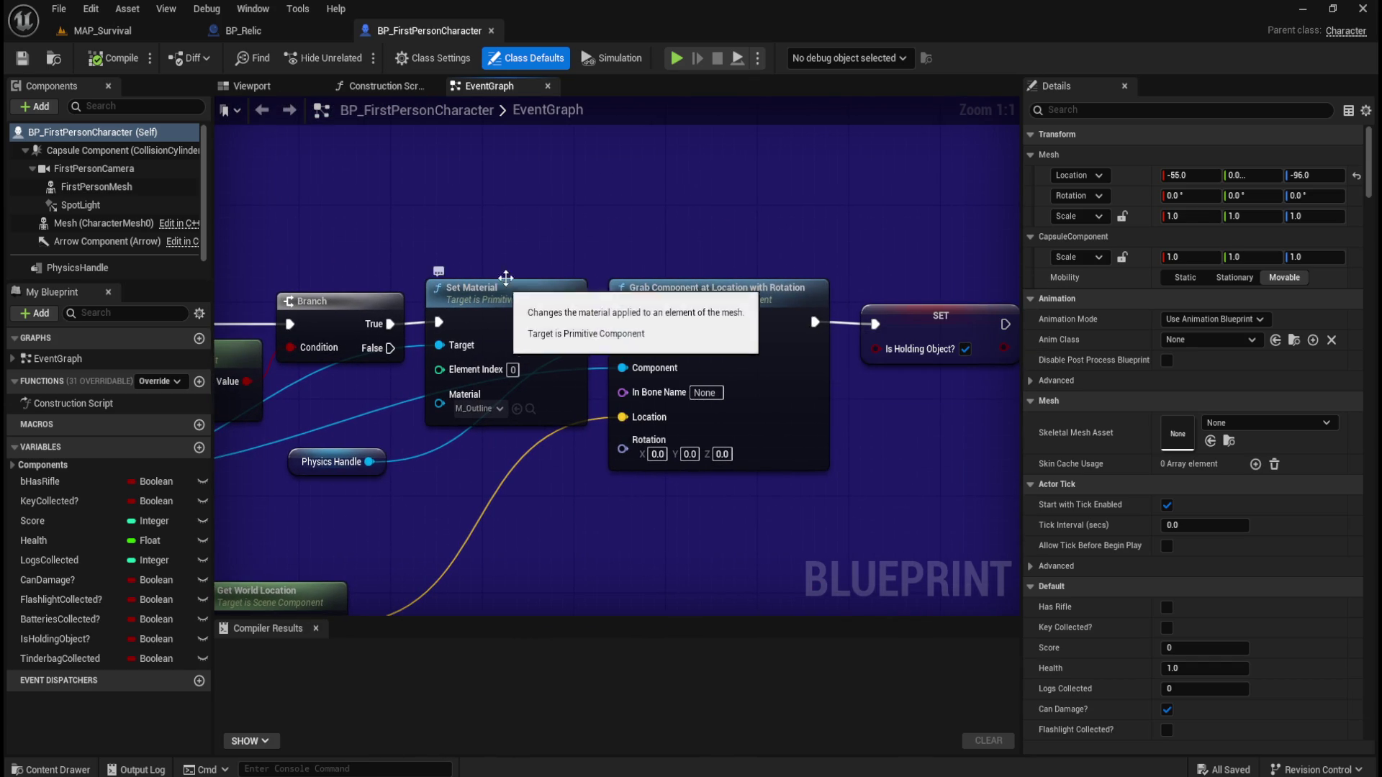
pyautogui.moveTo(338, 237); pyautogui.dragTo(836, 262)
pyautogui.scroll(-1, 814, 261)
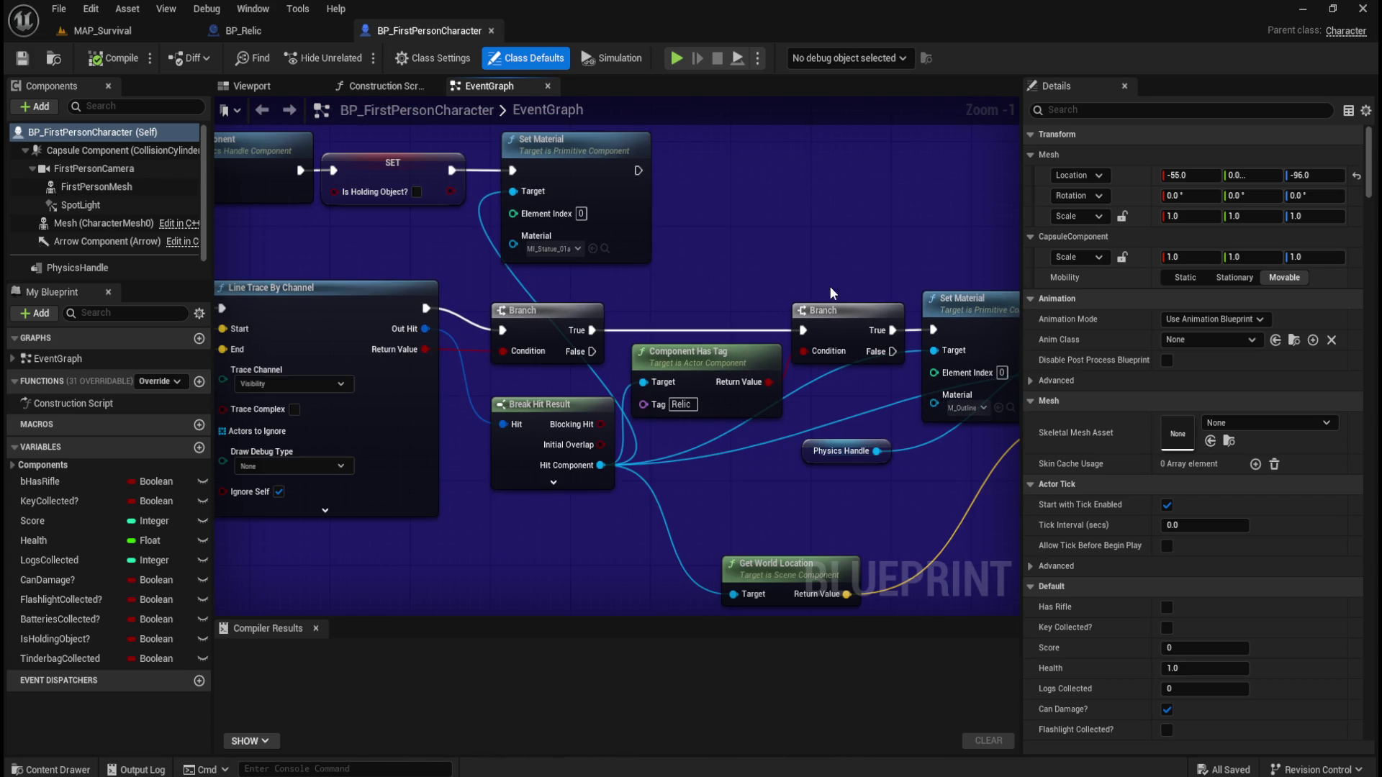
pyautogui.moveTo(452, 349)
pyautogui.mouseDown()
pyautogui.moveTo(880, 333)
pyautogui.moveTo(384, 225)
pyautogui.mouseUp()
pyautogui.moveTo(869, 228)
pyautogui.mouseDown()
pyautogui.moveTo(426, 277)
pyautogui.moveTo(690, 261)
pyautogui.mouseUp()
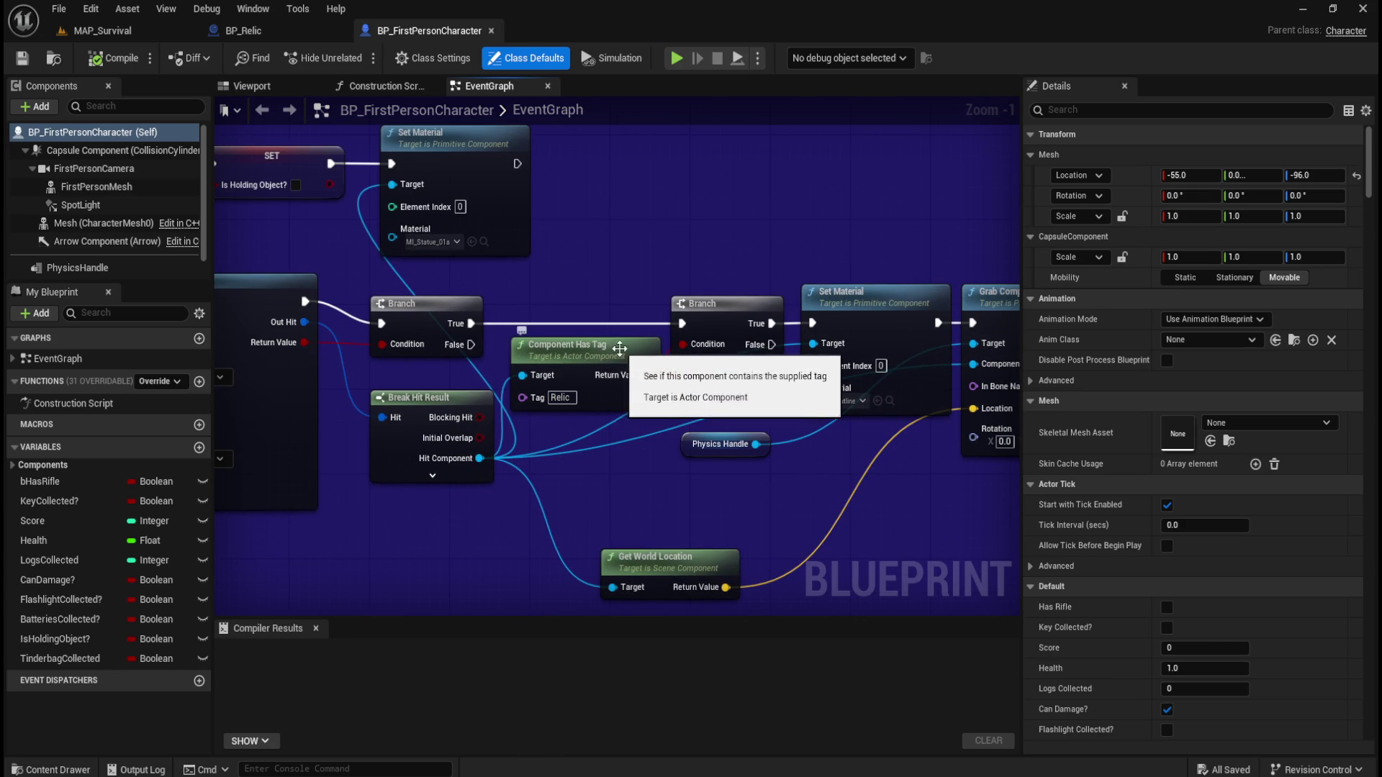
pyautogui.moveTo(798, 413)
pyautogui.mouseDown()
pyautogui.moveTo(633, 469)
pyautogui.moveTo(562, 451)
pyautogui.moveTo(719, 433)
pyautogui.mouseUp()
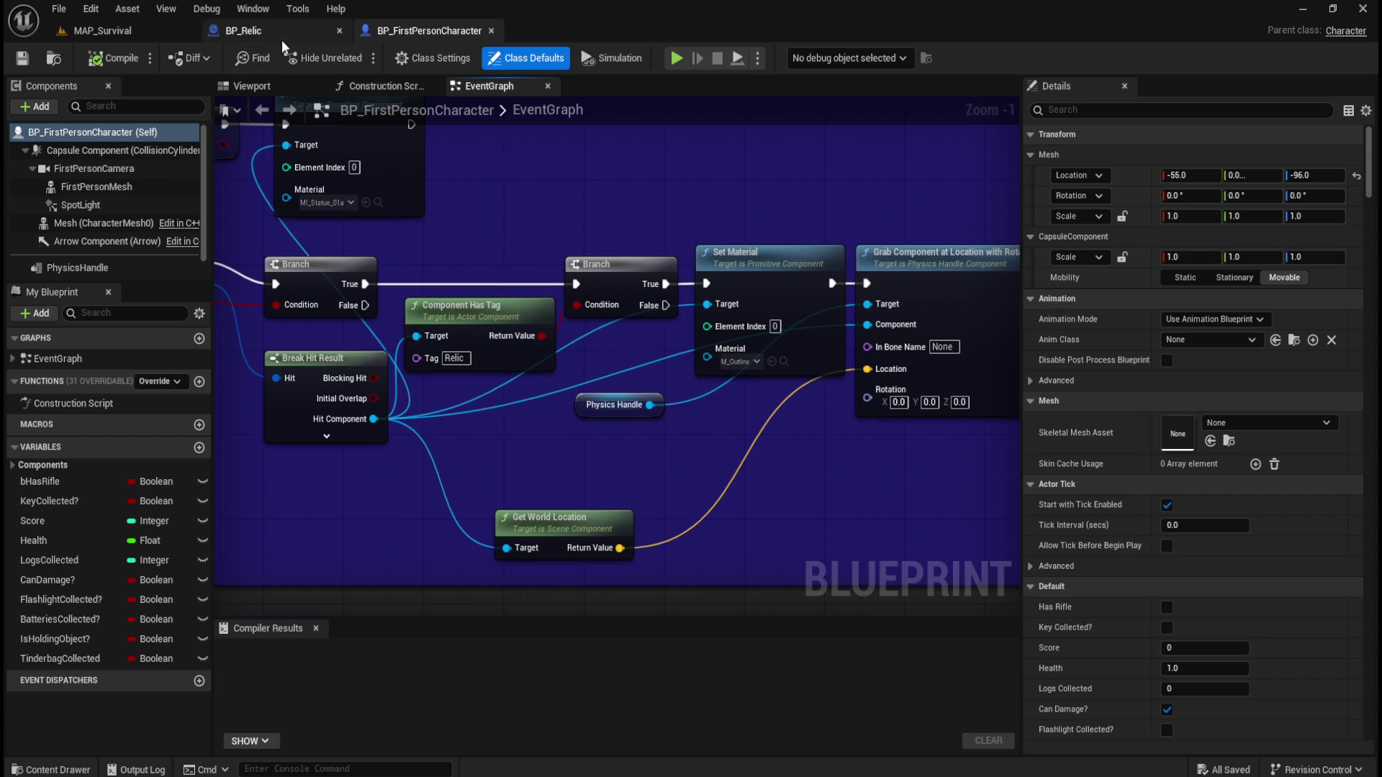
pyautogui.click(106, 33)
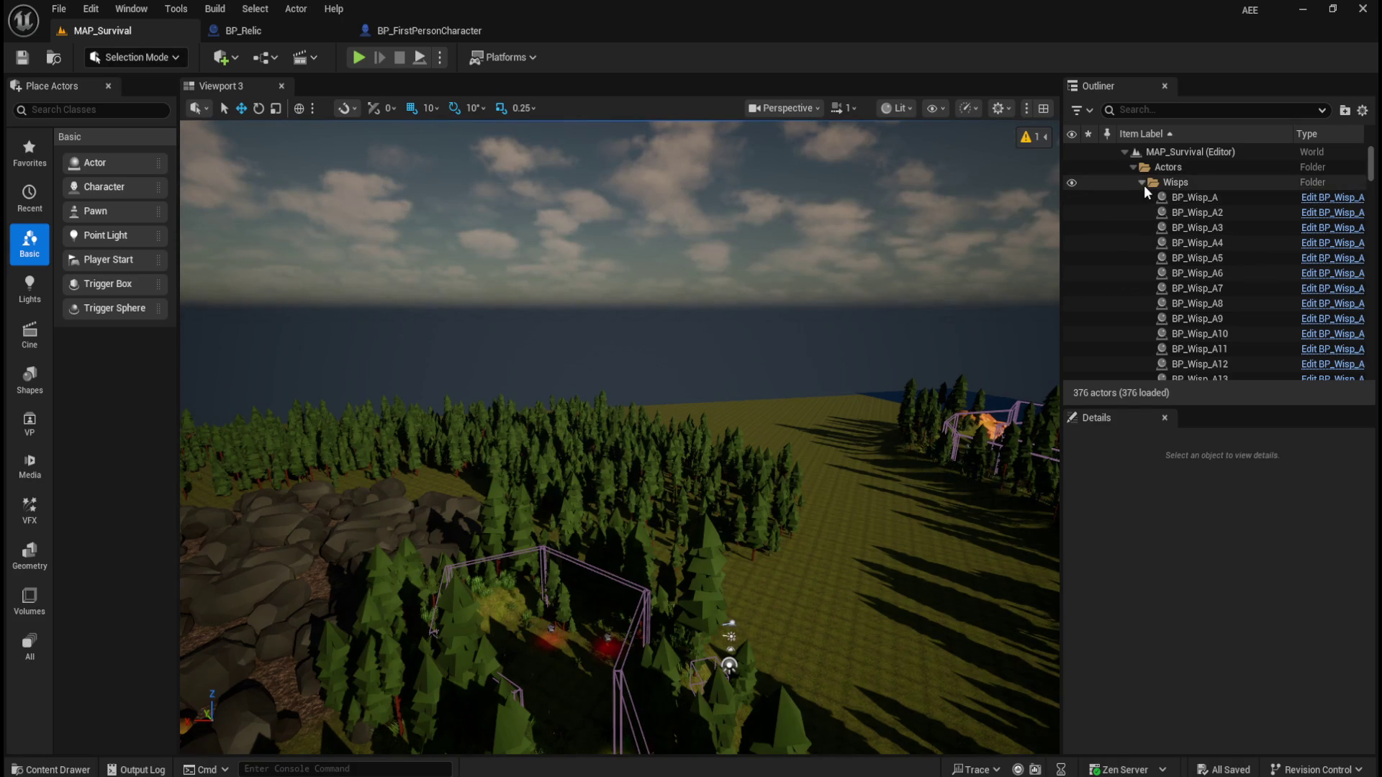
# Filter the Details of the placed BP_Relic and BP_Relic2 actors by 'tag' to check their tags
pyautogui.click(1142, 183)
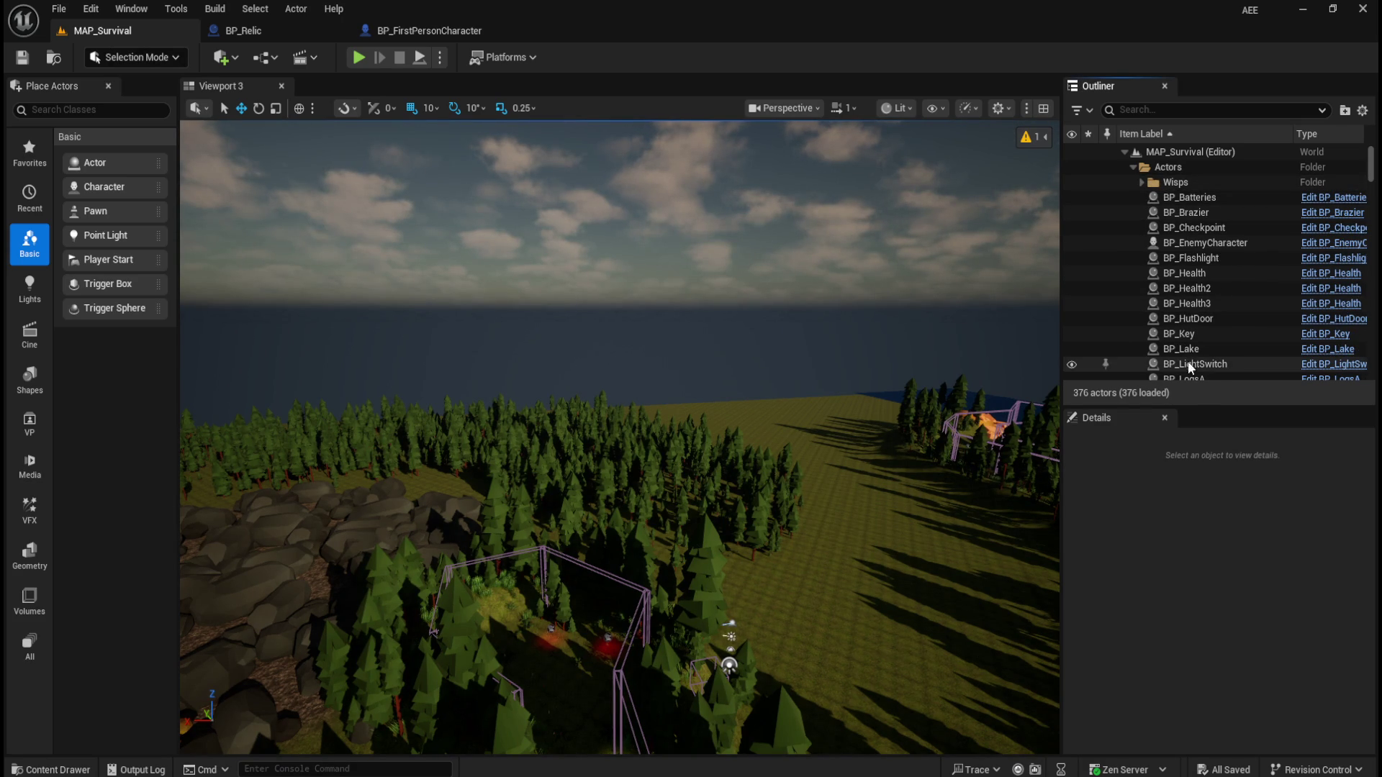
pyautogui.scroll(-5, 1189, 356)
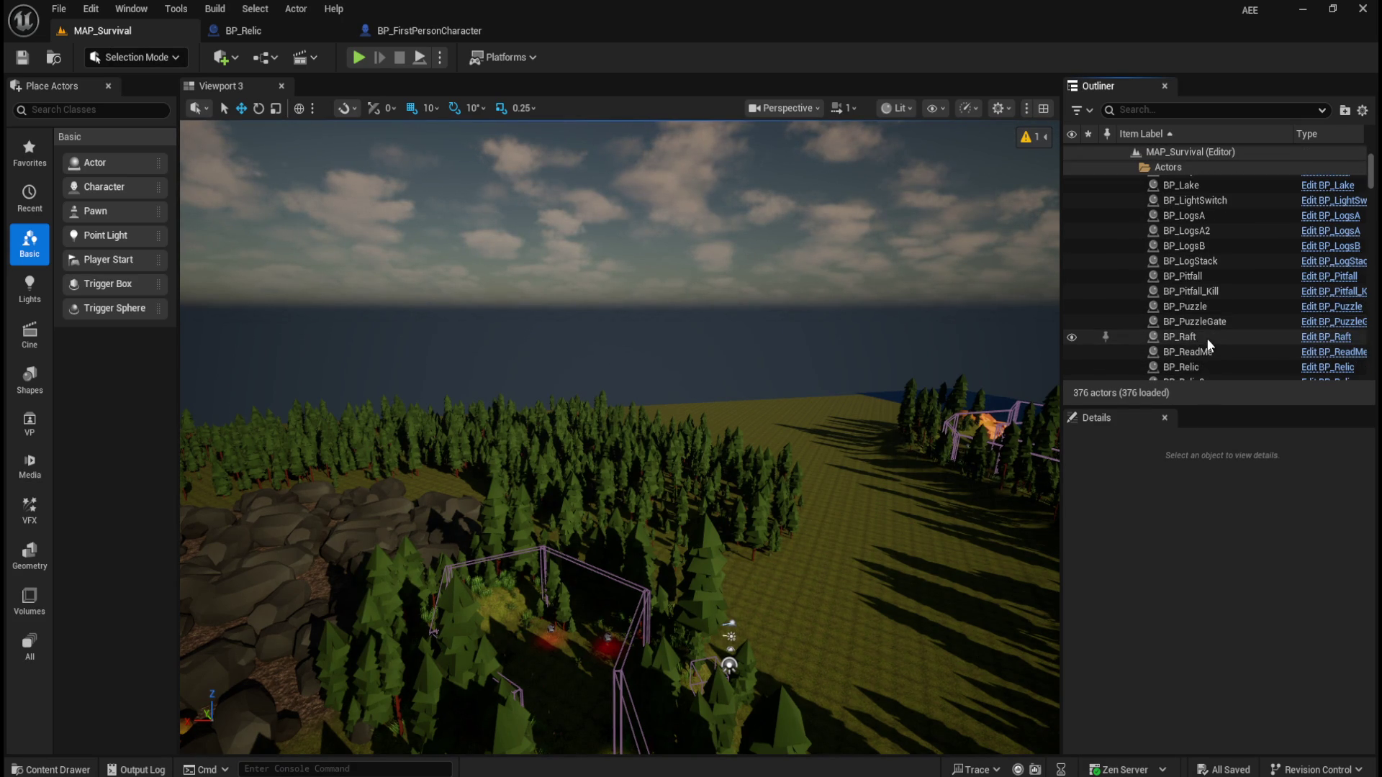
pyautogui.scroll(-1, 1205, 351)
pyautogui.click(1199, 341)
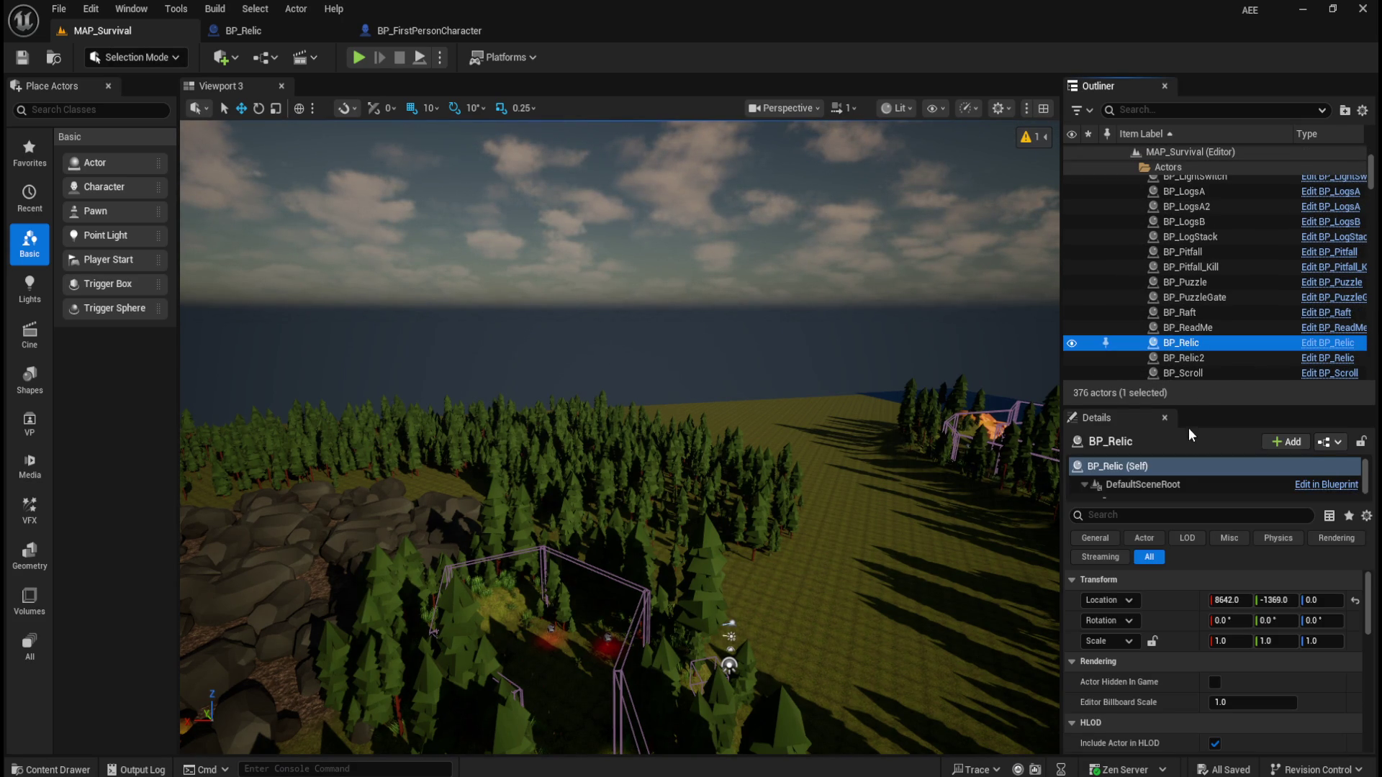
pyautogui.click(1151, 518)
pyautogui.write('tag')
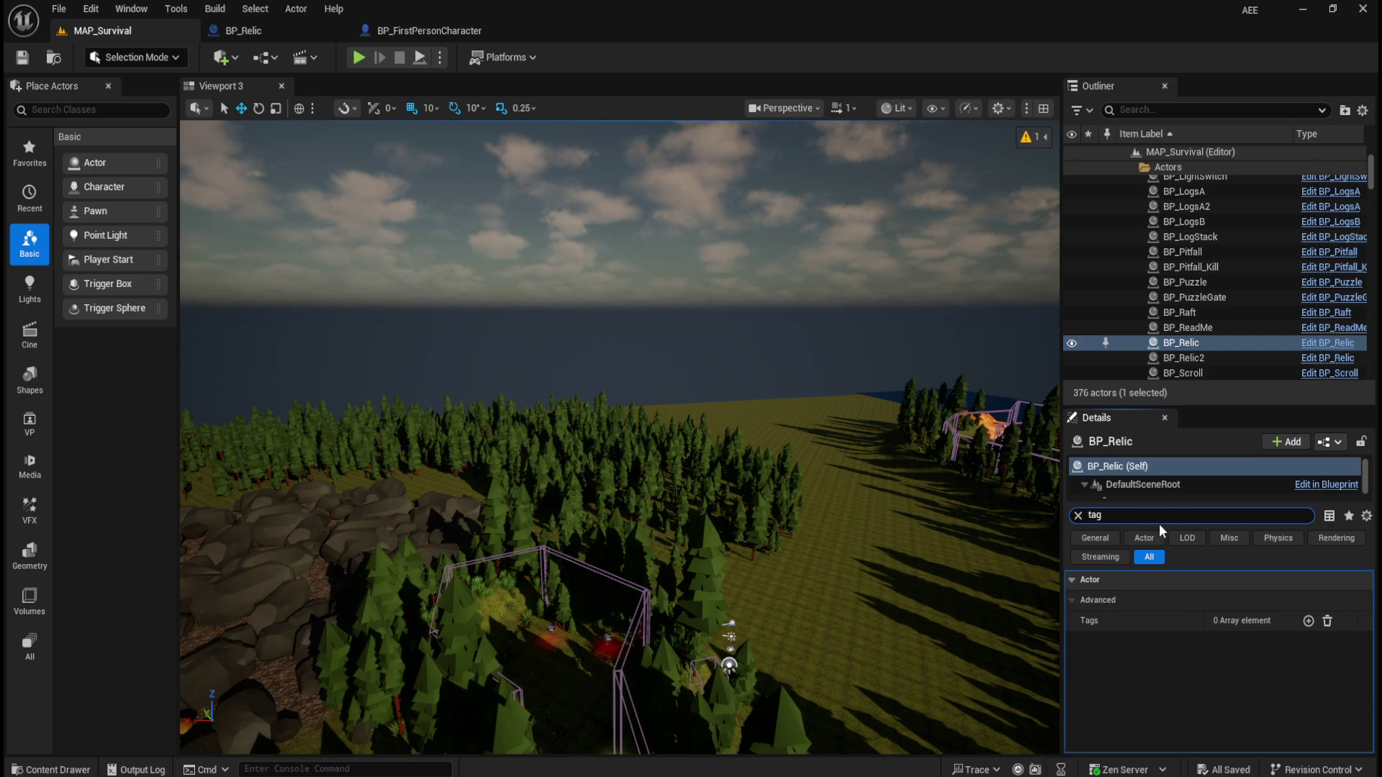
pyautogui.click(1202, 358)
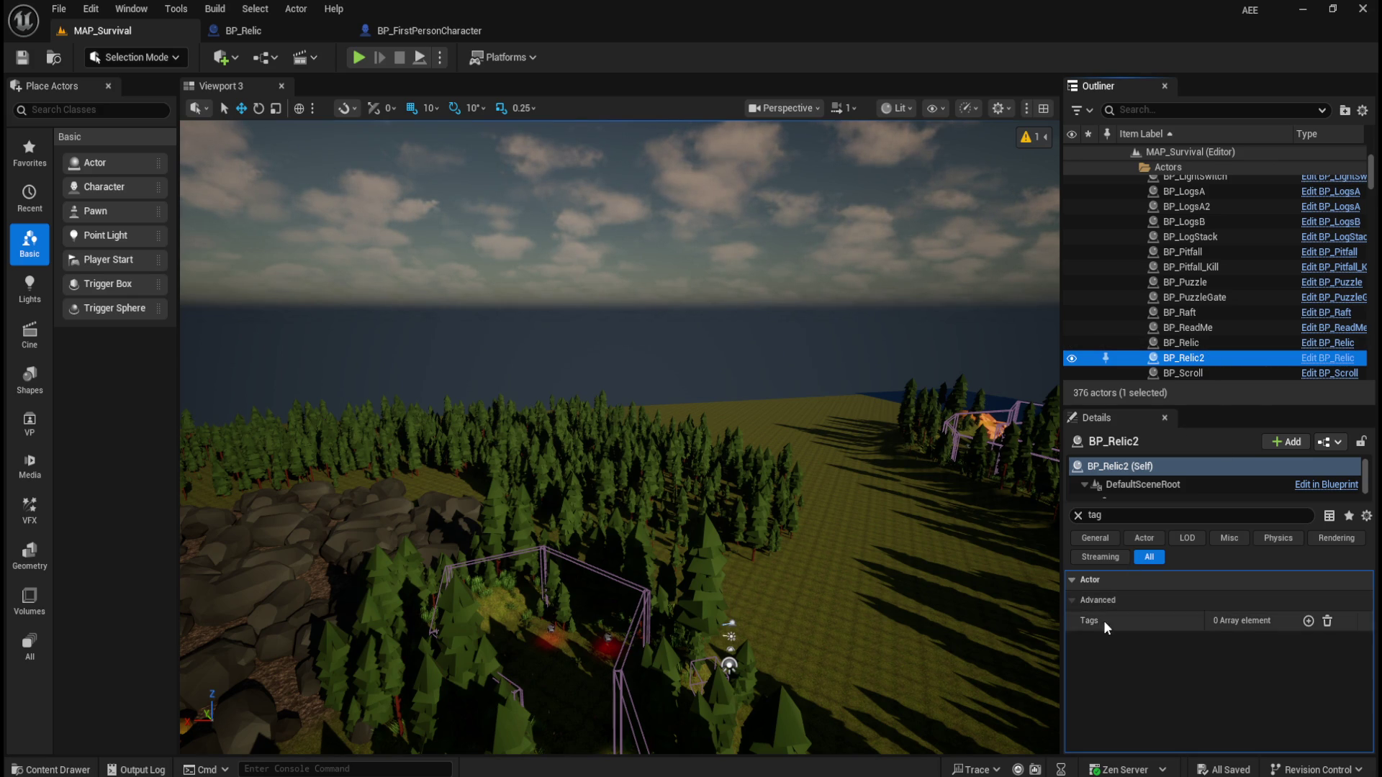
pyautogui.hotkey('ctrl', 'space')
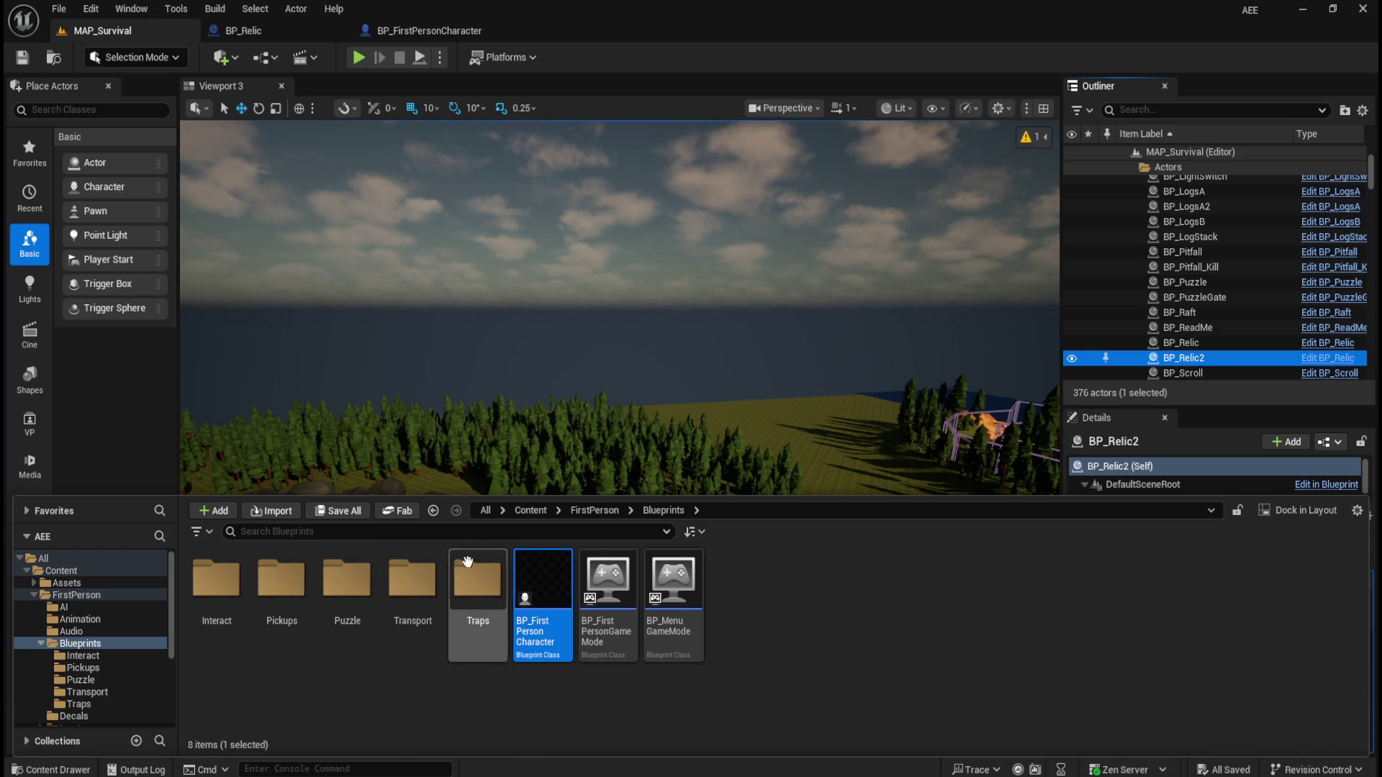
# Browse to Content/Assets/Props/AncientTreasures/Meshes and open SM_Statue_01a in the mesh editor
pyautogui.click(583, 511)
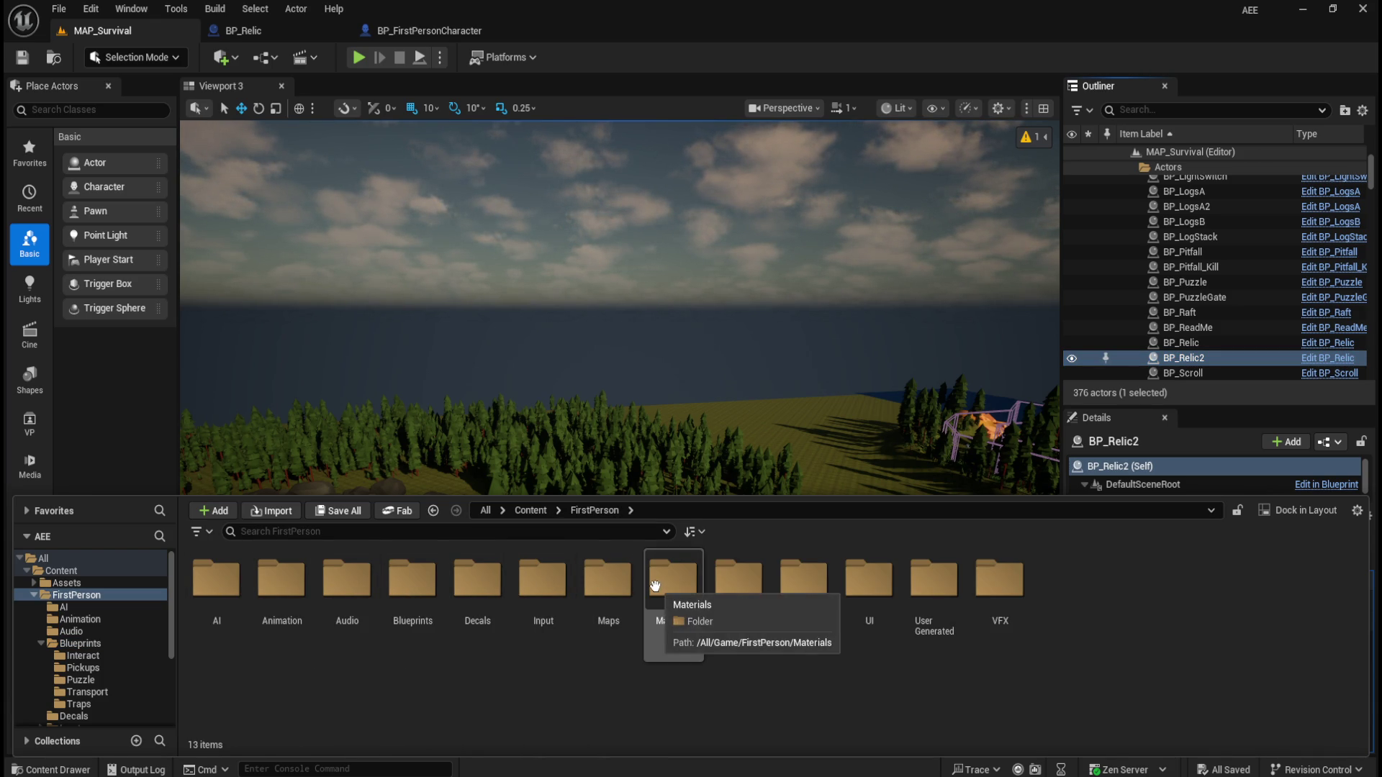
pyautogui.click(524, 503)
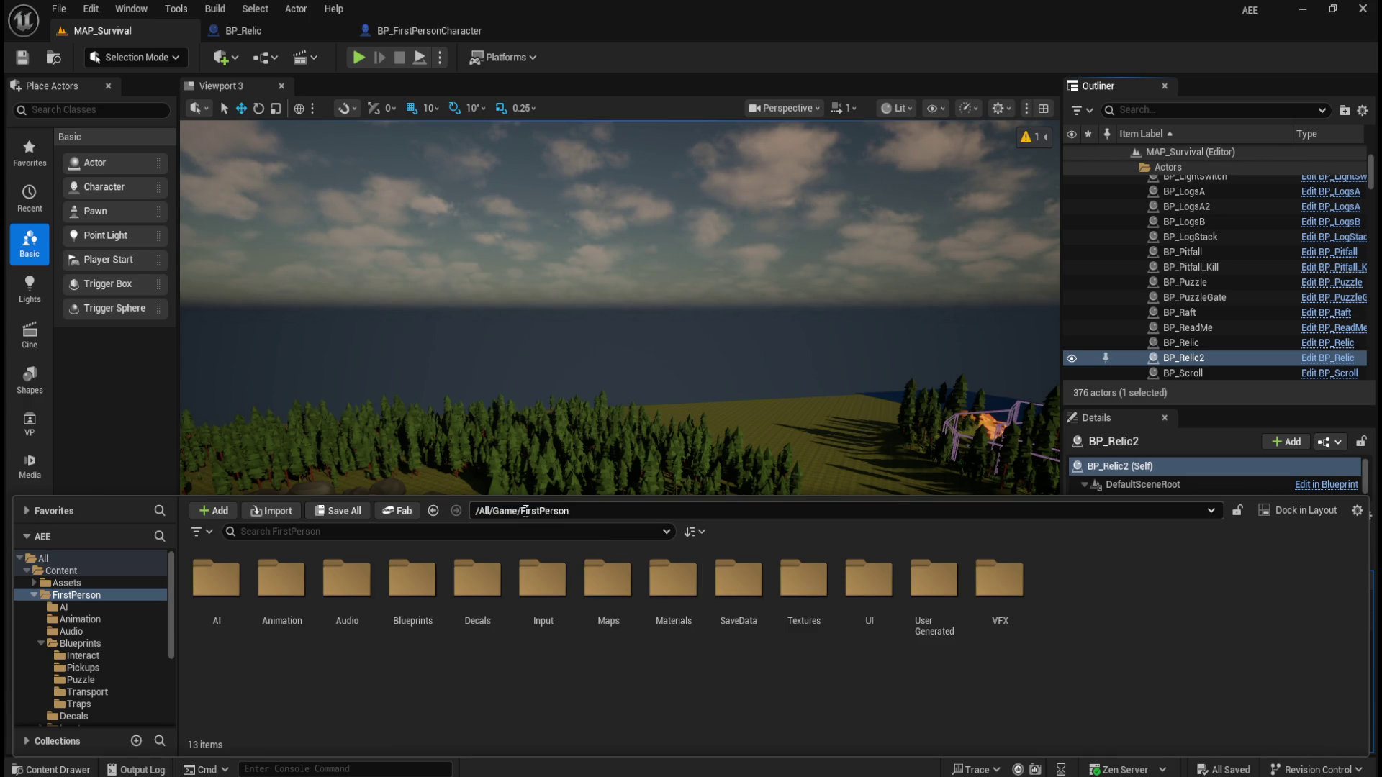
pyautogui.click(525, 646)
pyautogui.click(530, 511)
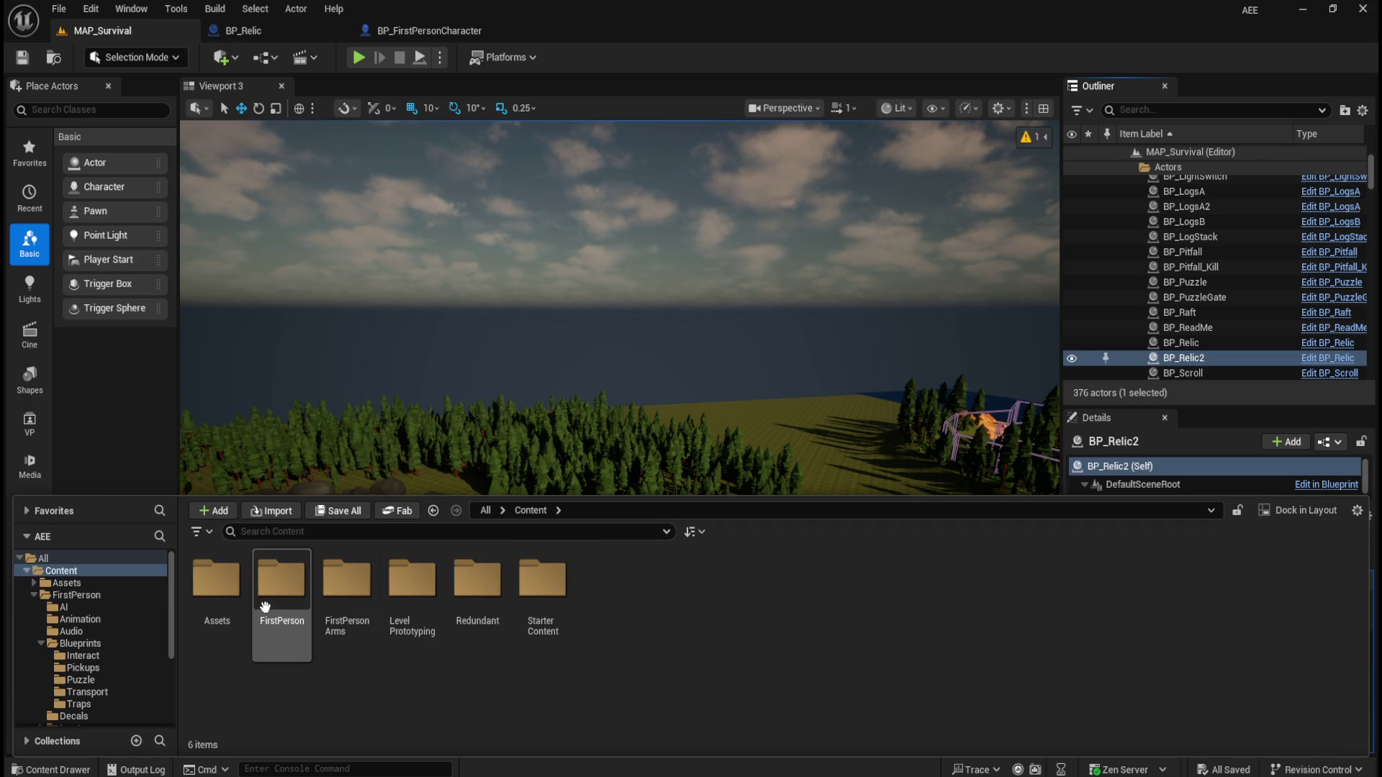
pyautogui.doubleClick(220, 597)
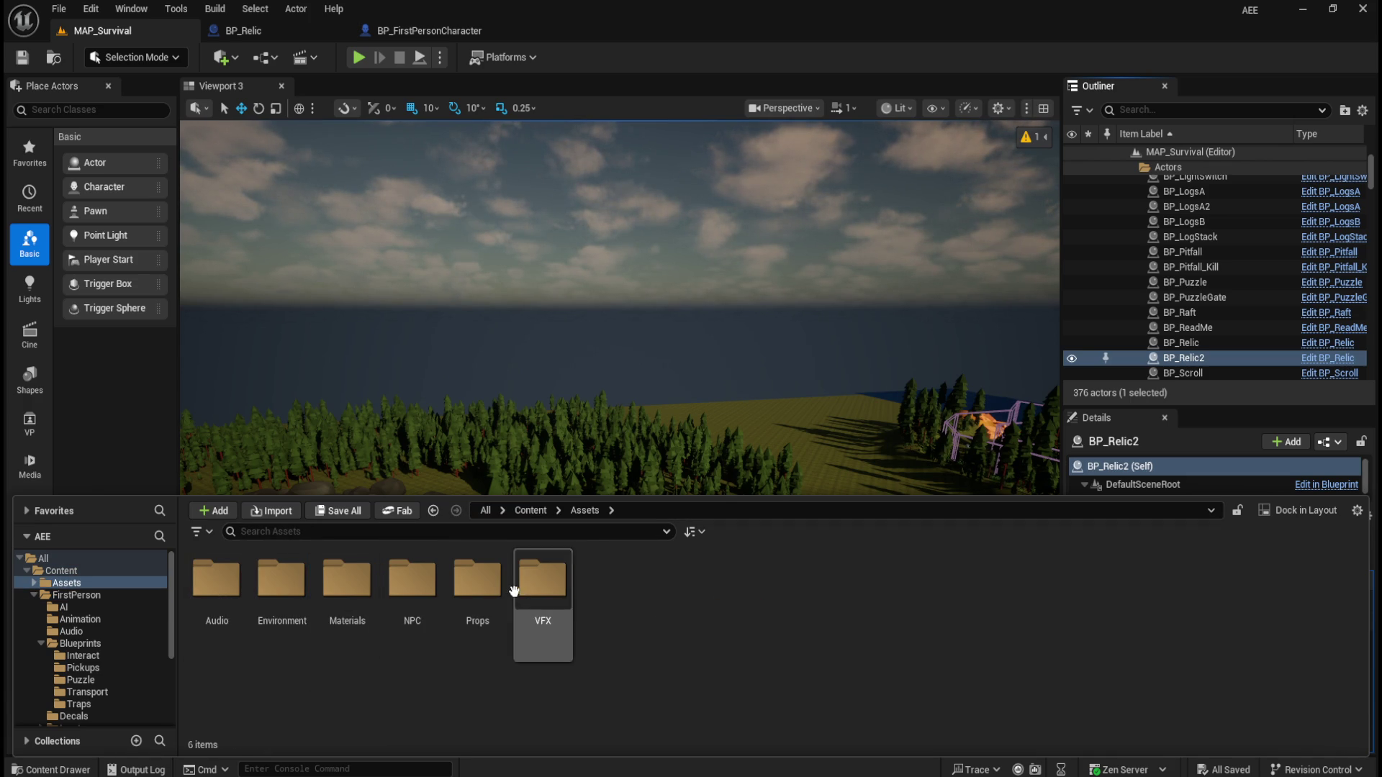
pyautogui.doubleClick(478, 583)
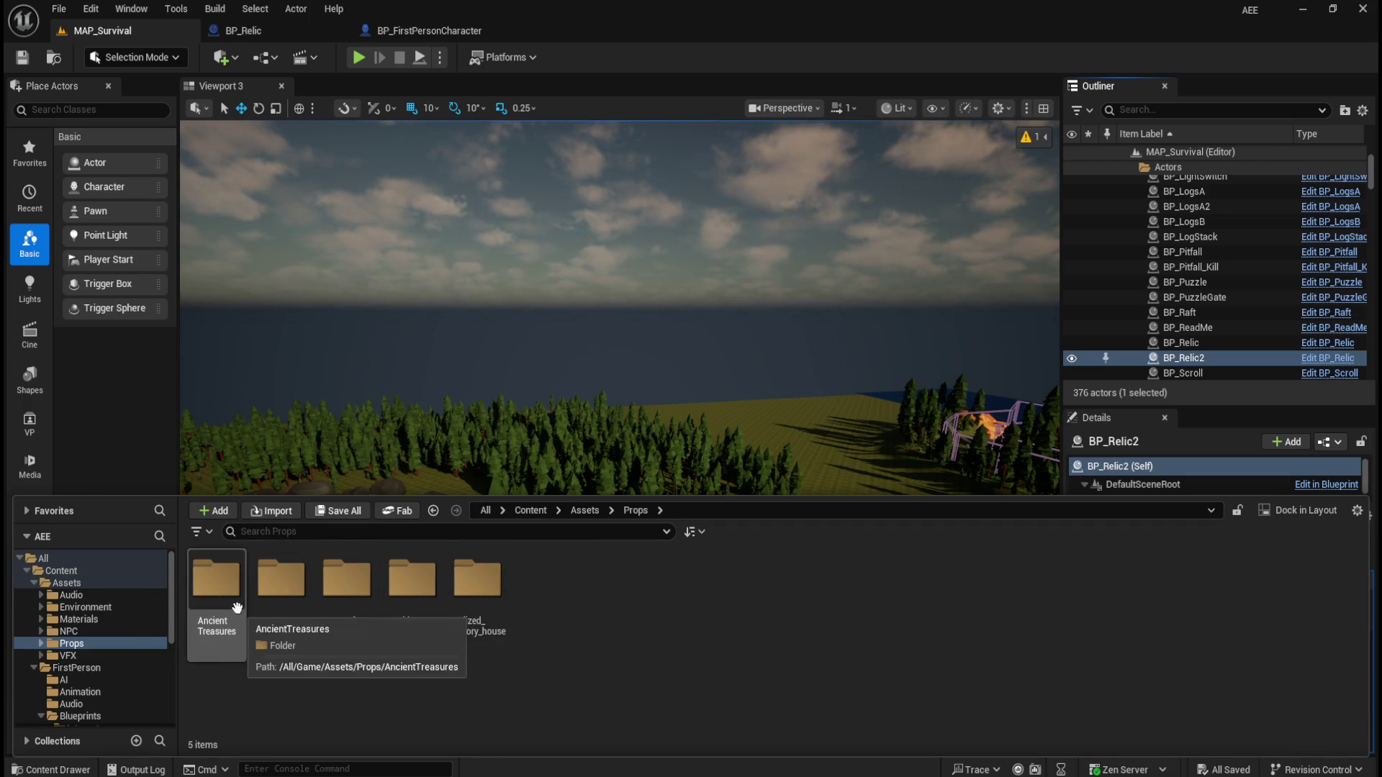
pyautogui.doubleClick(216, 579)
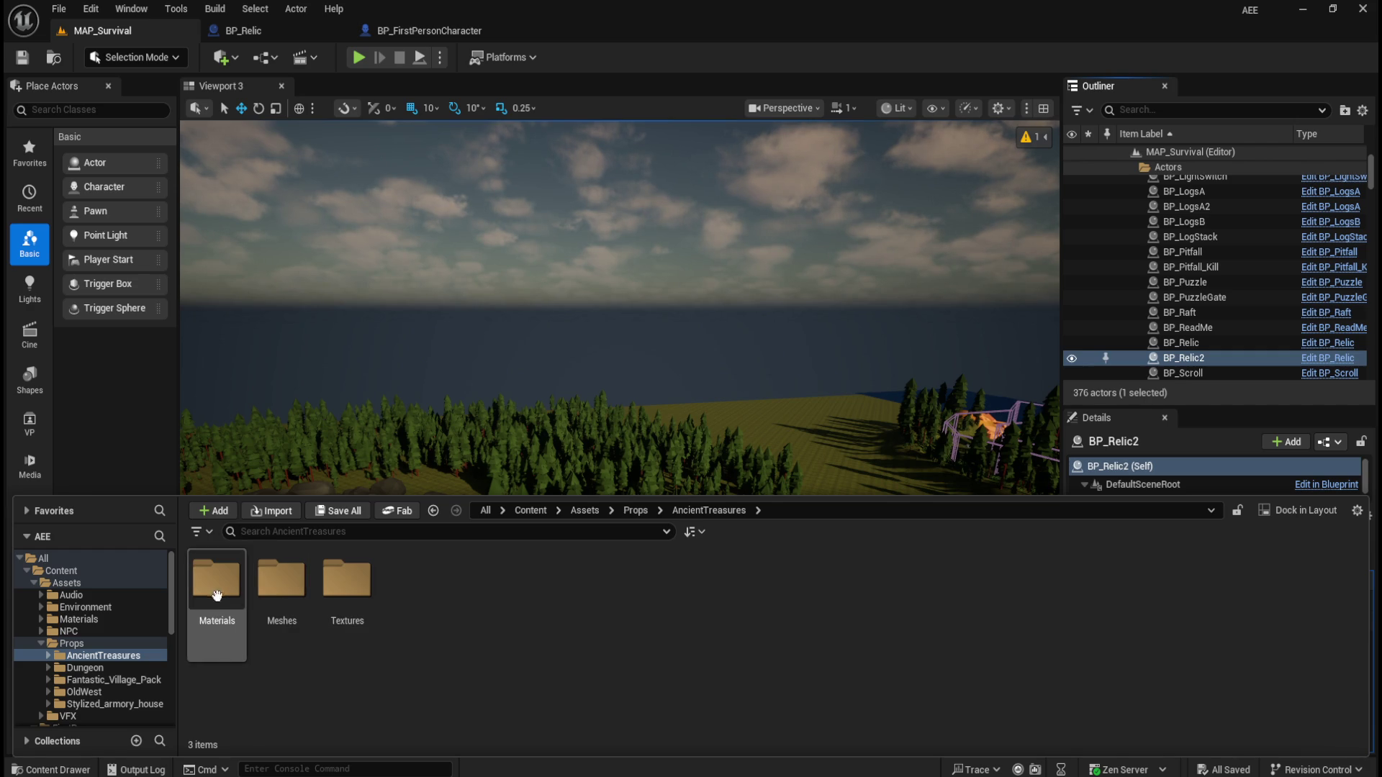
pyautogui.doubleClick(281, 580)
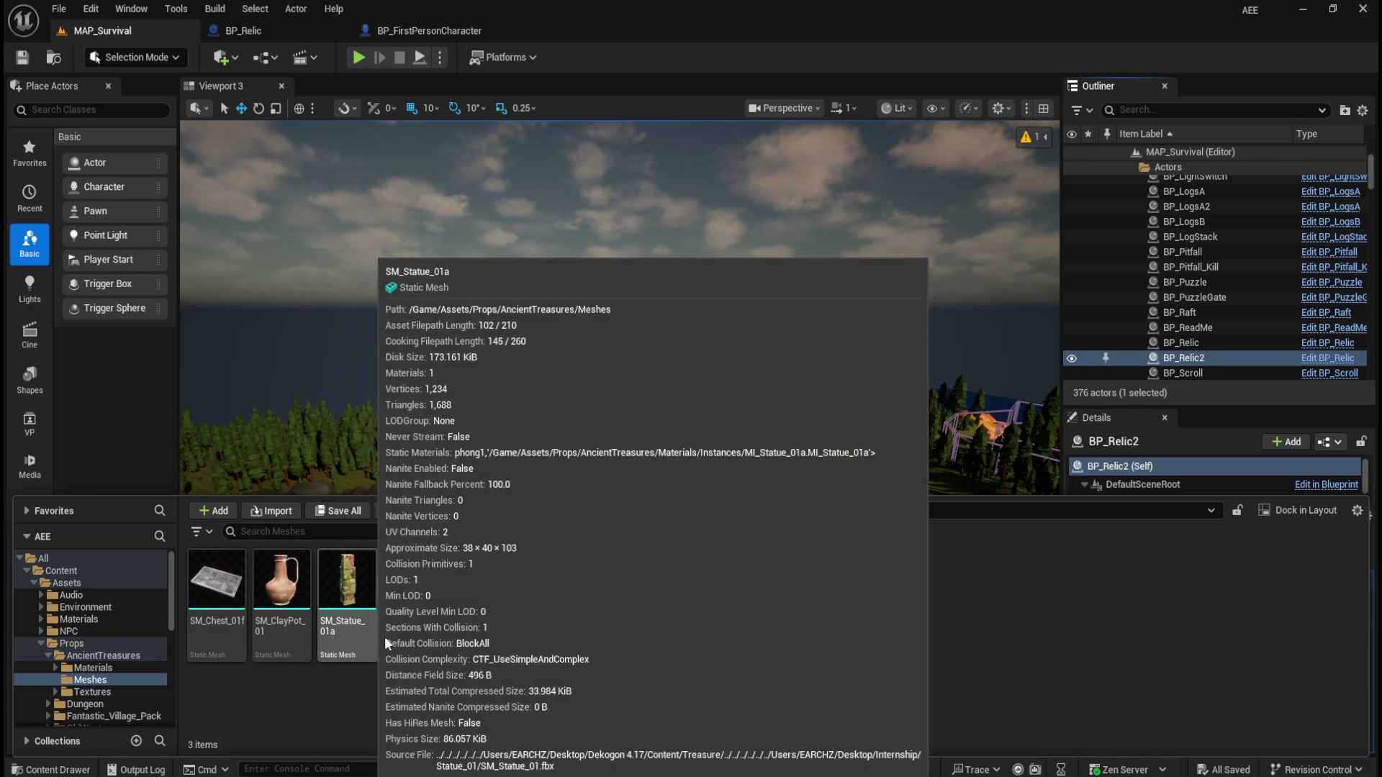
pyautogui.click(364, 633)
pyautogui.moveTo(364, 619)
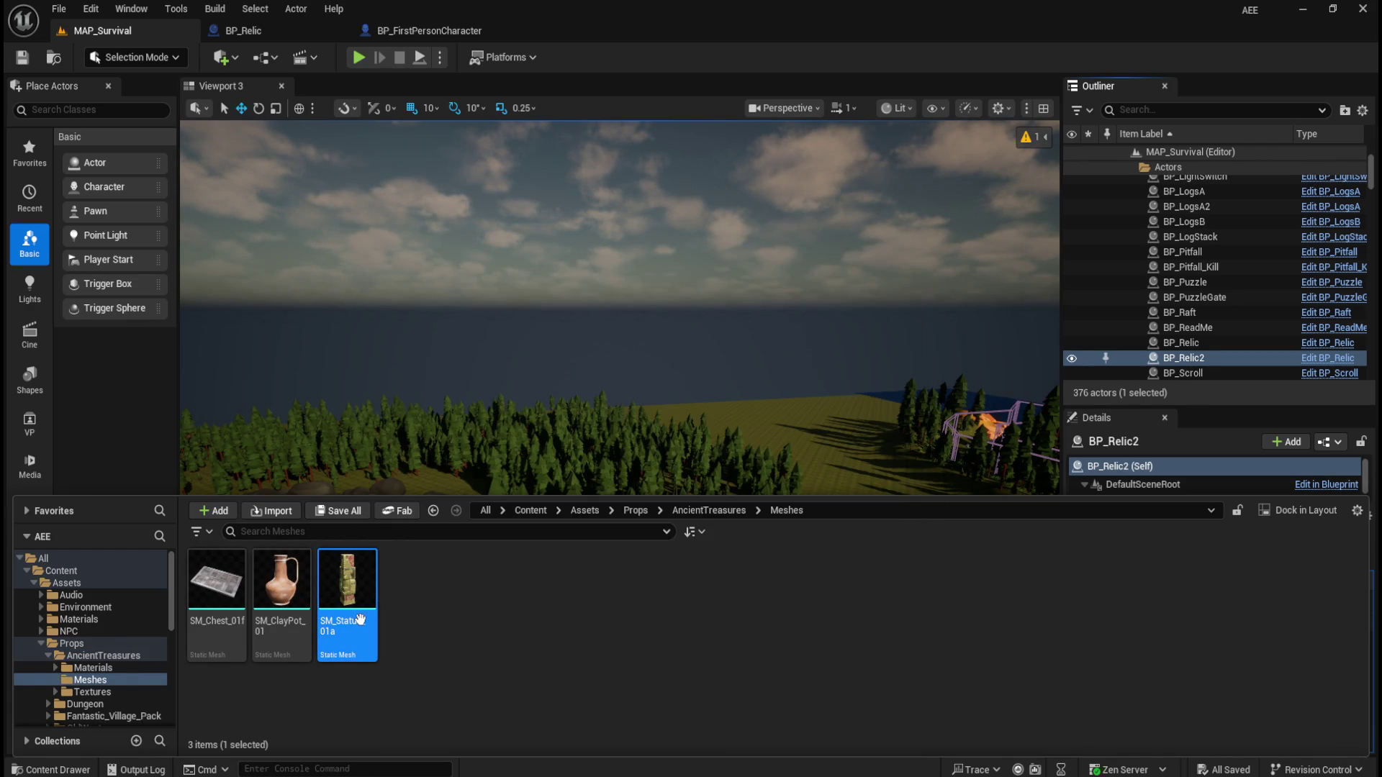
pyautogui.doubleClick(361, 620)
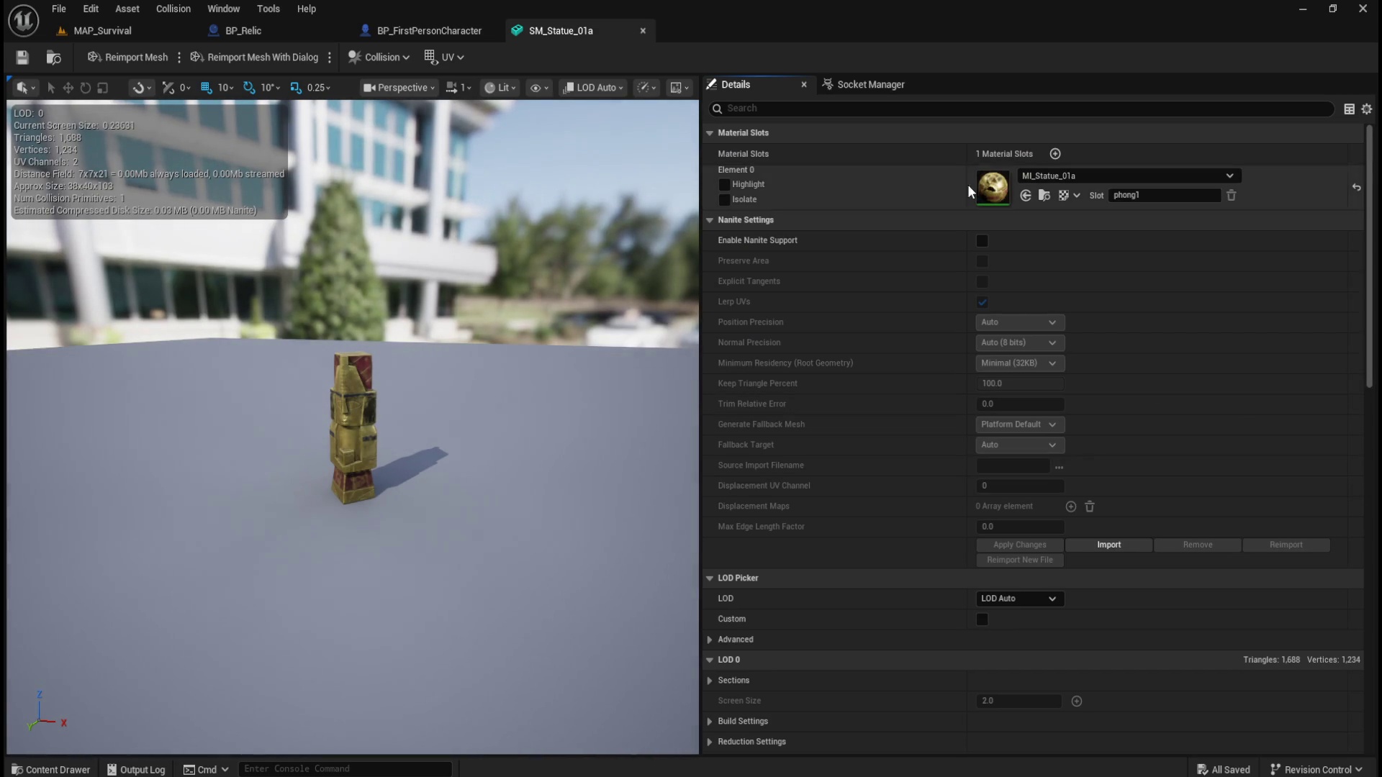
# Search SM_Statue_01a's Details for 'tag', clear the filter, and close the mesh editor
pyautogui.click(930, 111)
pyautogui.write('tag')
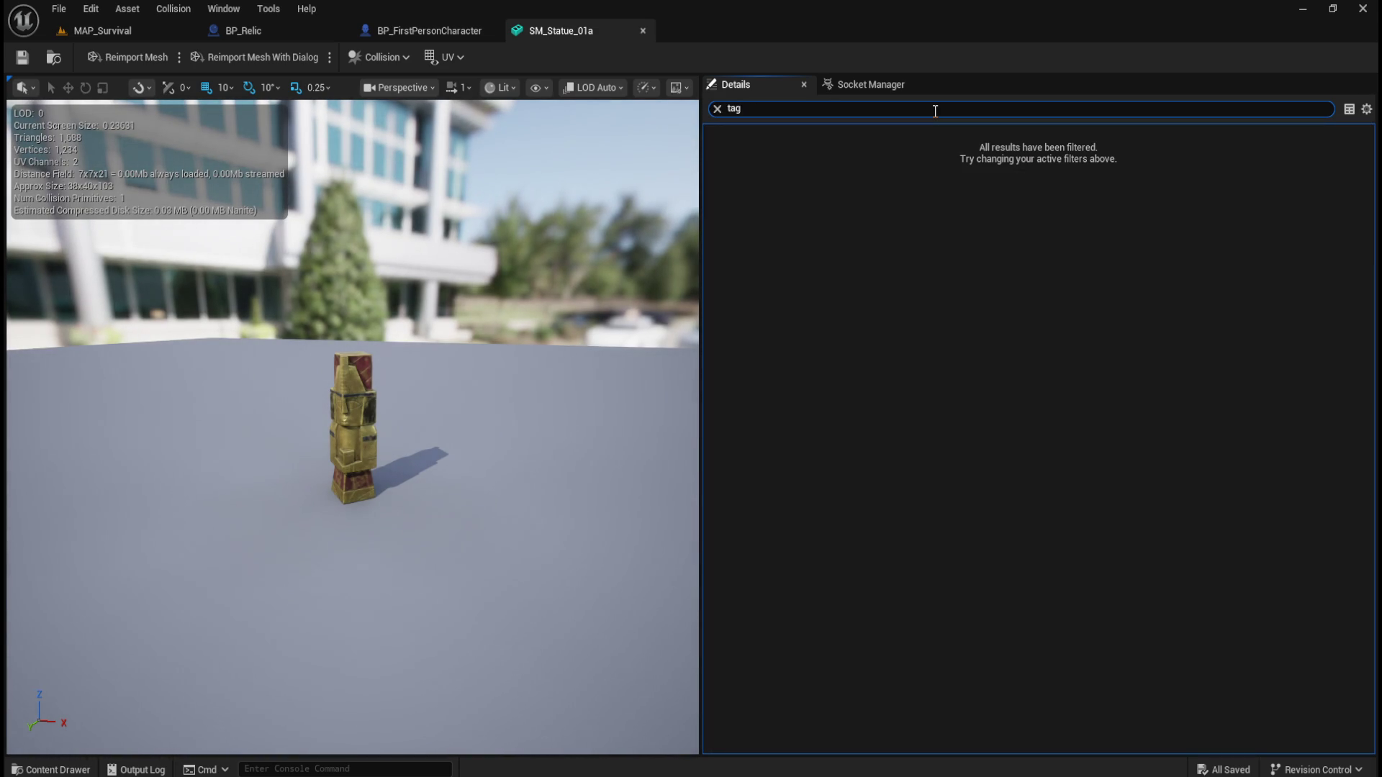
pyautogui.click(717, 109)
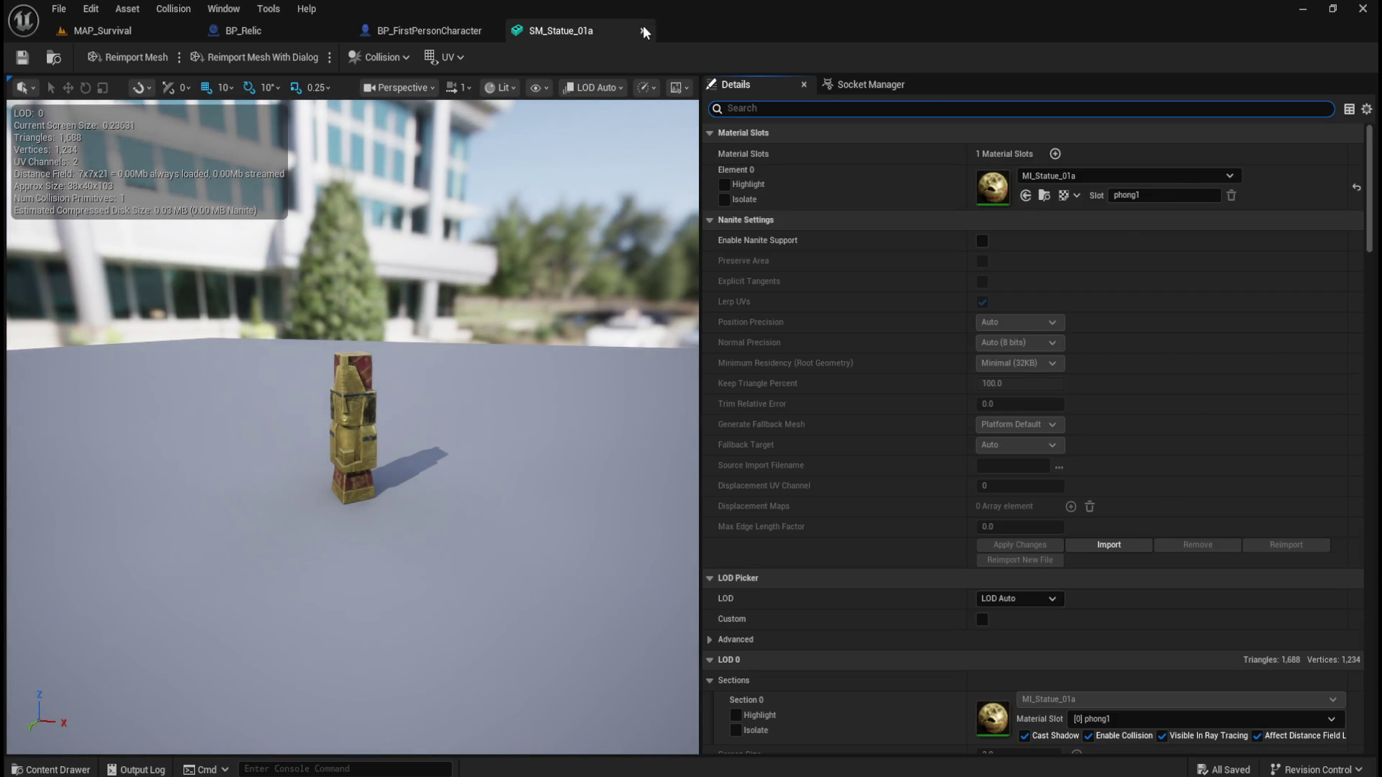
pyautogui.click(644, 31)
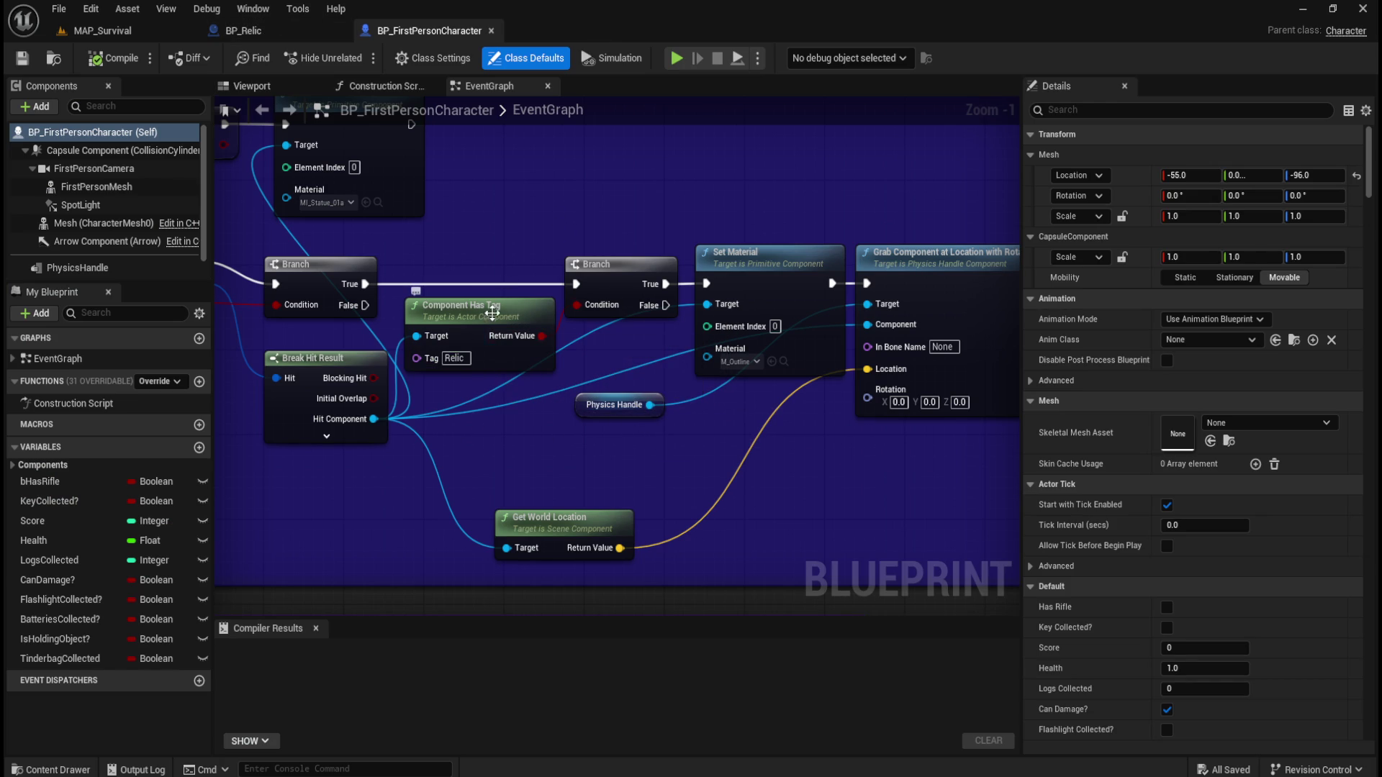
pyautogui.click(308, 28)
pyautogui.click(113, 170)
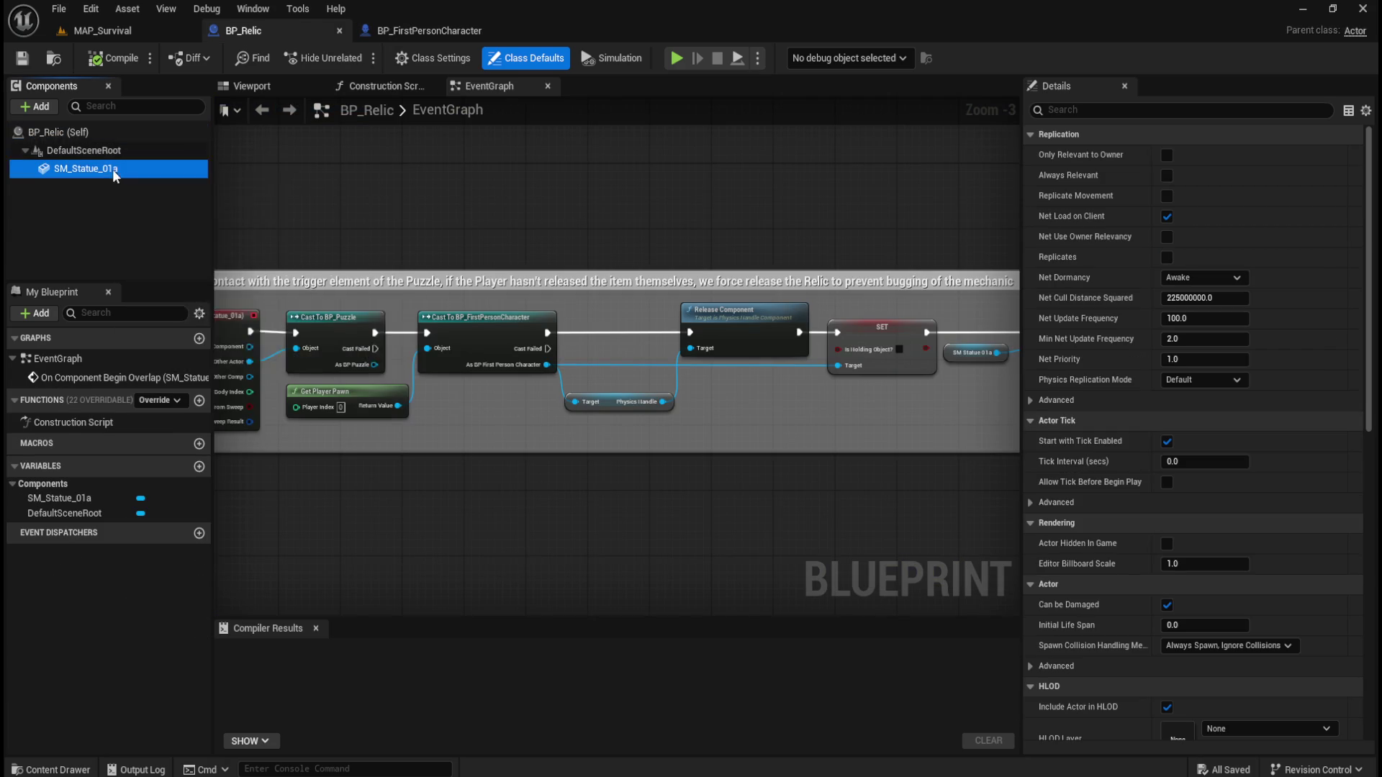
pyautogui.click(1155, 110)
pyautogui.write('ta')
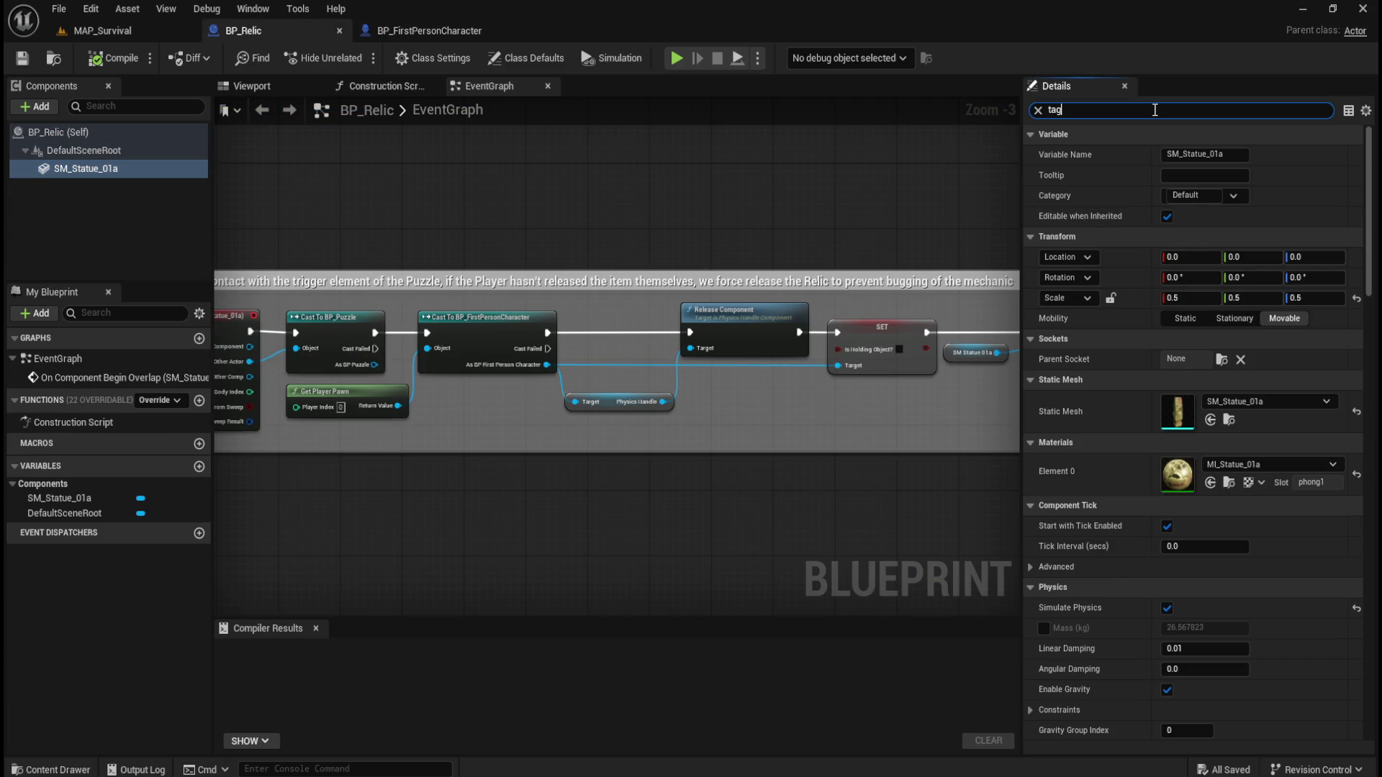
pyautogui.write('g')
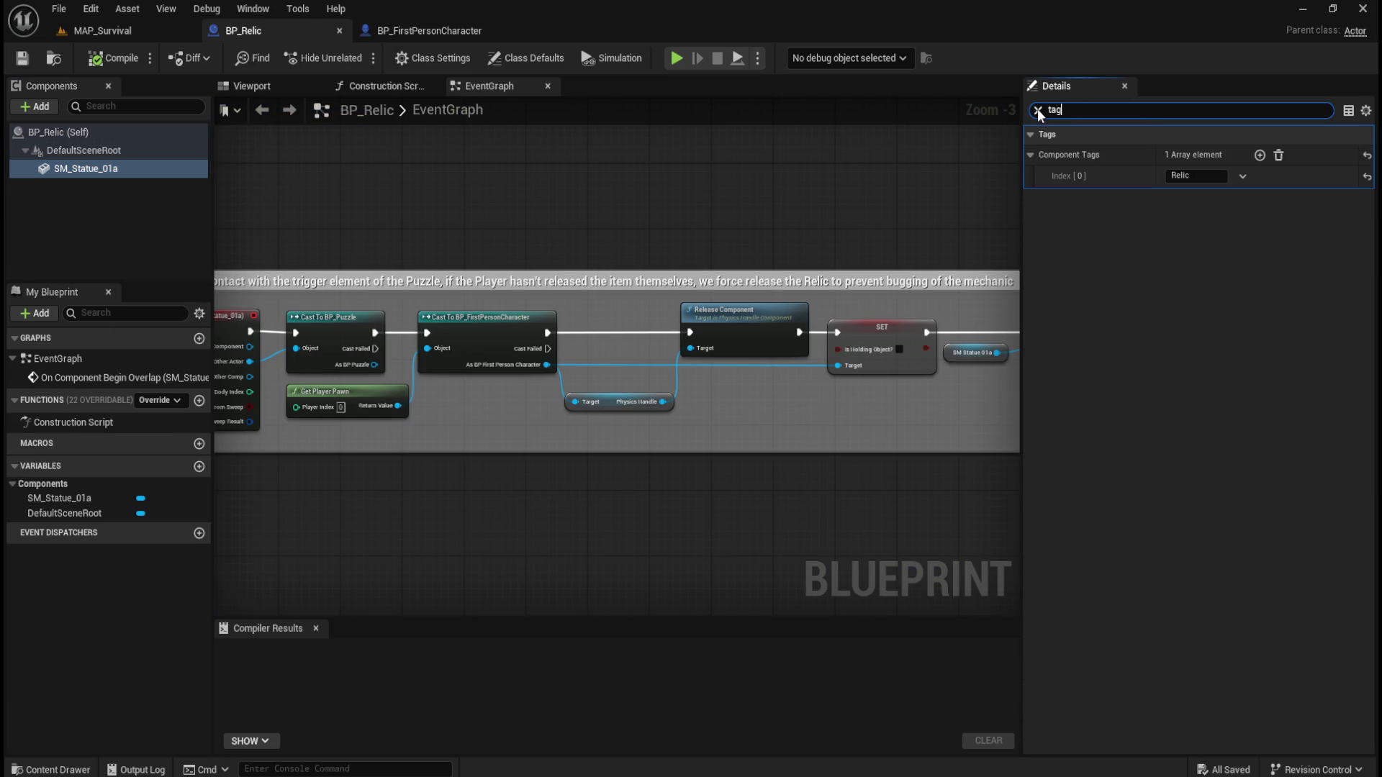
pyautogui.click(1038, 110)
pyautogui.click(127, 209)
pyautogui.click(111, 171)
pyautogui.click(108, 189)
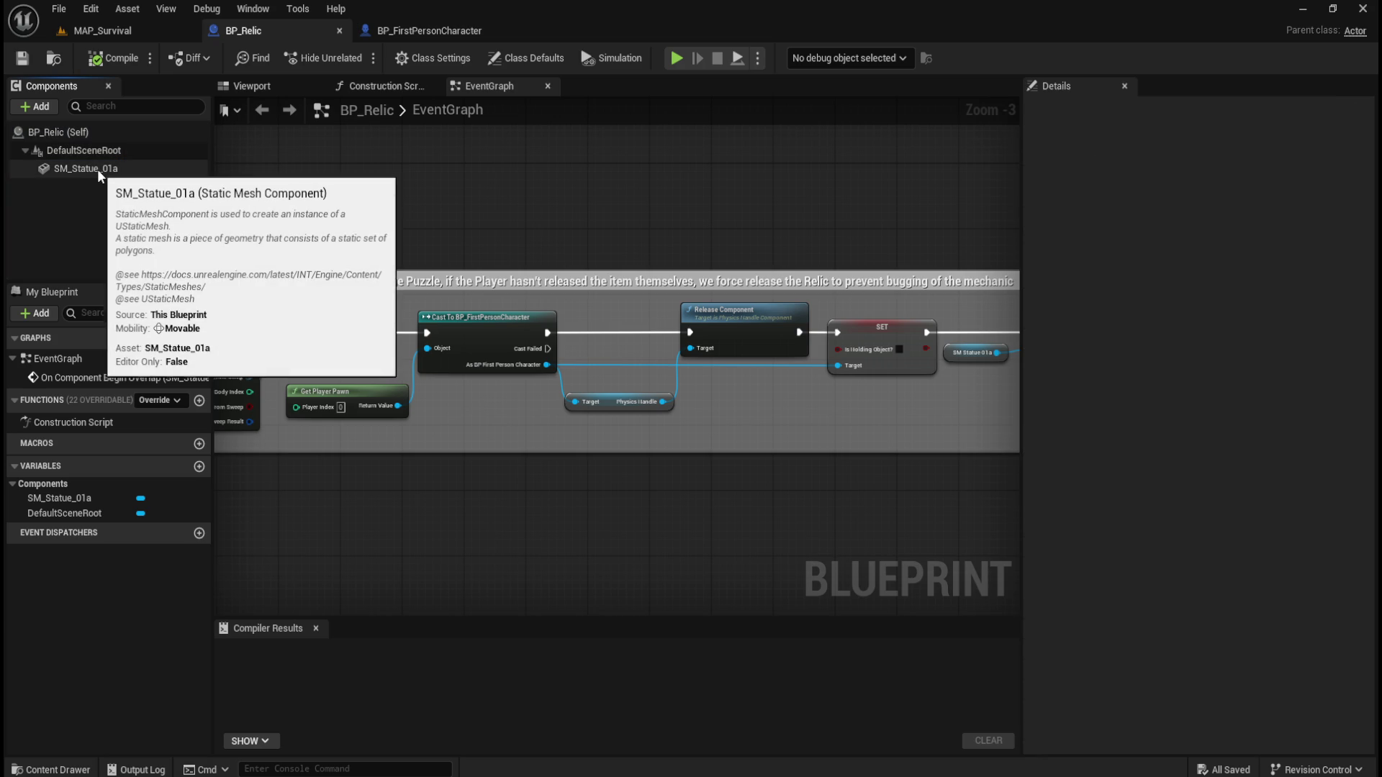
pyautogui.click(98, 171)
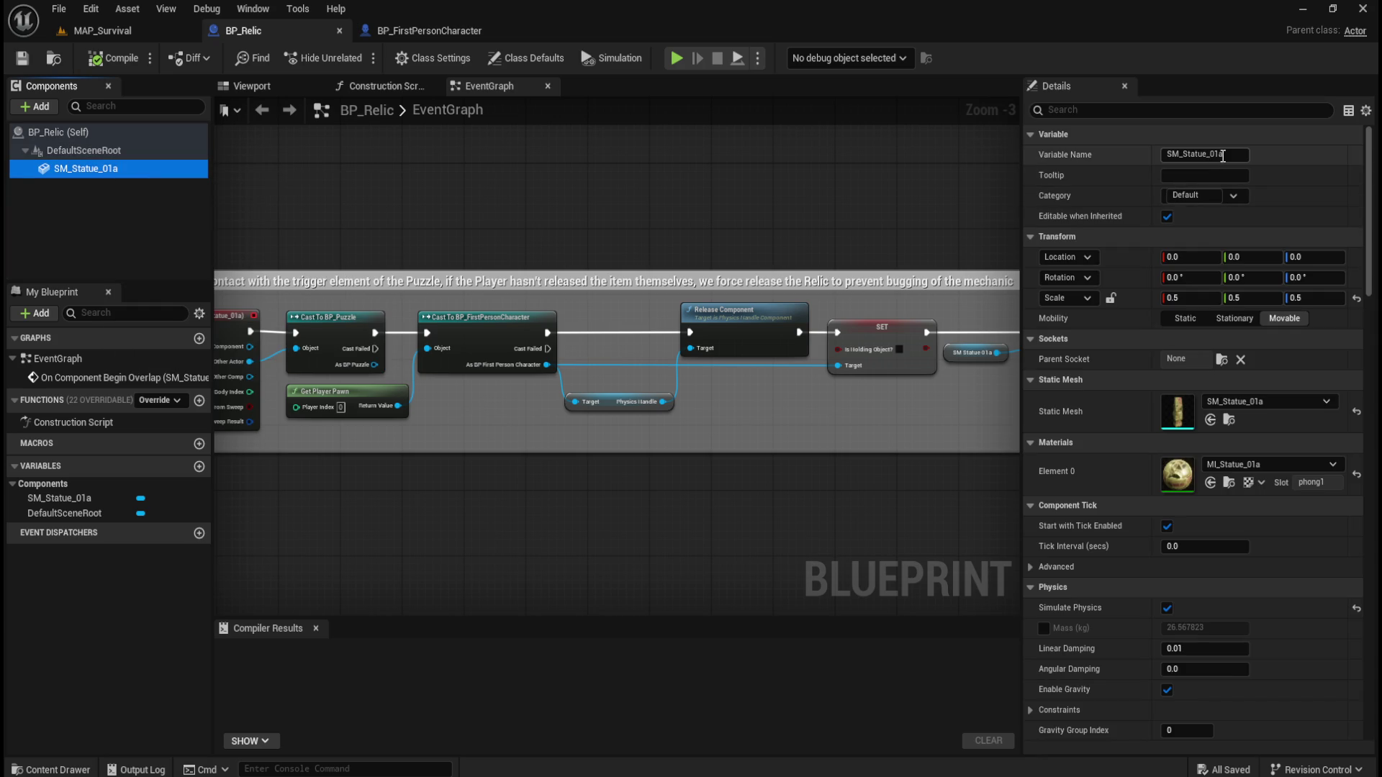
pyautogui.click(1155, 110)
pyautogui.write('tag')
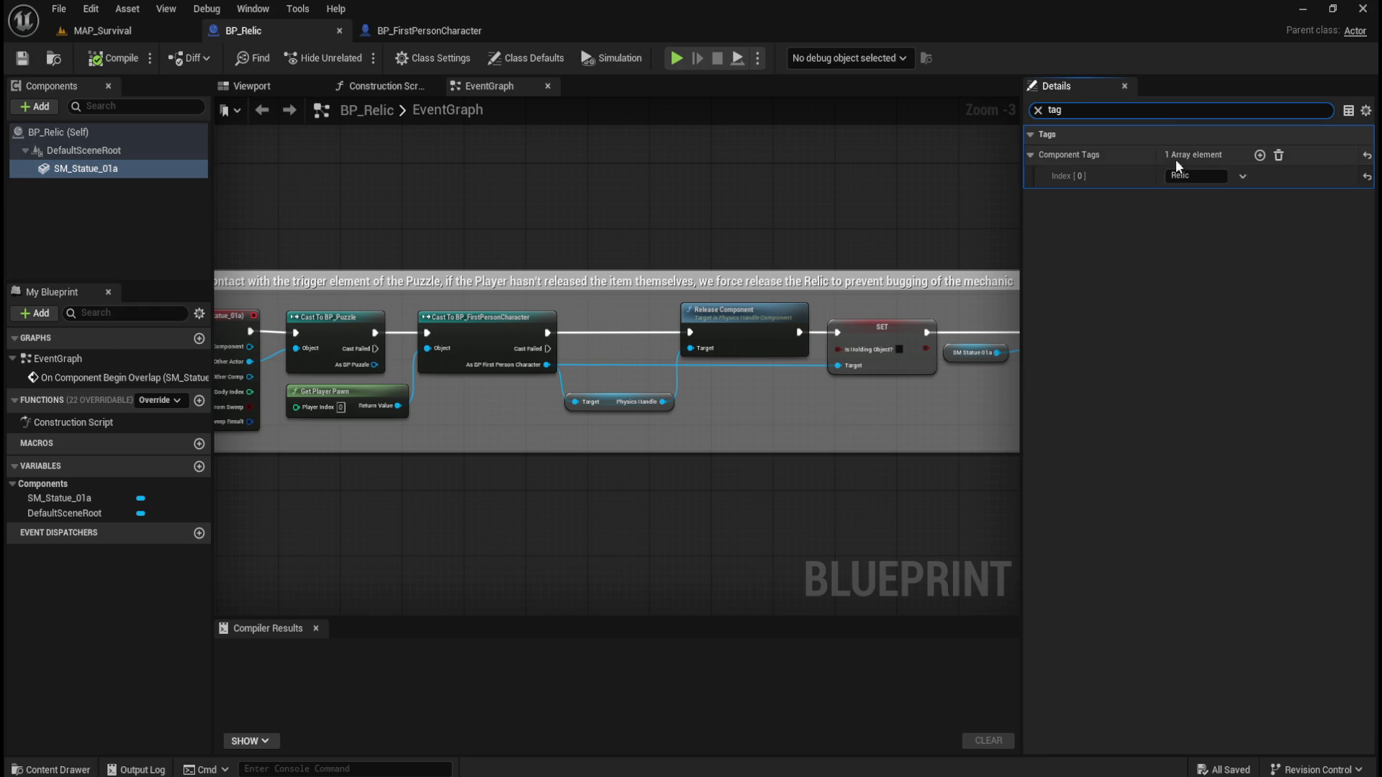
pyautogui.click(1038, 110)
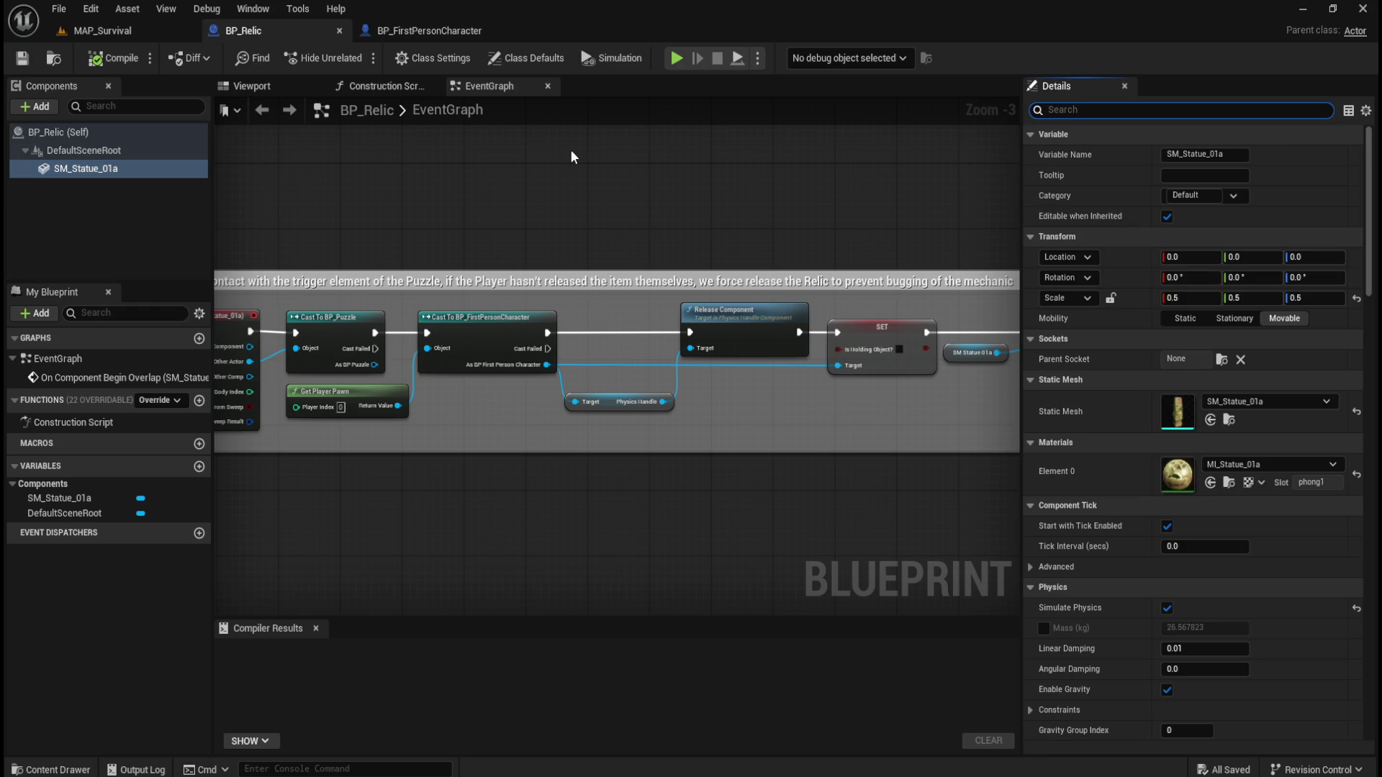
pyautogui.click(430, 31)
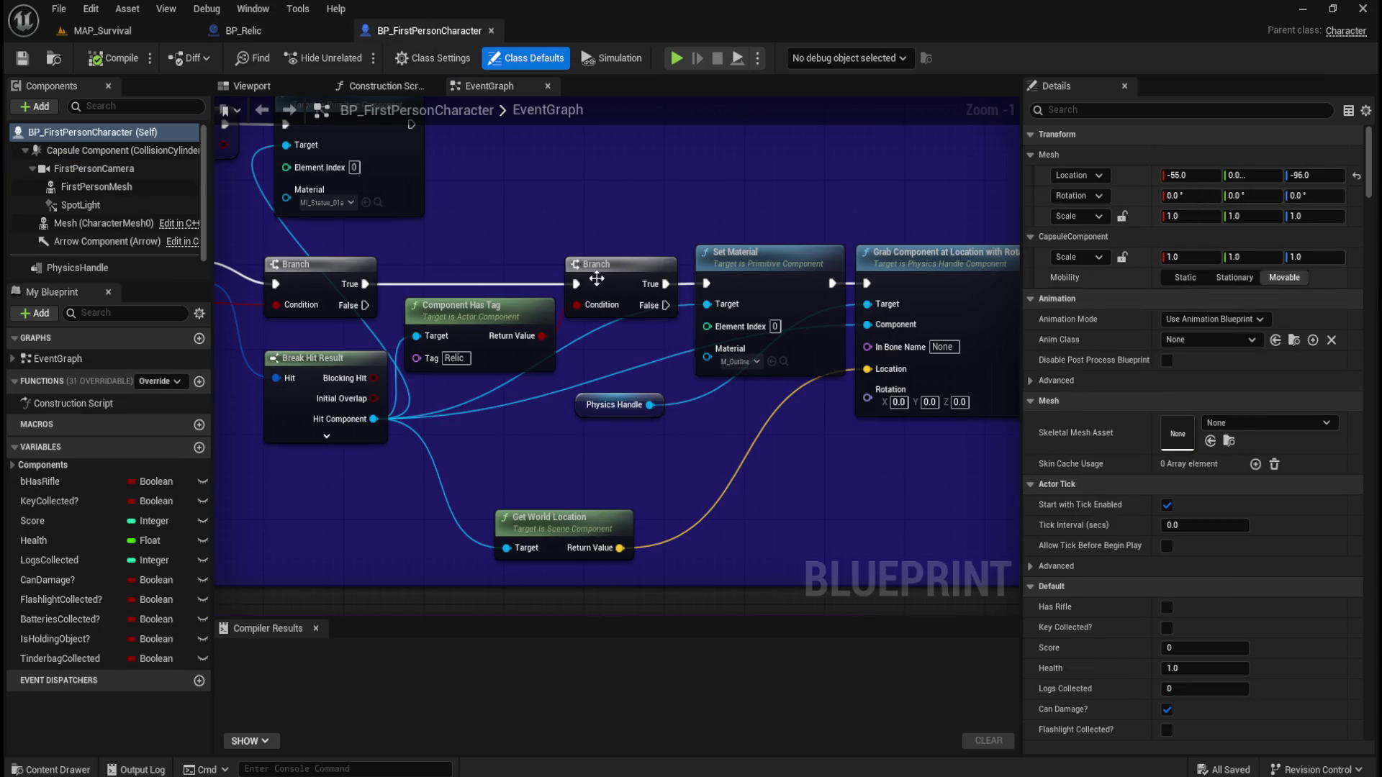
pyautogui.moveTo(751, 281); pyautogui.dragTo(1288, 279)
pyautogui.moveTo(746, 251); pyautogui.dragTo(745, 251)
pyautogui.moveTo(564, 252)
pyautogui.mouseDown()
pyautogui.moveTo(741, 232)
pyautogui.moveTo(544, 263)
pyautogui.moveTo(665, 263)
pyautogui.moveTo(597, 275)
pyautogui.moveTo(684, 331)
pyautogui.moveTo(626, 330)
pyautogui.moveTo(636, 306)
pyautogui.moveTo(624, 288)
pyautogui.mouseUp()
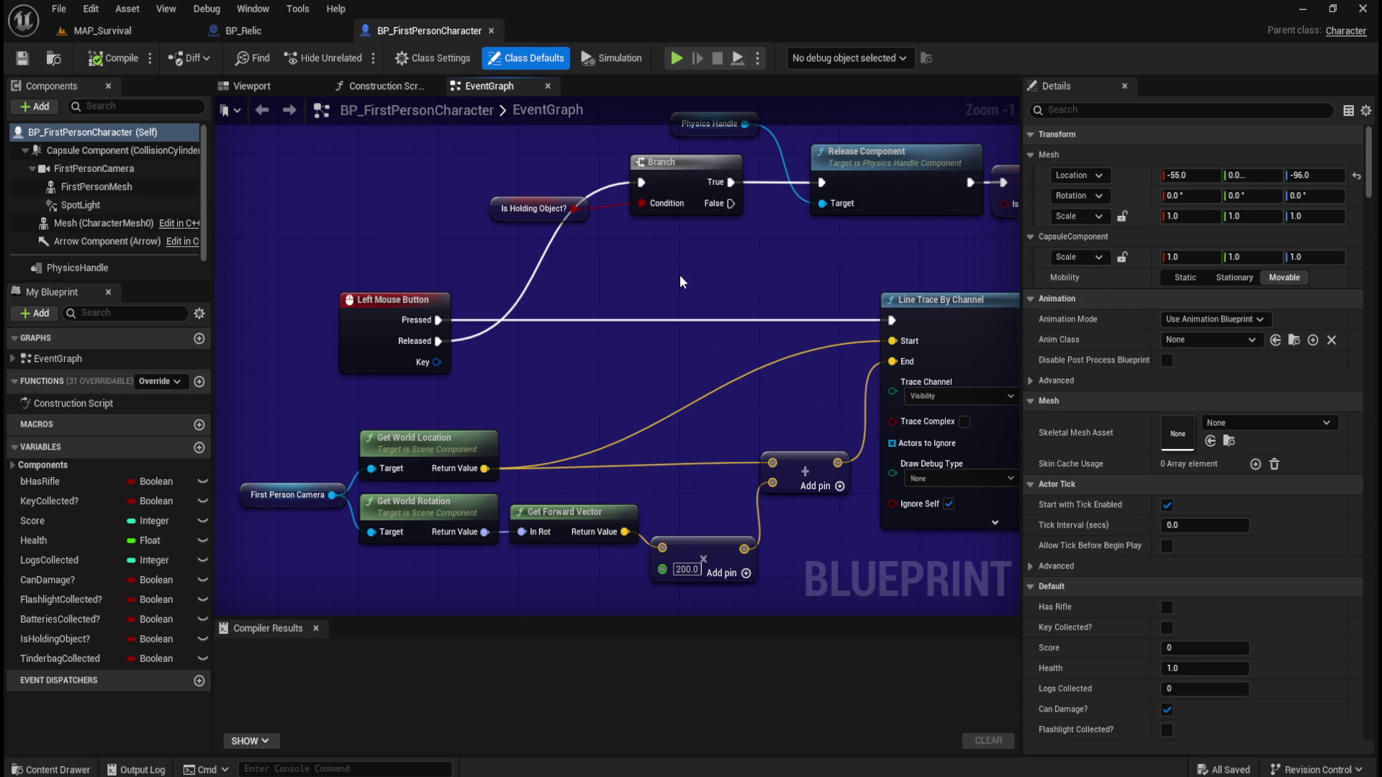
pyautogui.click(680, 434)
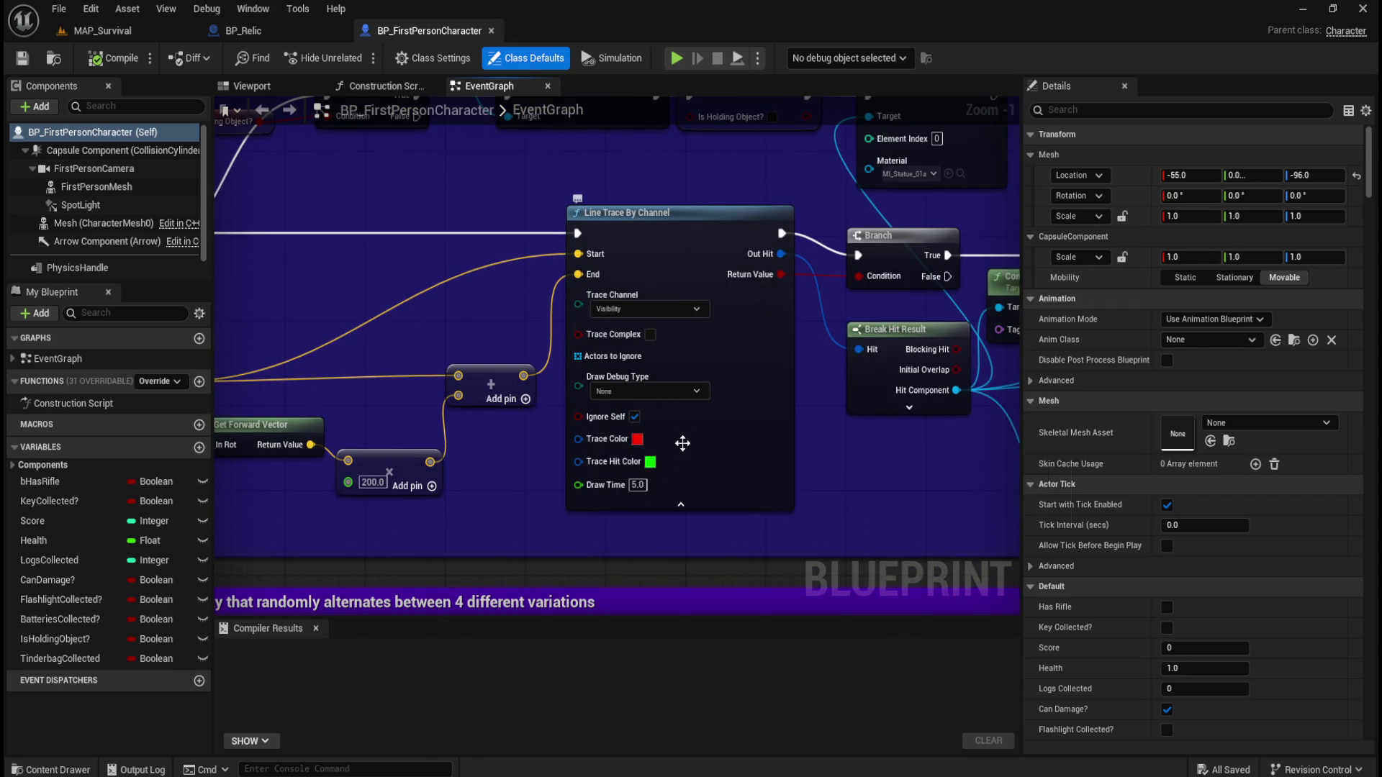
pyautogui.click(690, 503)
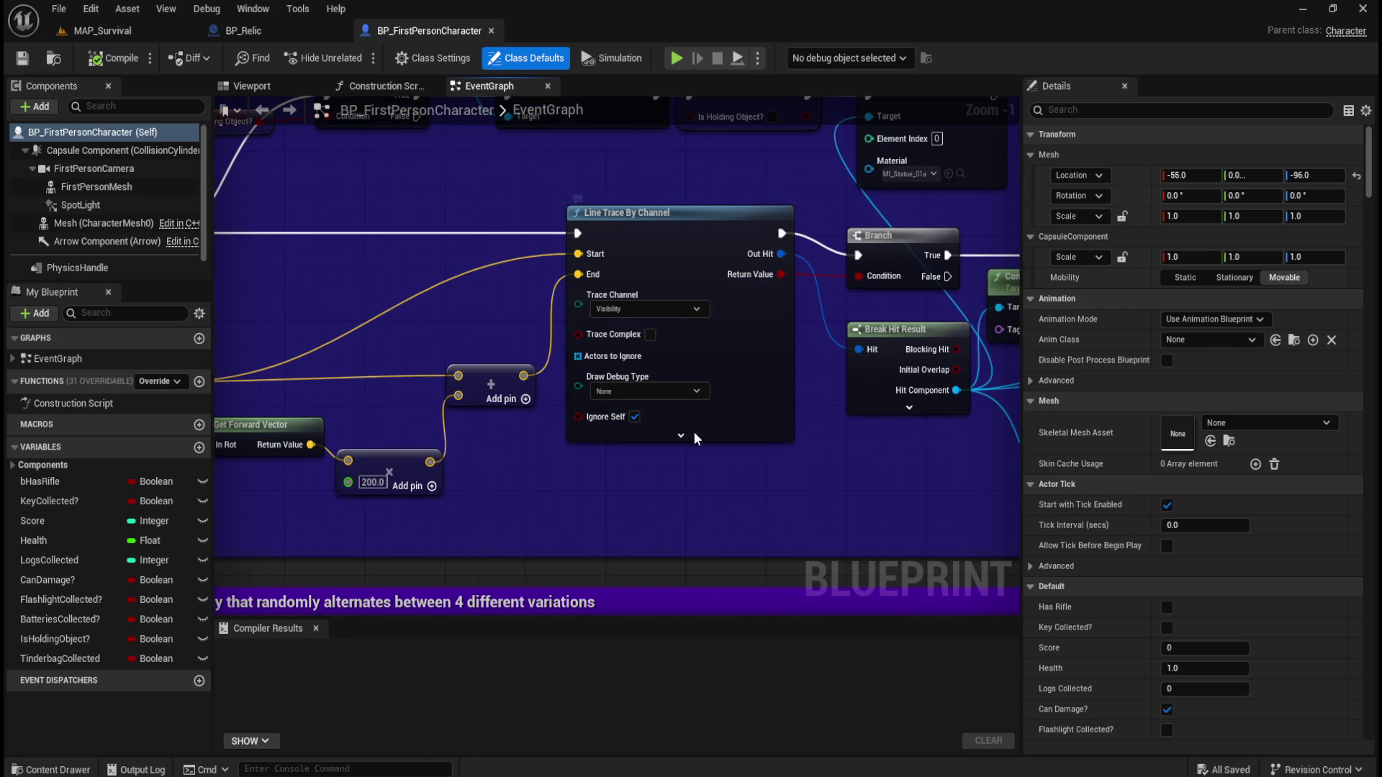
pyautogui.click(688, 311)
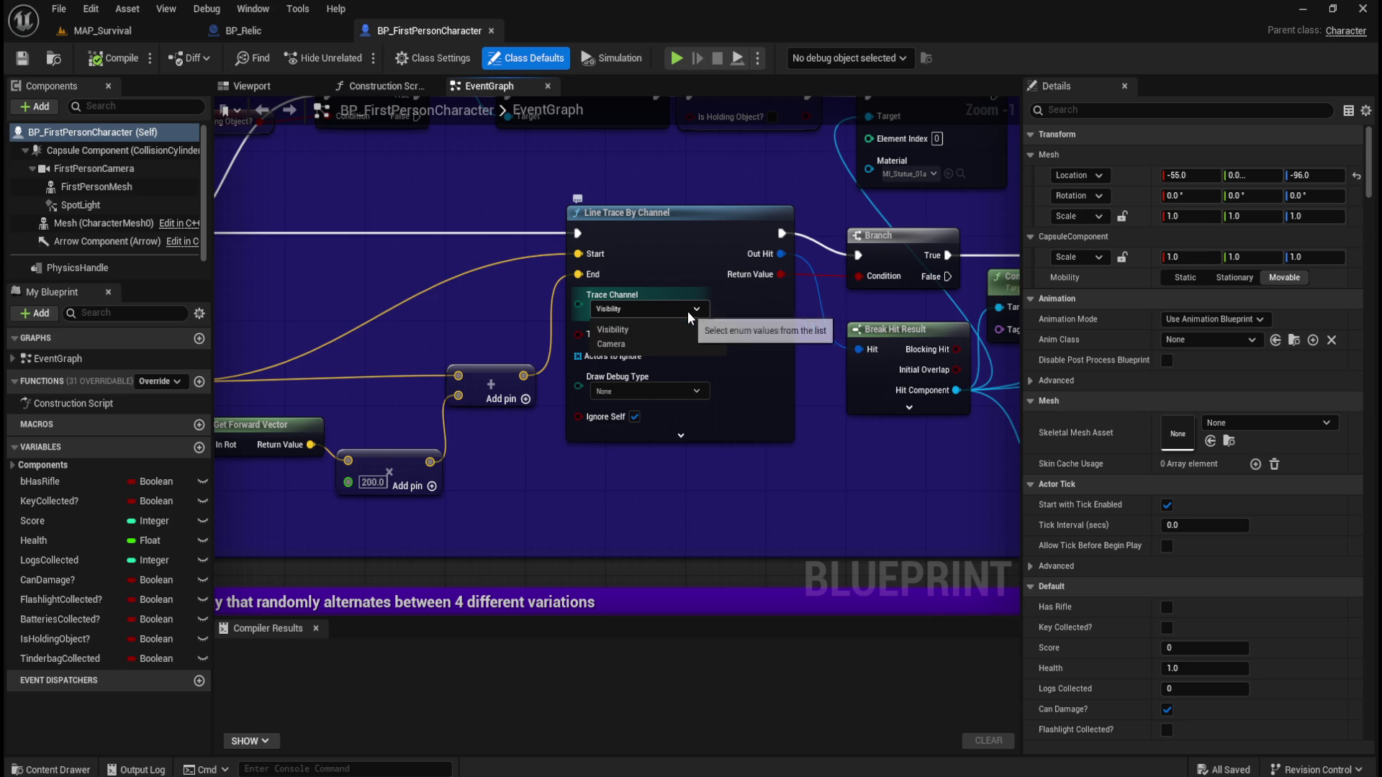
pyautogui.click(695, 330)
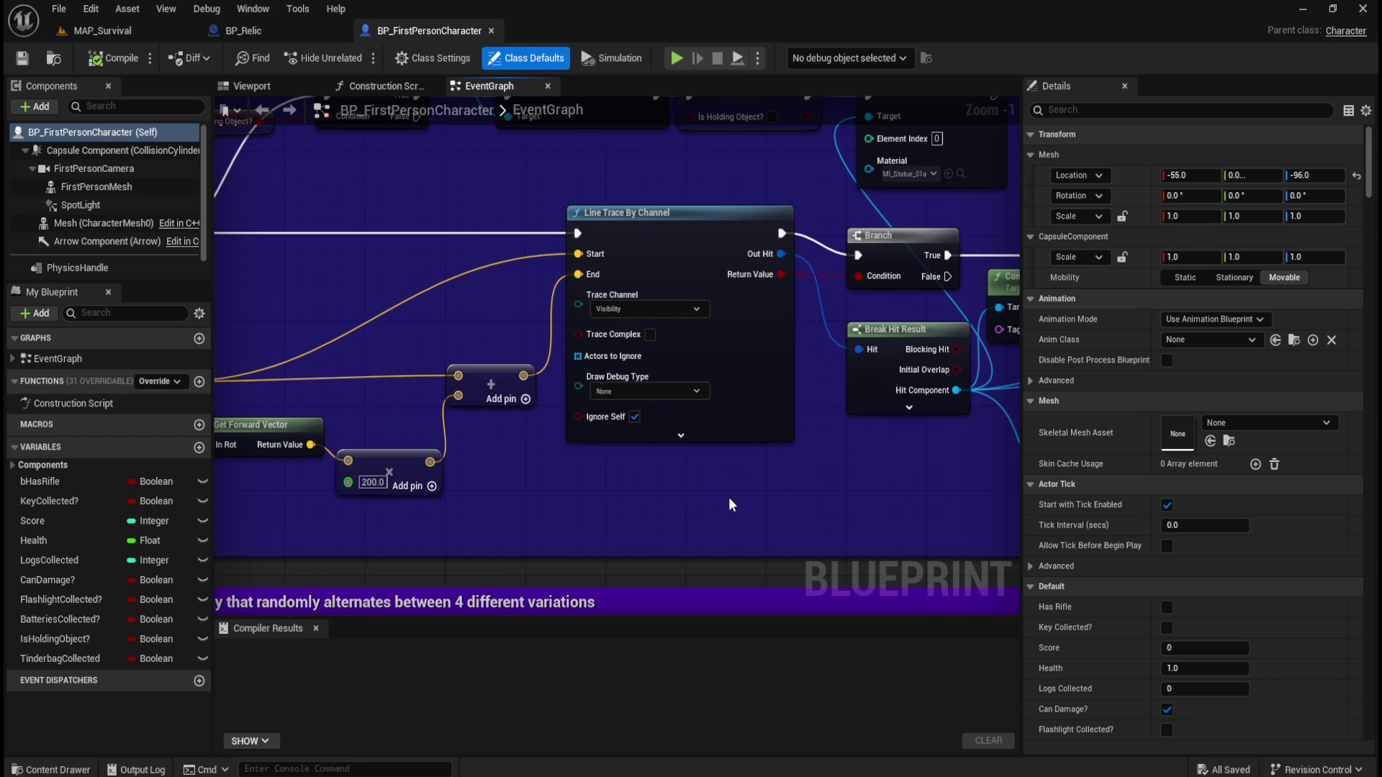
pyautogui.moveTo(639, 334)
pyautogui.click(695, 391)
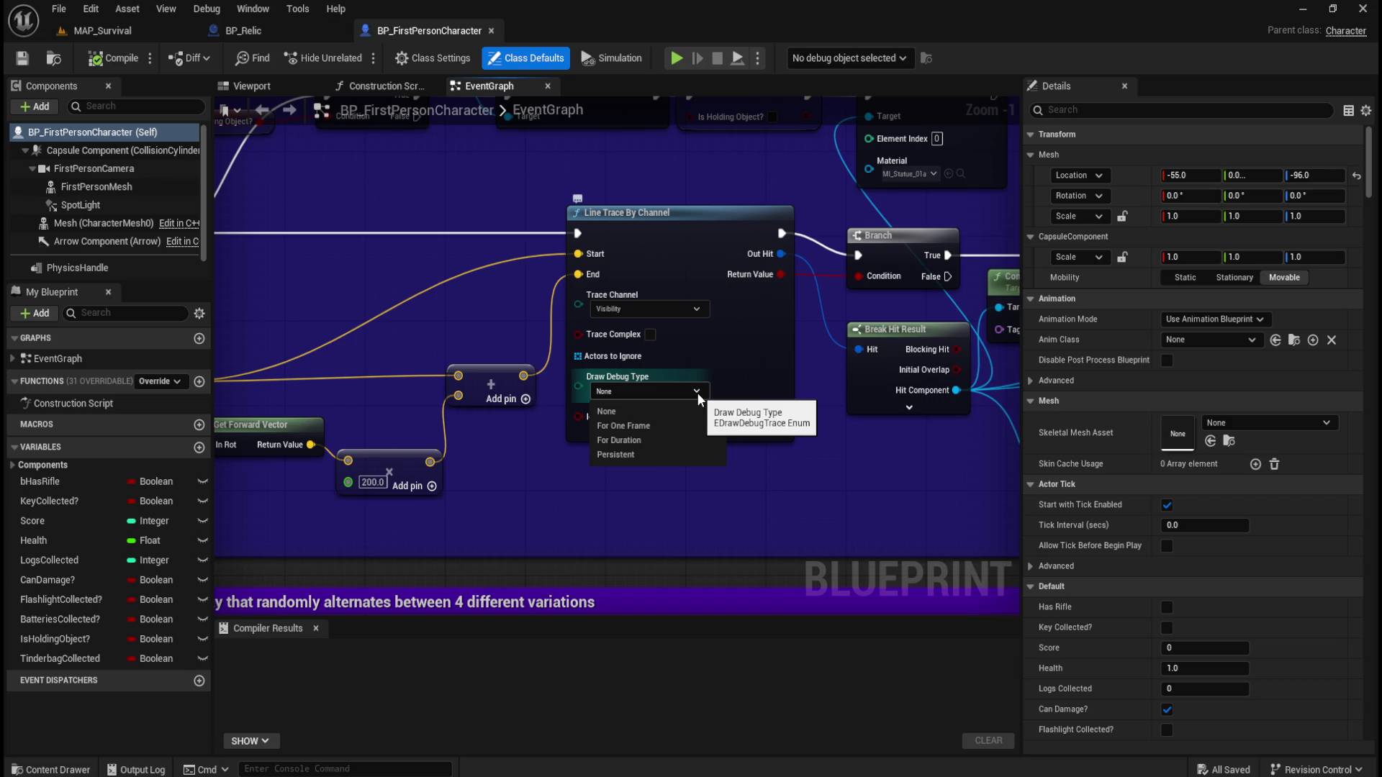
pyautogui.click(696, 391)
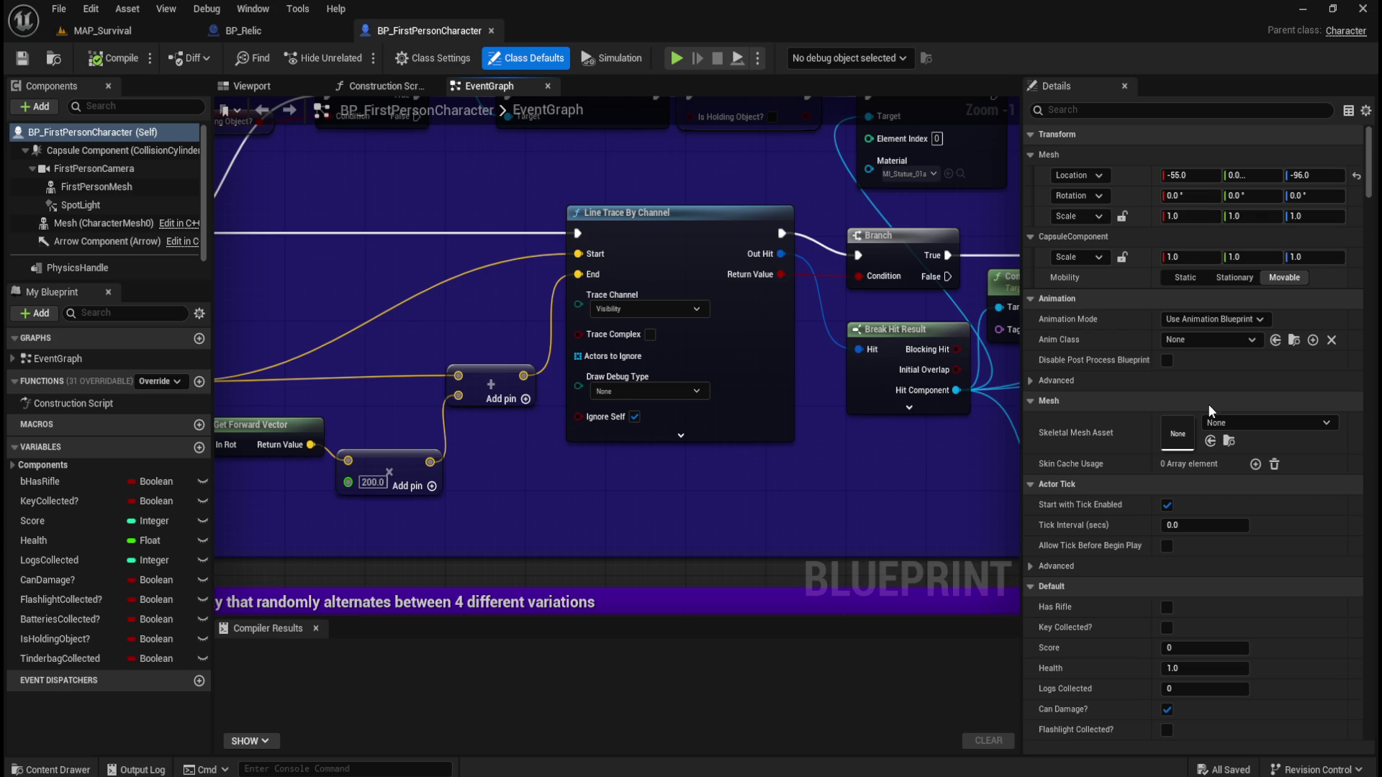
pyautogui.click(675, 392)
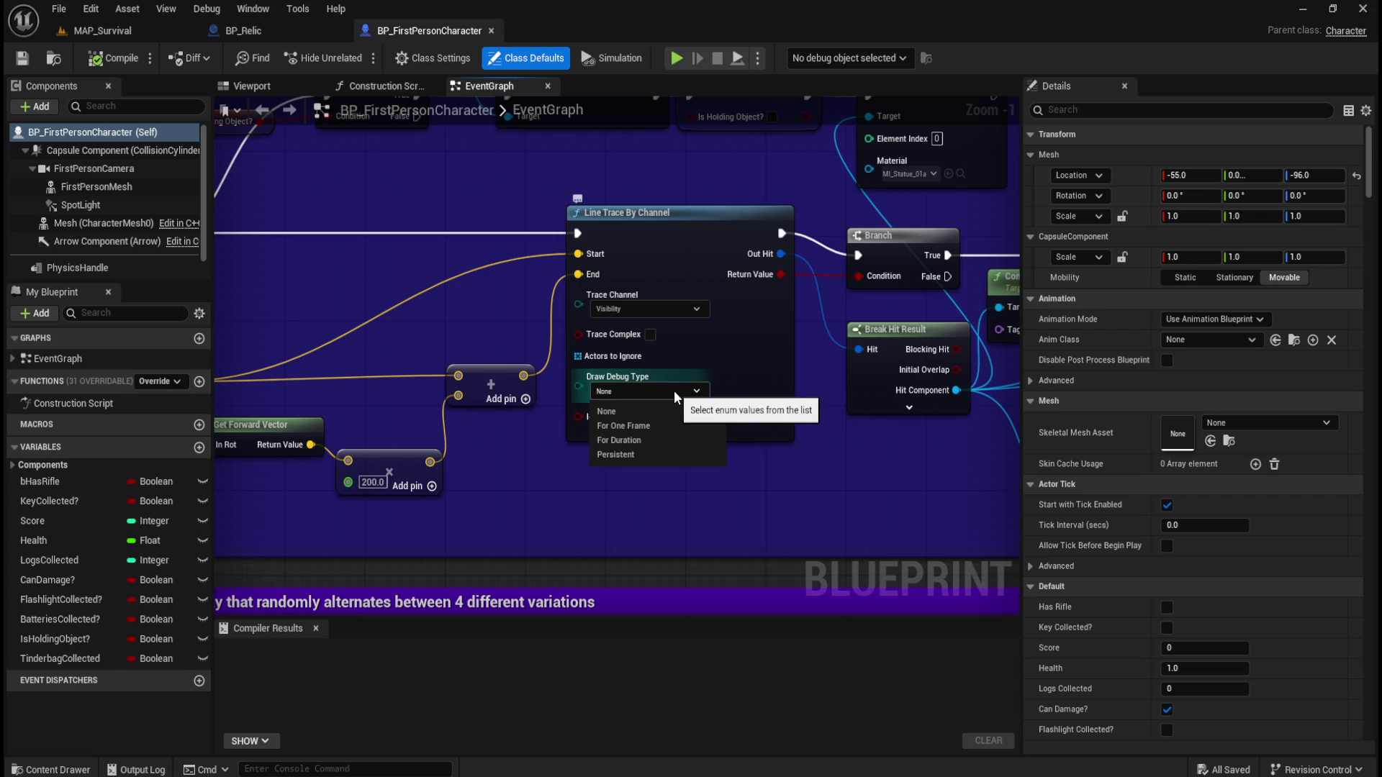
pyautogui.click(692, 400)
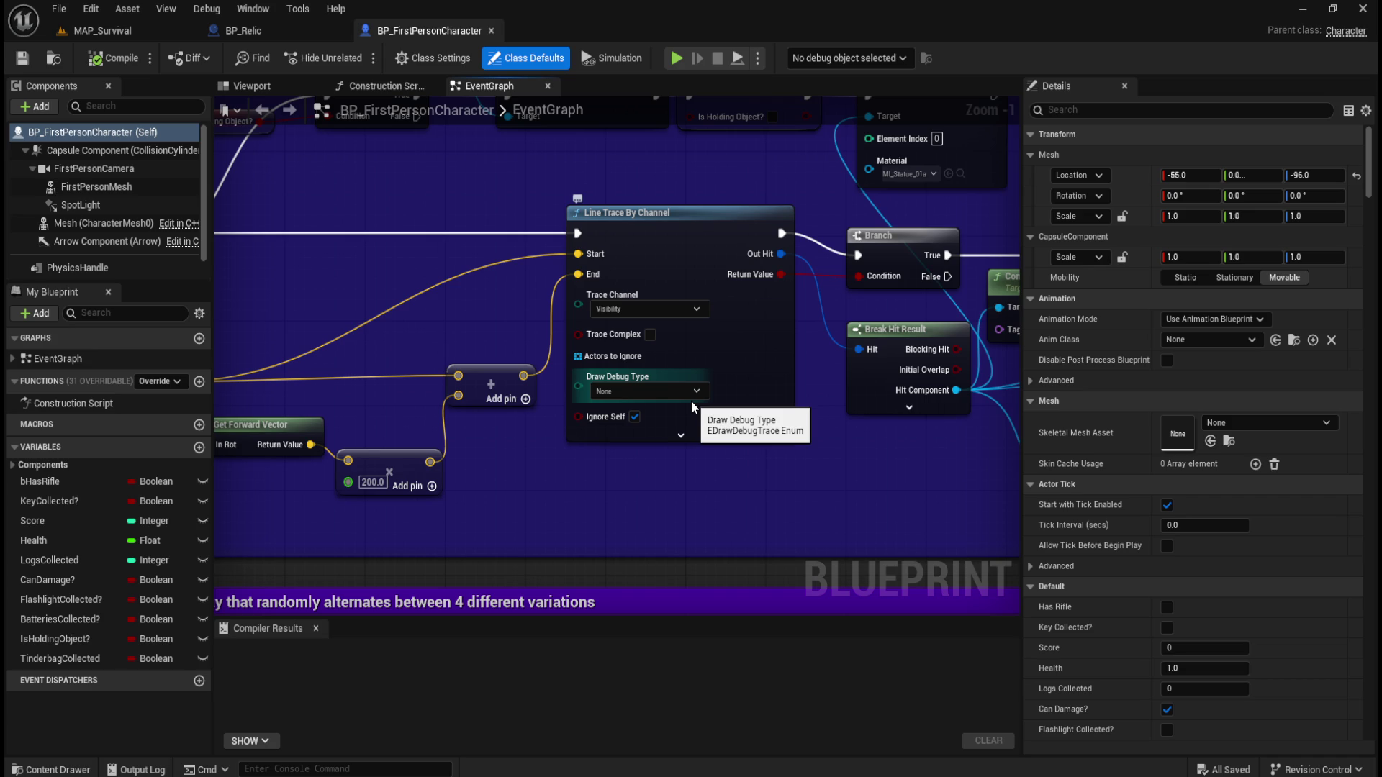
pyautogui.click(644, 393)
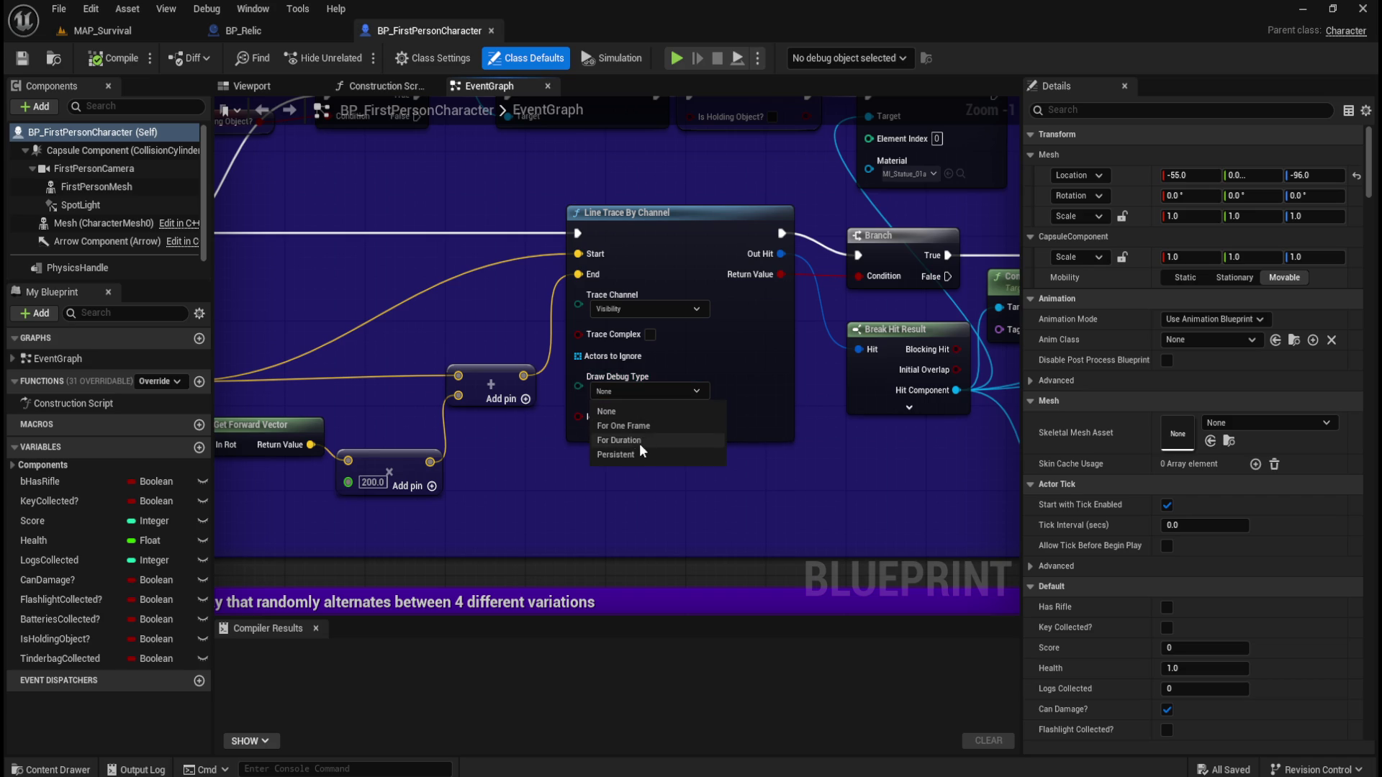
pyautogui.click(554, 491)
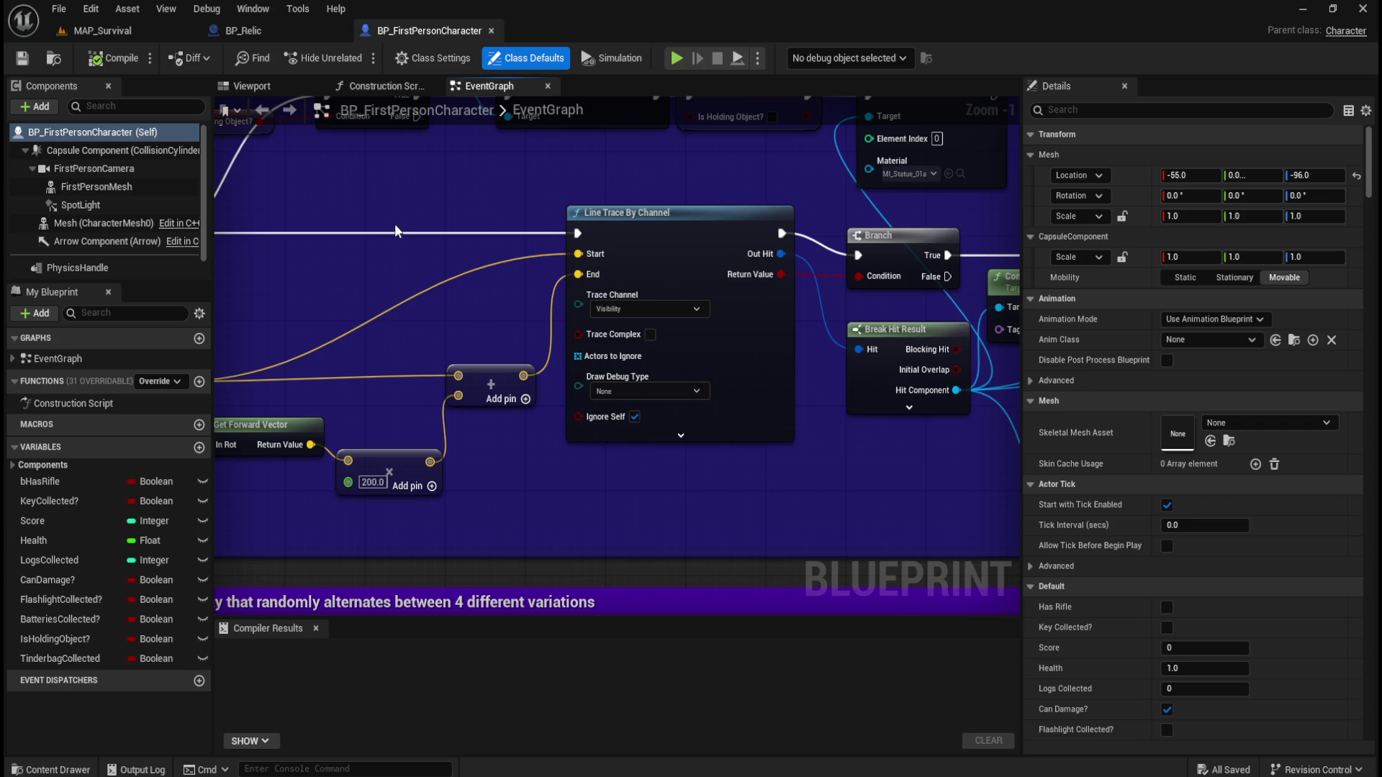
pyautogui.moveTo(365, 202)
pyautogui.mouseDown()
pyautogui.moveTo(583, 262)
pyautogui.moveTo(584, 287)
pyautogui.mouseUp()
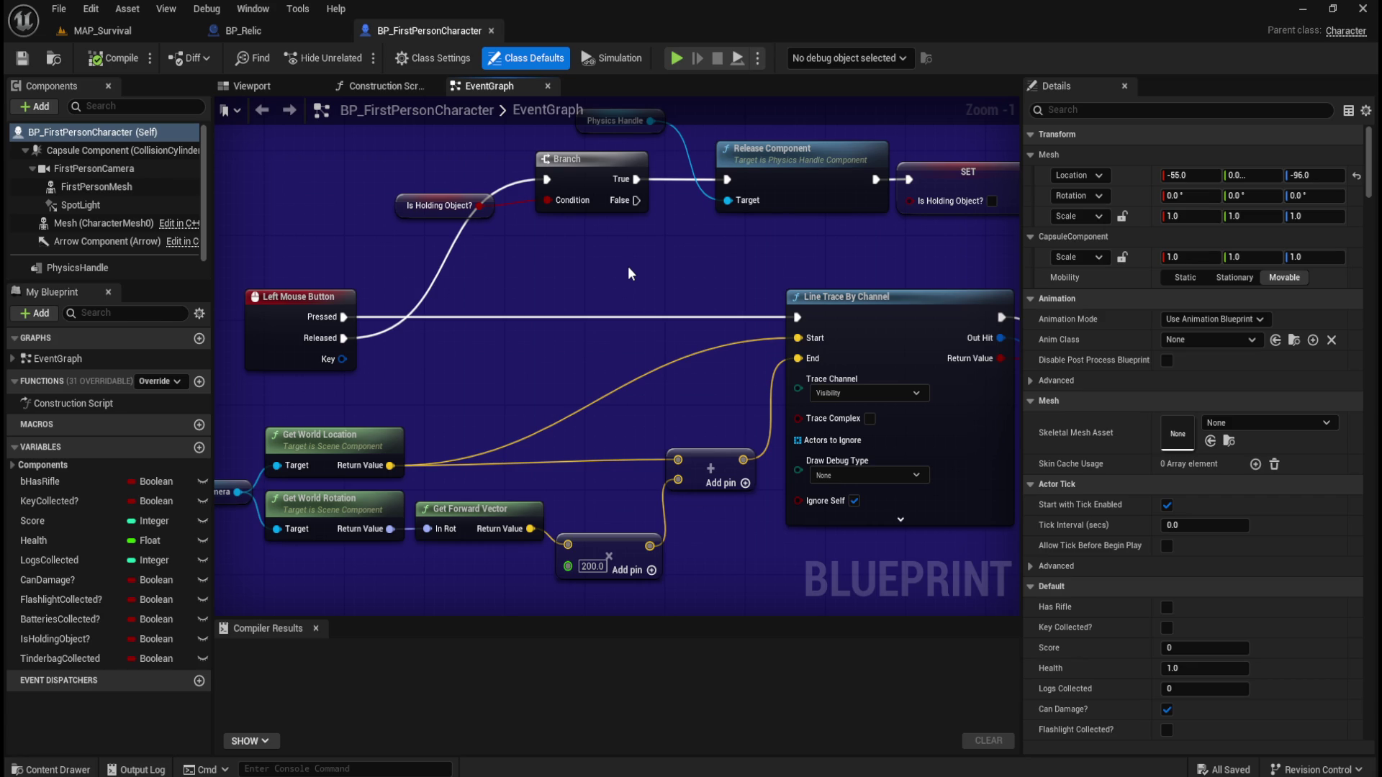
pyautogui.moveTo(611, 266)
pyautogui.mouseDown()
pyautogui.moveTo(727, 327)
pyautogui.moveTo(734, 353)
pyautogui.moveTo(633, 348)
pyautogui.moveTo(744, 357)
pyautogui.moveTo(324, 361)
pyautogui.mouseUp()
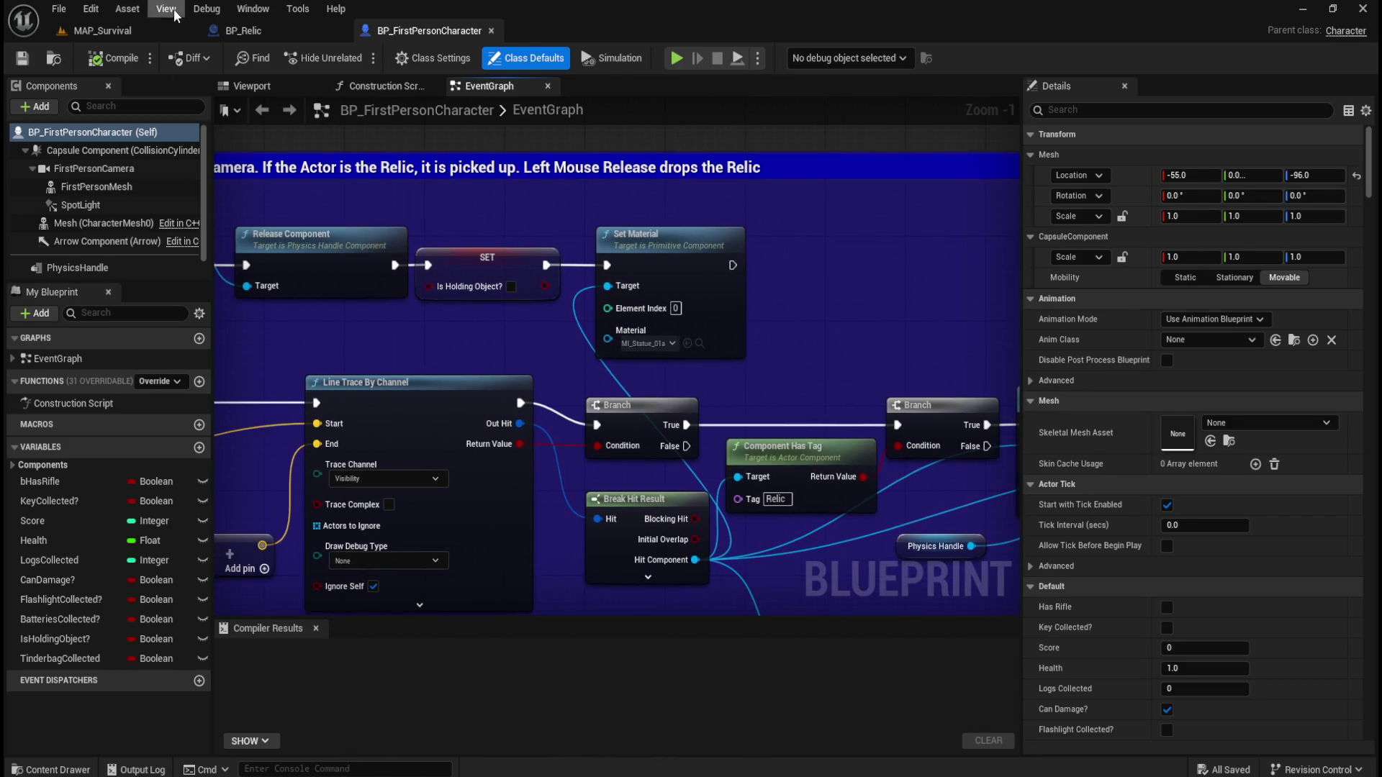
# Show BP_Relic's EventGraph and zoom to frame the Puzzle overlap release nodes
pyautogui.click(268, 29)
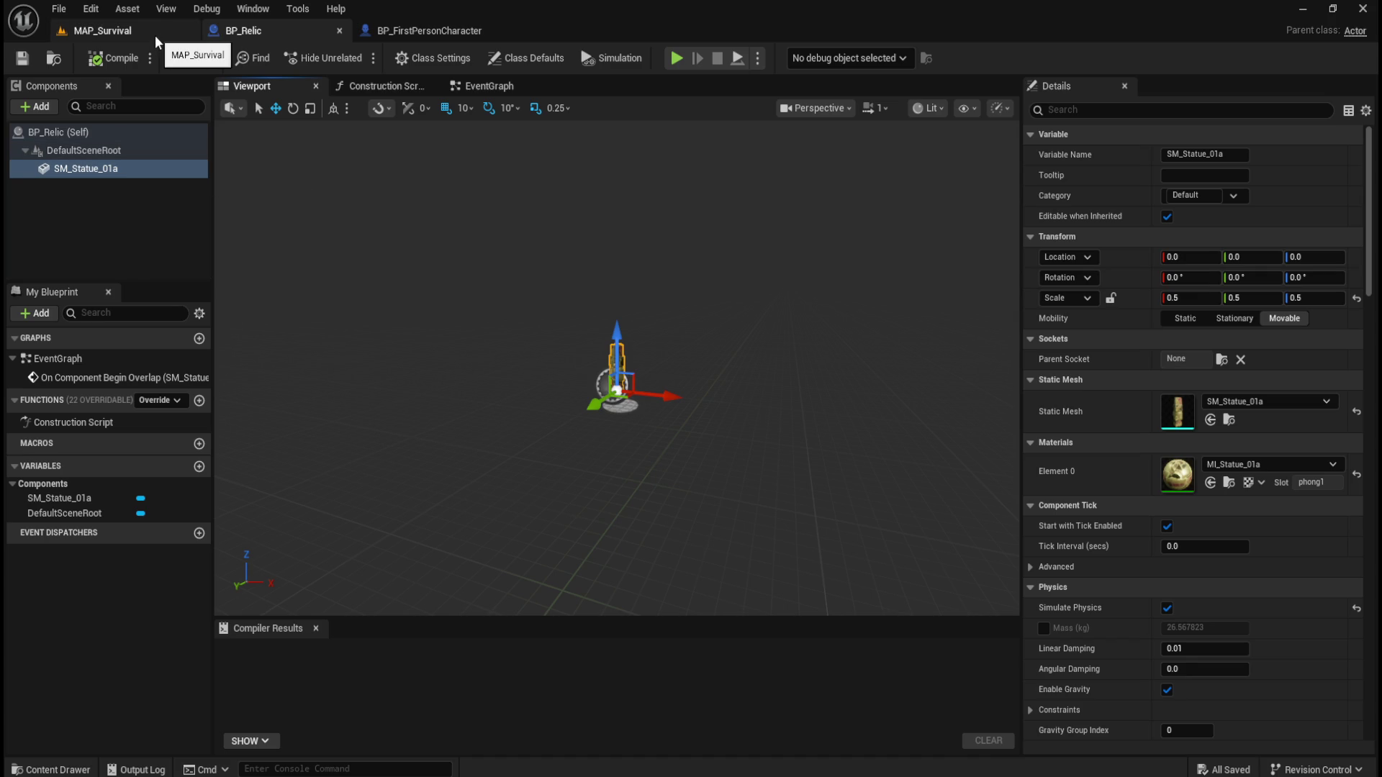
pyautogui.click(476, 86)
pyautogui.scroll(-3, 638, 351)
pyautogui.scroll(3, 465, 323)
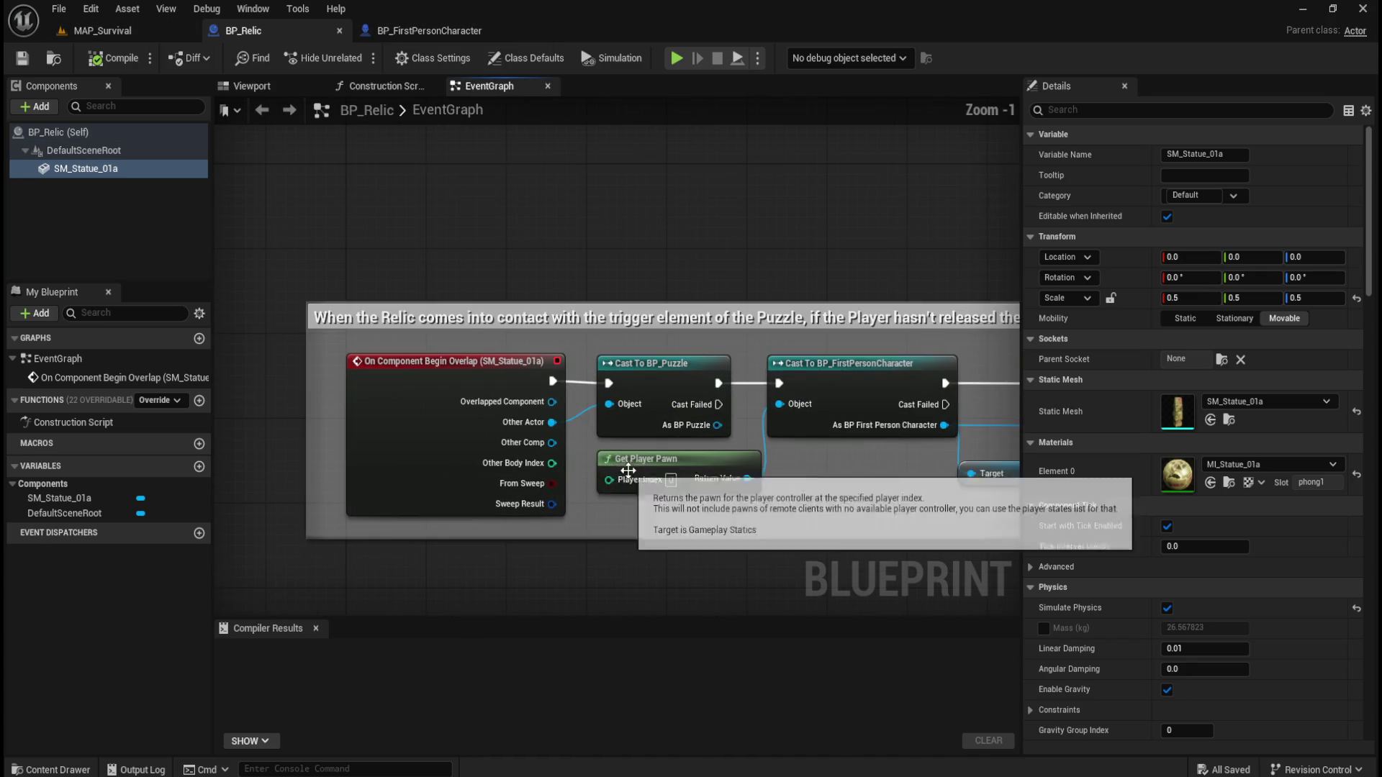
pyautogui.scroll(-5, 482, 446)
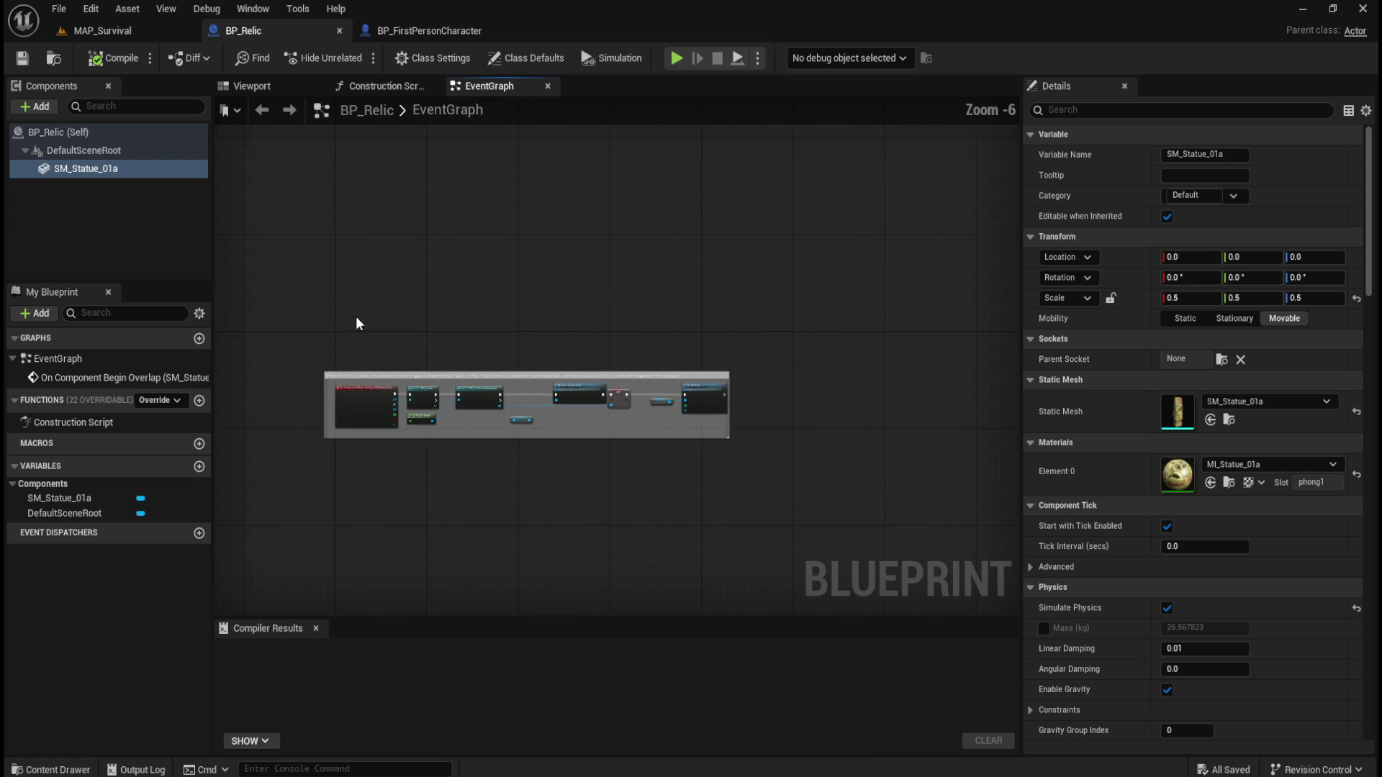
pyautogui.scroll(2, 387, 338)
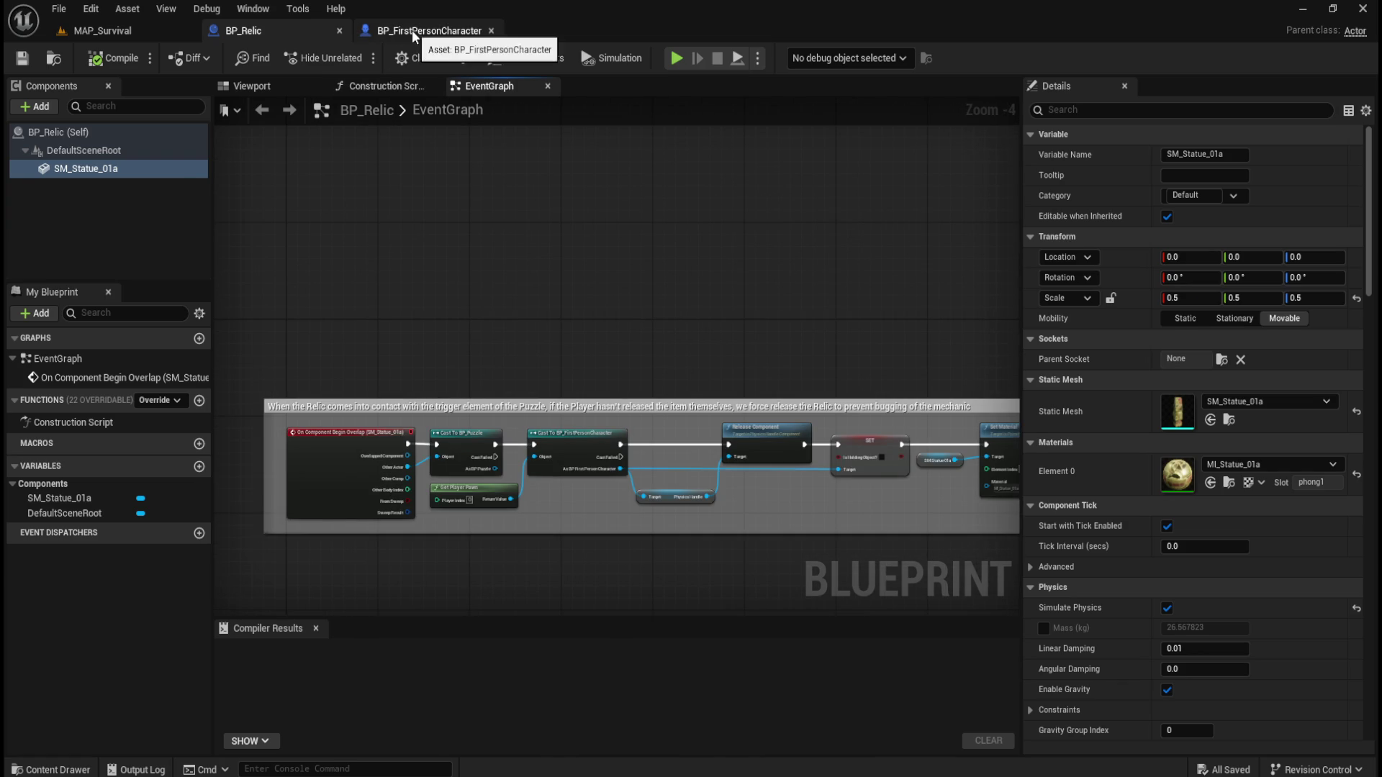
pyautogui.click(412, 30)
# Pan across the Left Mouse Button, Line Trace By Channel, Break Hit Result and Get World Location nodes
pyautogui.scroll(-2, 690, 331)
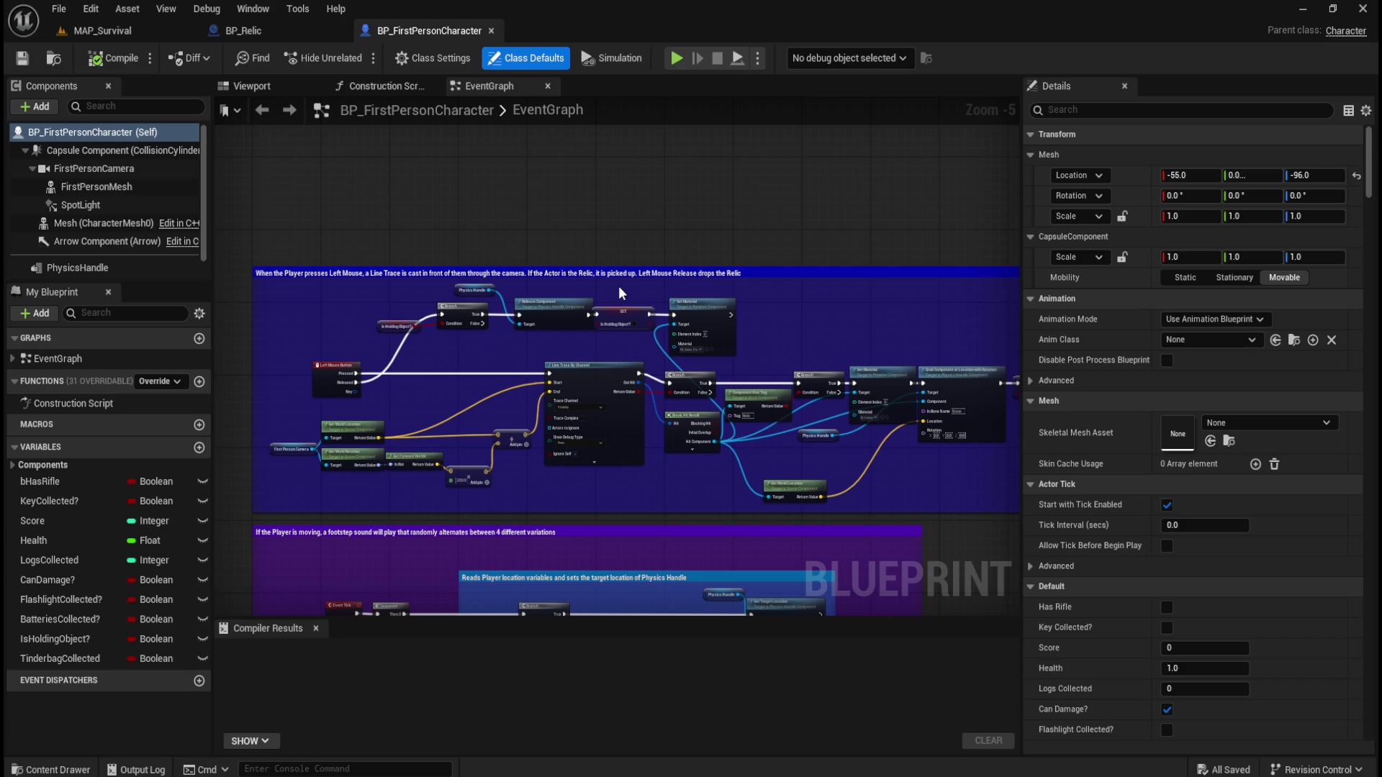
pyautogui.scroll(3, 865, 434)
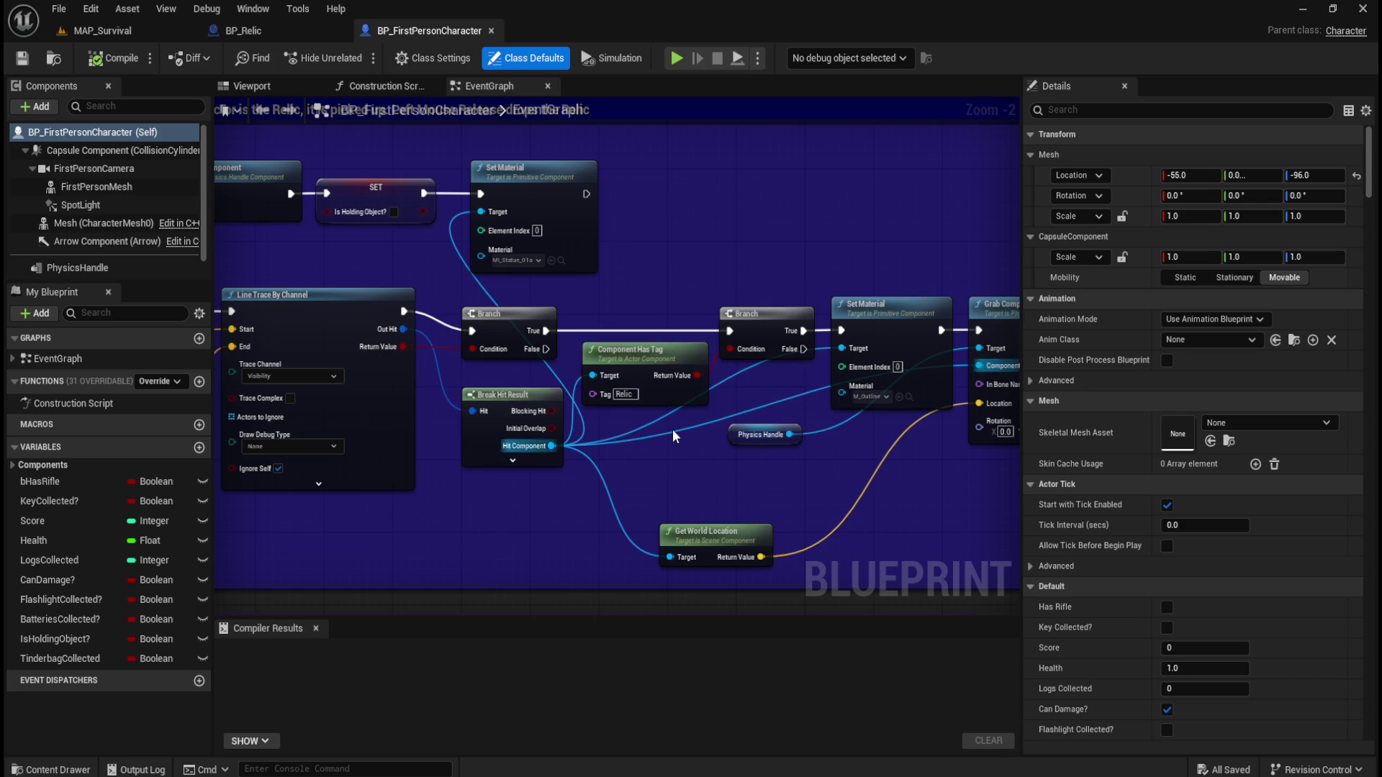
pyautogui.moveTo(921, 528)
pyautogui.mouseDown()
pyautogui.moveTo(698, 493)
pyautogui.moveTo(862, 471)
pyautogui.moveTo(870, 518)
pyautogui.mouseUp()
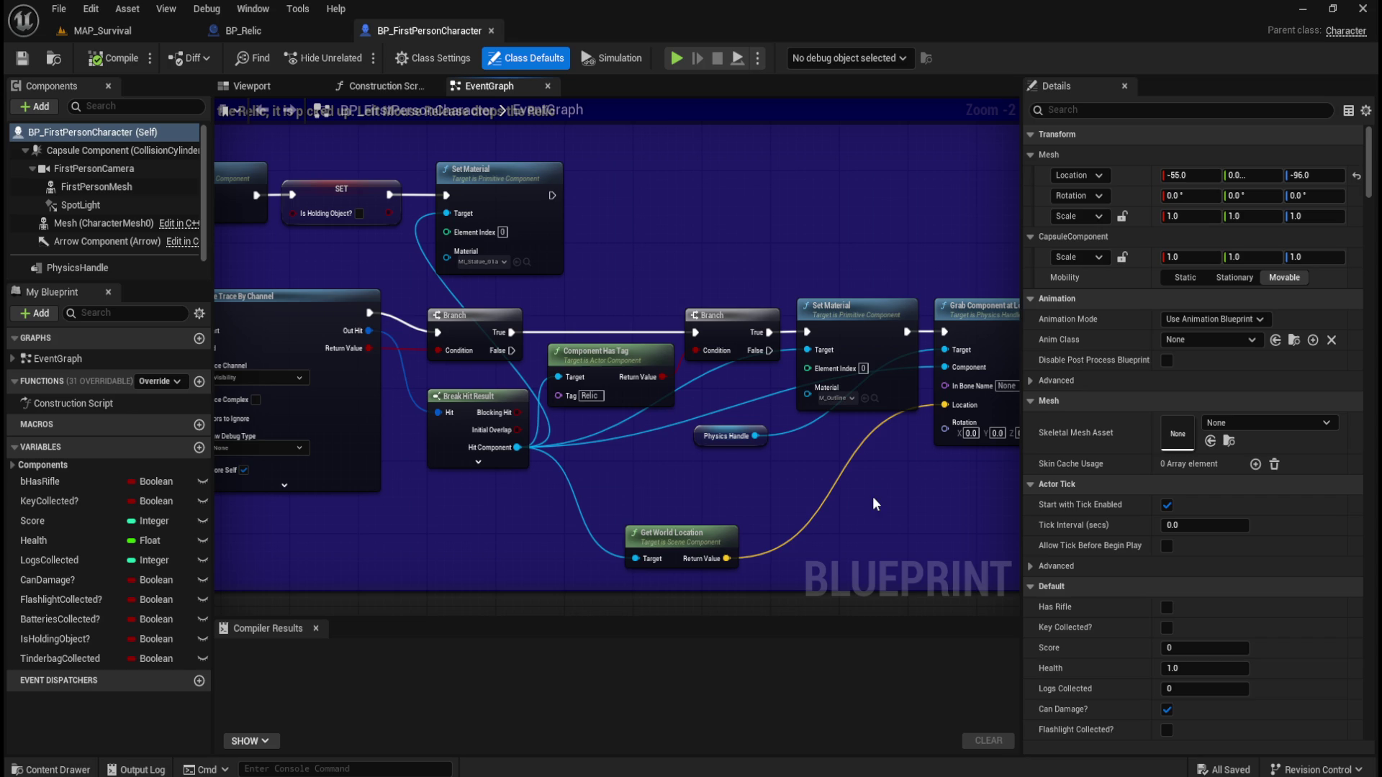
pyautogui.moveTo(589, 511); pyautogui.dragTo(683, 511)
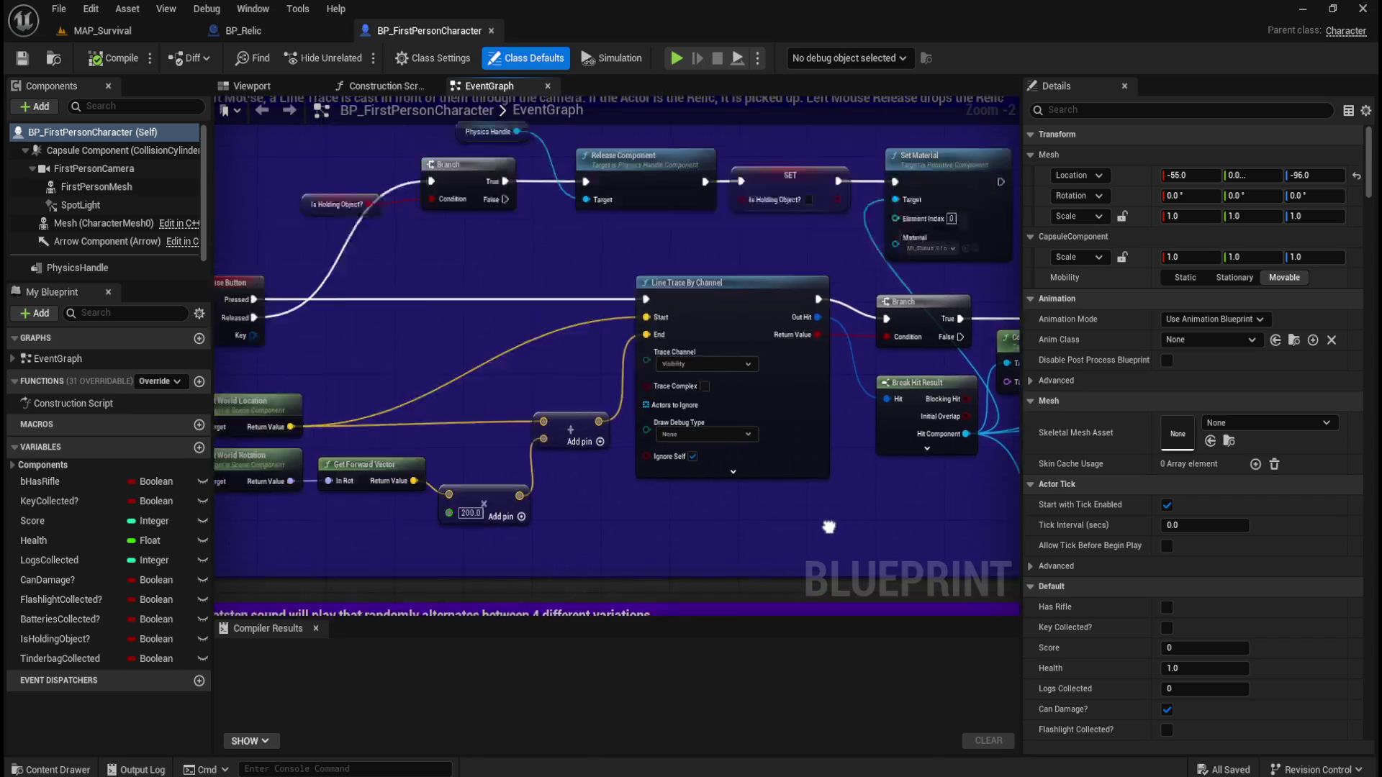
pyautogui.moveTo(307, 506)
pyautogui.mouseDown()
pyautogui.moveTo(1000, 478)
pyautogui.moveTo(550, 470)
pyautogui.mouseUp()
pyautogui.moveTo(441, 416)
pyautogui.mouseDown()
pyautogui.moveTo(603, 451)
pyautogui.moveTo(724, 449)
pyautogui.mouseUp()
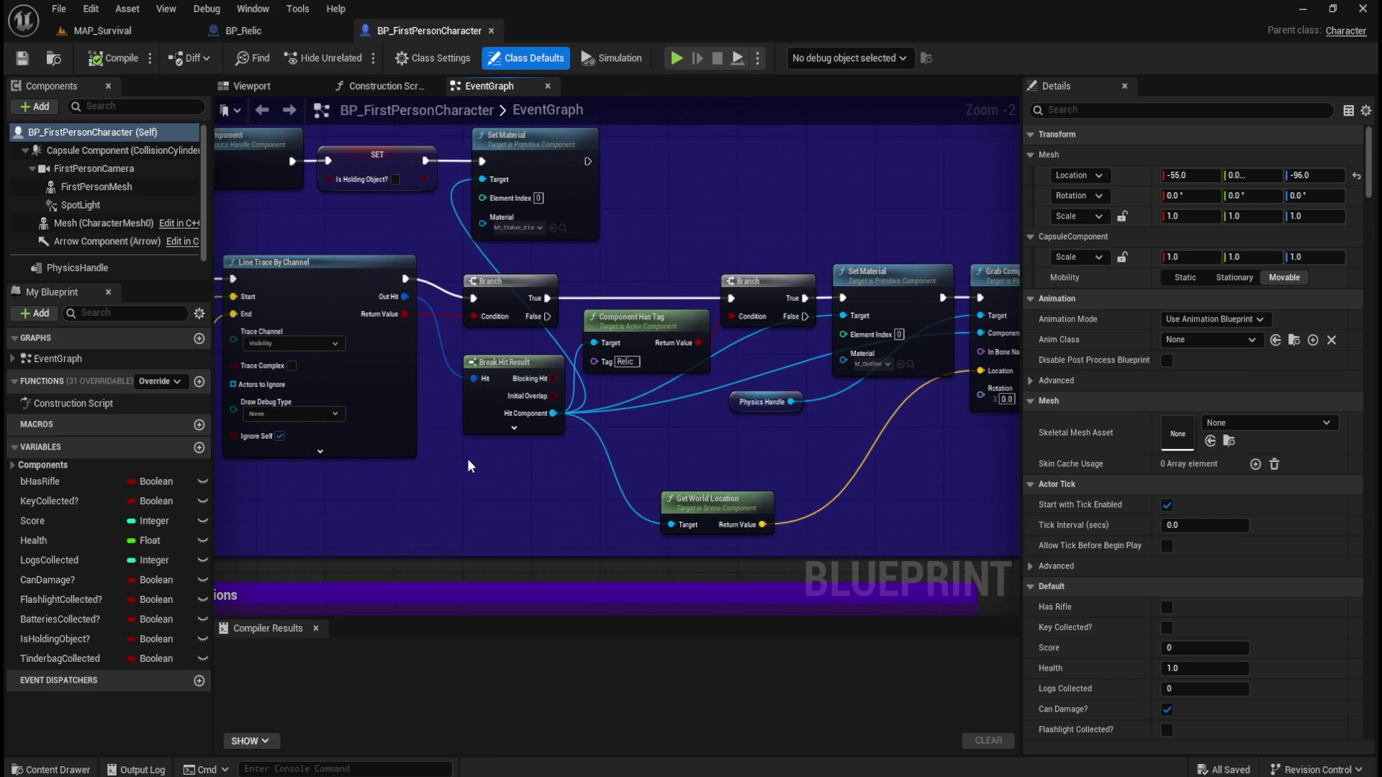
pyautogui.moveTo(376, 497); pyautogui.dragTo(927, 477)
pyautogui.moveTo(534, 341)
pyautogui.mouseDown()
pyautogui.moveTo(593, 363)
pyautogui.moveTo(446, 393)
pyautogui.moveTo(567, 390)
pyautogui.mouseUp()
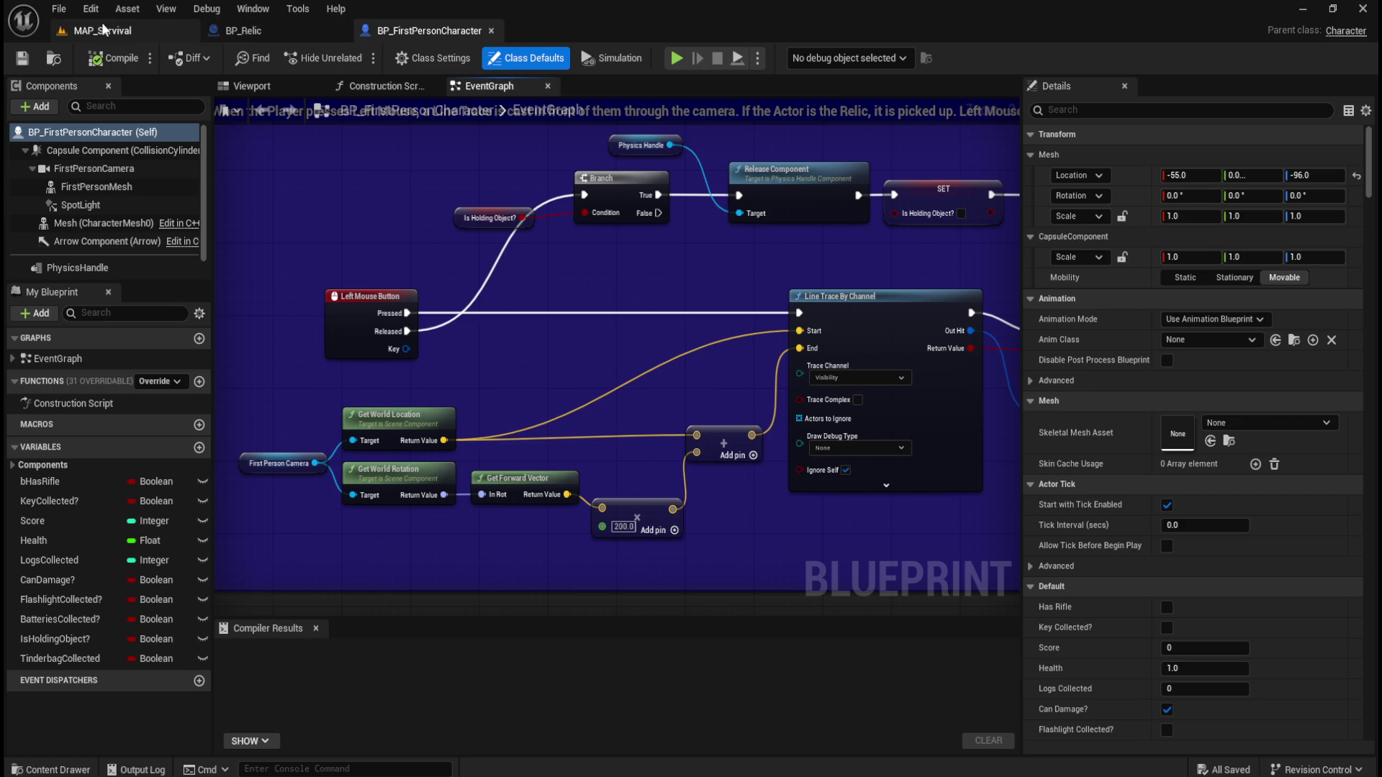
# Glance at BP_Relic, then bring Branch, Set Material and Component Has Tag into view
pyautogui.click(261, 27)
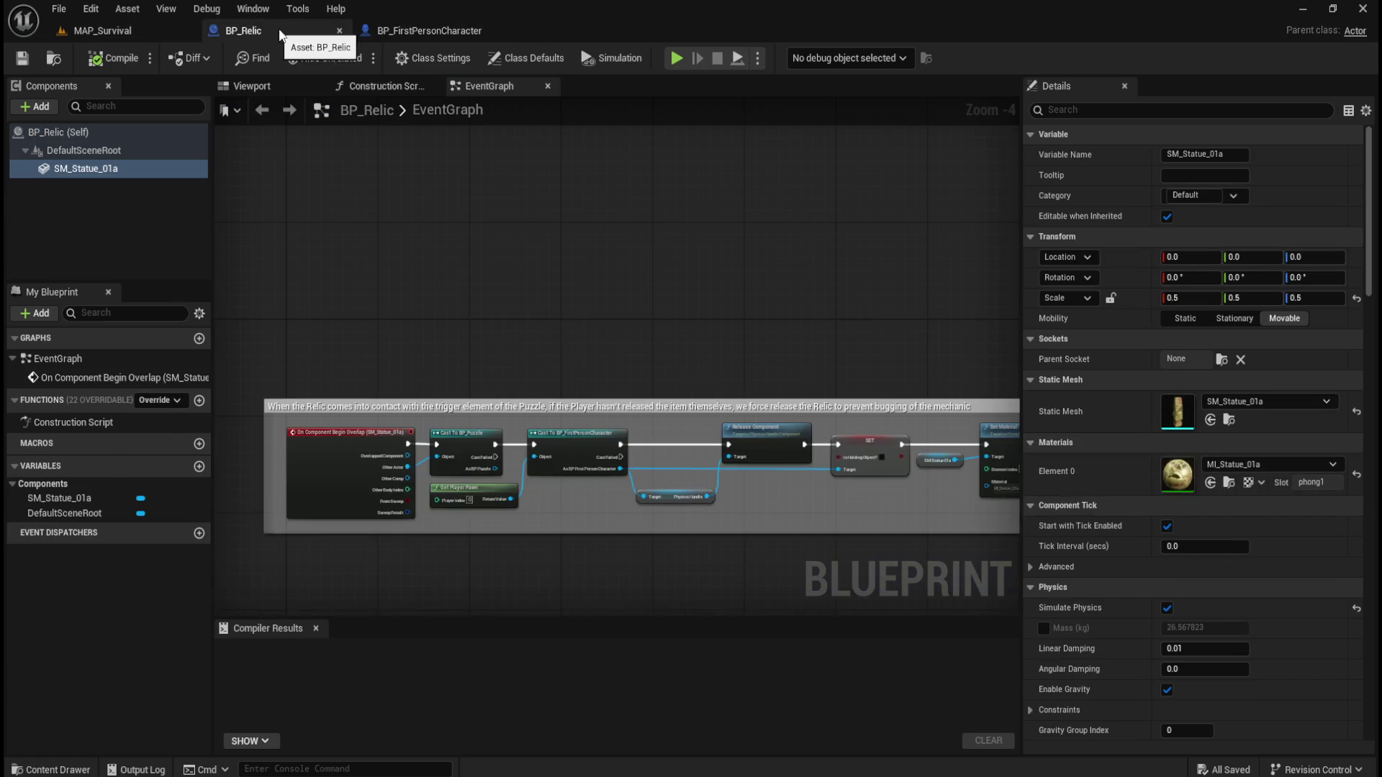
pyautogui.click(421, 31)
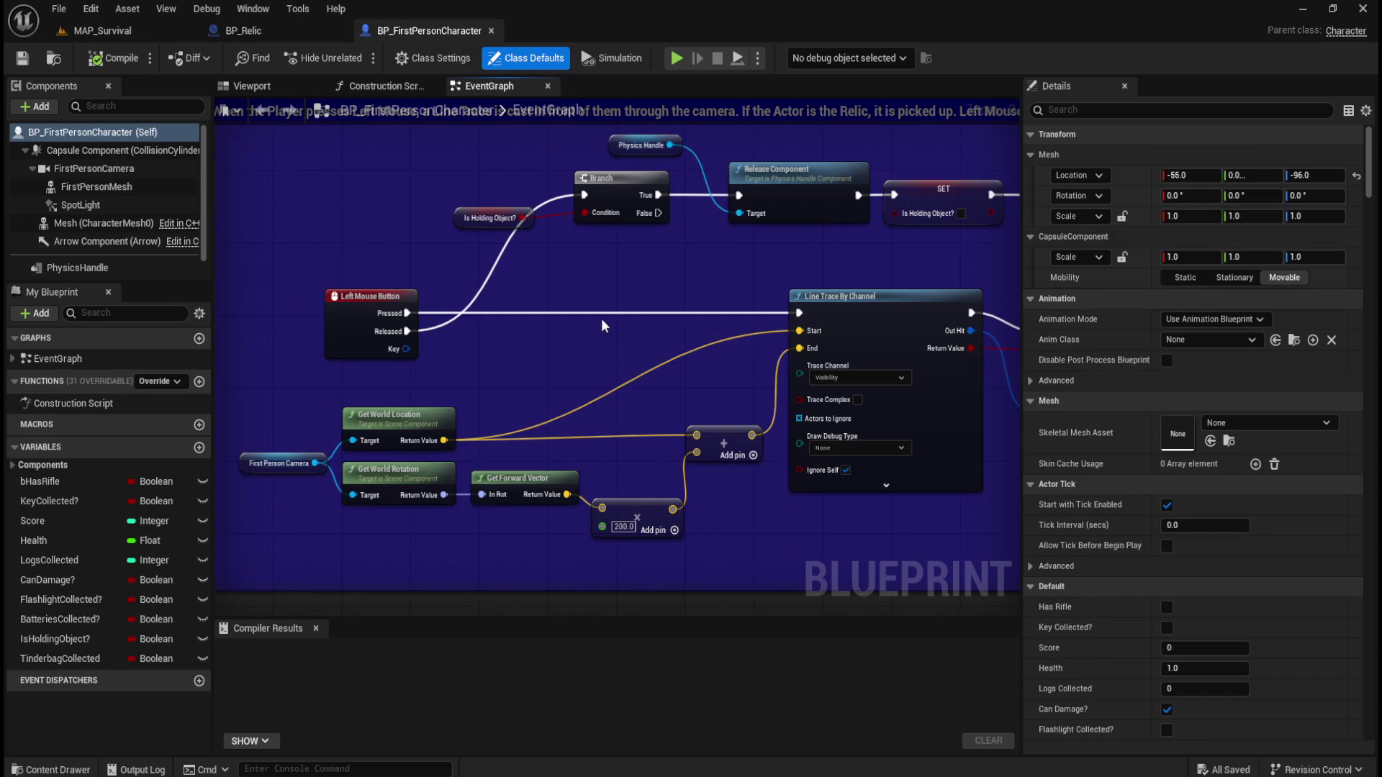
pyautogui.moveTo(677, 391); pyautogui.dragTo(596, 433)
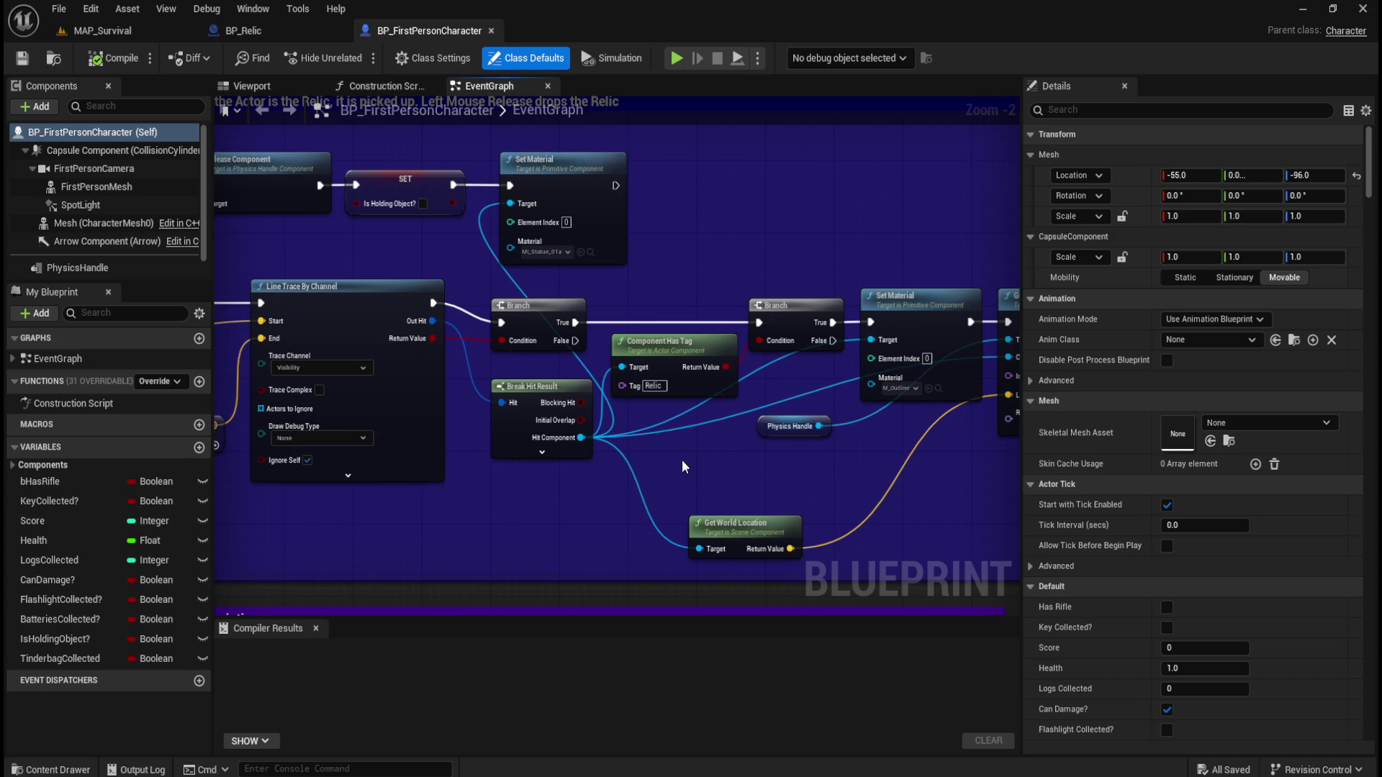
pyautogui.hotkey('ctrl', 'space')
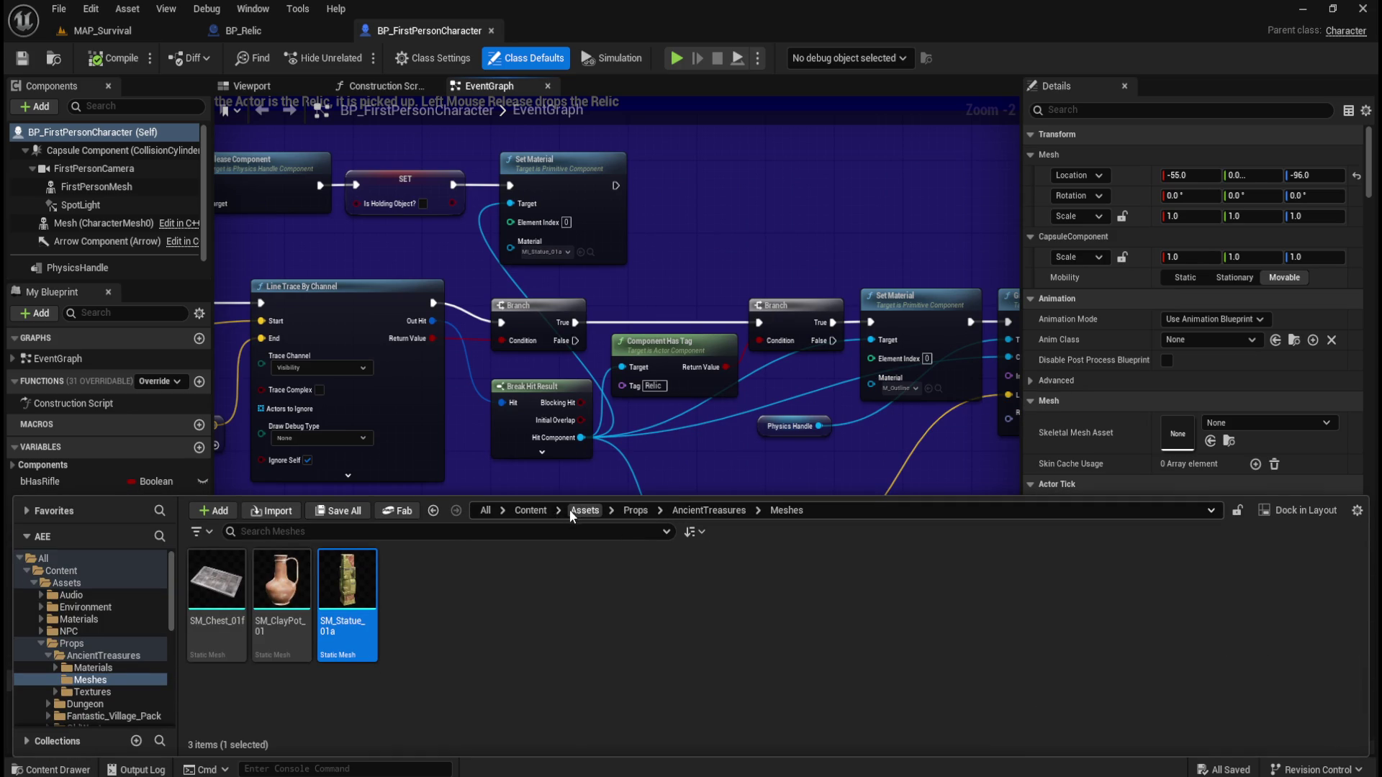
# Open the M_Outline material from Content/FirstPerson/Materials/Outline
pyautogui.click(529, 515)
pyautogui.doubleClick(216, 579)
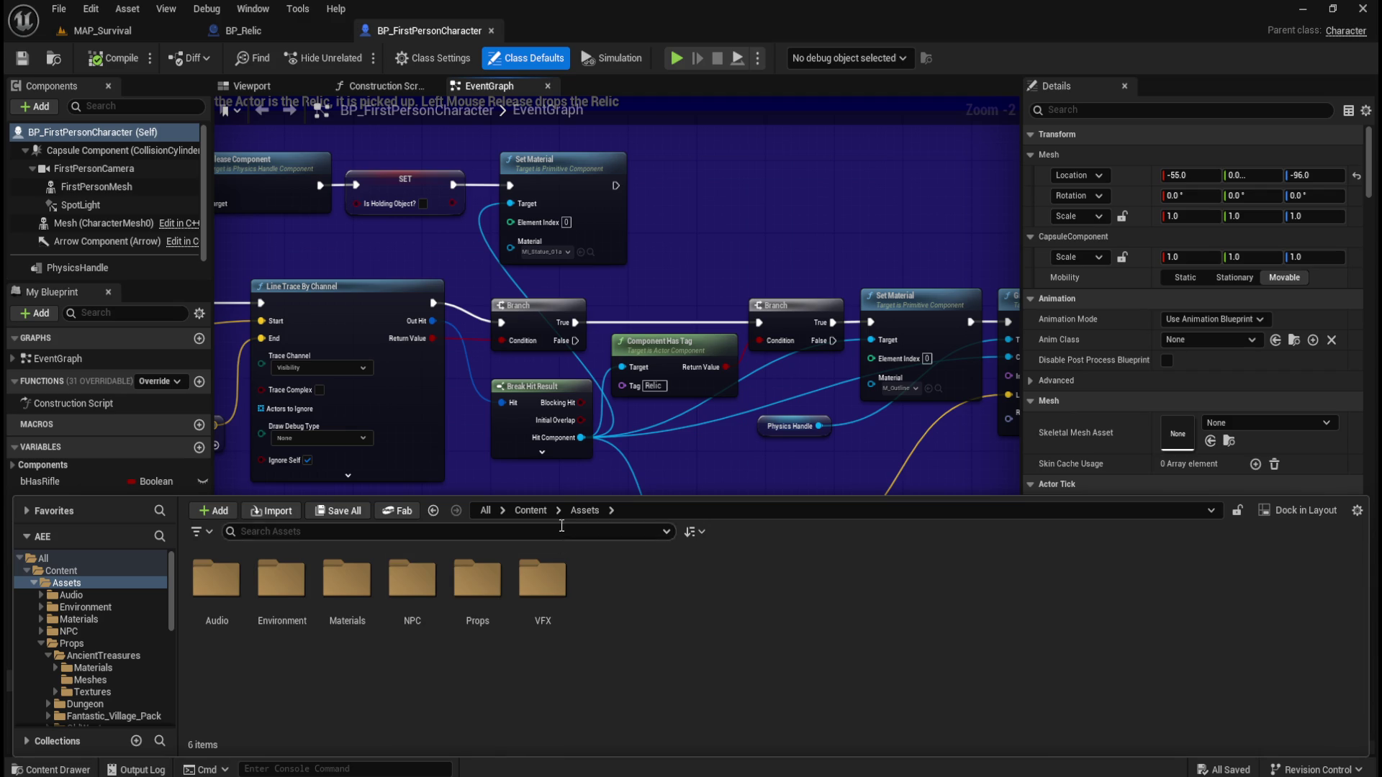
pyautogui.click(531, 510)
pyautogui.doubleClick(282, 579)
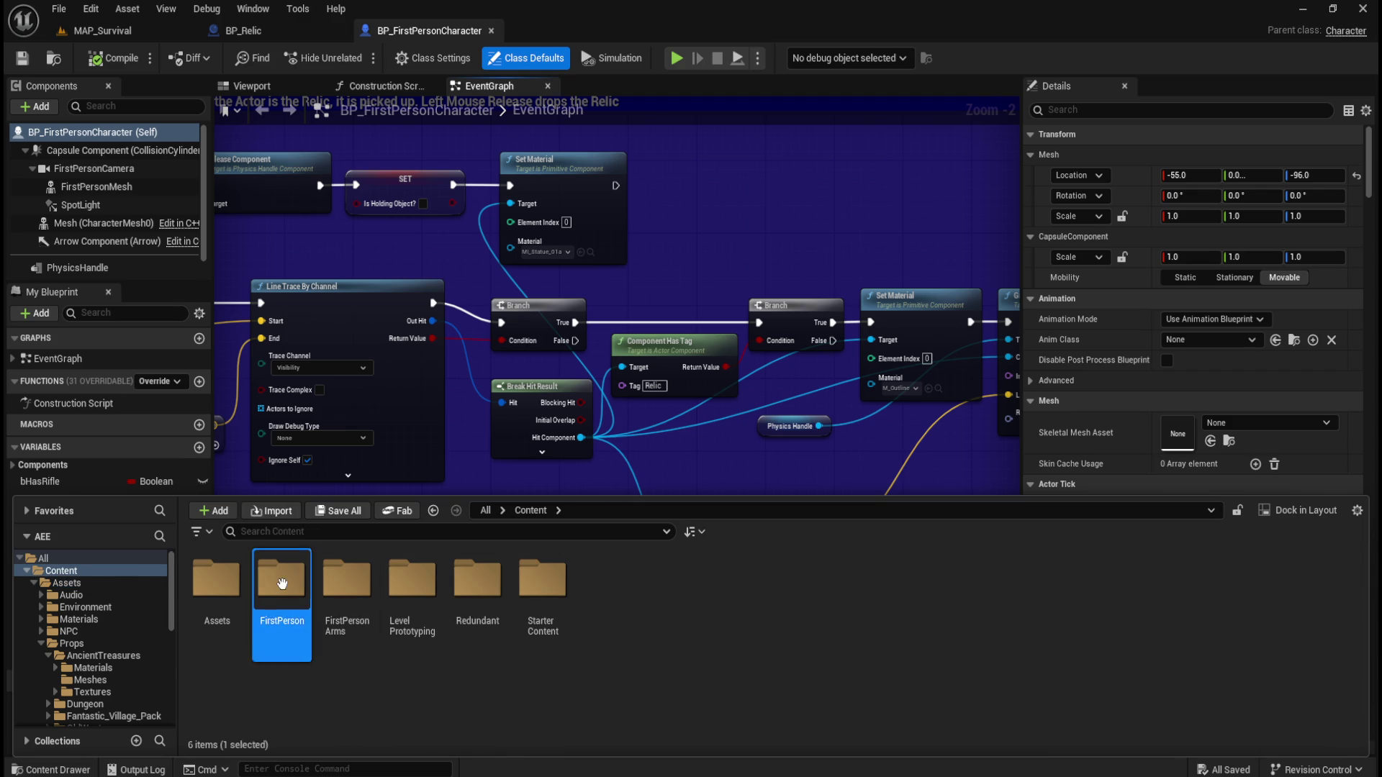
pyautogui.doubleClick(663, 583)
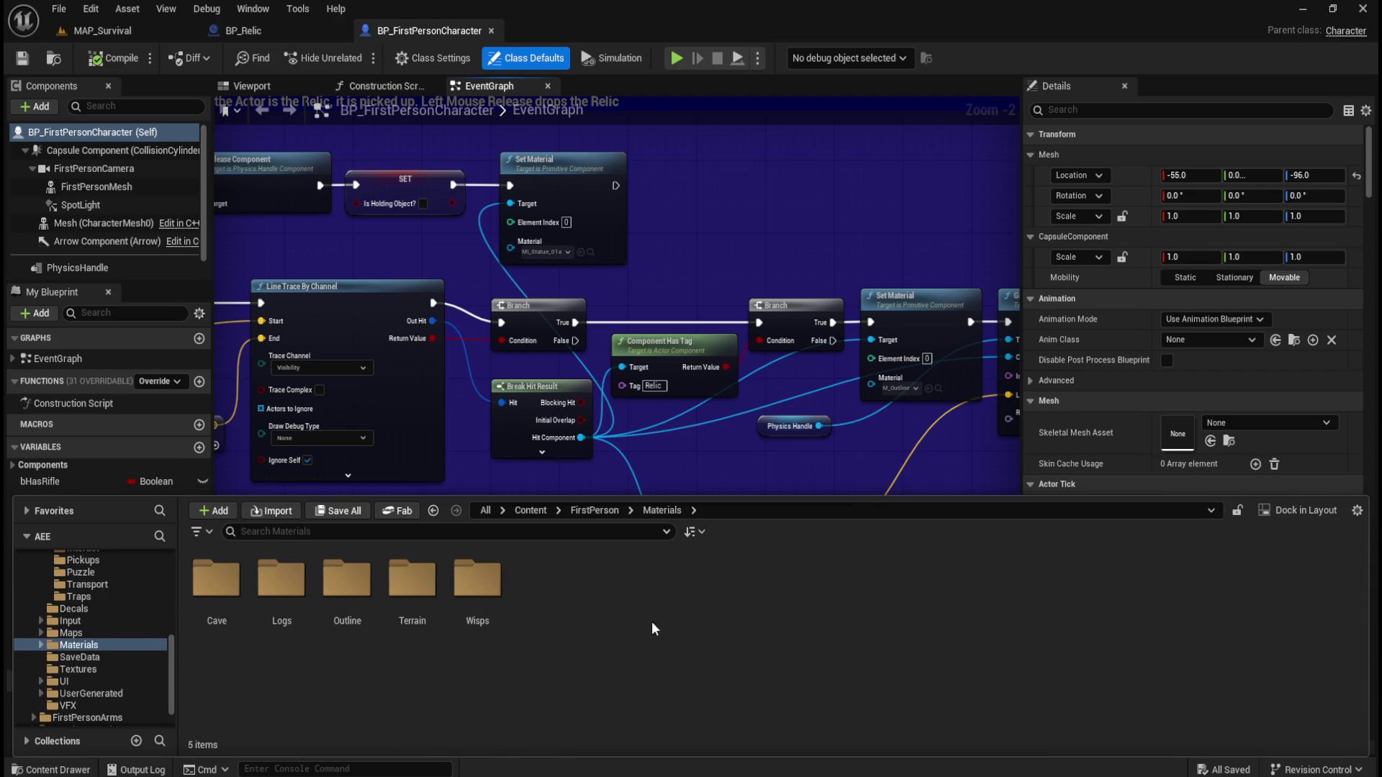
pyautogui.doubleClick(364, 596)
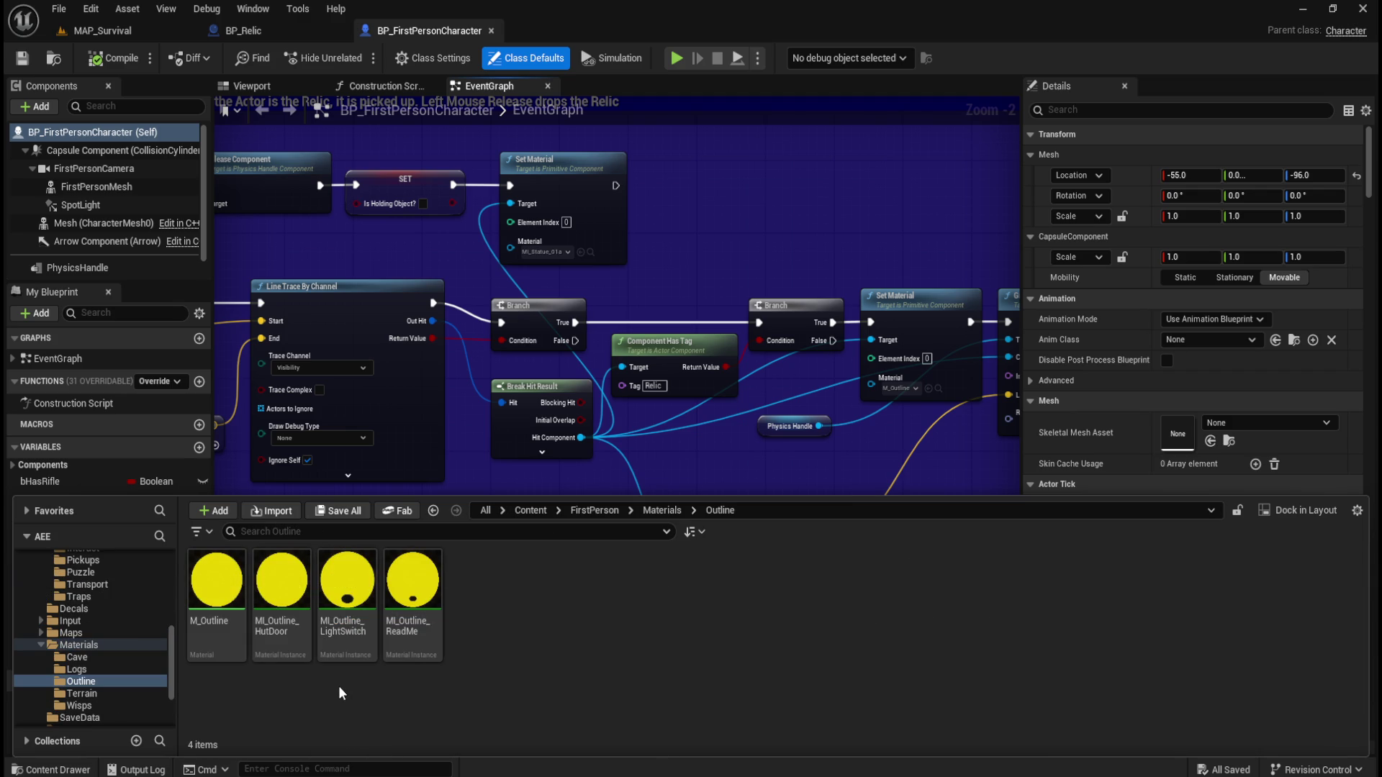
pyautogui.doubleClick(215, 583)
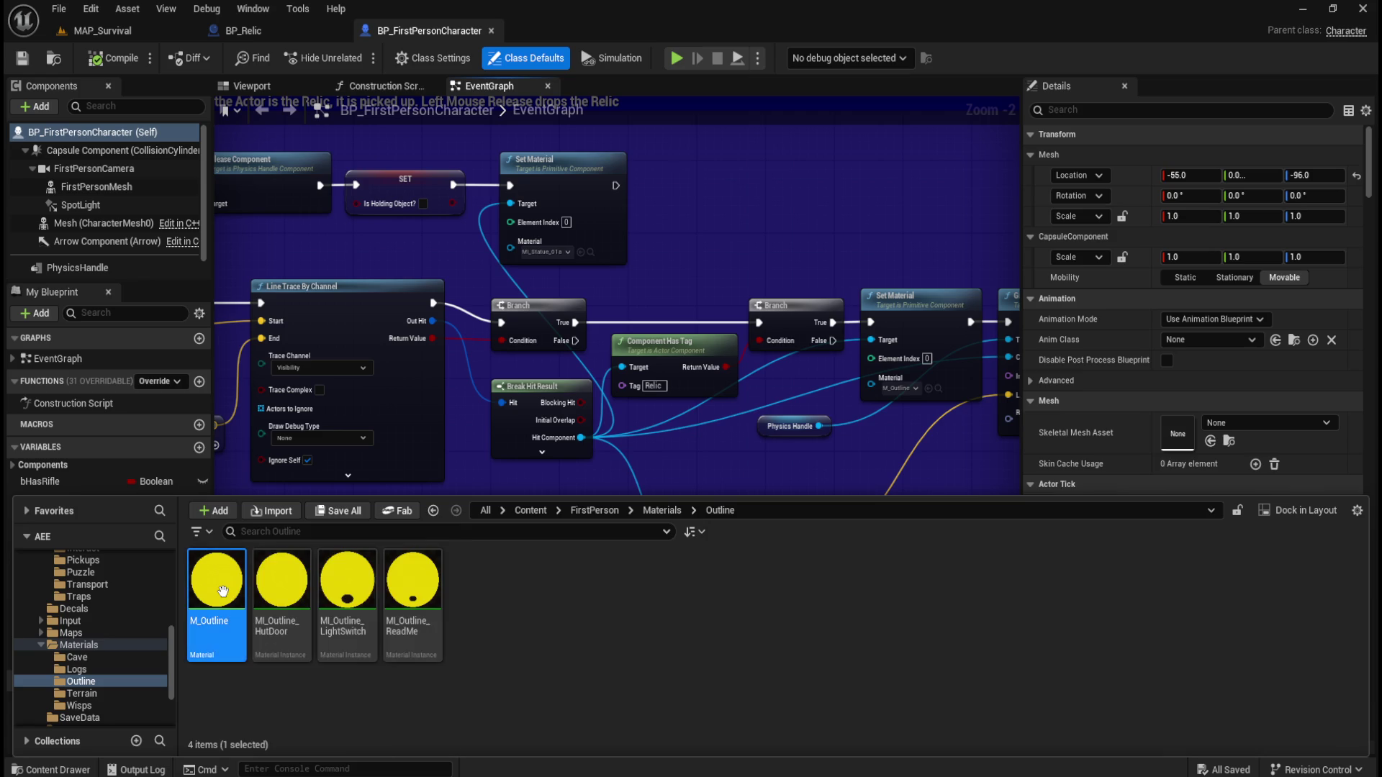
# Pan through M_Outline's nodes up to its output, then return to BP_FirstPersonCharacter's EventGraph
pyautogui.moveTo(444, 253); pyautogui.dragTo(490, 220)
pyautogui.moveTo(476, 336); pyautogui.dragTo(632, 132)
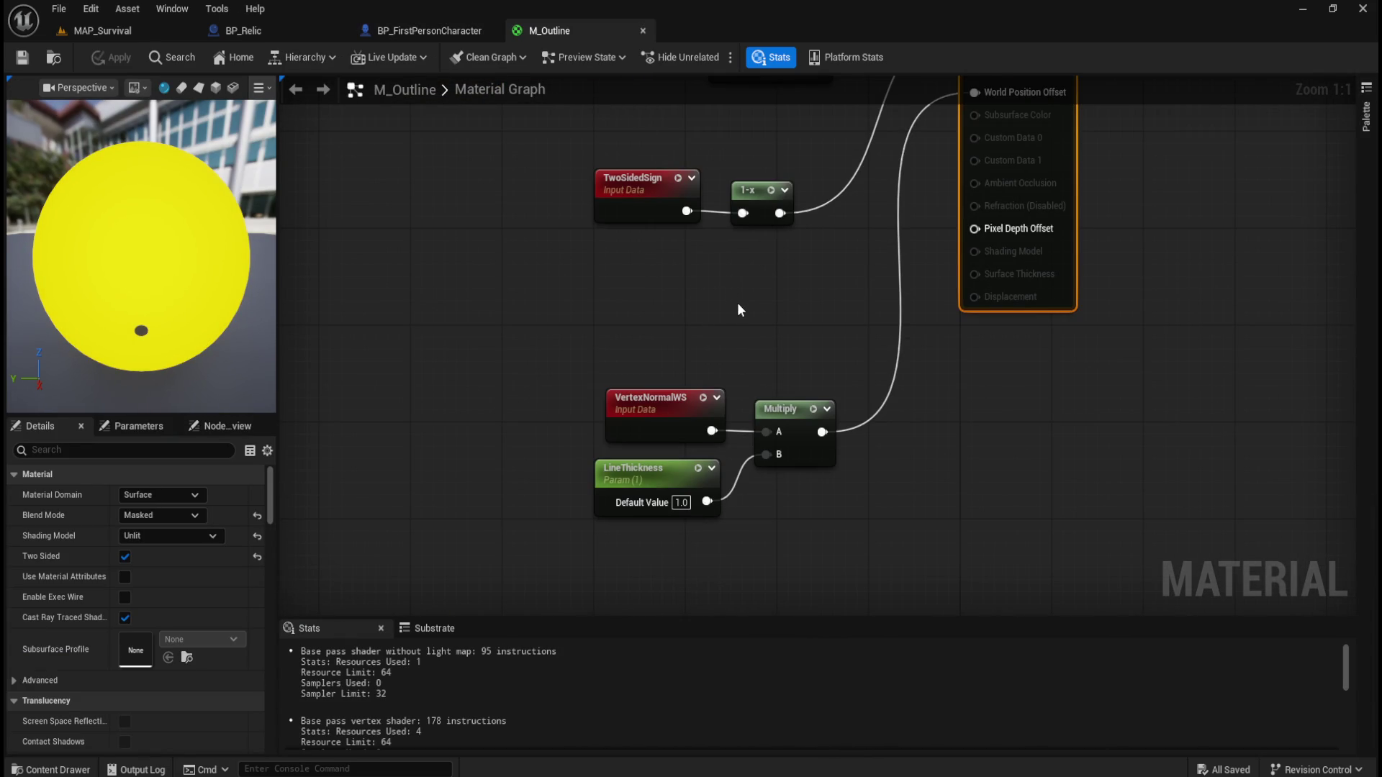
pyautogui.moveTo(835, 279)
pyautogui.mouseDown()
pyautogui.moveTo(753, 503)
pyautogui.moveTo(774, 623)
pyautogui.moveTo(804, 499)
pyautogui.mouseUp()
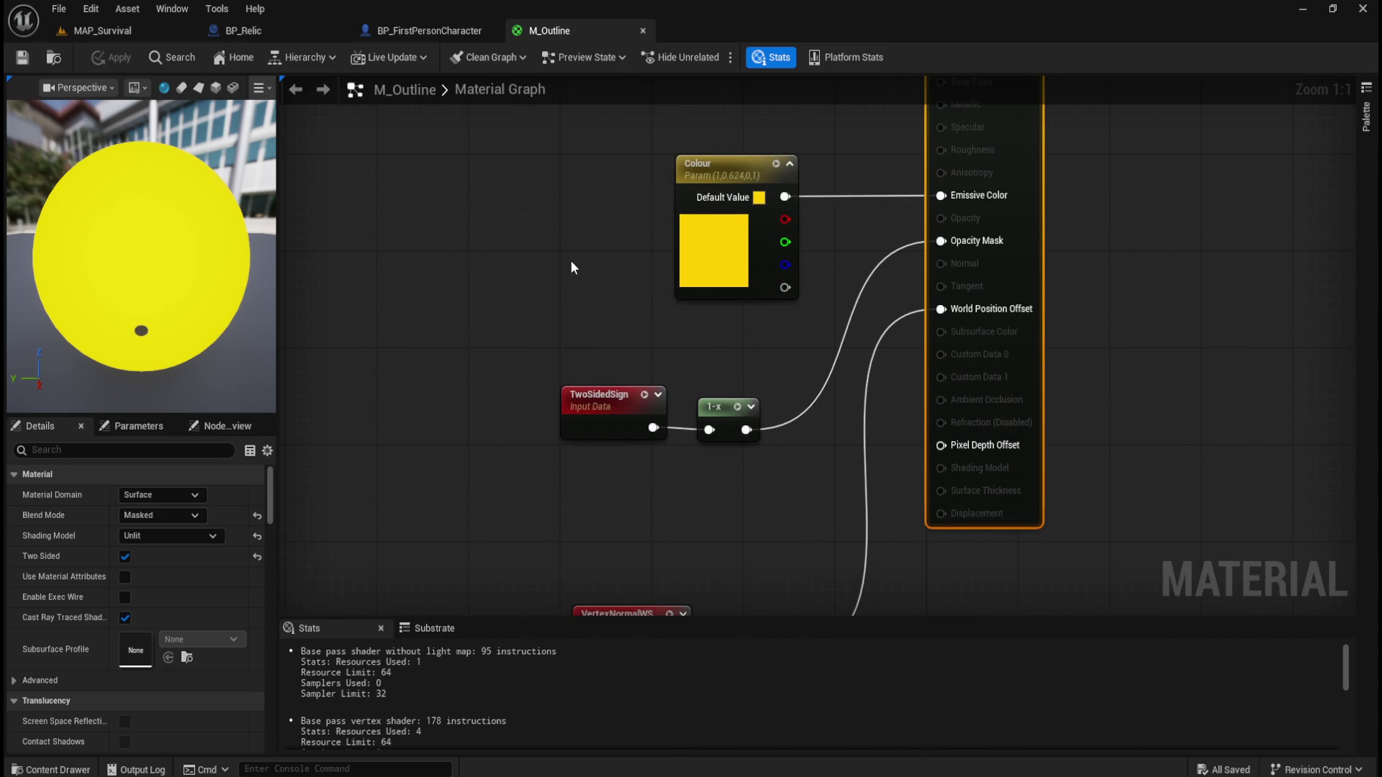
pyautogui.click(408, 31)
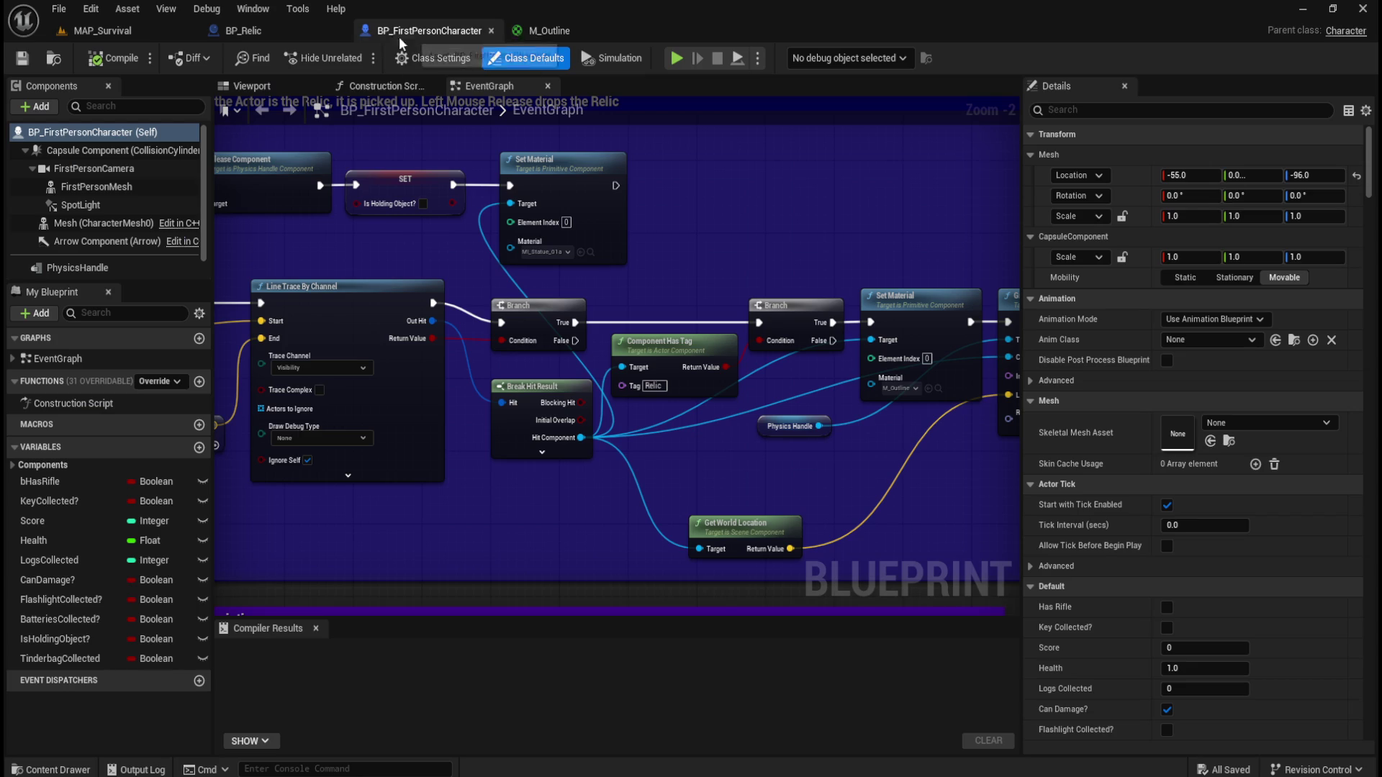
pyautogui.scroll(-2, 787, 288)
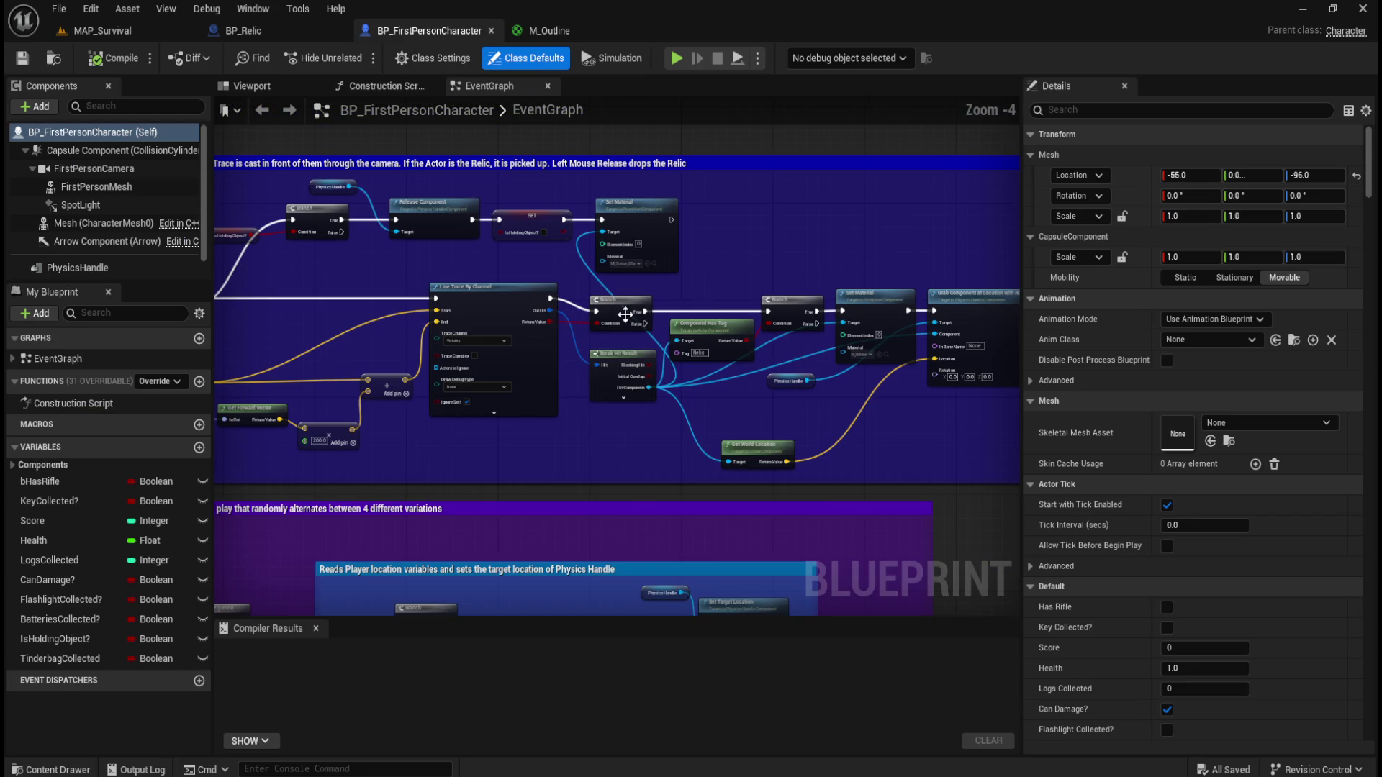
pyautogui.moveTo(387, 289); pyautogui.dragTo(668, 301)
pyautogui.scroll(2, 482, 334)
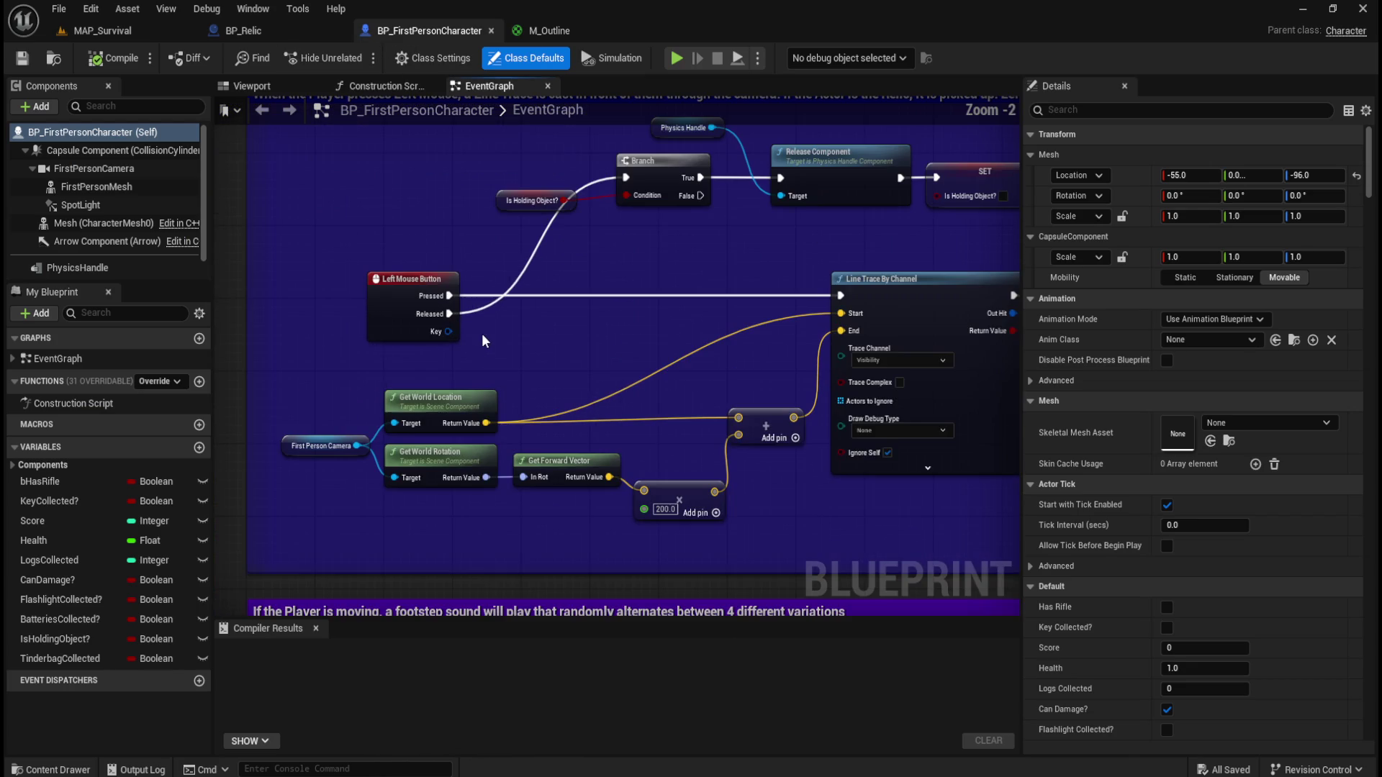
pyautogui.scroll(-1, 547, 319)
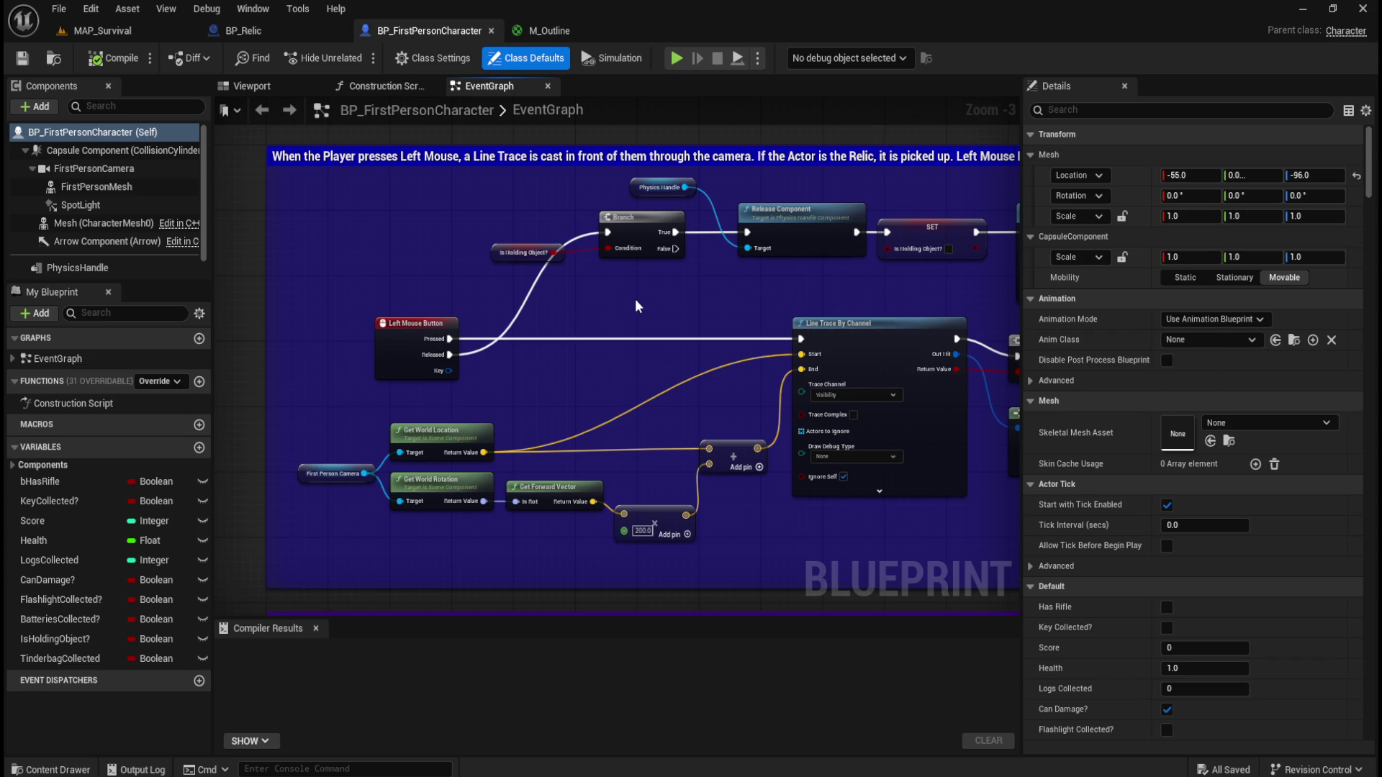
pyautogui.moveTo(732, 386)
pyautogui.mouseDown()
pyautogui.moveTo(420, 411)
pyautogui.moveTo(612, 407)
pyautogui.mouseUp()
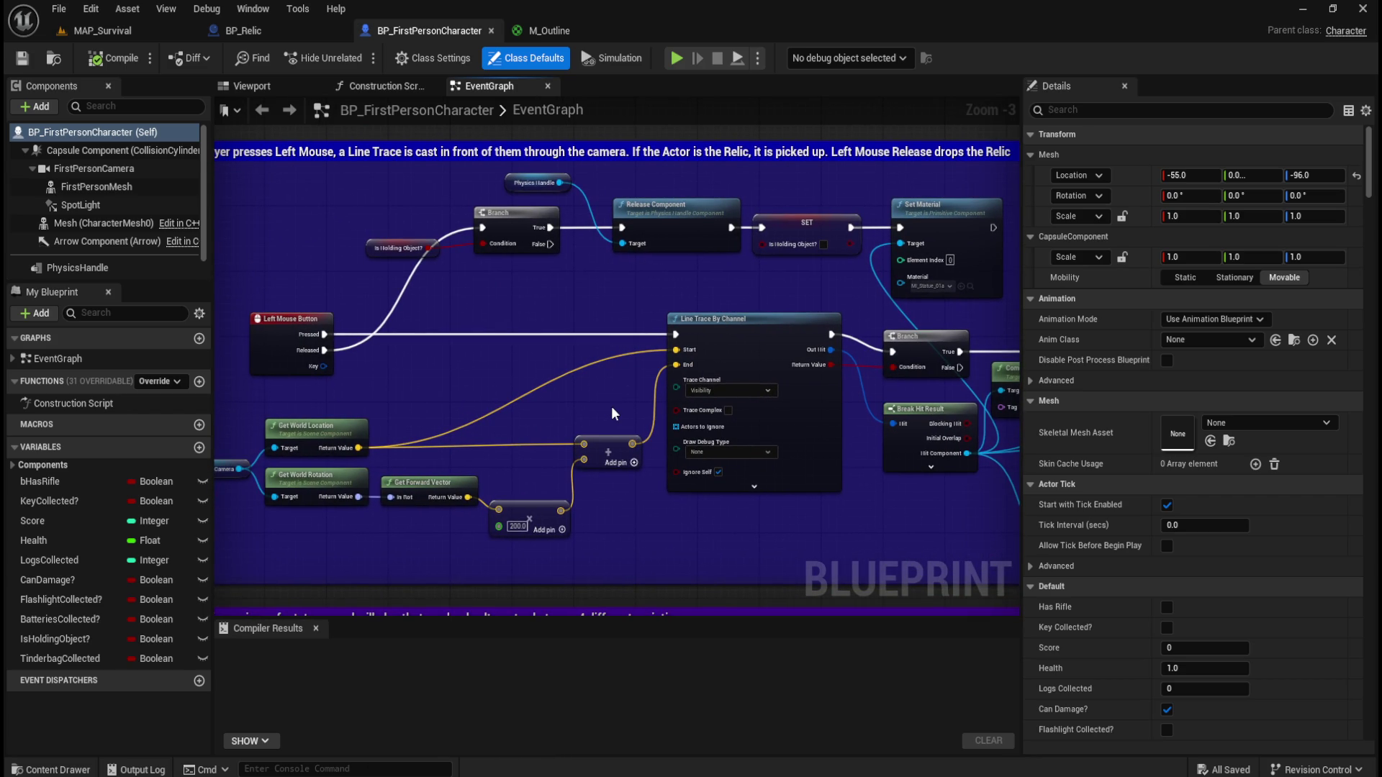
pyautogui.moveTo(621, 400)
pyautogui.mouseDown()
pyautogui.moveTo(391, 389)
pyautogui.moveTo(660, 390)
pyautogui.mouseUp()
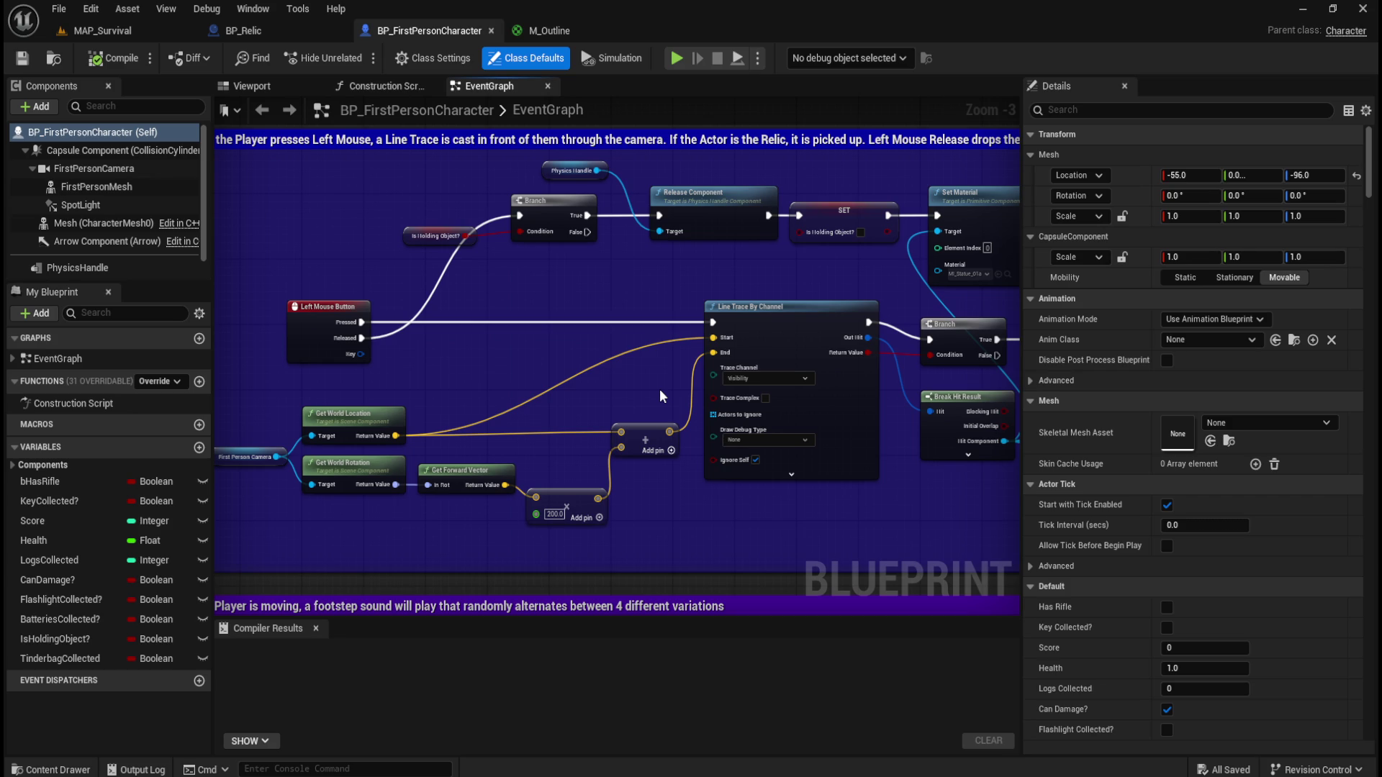
pyautogui.moveTo(660, 396)
pyautogui.mouseDown()
pyautogui.moveTo(301, 389)
pyautogui.moveTo(353, 385)
pyautogui.moveTo(382, 432)
pyautogui.moveTo(375, 383)
pyautogui.mouseUp()
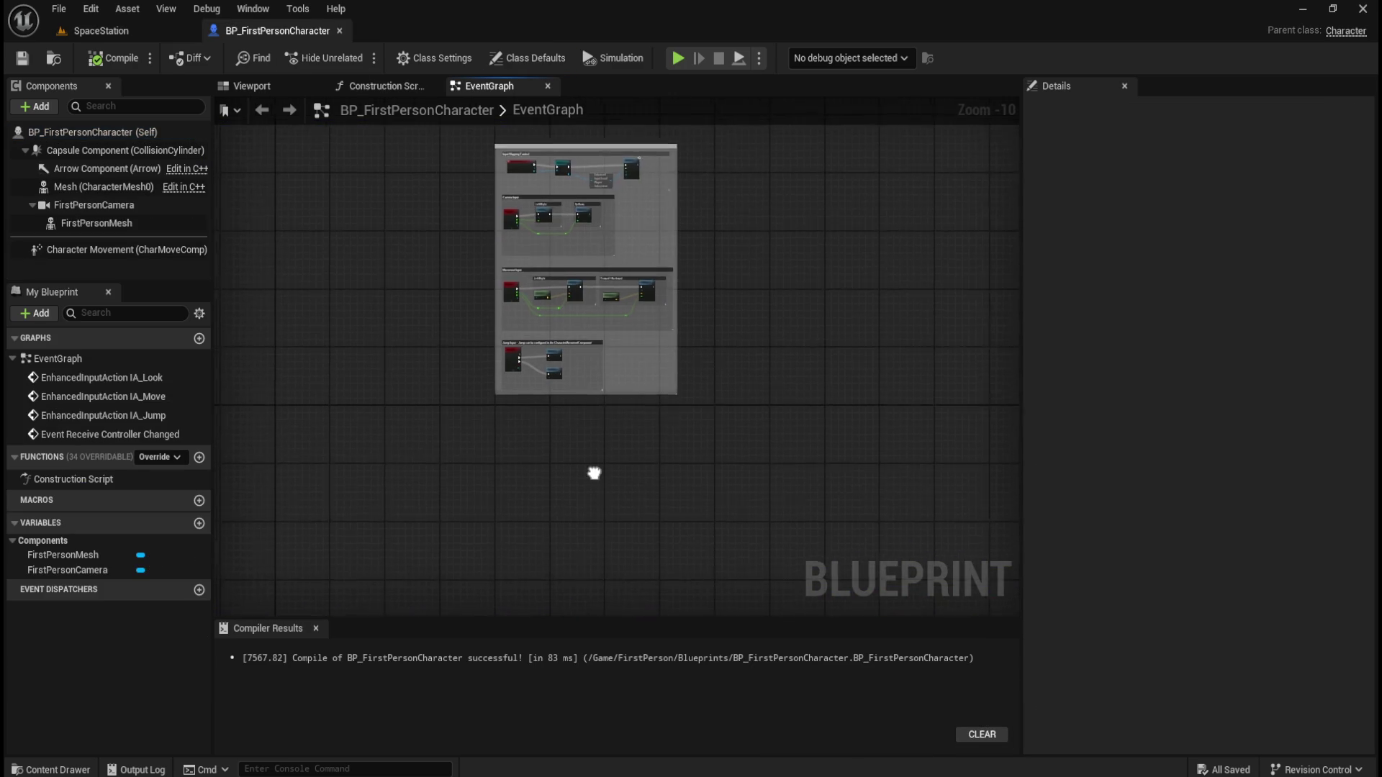
# Zoom and pan the EventGraph to bring the comment groups into view
pyautogui.scroll(2, 604, 468)
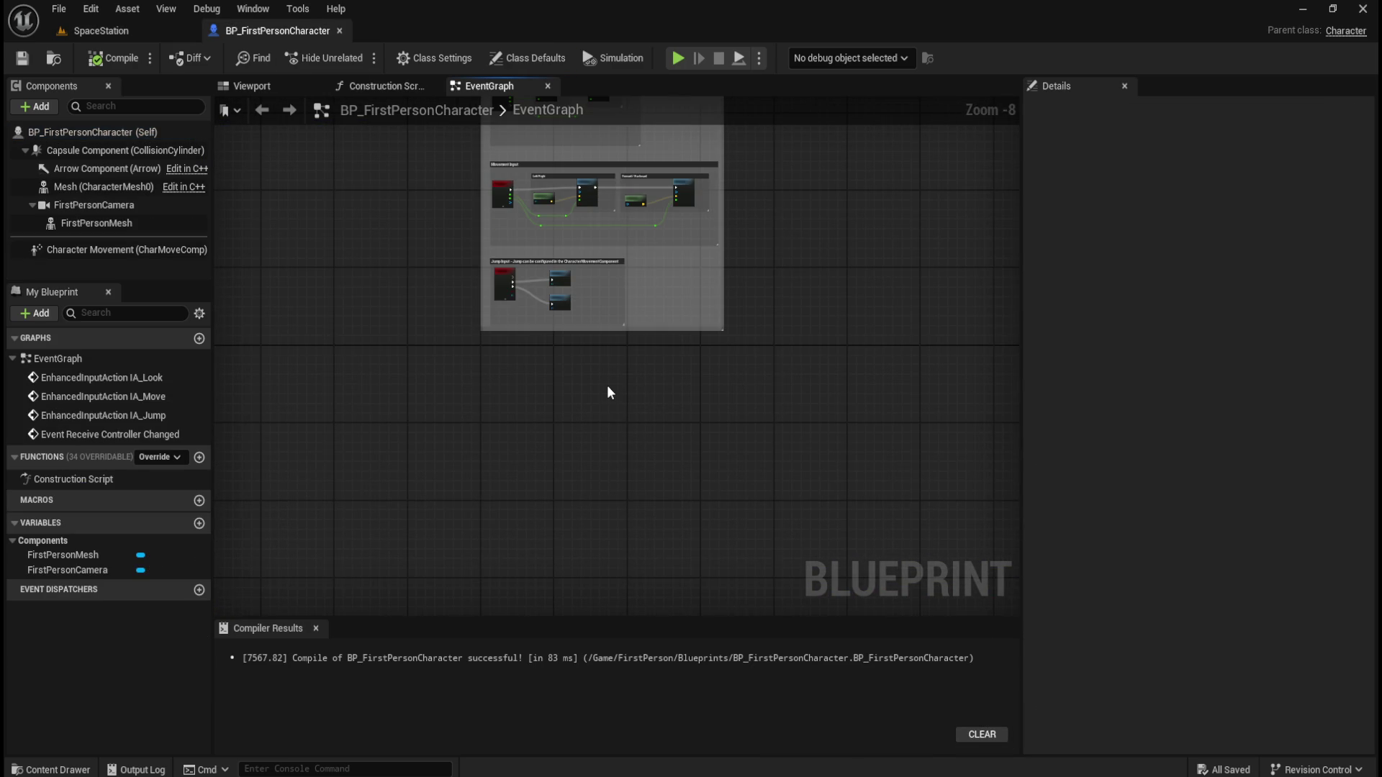
pyautogui.scroll(1, 608, 383)
pyautogui.moveTo(608, 388)
pyautogui.mouseDown()
pyautogui.moveTo(568, 447)
pyautogui.moveTo(598, 468)
pyautogui.moveTo(596, 454)
pyautogui.mouseUp()
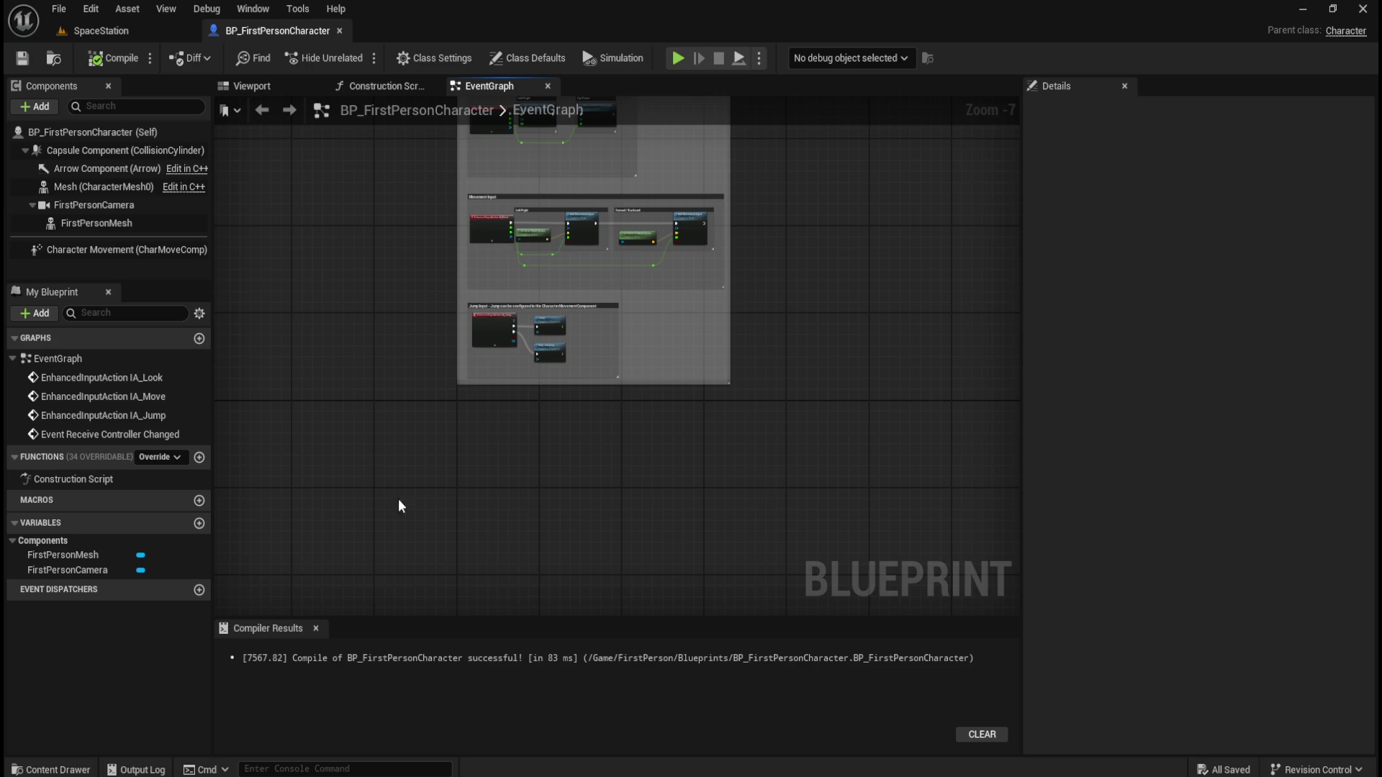
# Add a new variable to the blueprint in My Blueprint
pyautogui.click(200, 523)
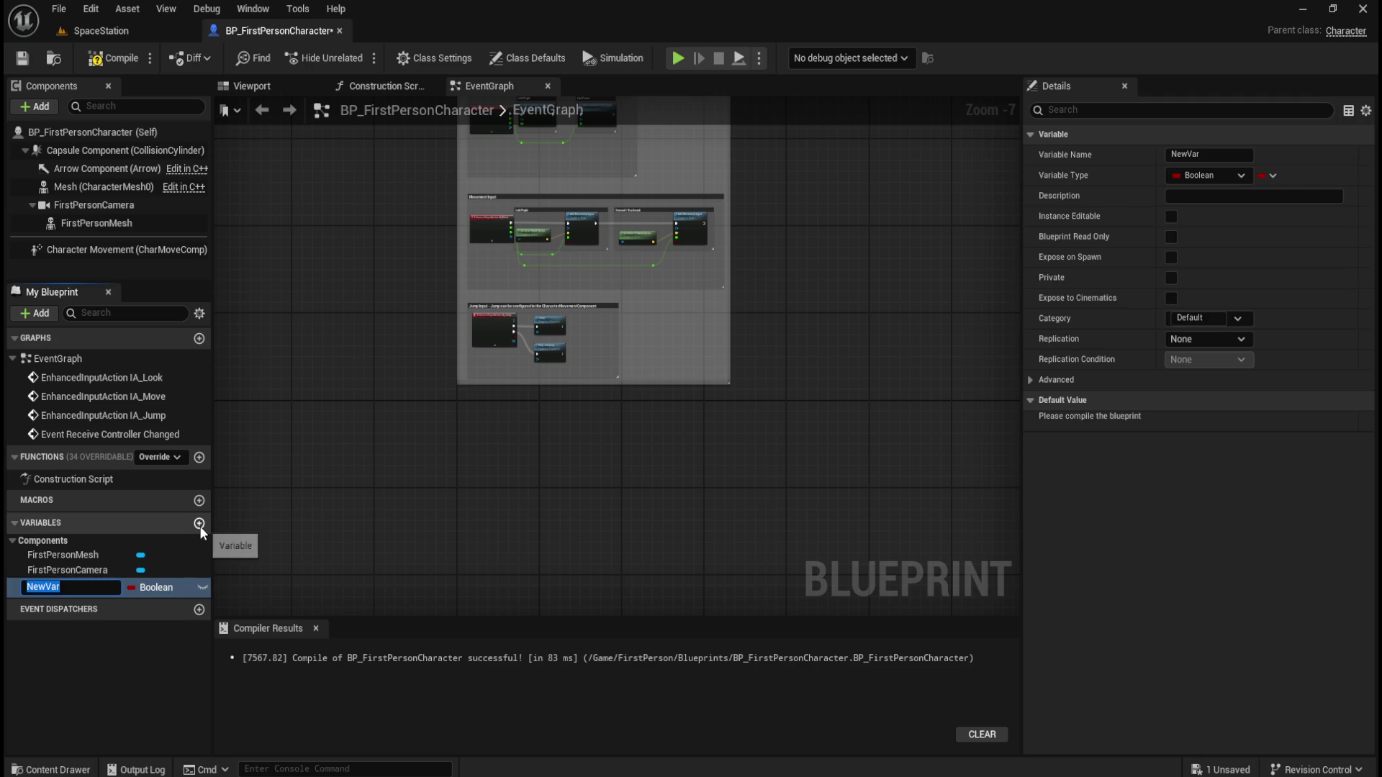
# Make the new variable a Float named SpawnChance and compile the blueprint
pyautogui.click(158, 588)
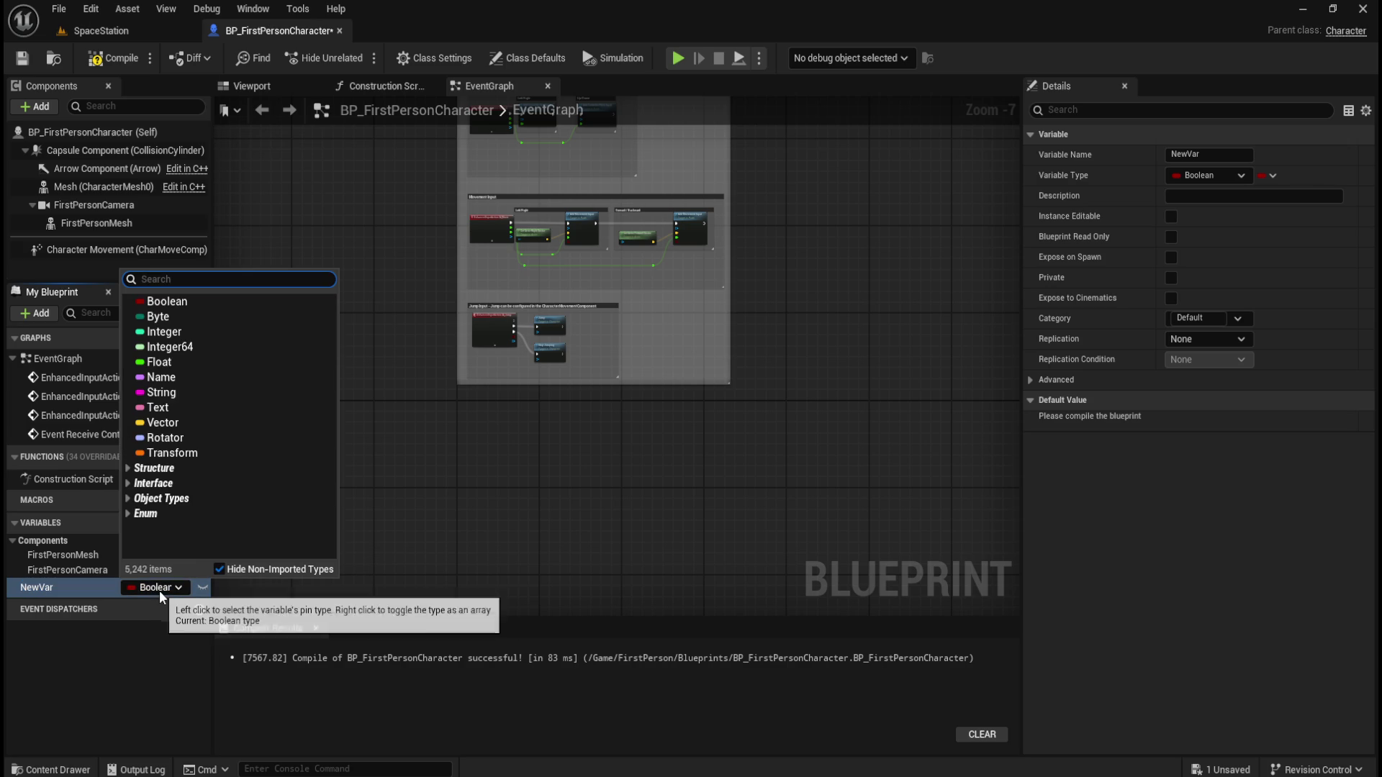
pyautogui.click(175, 363)
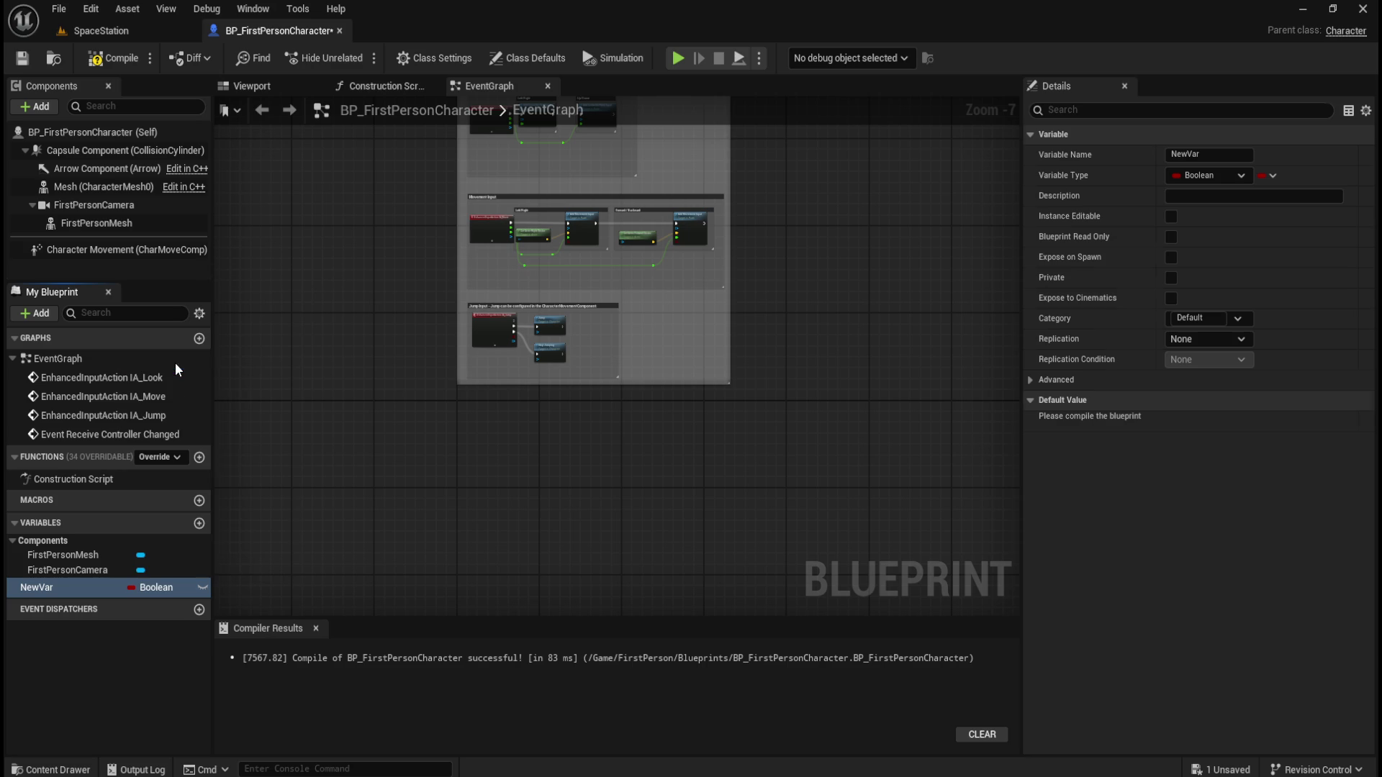
pyautogui.click(116, 59)
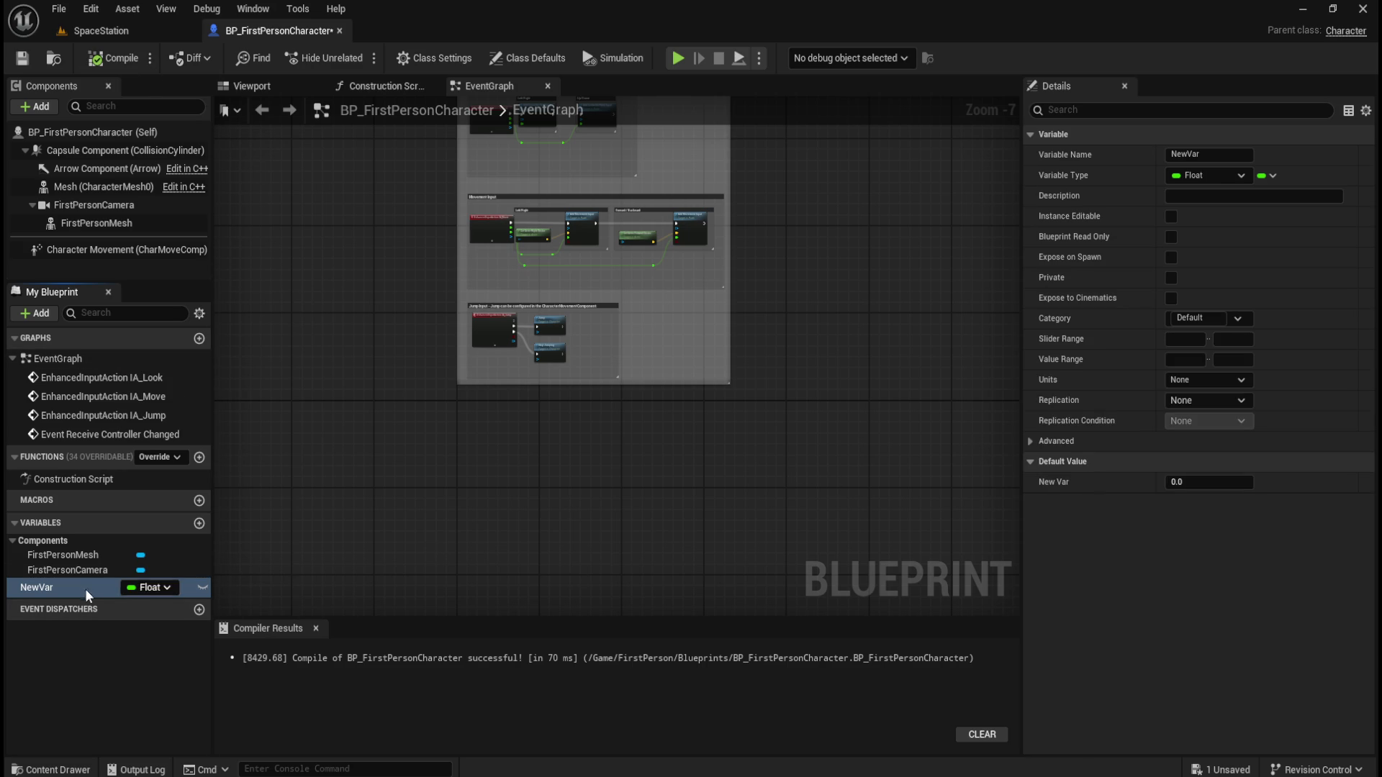
pyautogui.click(43, 586)
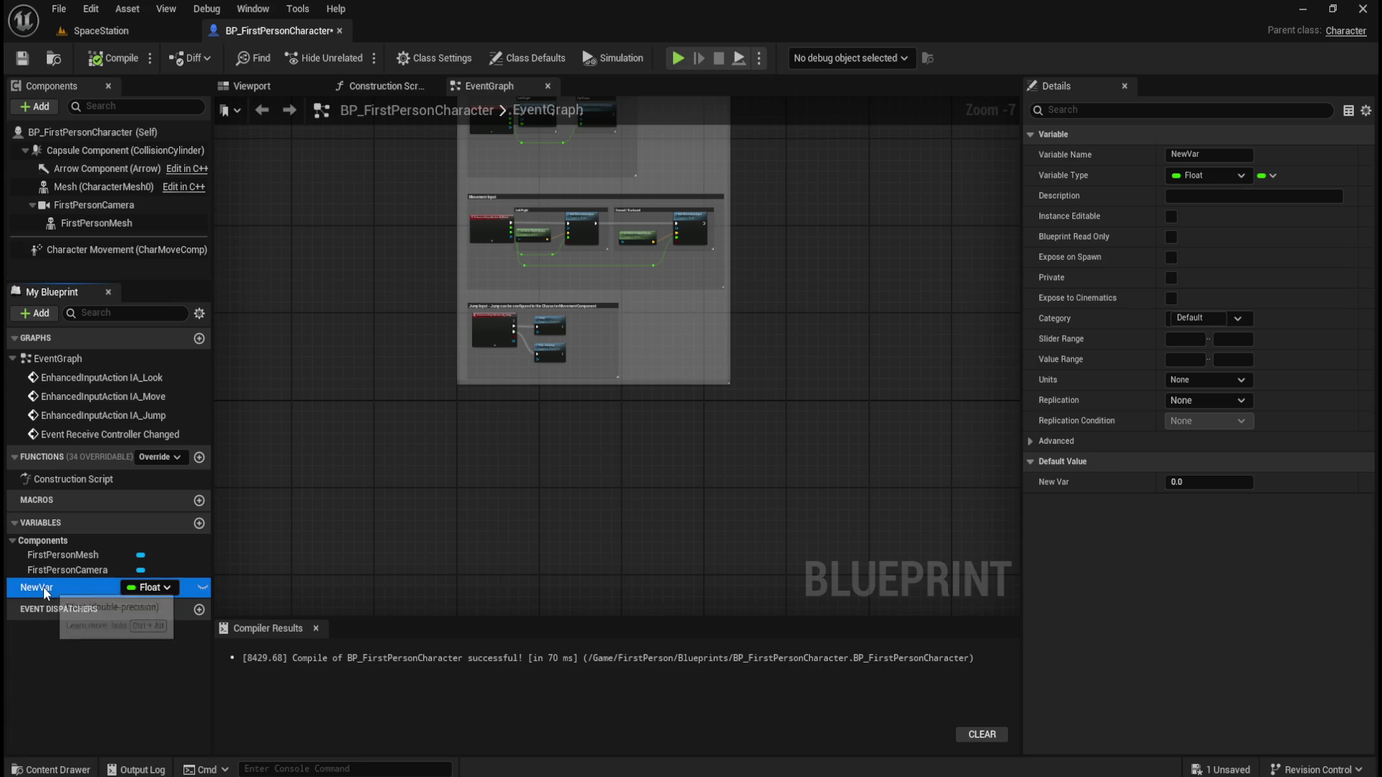
pyautogui.click(1220, 155)
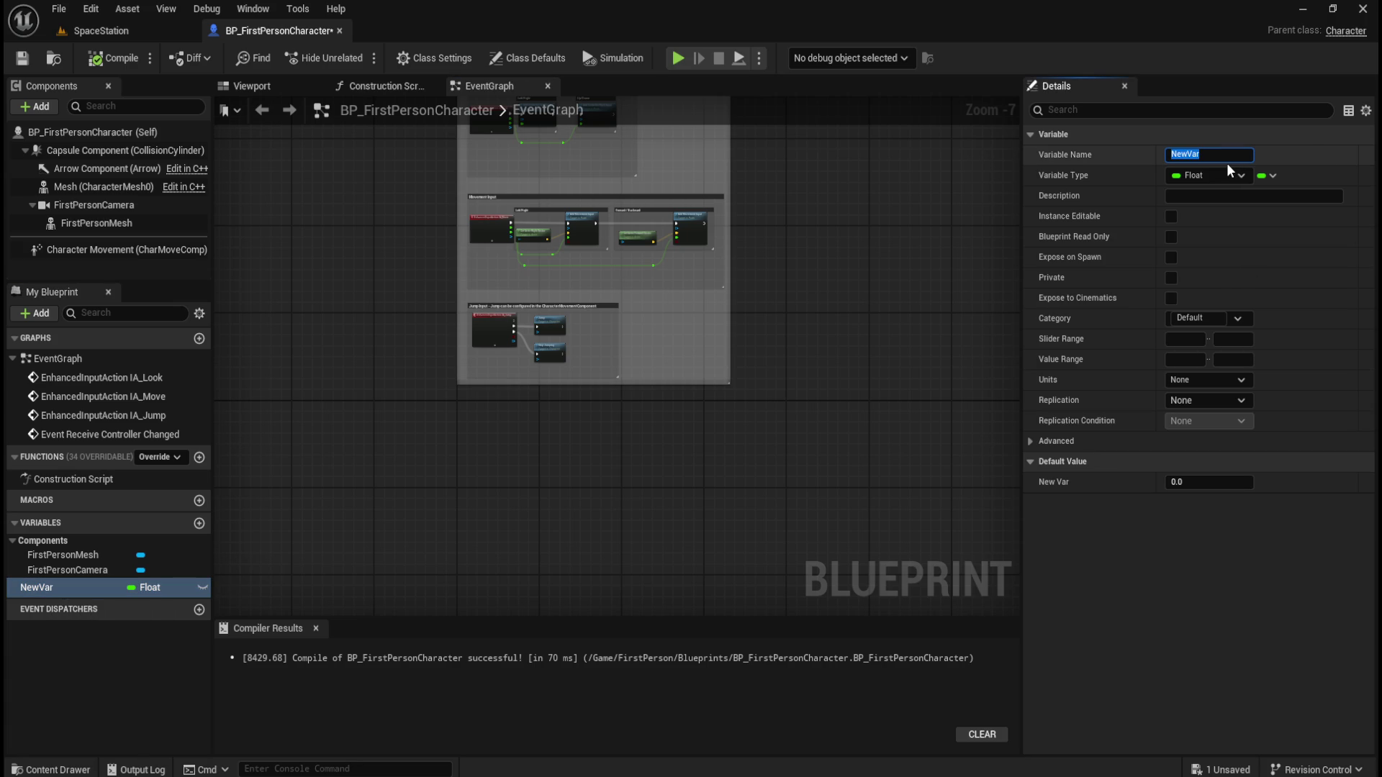
pyautogui.write('SpawnChance')
pyautogui.press('Return')
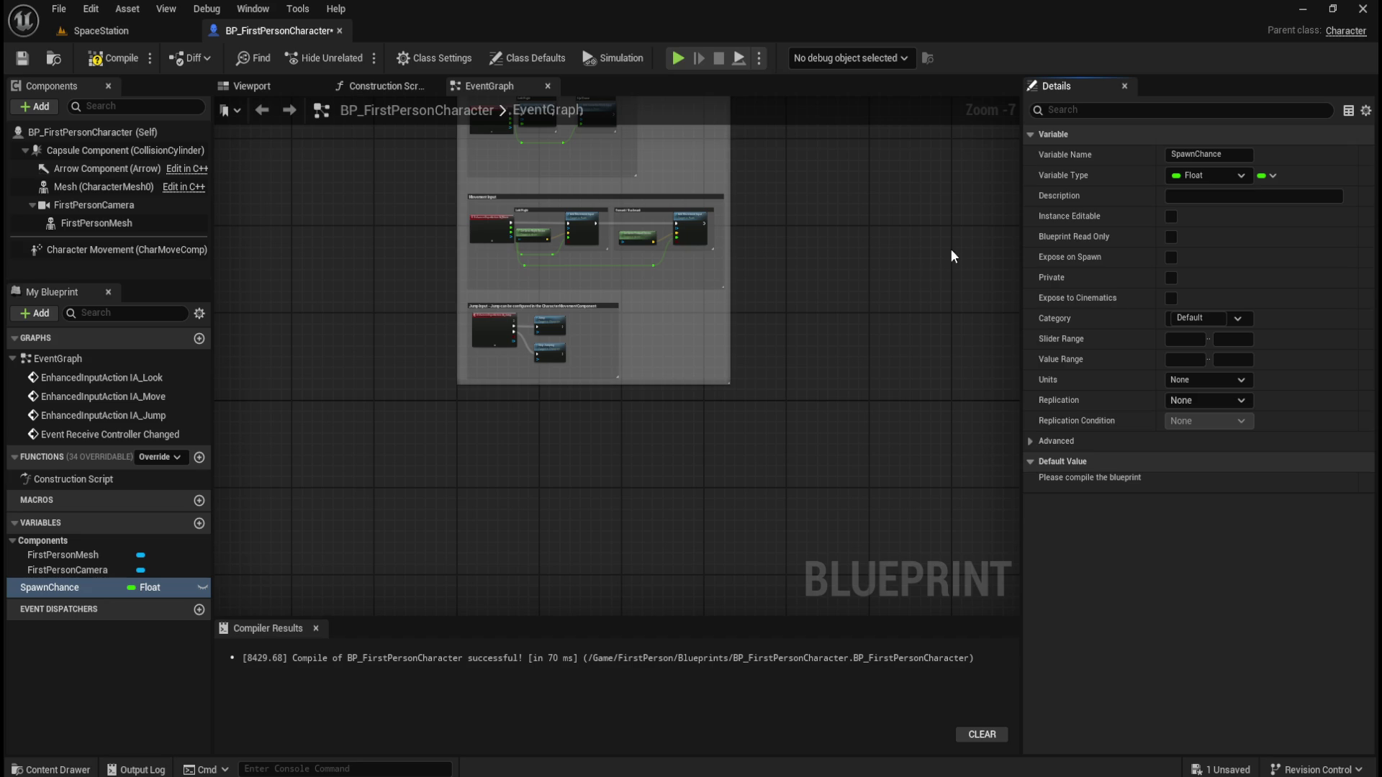
pyautogui.click(113, 58)
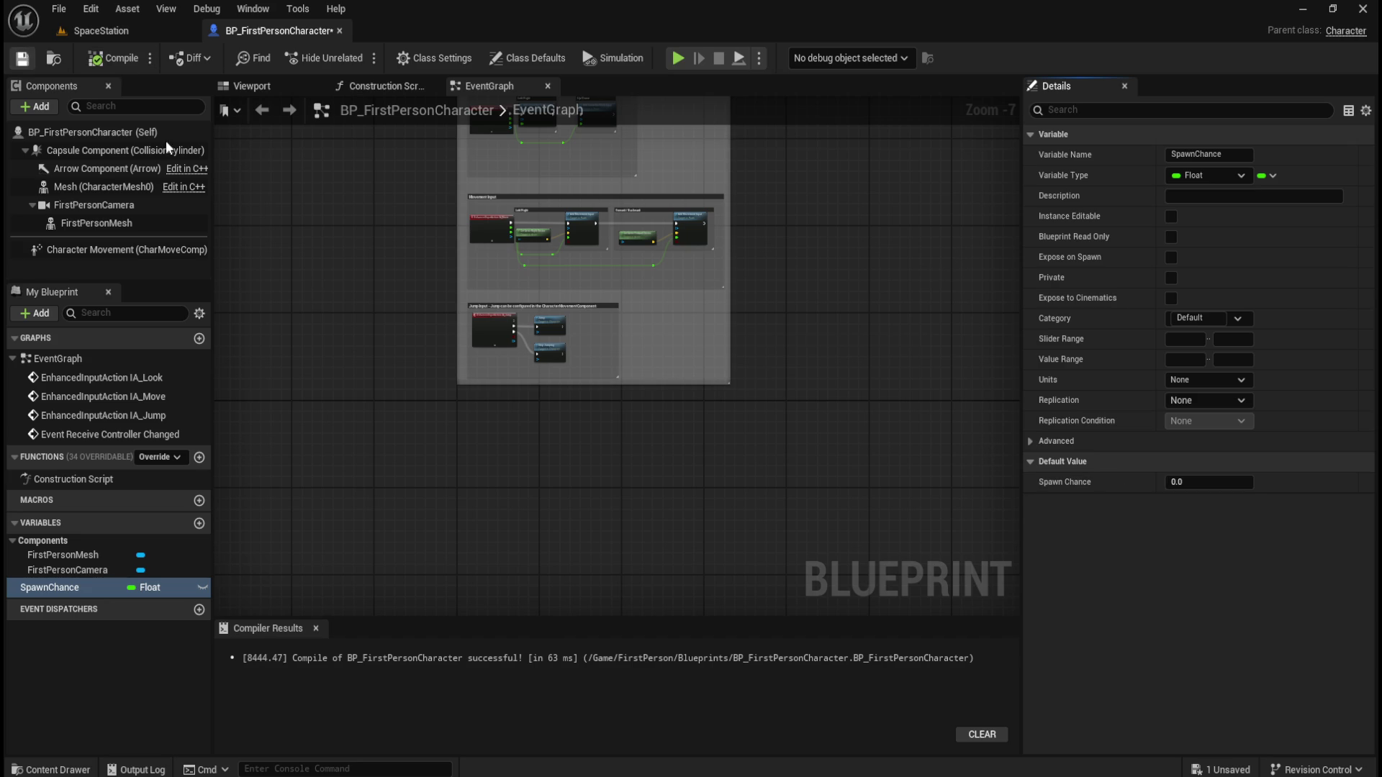
# Set SpawnChance's default value to 5, compile and save
pyautogui.click(1209, 483)
pyautogui.write('5')
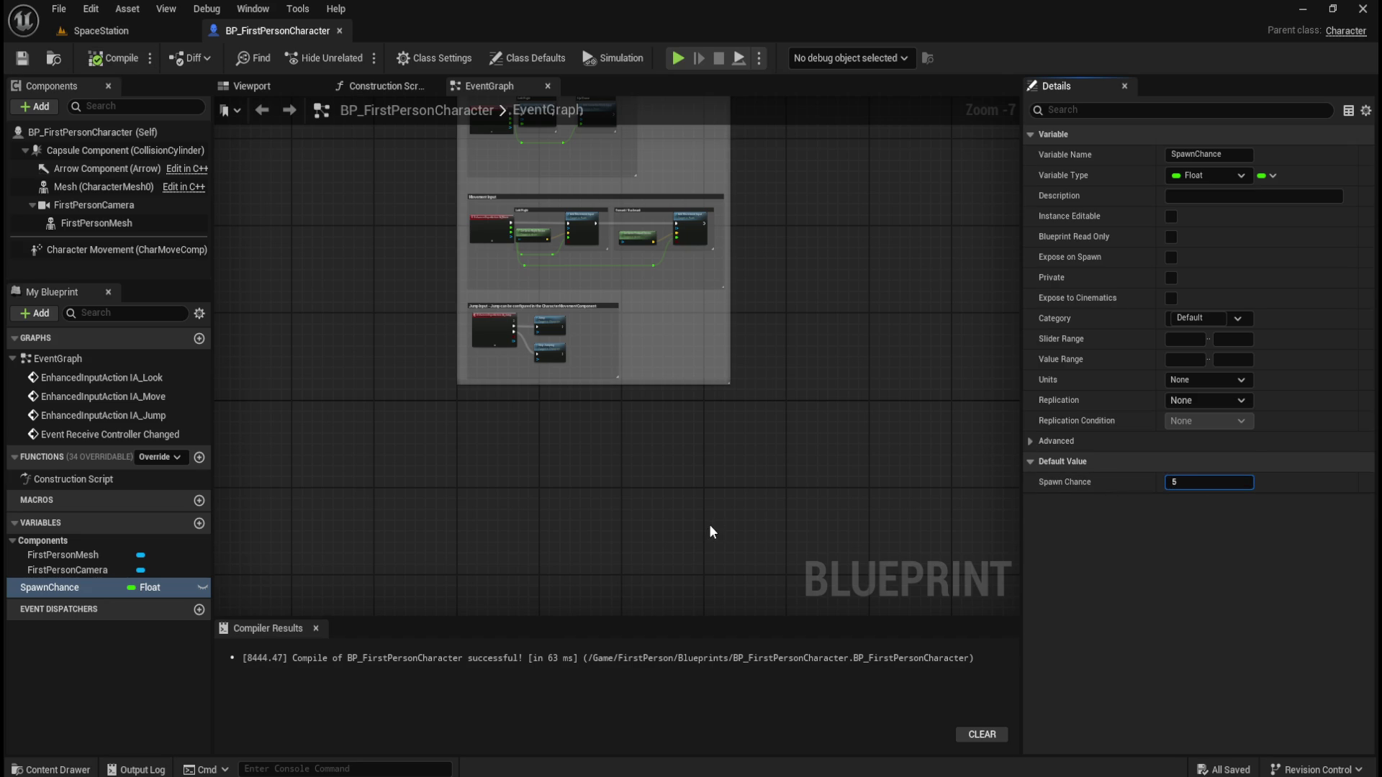
pyautogui.press('Return')
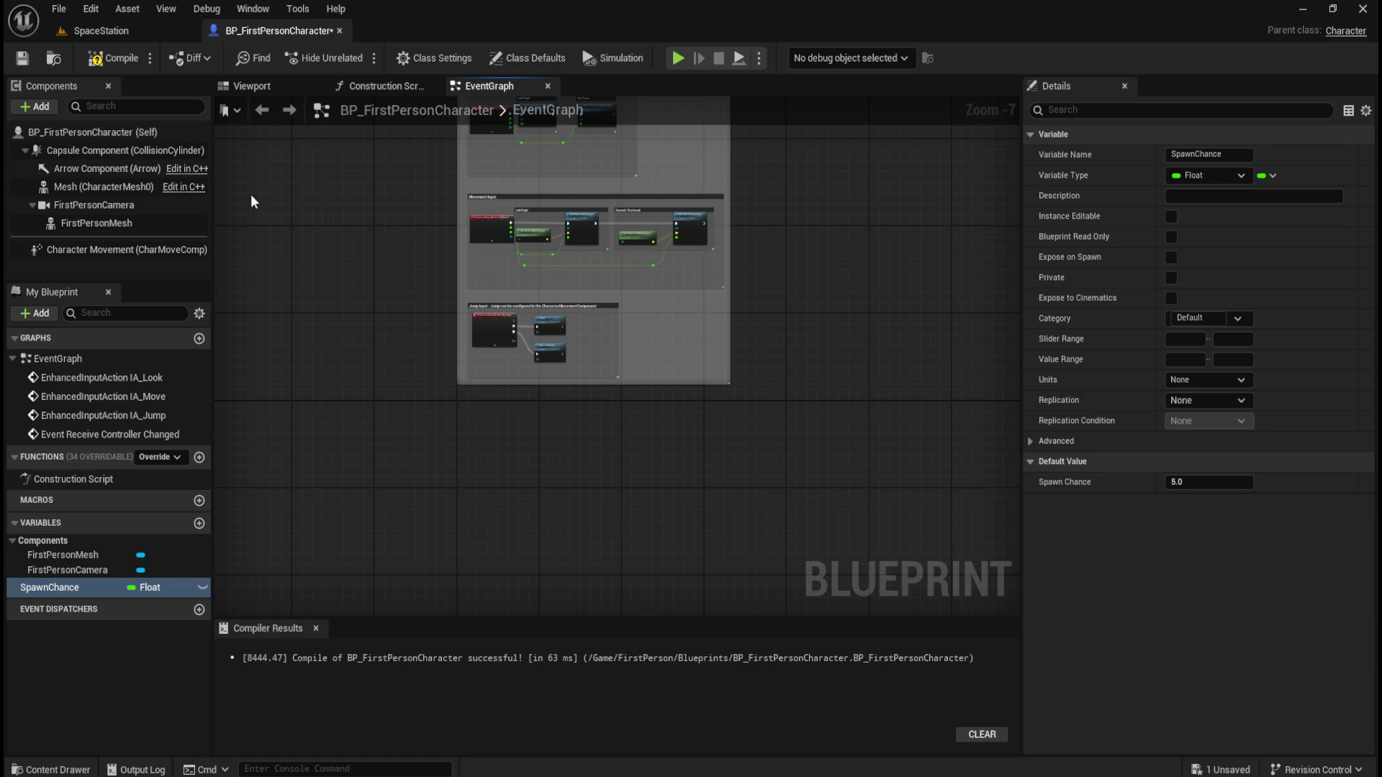
pyautogui.click(121, 62)
pyautogui.click(29, 57)
# Reset SpawnChance's default value to 0, then compile and save with Ctrl+S
pyautogui.moveTo(692, 357)
pyautogui.mouseDown()
pyautogui.moveTo(706, 423)
pyautogui.moveTo(735, 423)
pyautogui.mouseUp()
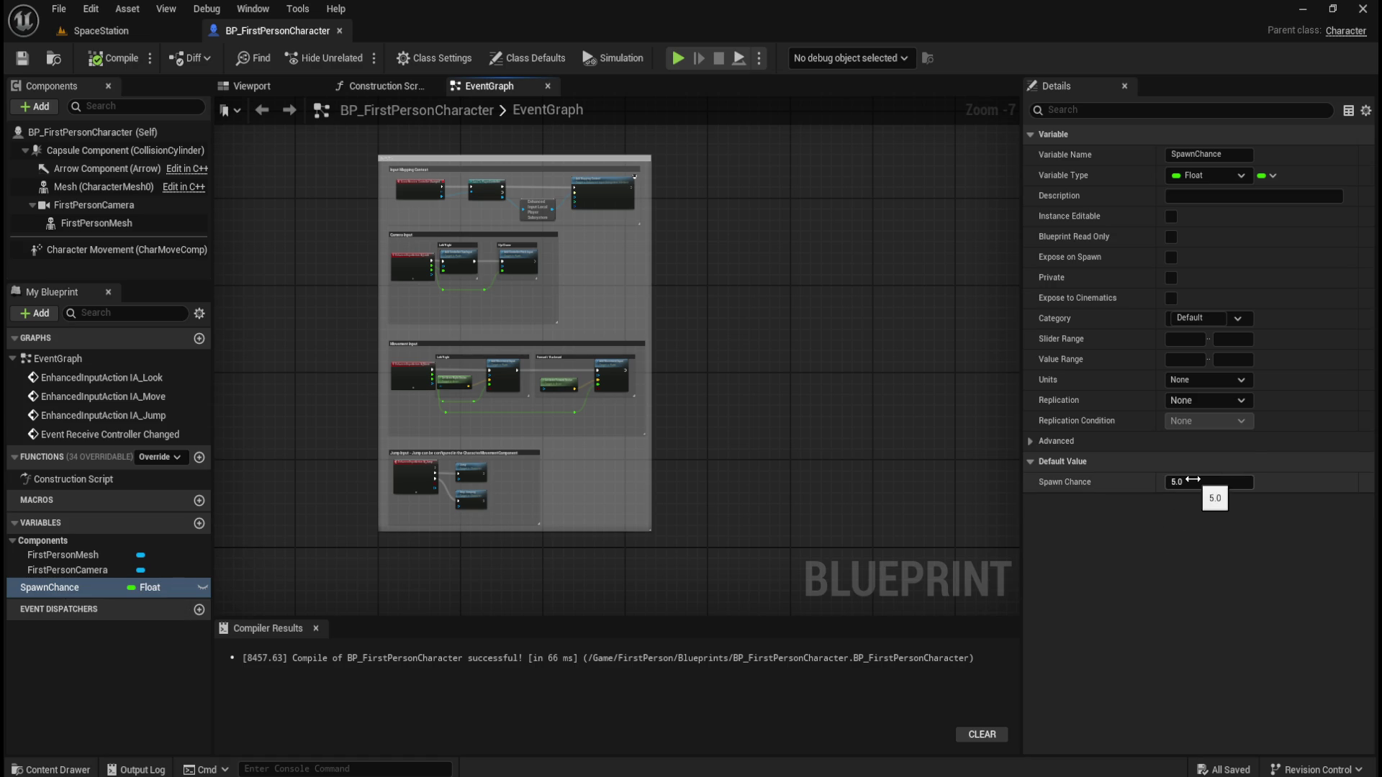
pyautogui.click(1192, 480)
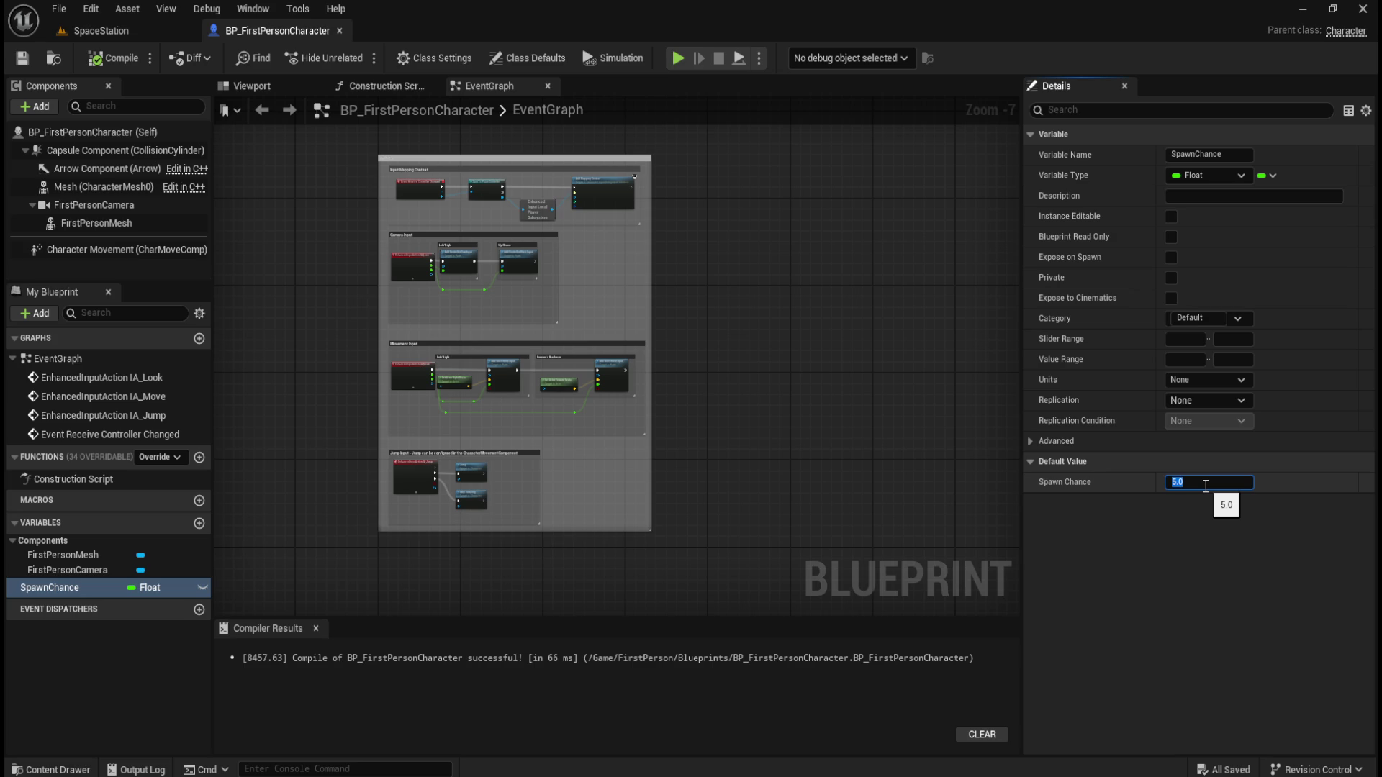
pyautogui.write('0')
pyautogui.press('Return')
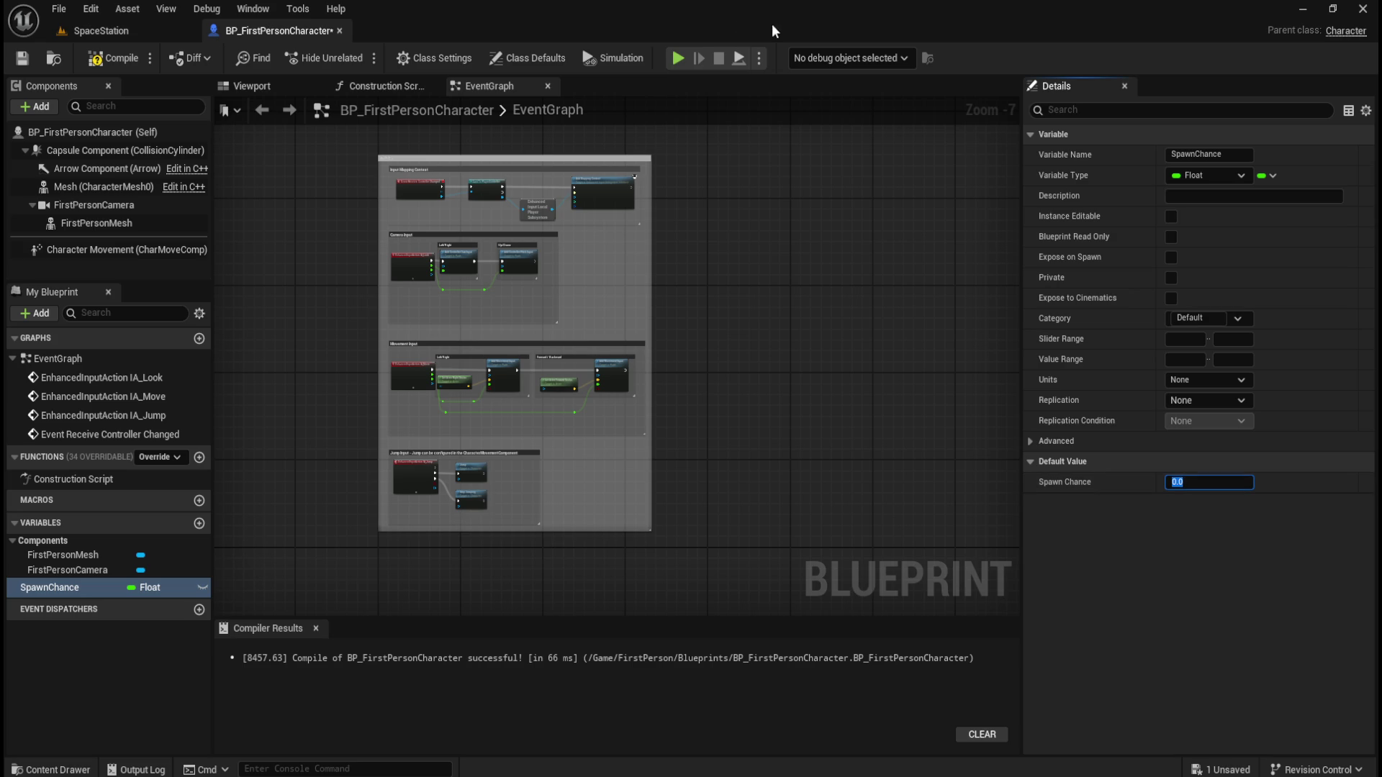
pyautogui.click(128, 63)
pyautogui.hotkey('ctrl', 's')
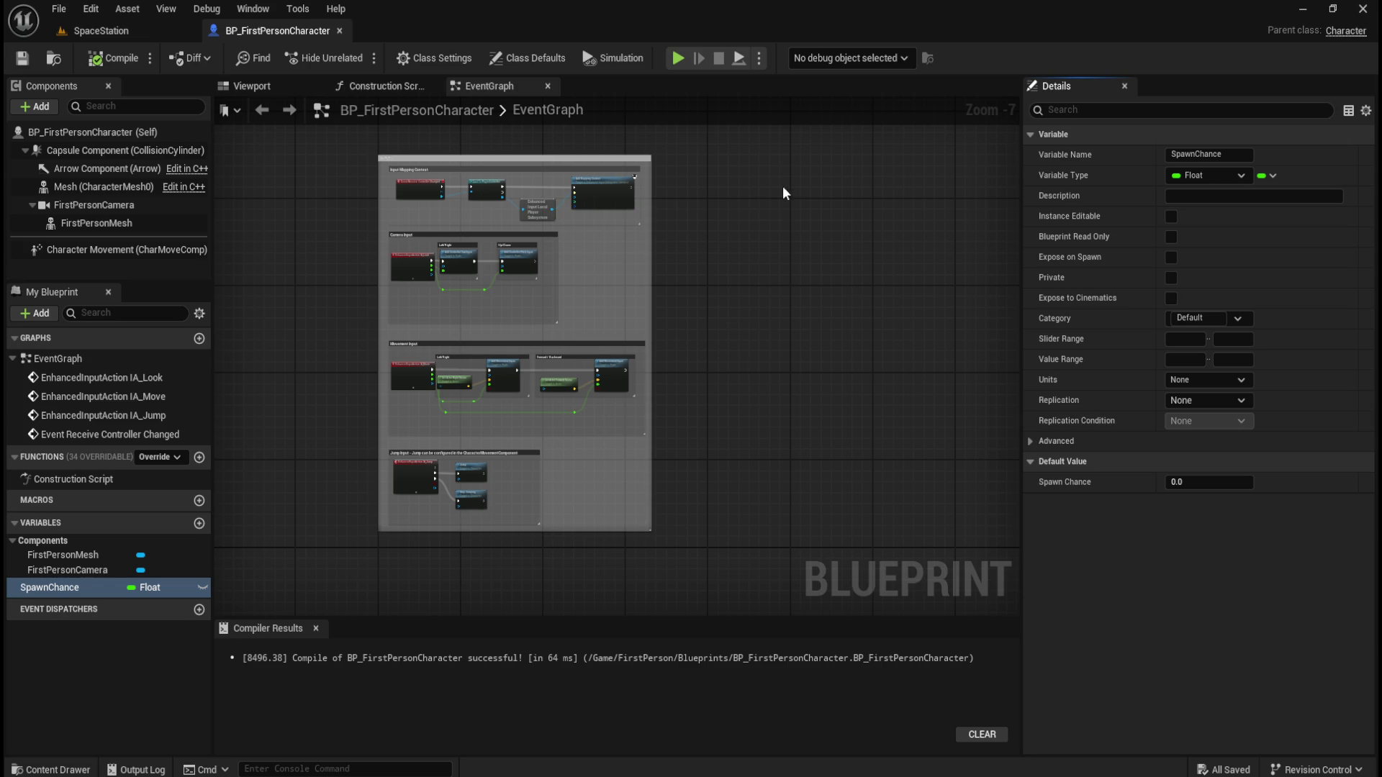
# Create an Integer variable named SpawnIndex, then compile and save BP_FirstPersonCharacter
pyautogui.click(200, 523)
pyautogui.write('SpawnInde')
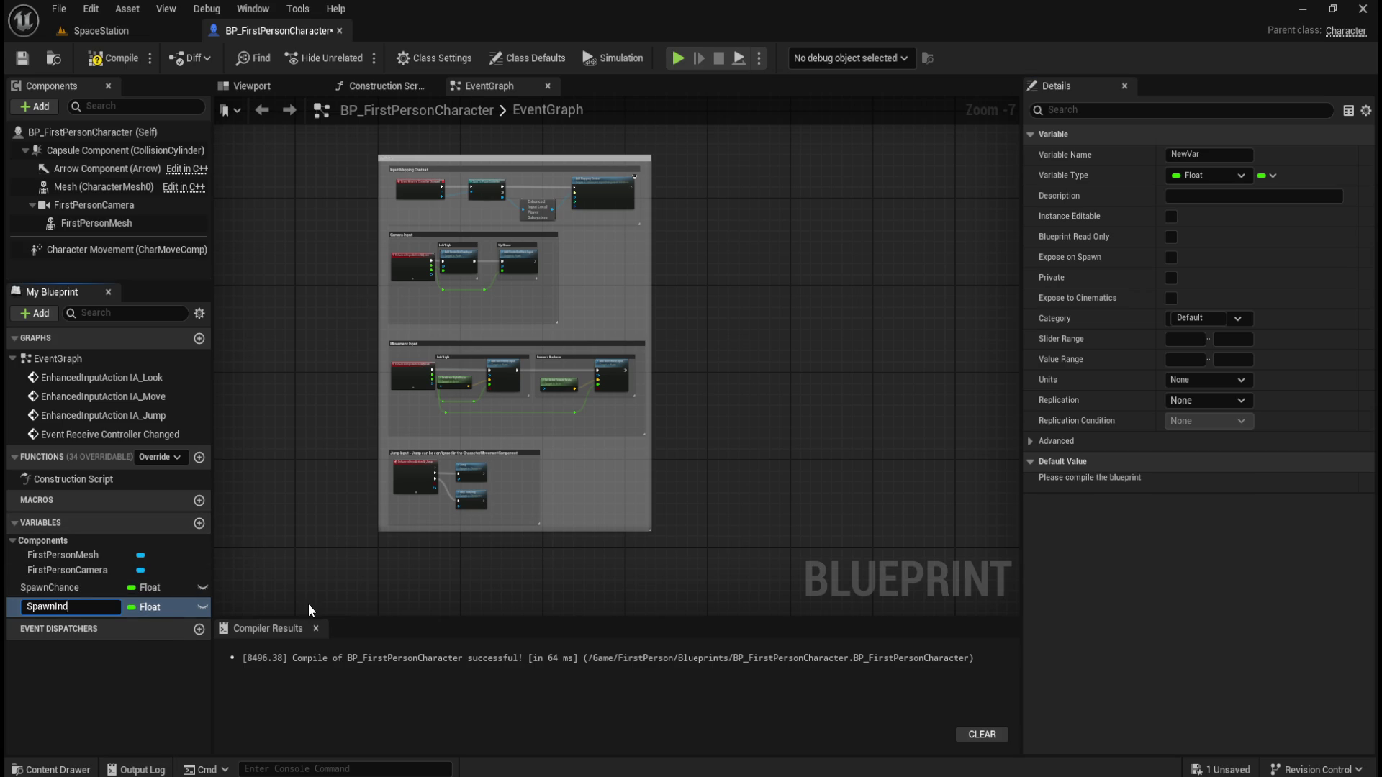
pyautogui.write('x')
pyautogui.press('Return')
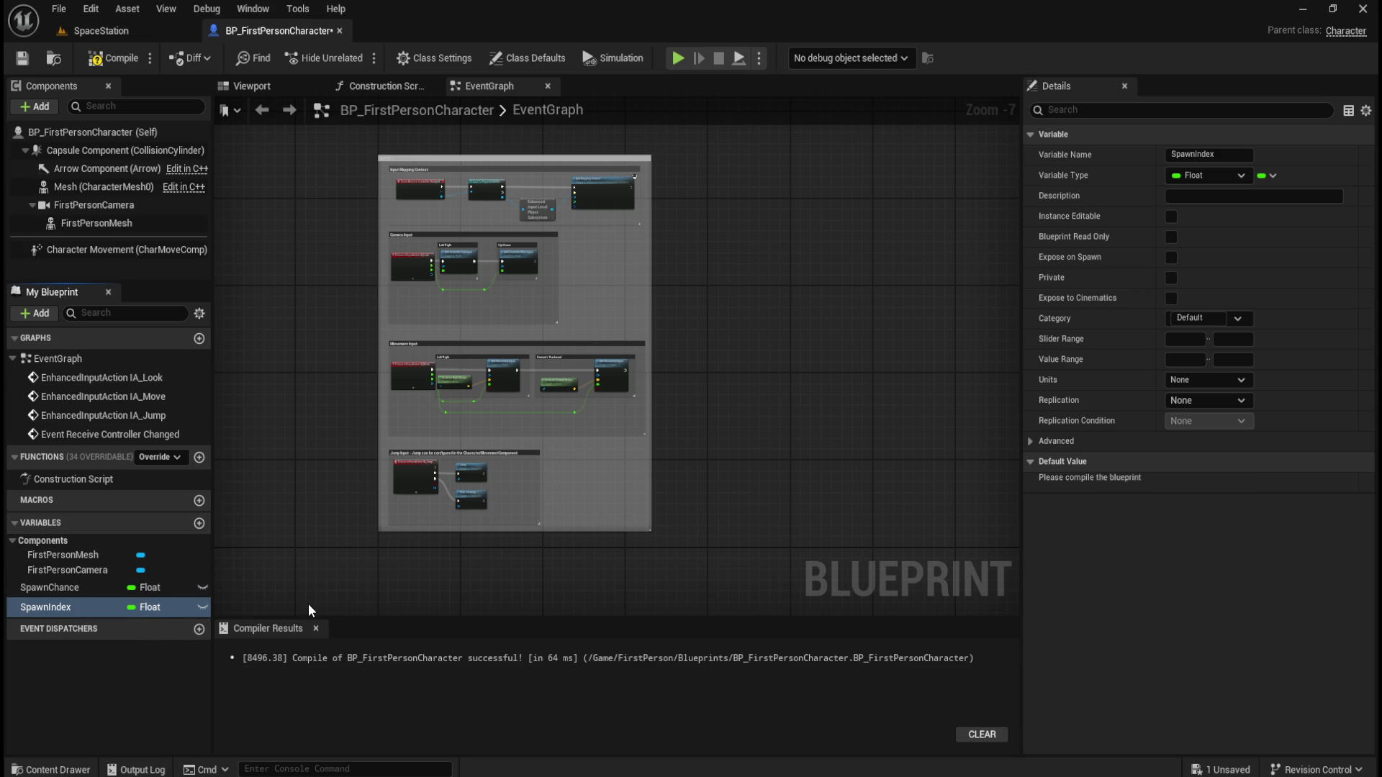
pyautogui.click(132, 607)
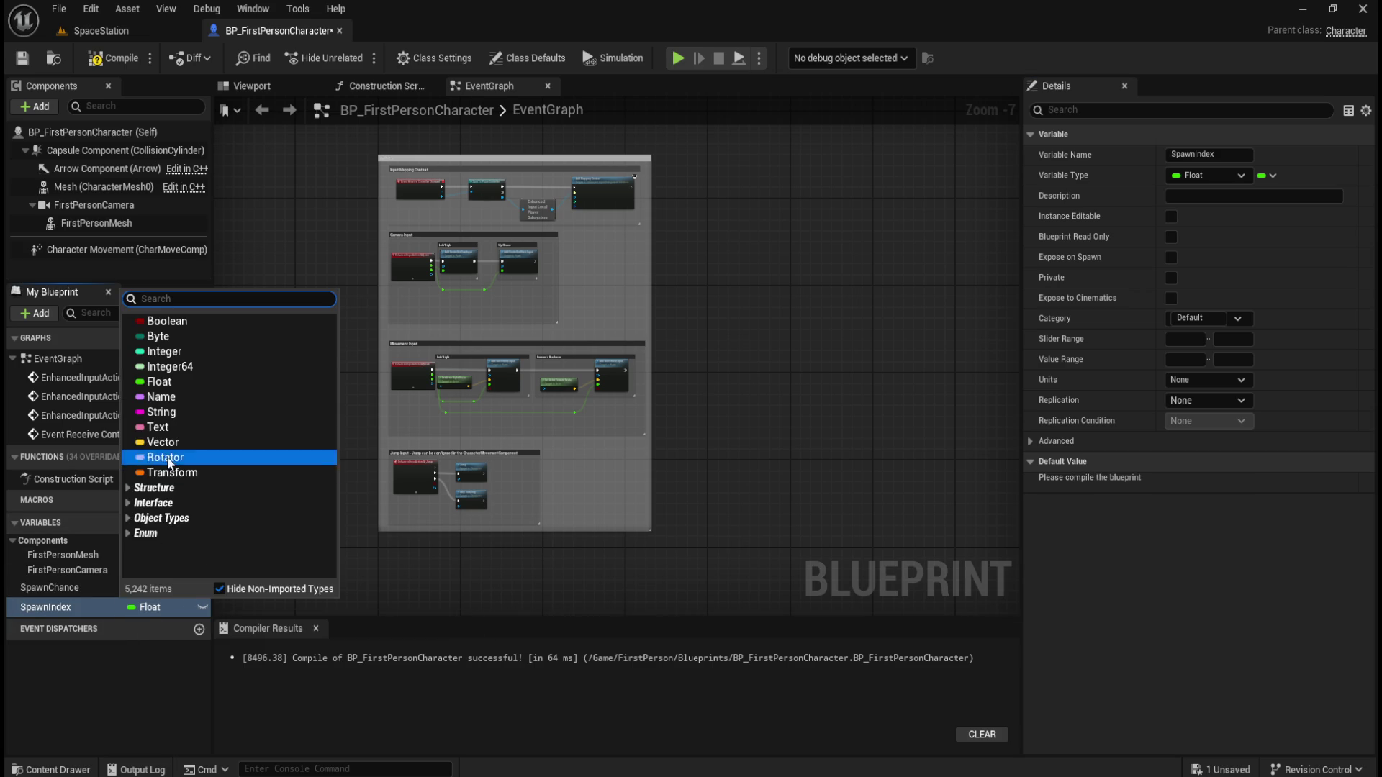
pyautogui.click(181, 352)
pyautogui.click(113, 58)
pyautogui.click(21, 58)
pyautogui.moveTo(753, 321)
pyautogui.mouseDown()
pyautogui.moveTo(670, 349)
pyautogui.moveTo(618, 321)
pyautogui.moveTo(670, 333)
pyautogui.moveTo(590, 311)
pyautogui.moveTo(611, 274)
pyautogui.moveTo(673, 288)
pyautogui.mouseUp()
pyautogui.scroll(-4, 673, 288)
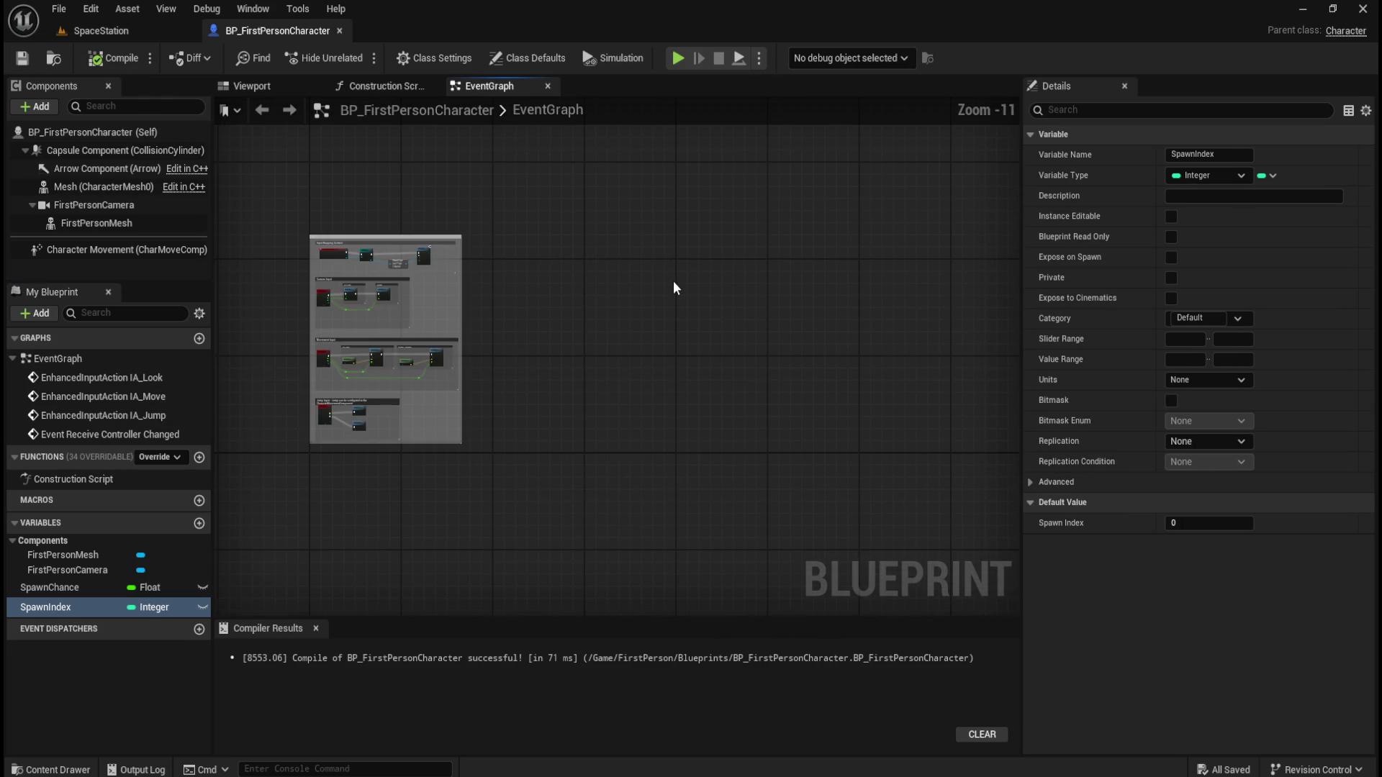
pyautogui.scroll(1, 675, 287)
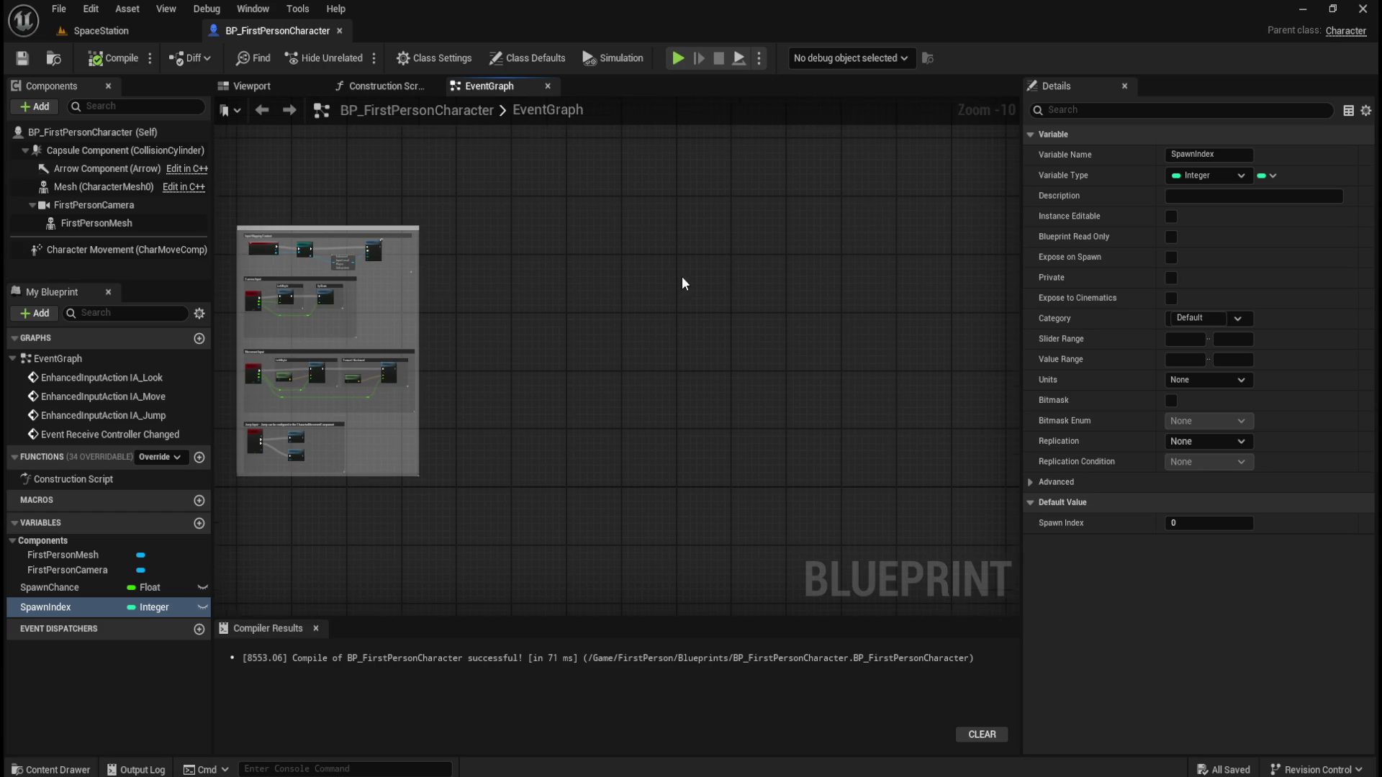
pyautogui.scroll(4, 682, 280)
# Add a Custom Event node to the EventGraph and nudge it slightly left
pyautogui.rightClick(651, 277)
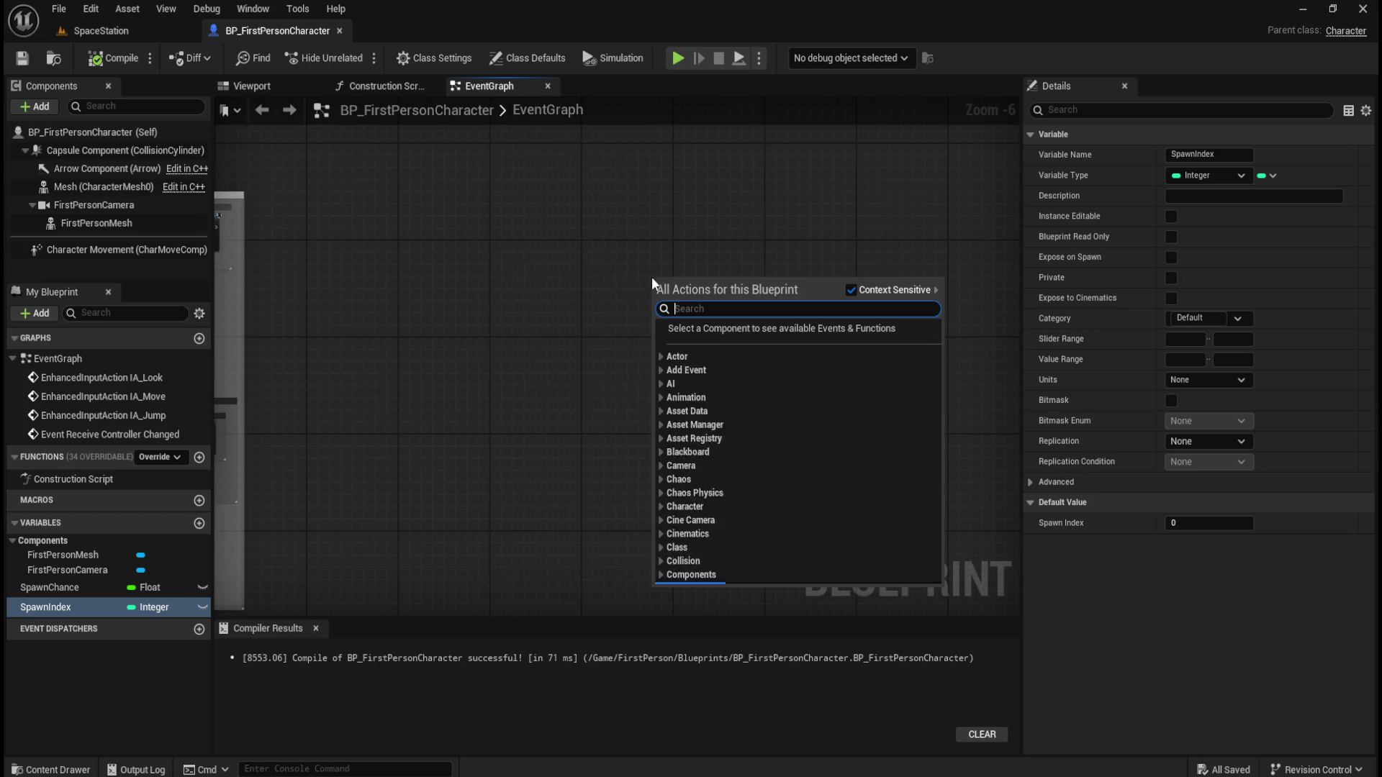
pyautogui.click(617, 272)
pyautogui.scroll(1, 666, 282)
pyautogui.rightClick(617, 297)
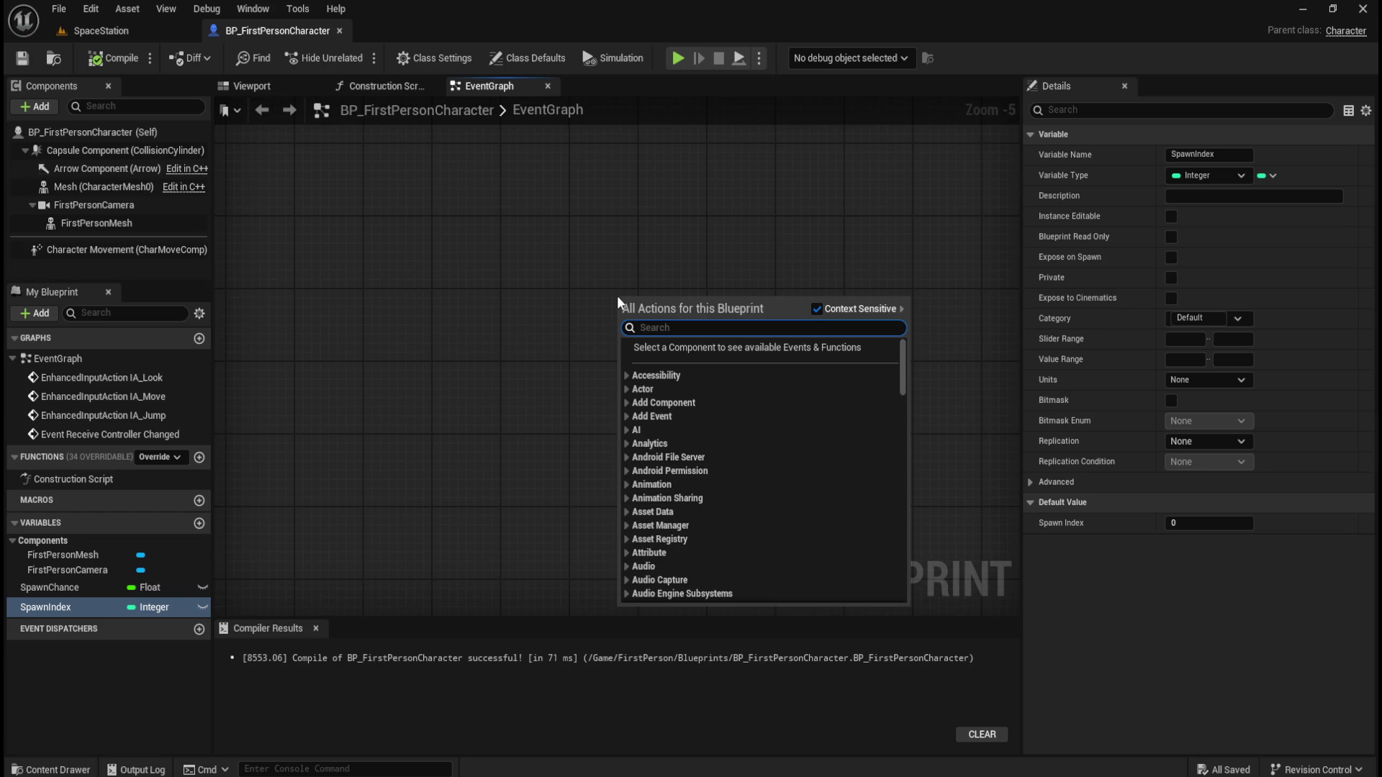
pyautogui.write('custom')
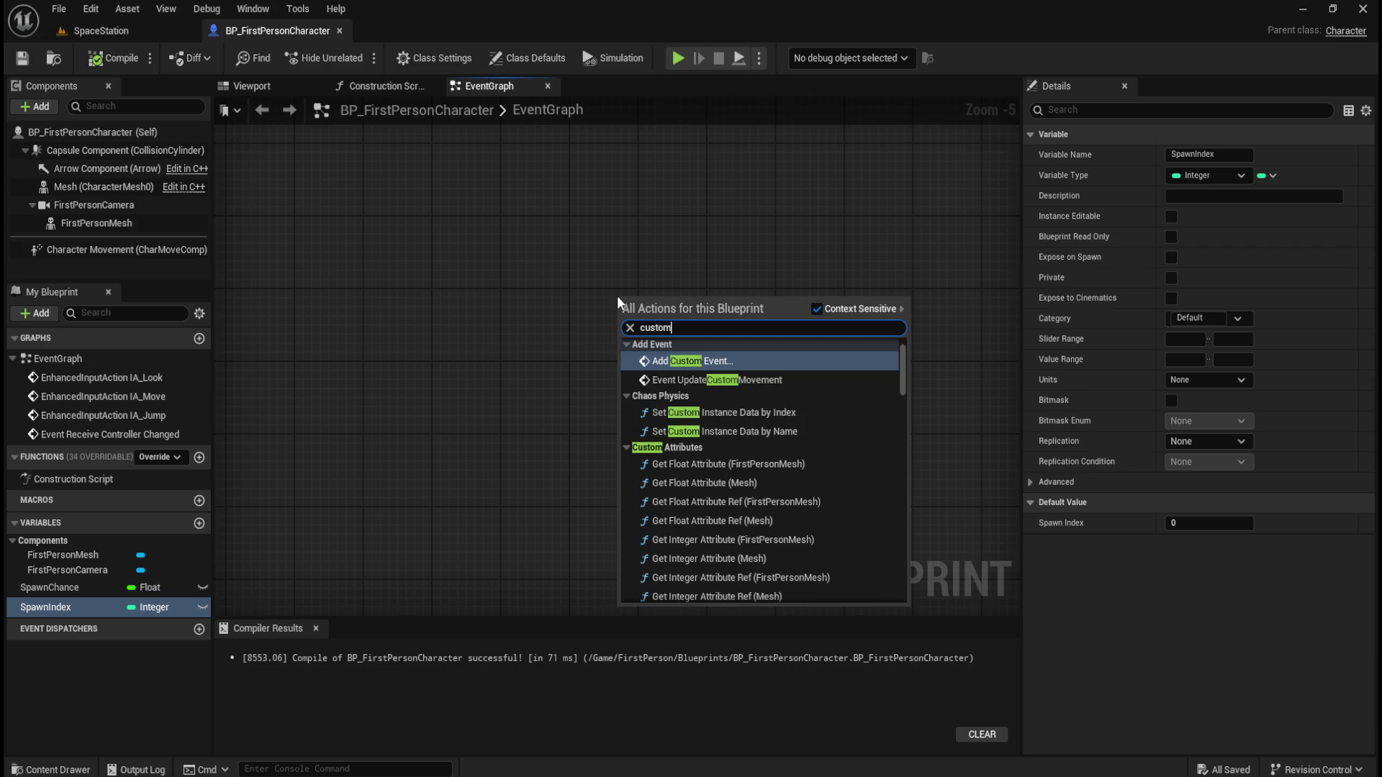
pyautogui.press('Return')
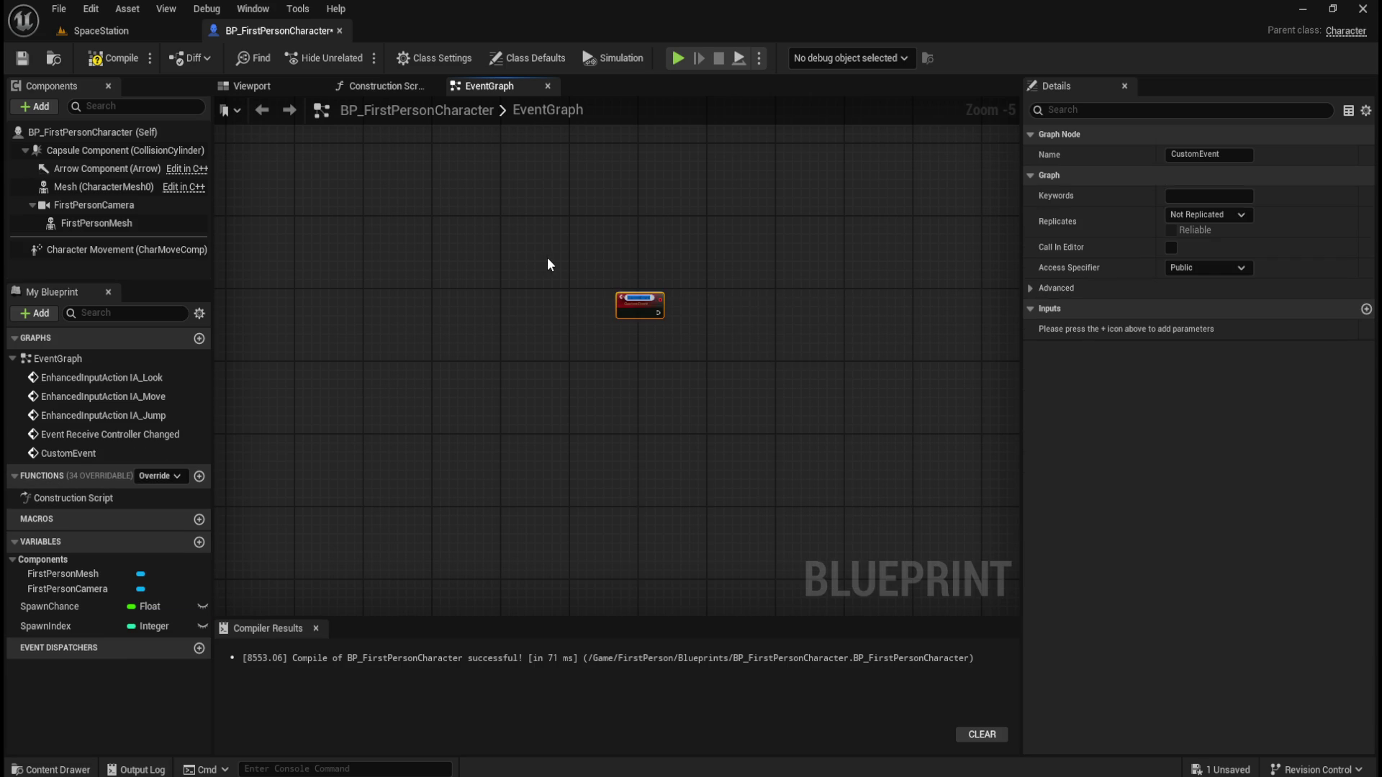
pyautogui.click(549, 257)
pyautogui.scroll(3, 637, 230)
pyautogui.scroll(1, 705, 407)
pyautogui.moveTo(666, 392); pyautogui.dragTo(632, 385)
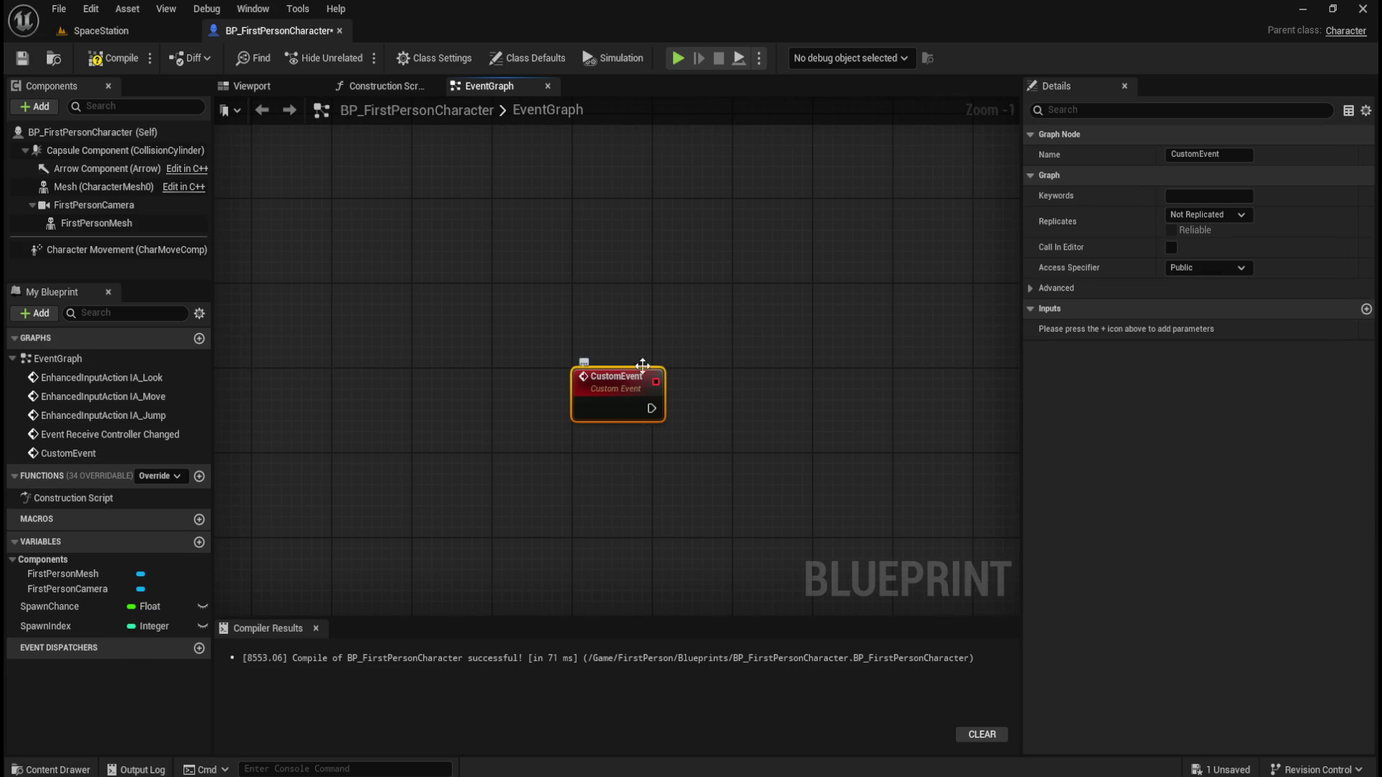
# Rename the custom event to Spawn% in the Details Name field
pyautogui.click(1200, 154)
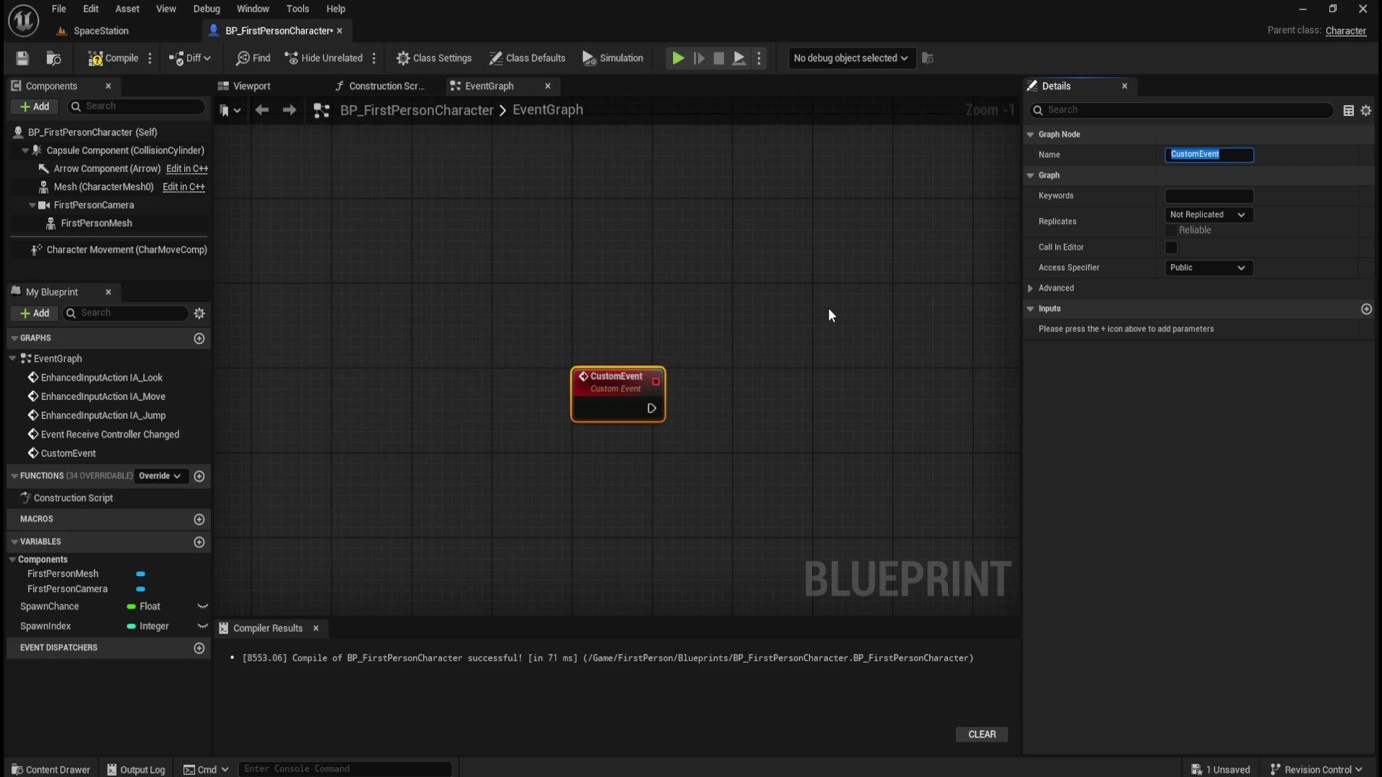
pyautogui.write('Set')
pyautogui.press('BackSpace')
pyautogui.press('BackSpace')
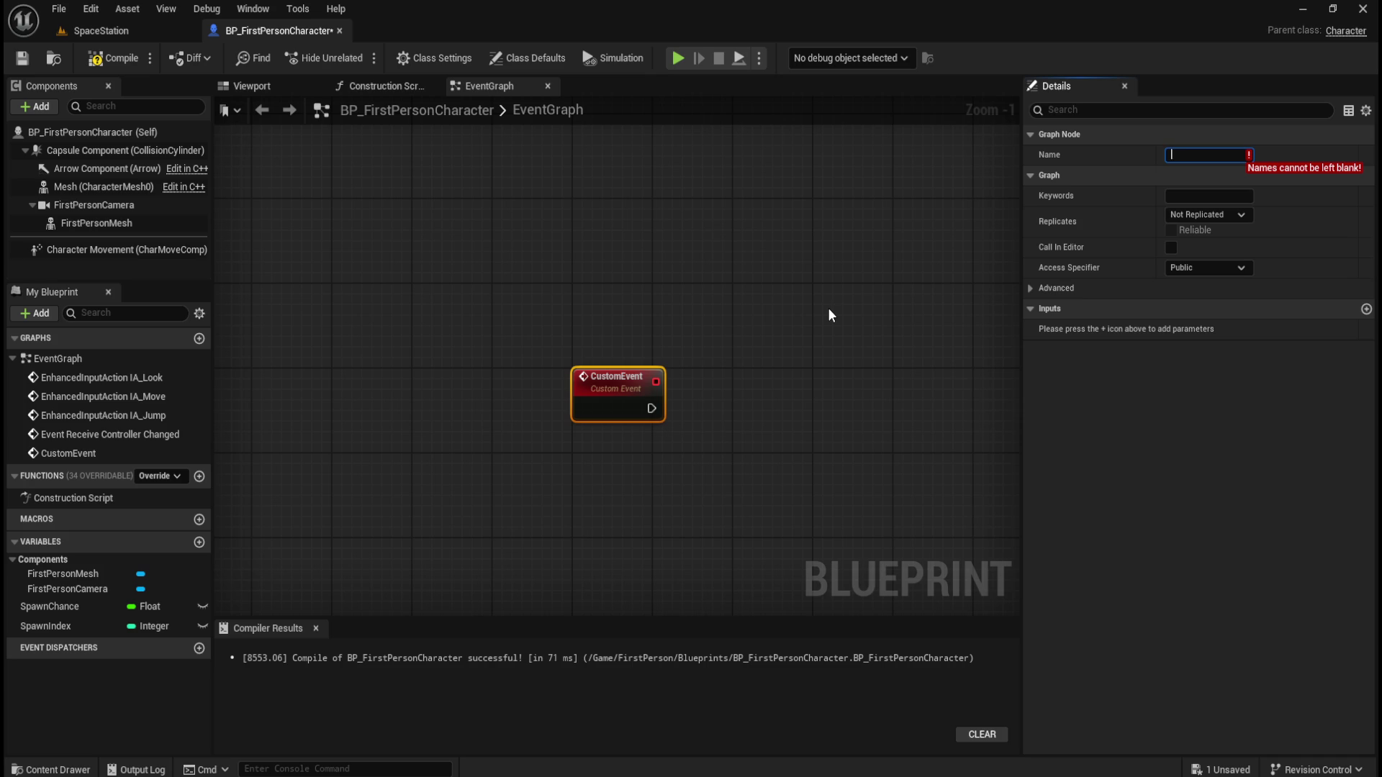
pyautogui.write('Set')
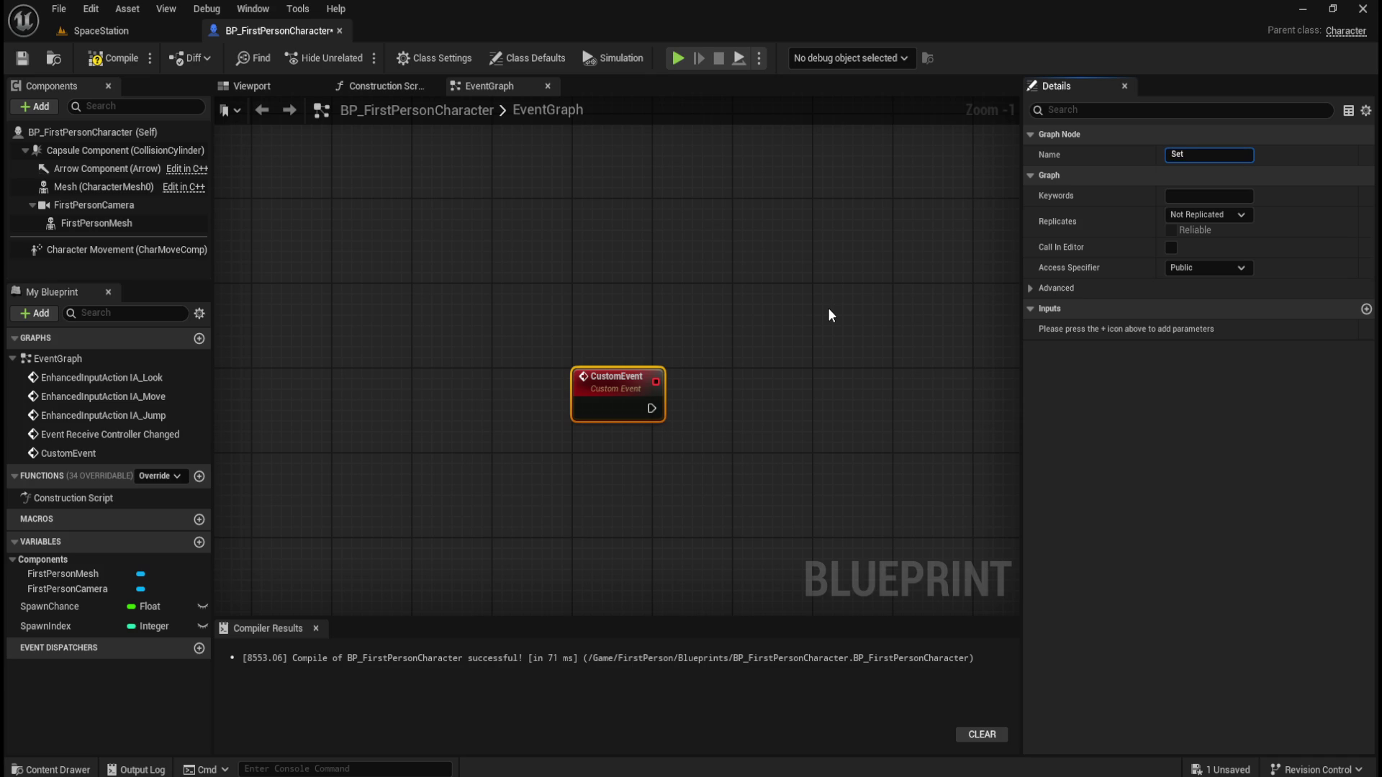
pyautogui.press('BackSpace')
pyautogui.press('BackSpace')
pyautogui.write('paw')
pyautogui.write('Index')
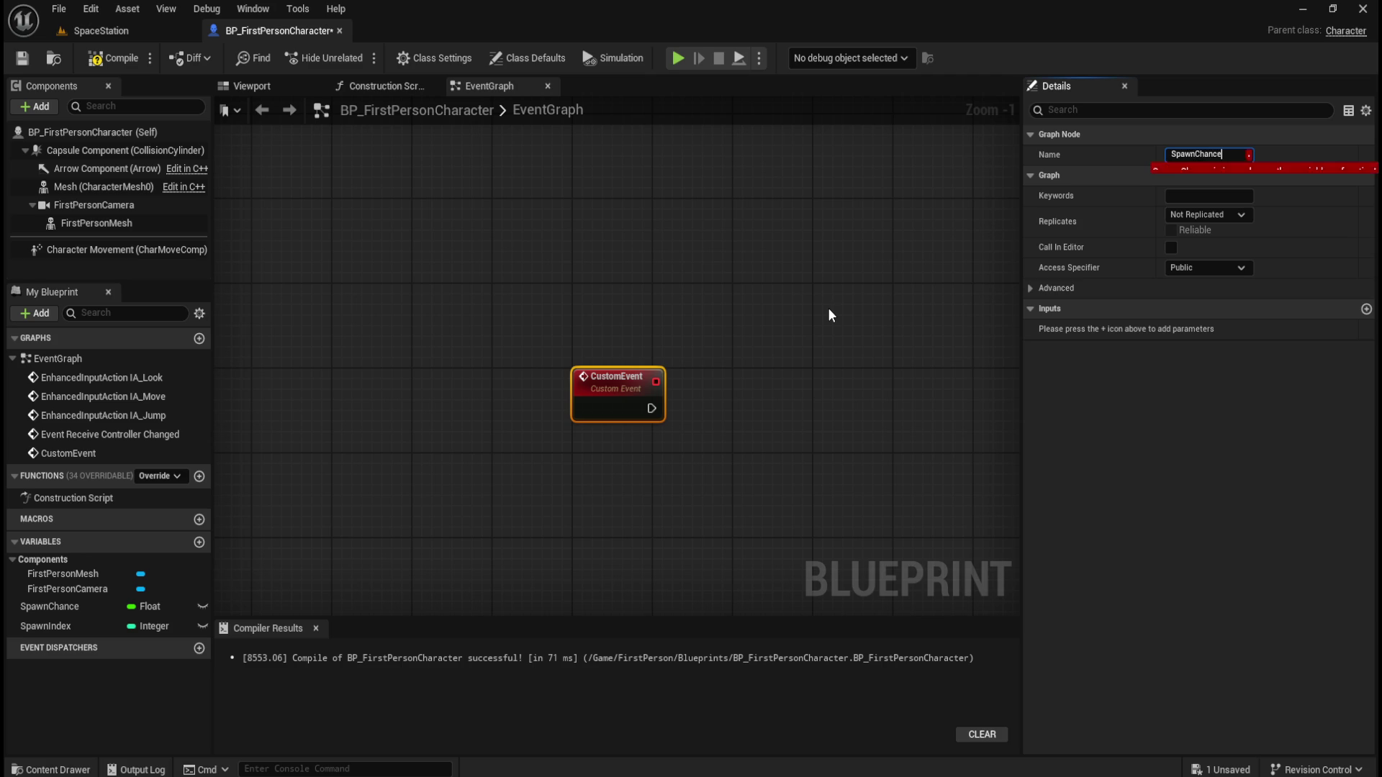
pyautogui.press('BackSpace')
pyautogui.press('BackSpace')
pyautogui.press('BackSpace')
pyautogui.press('BackSpace')
pyautogui.write('Spawn%')
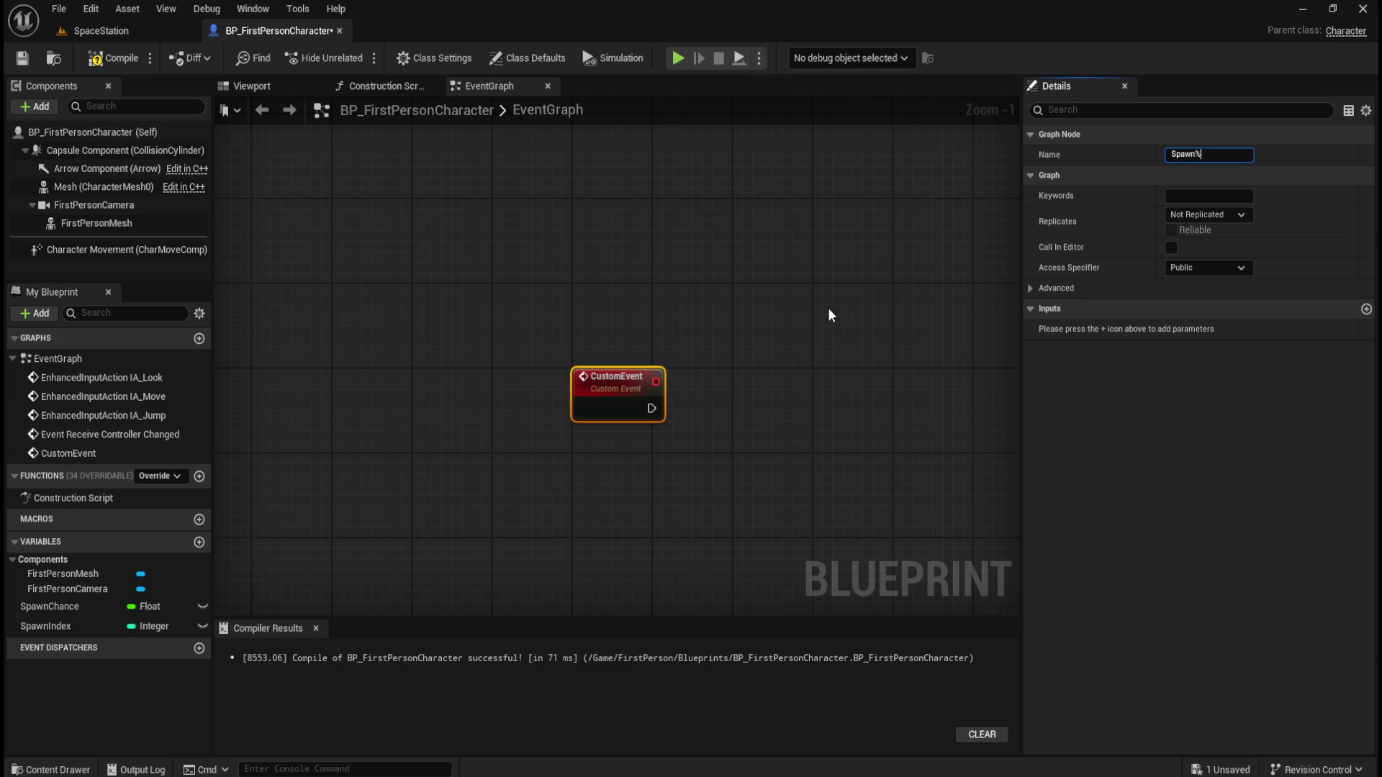
pyautogui.press('Return')
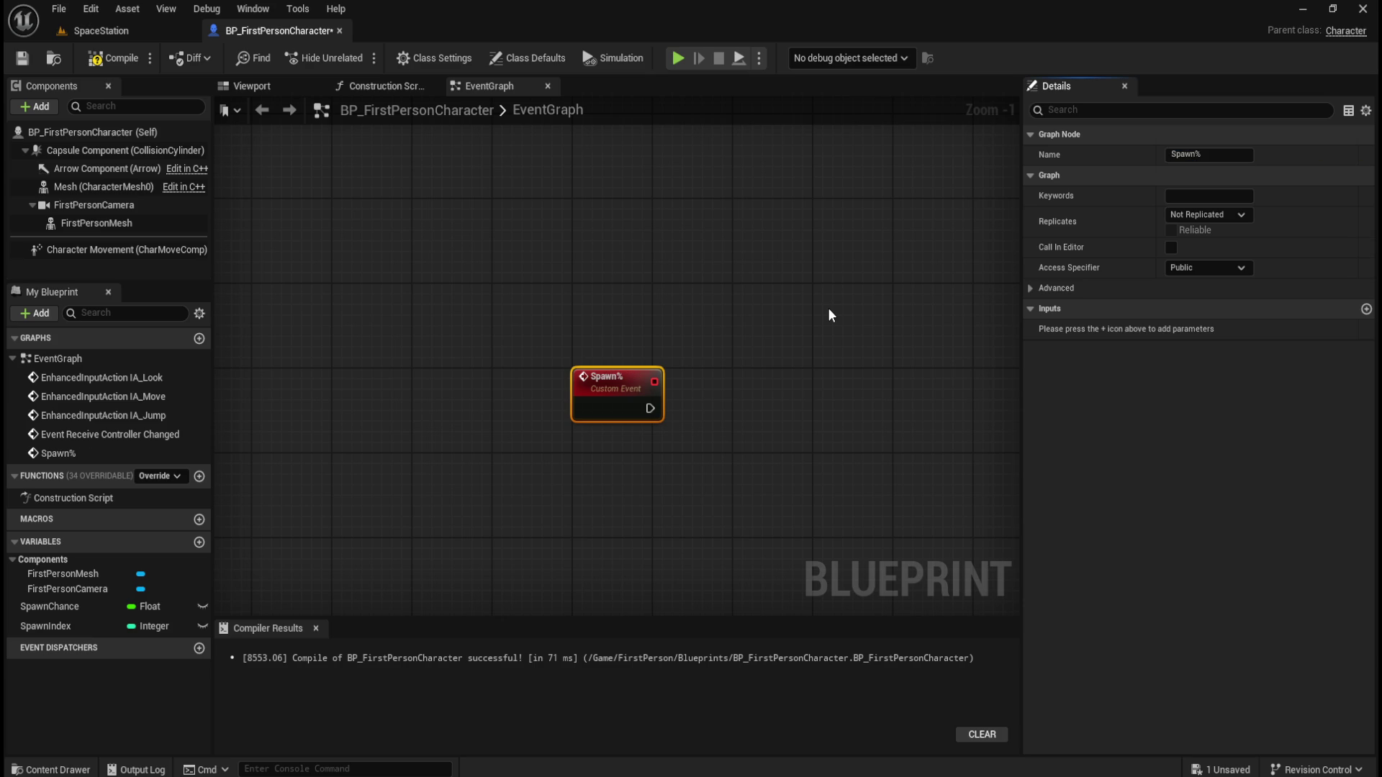
pyautogui.scroll(1, 828, 308)
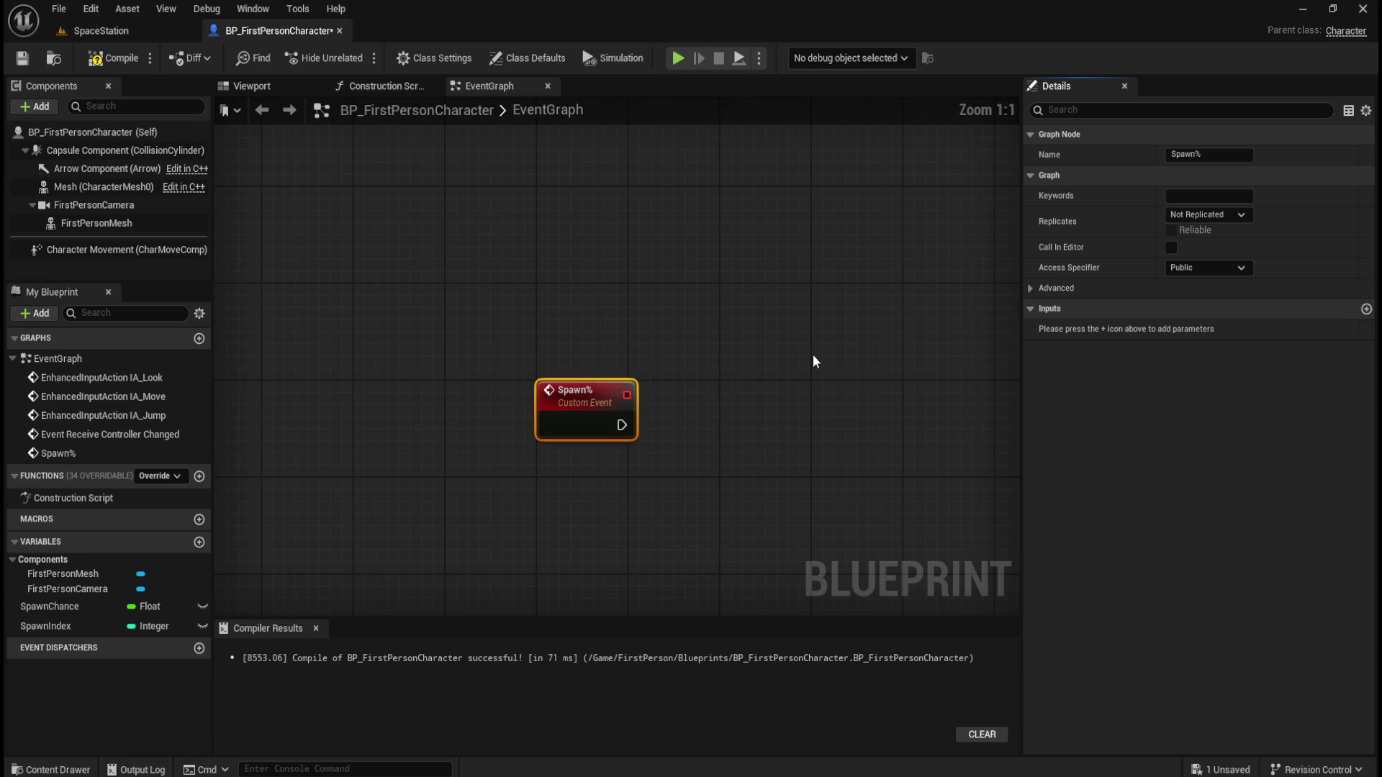
# Set SpawnIndex's default value to 1, then compile and save the blueprint
pyautogui.click(740, 419)
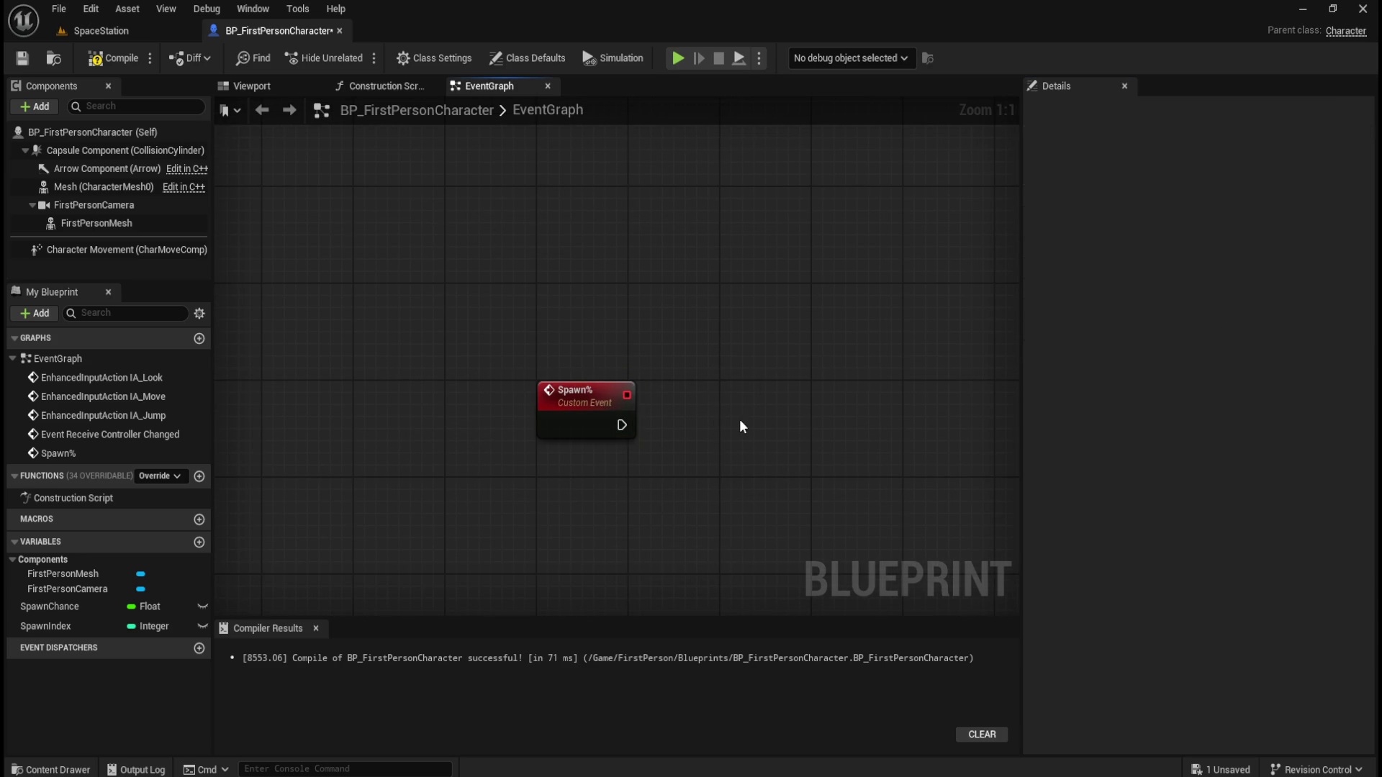
pyautogui.click(601, 395)
pyautogui.click(706, 443)
pyautogui.moveTo(747, 449); pyautogui.dragTo(560, 425)
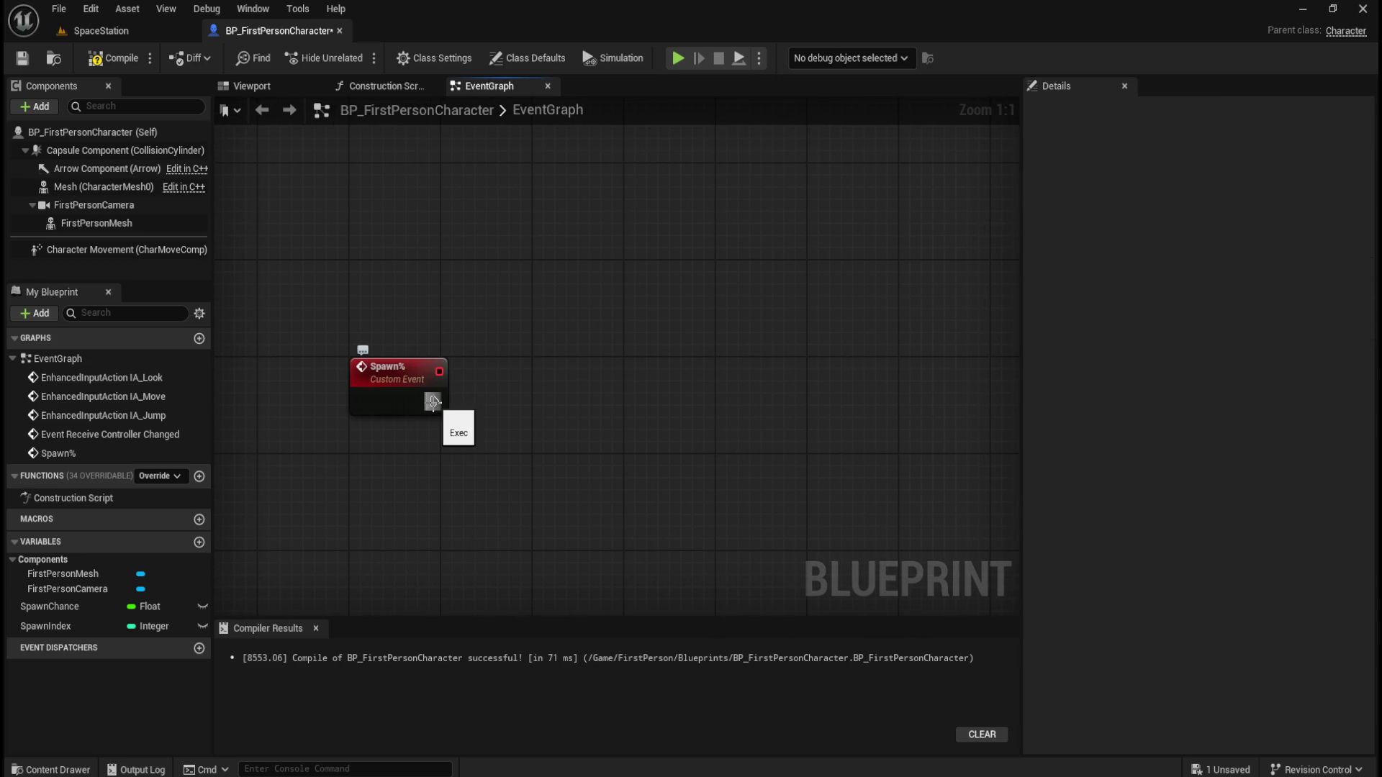
pyautogui.click(64, 626)
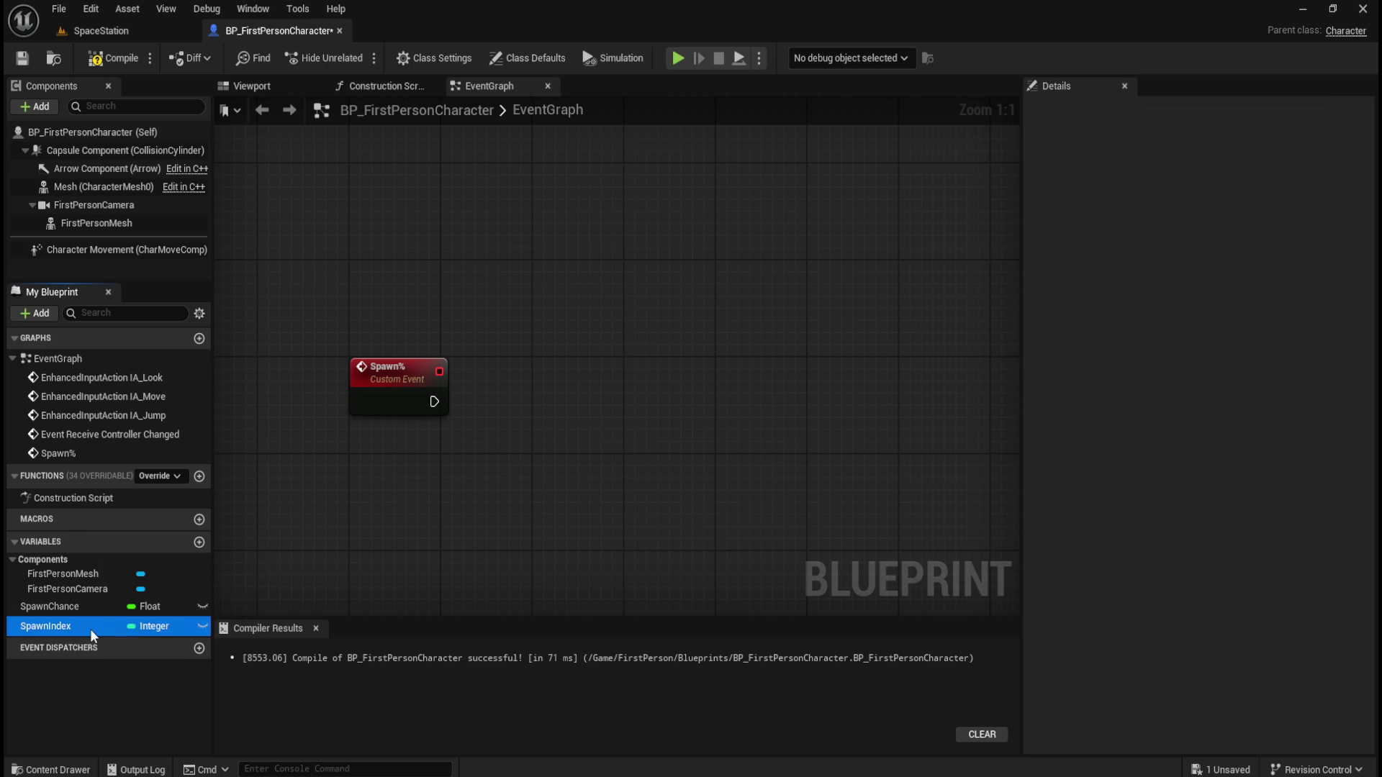
pyautogui.click(1208, 524)
pyautogui.write('1')
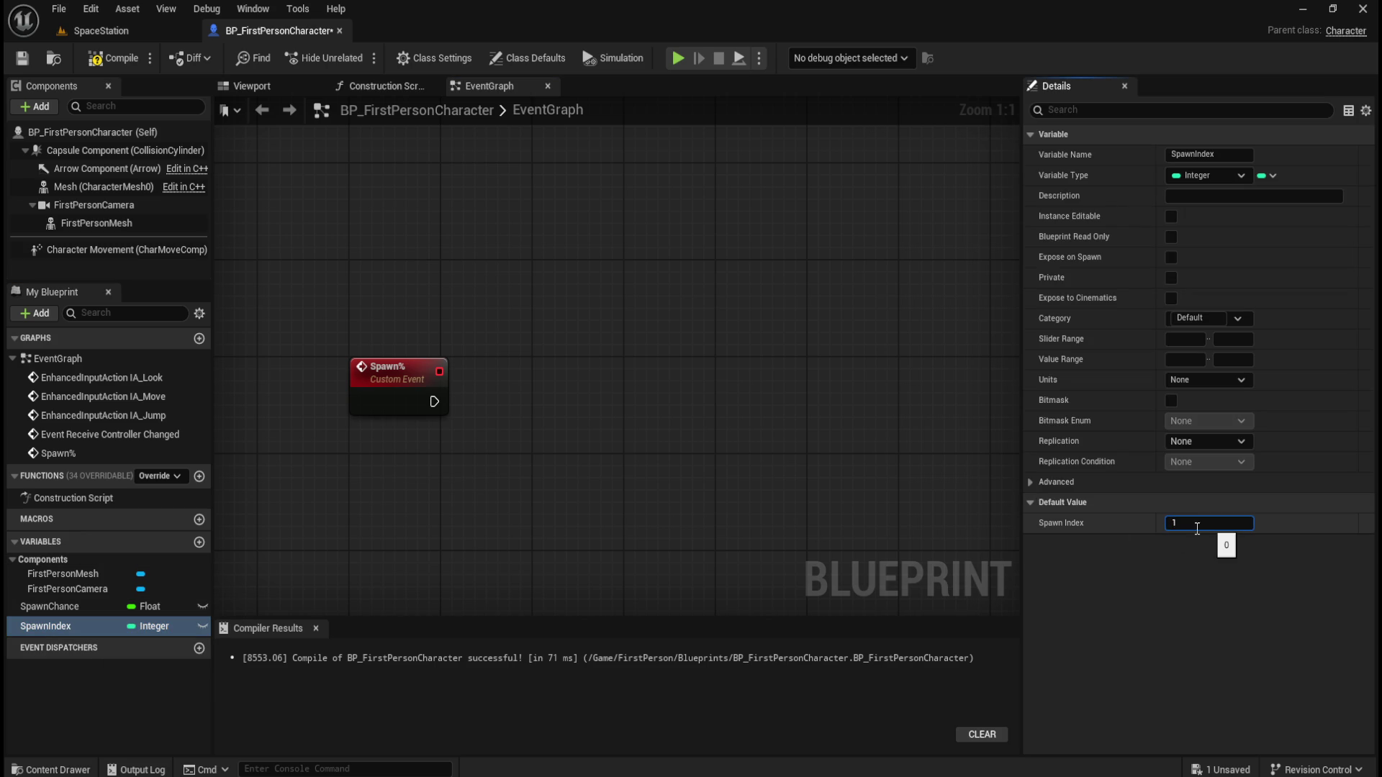
pyautogui.click(113, 58)
pyautogui.click(23, 59)
pyautogui.click(533, 397)
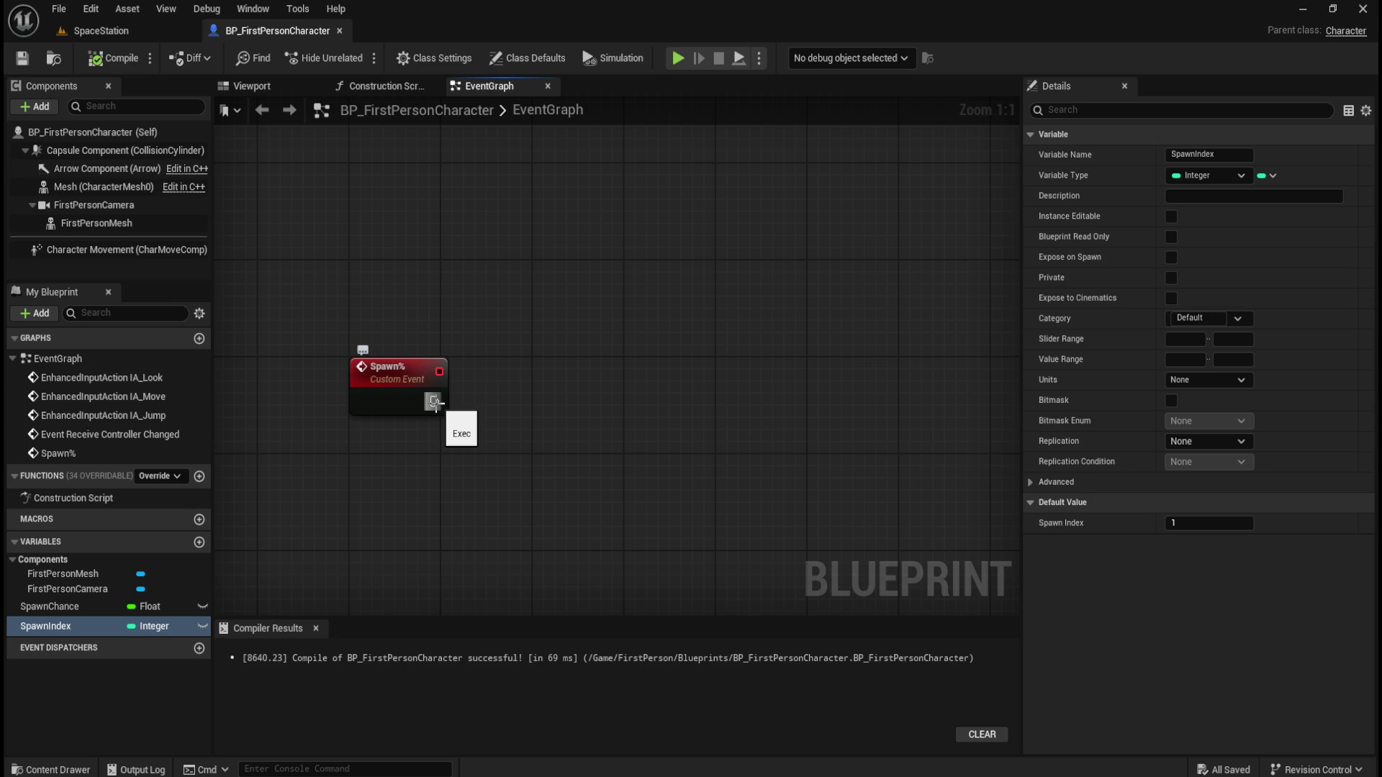
# Place a SpawnIndex getter node beside the Spawn% event, then select SpawnChance
pyautogui.moveTo(434, 402); pyautogui.dragTo(525, 403)
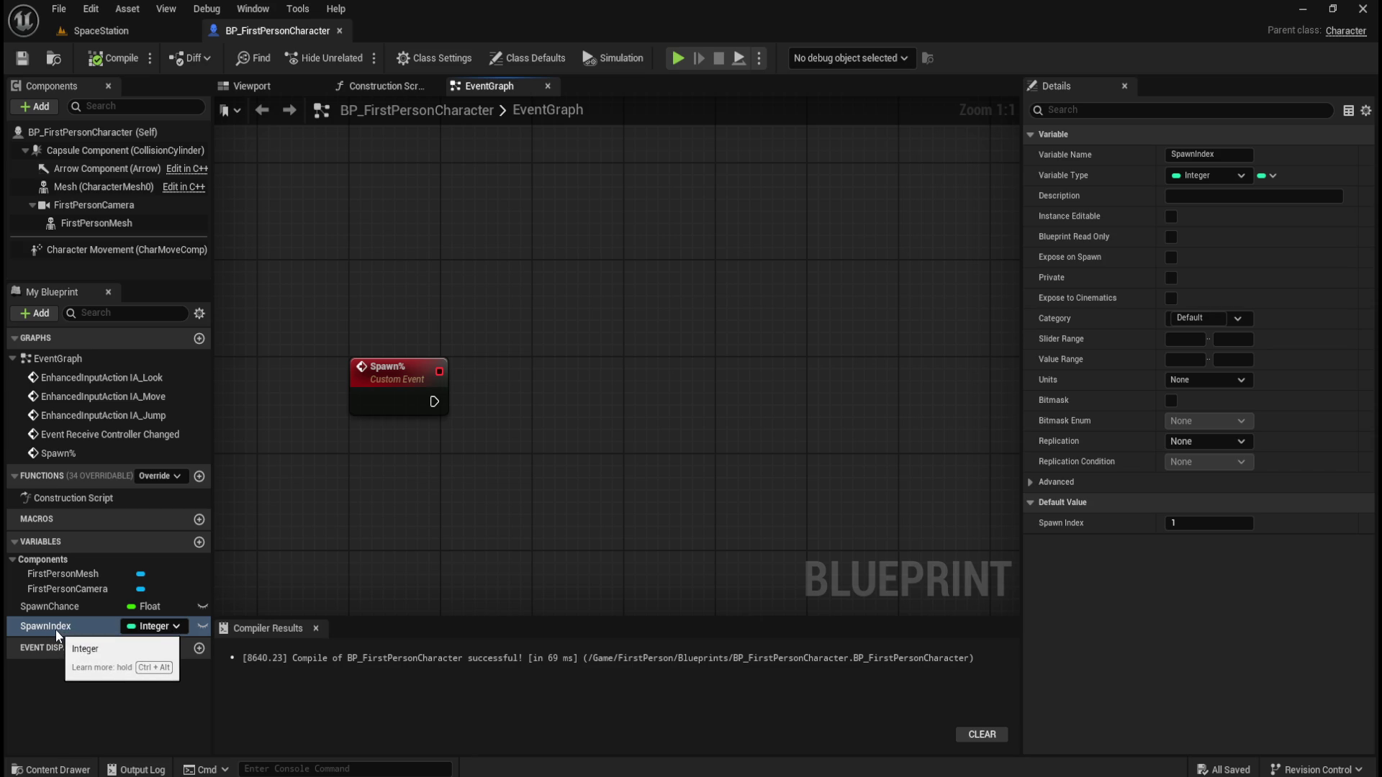
pyautogui.moveTo(61, 628)
pyautogui.mouseDown()
pyautogui.moveTo(248, 627)
pyautogui.moveTo(472, 490)
pyautogui.moveTo(461, 444)
pyautogui.moveTo(454, 456)
pyautogui.mouseUp()
pyautogui.click(504, 494)
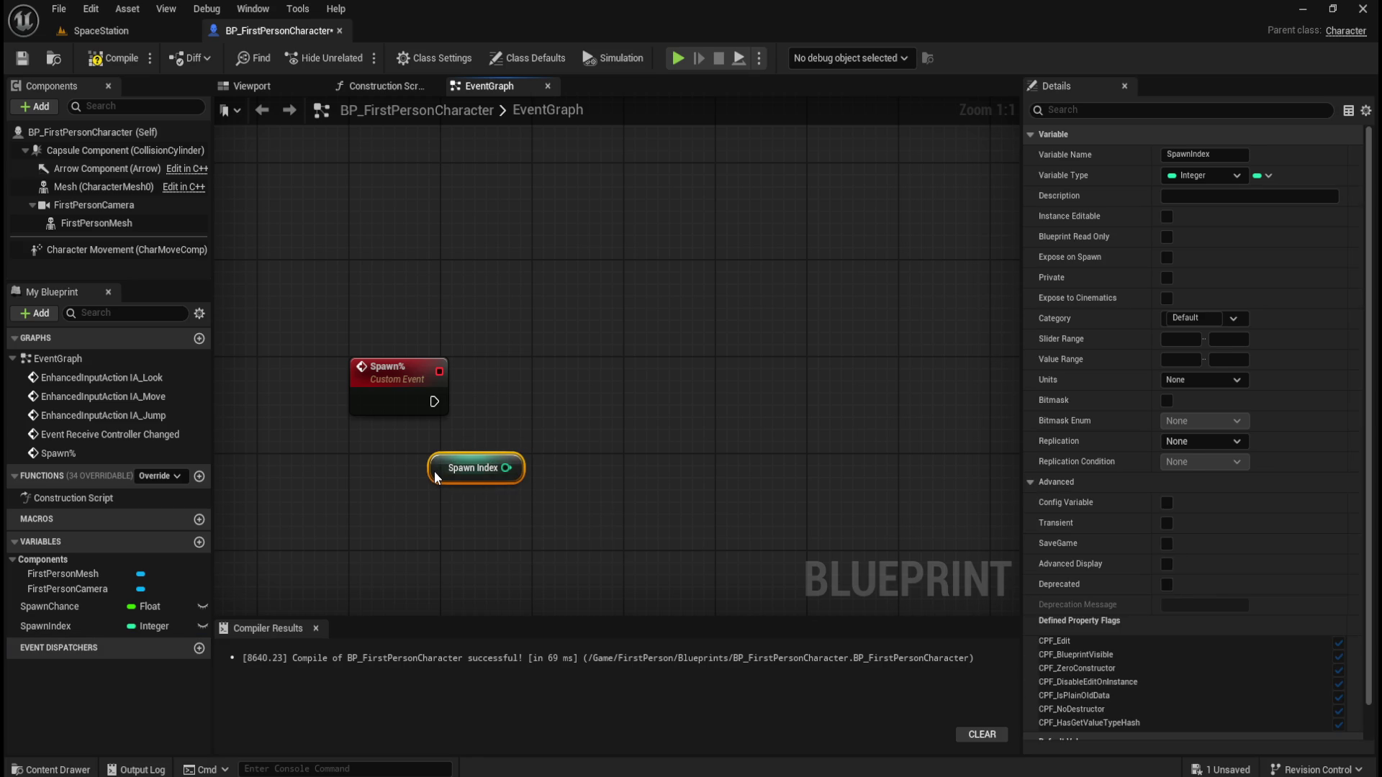
pyautogui.moveTo(434, 472); pyautogui.dragTo(446, 472)
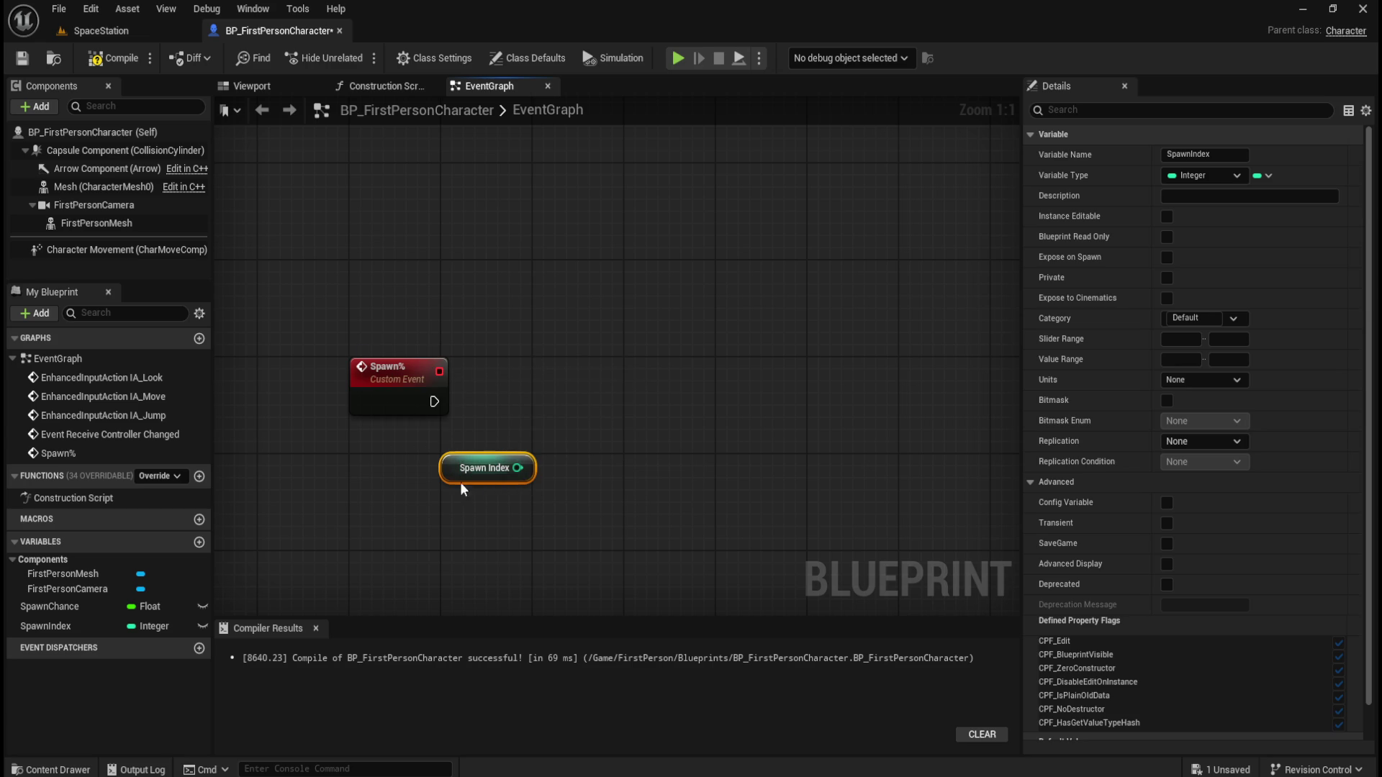
pyautogui.click(404, 500)
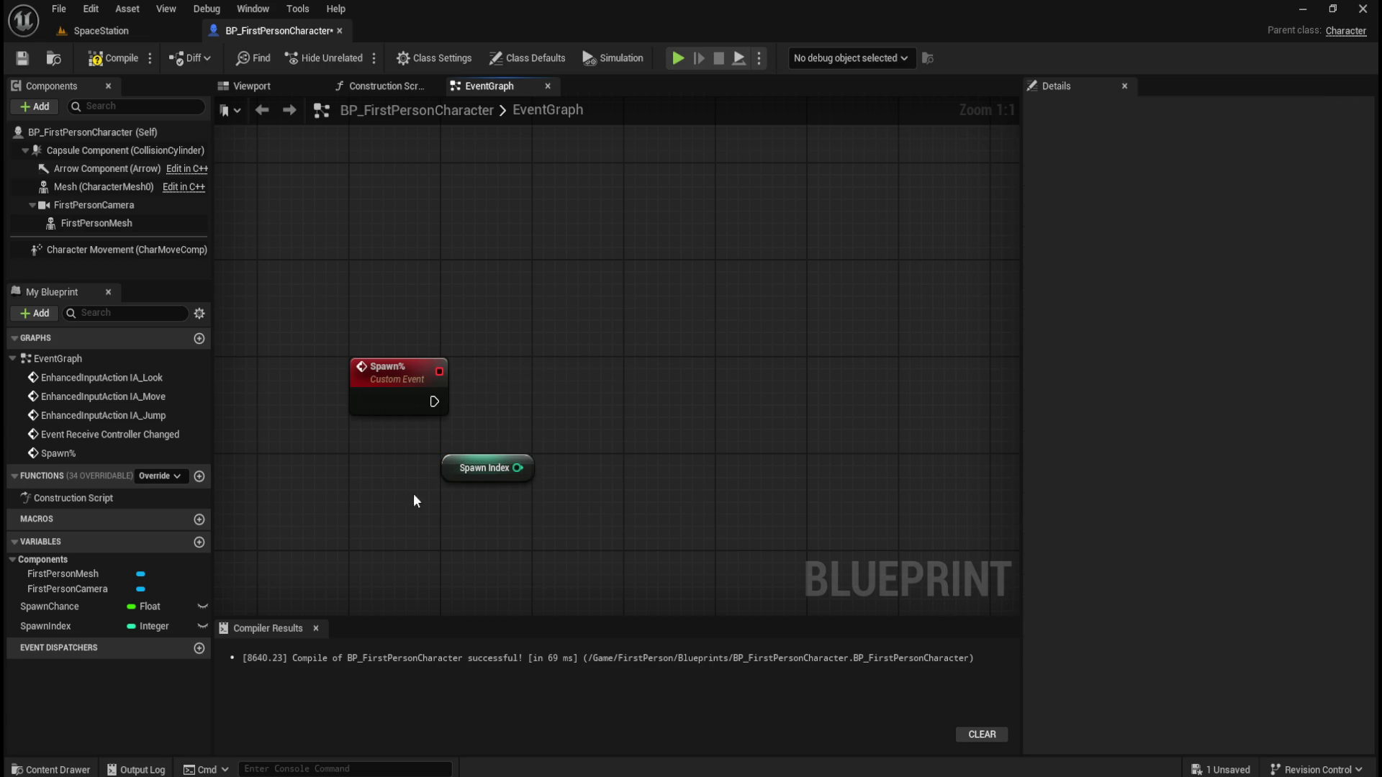
pyautogui.click(445, 472)
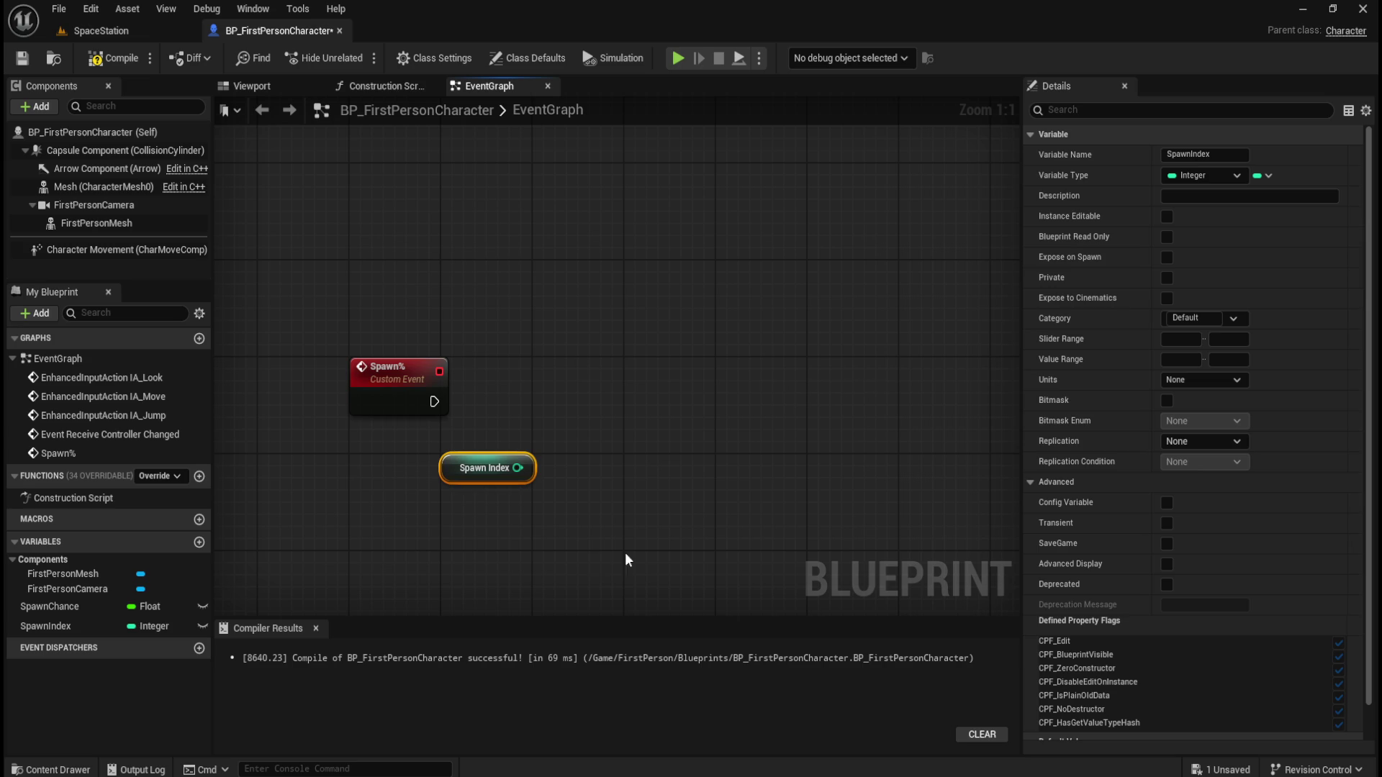
pyautogui.moveTo(1076, 549)
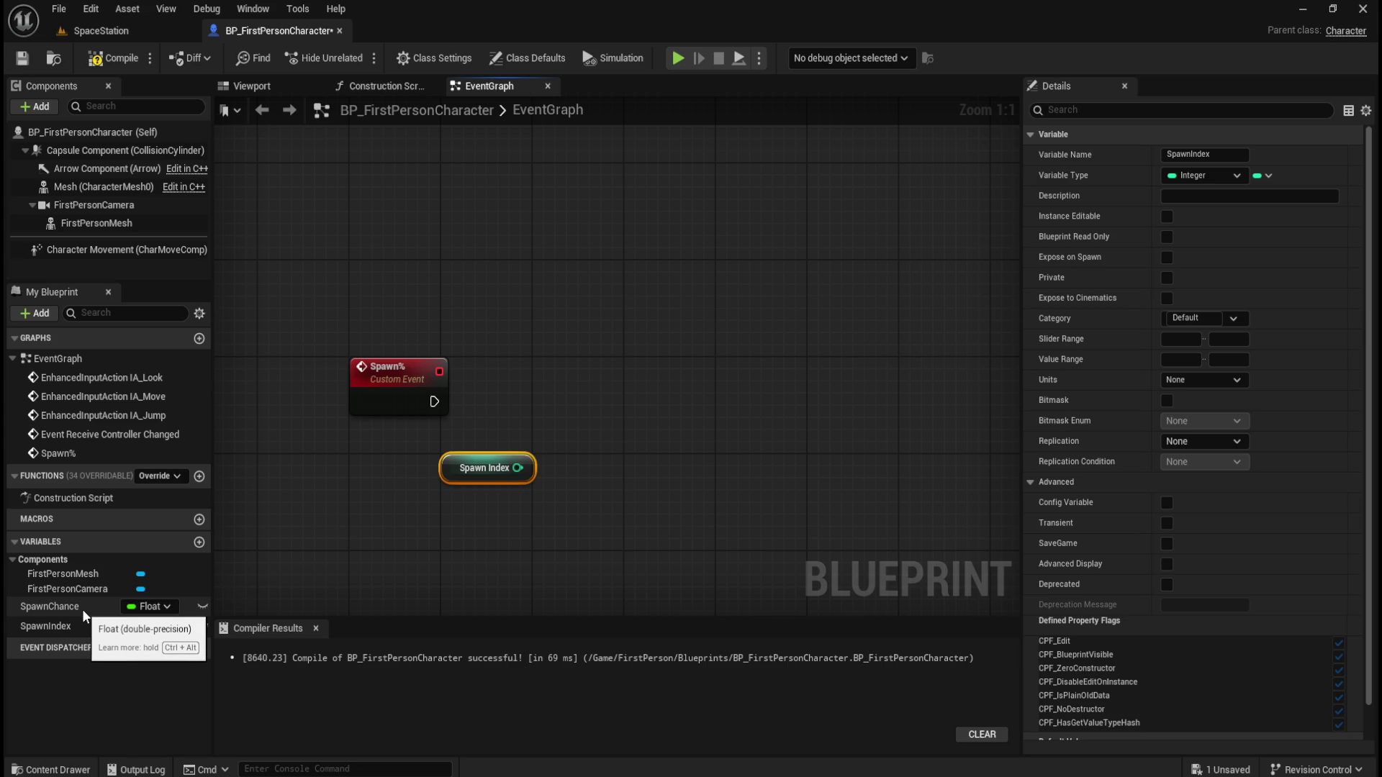
pyautogui.click(75, 606)
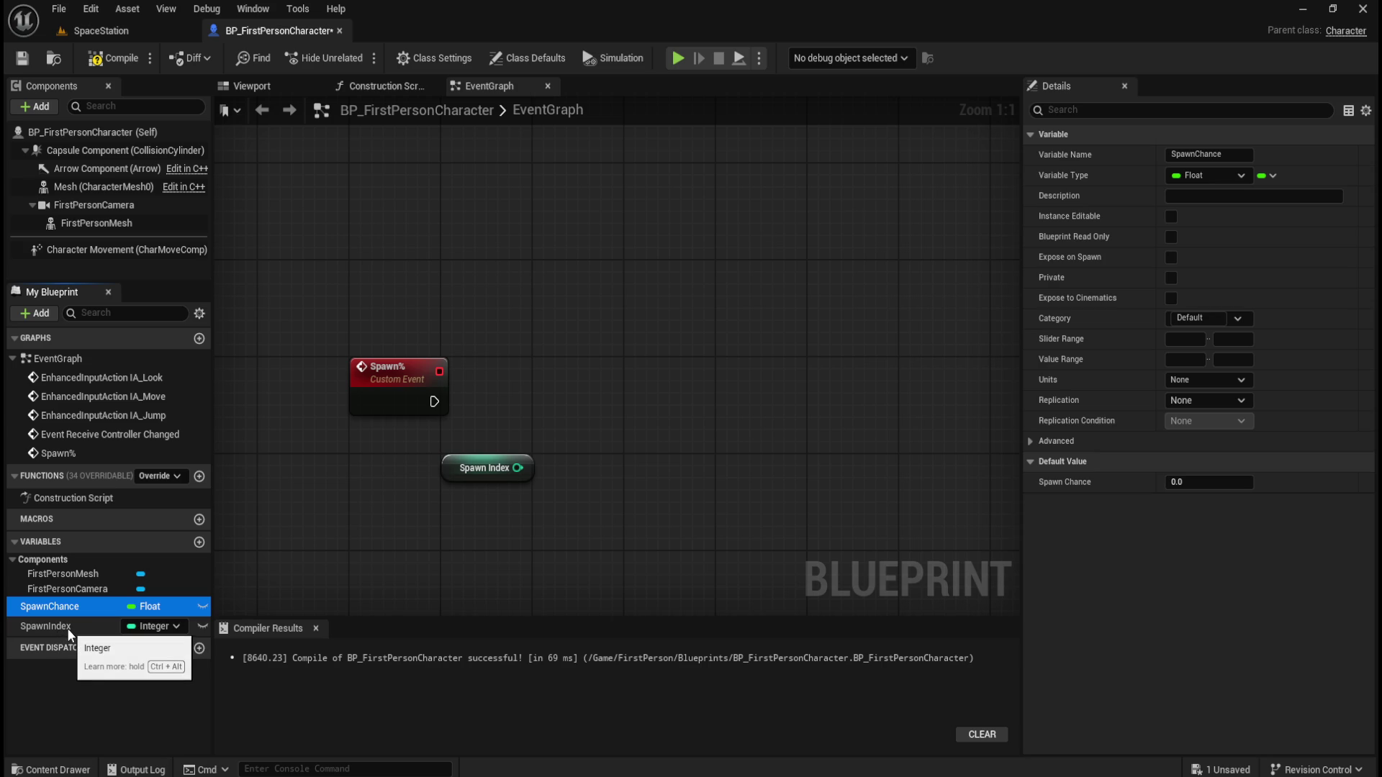
# From the Content folder, open the main menu level blueprint, view it, and close it
pyautogui.click(629, 341)
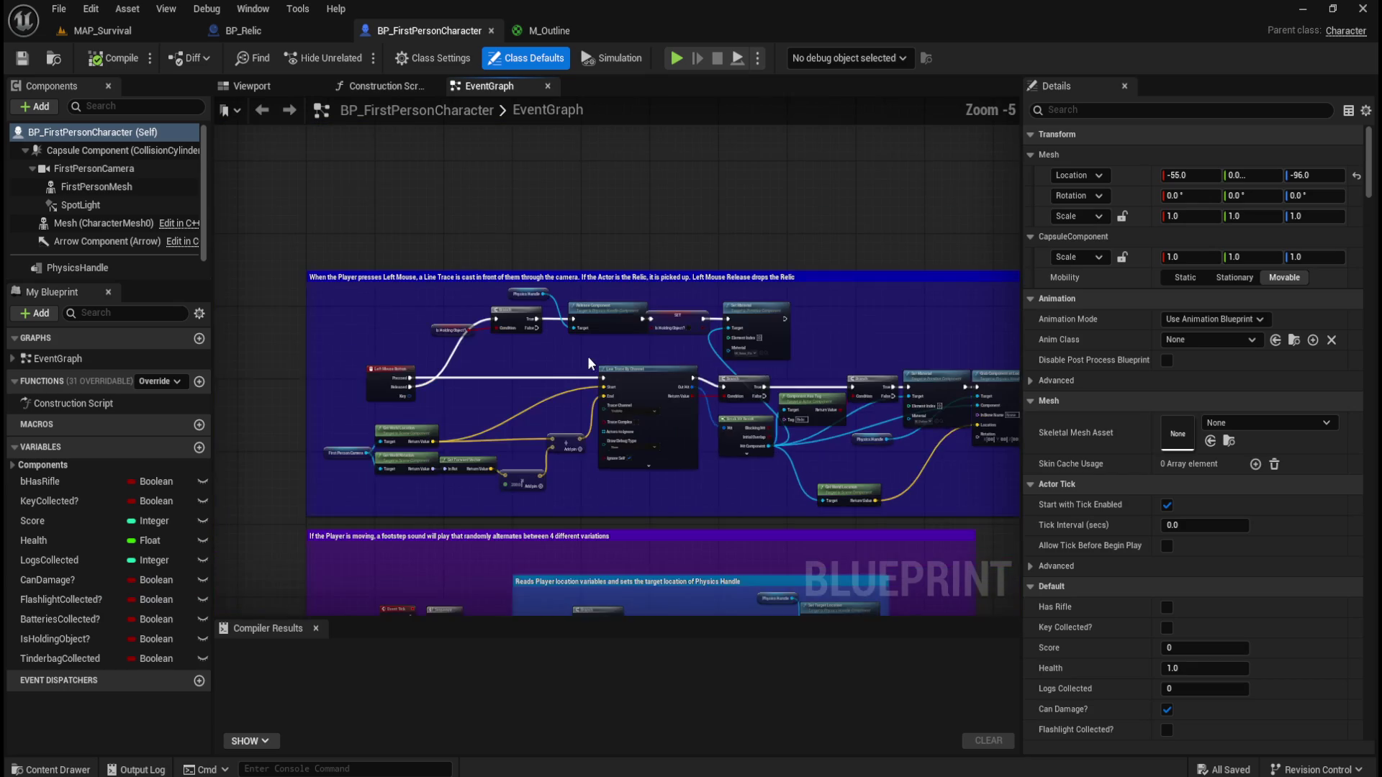
pyautogui.scroll(2, 598, 368)
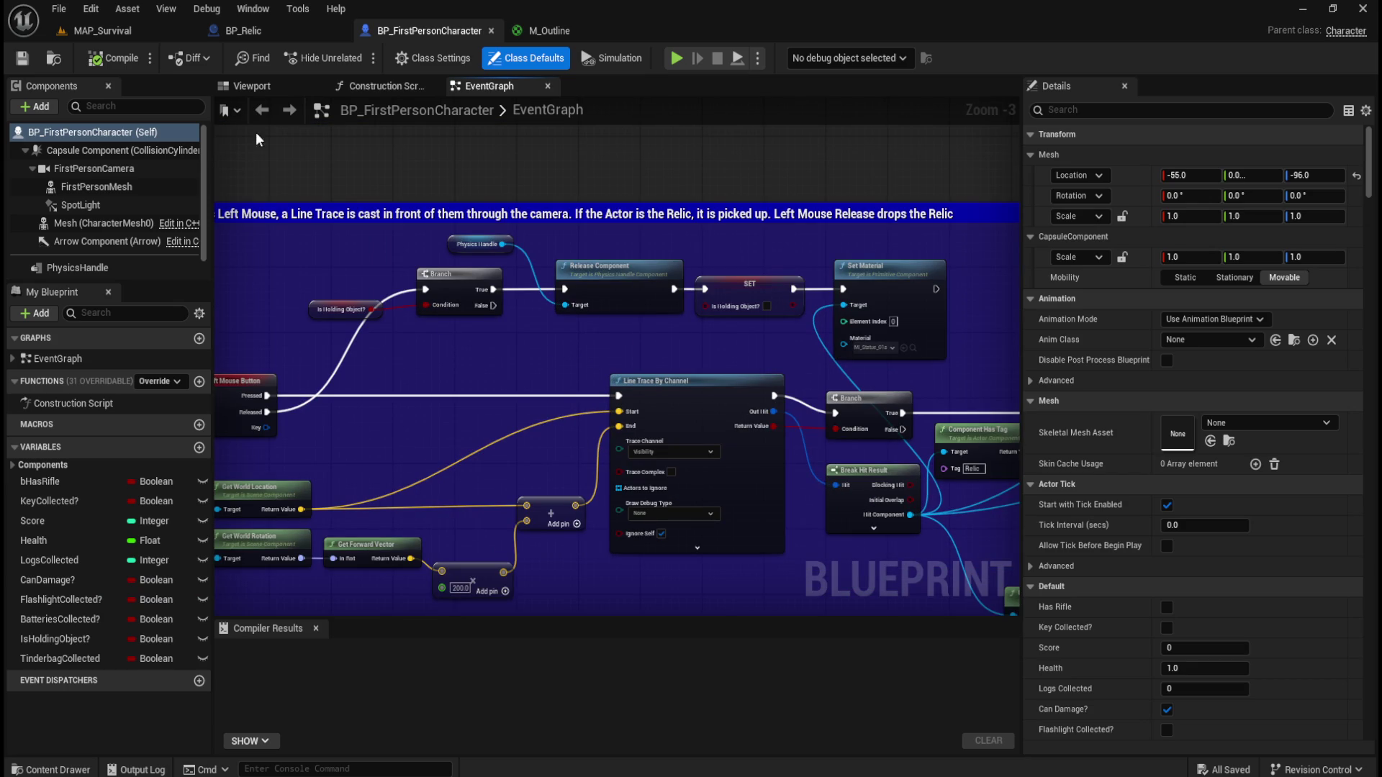
pyautogui.hotkey('ctrl', 'space')
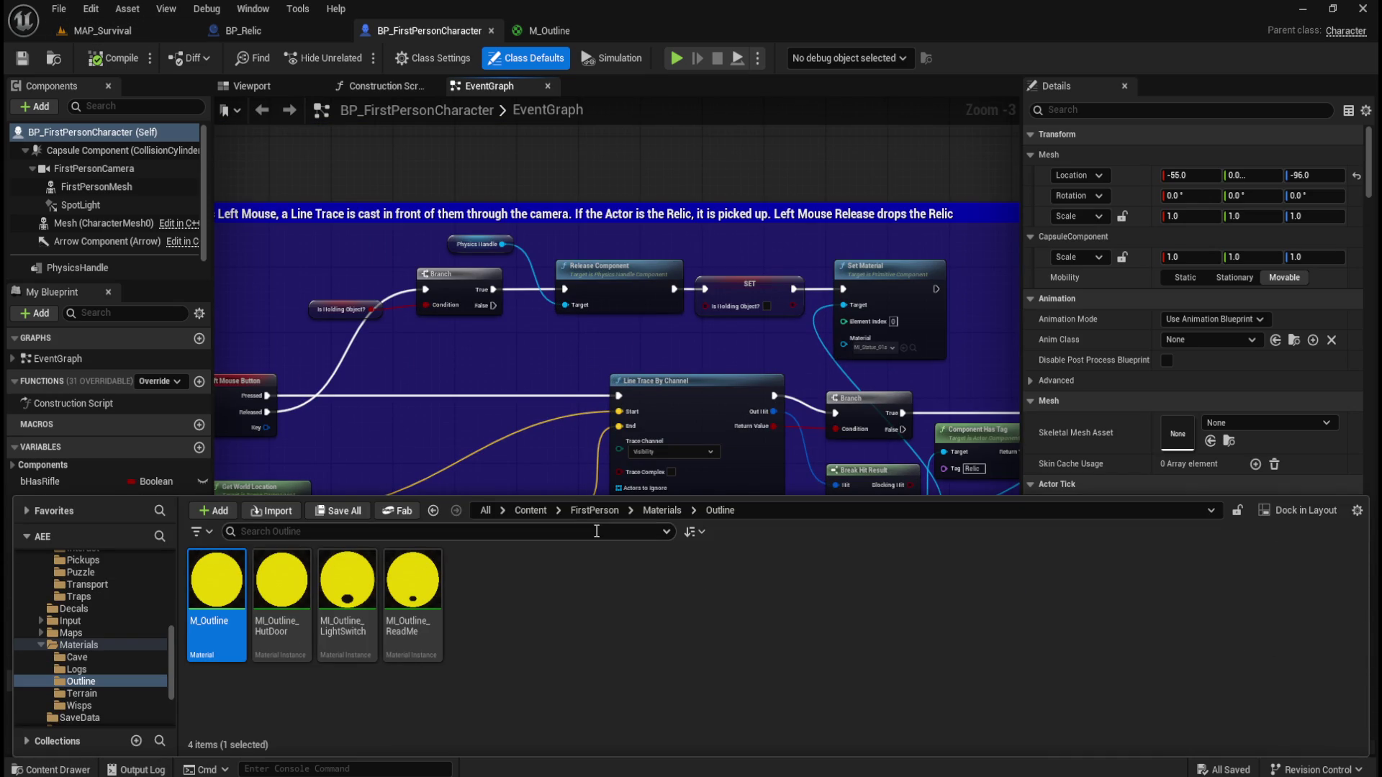
pyautogui.click(529, 510)
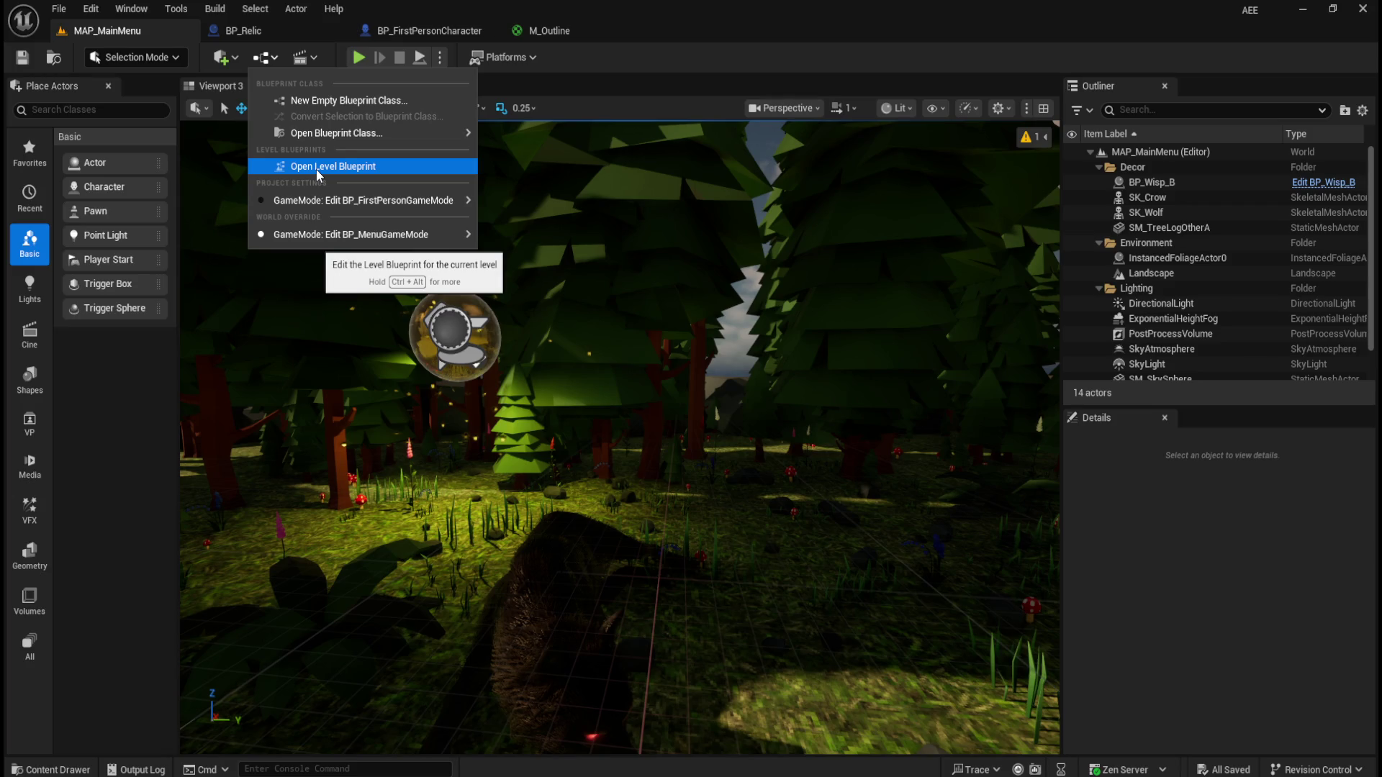
pyautogui.click(317, 167)
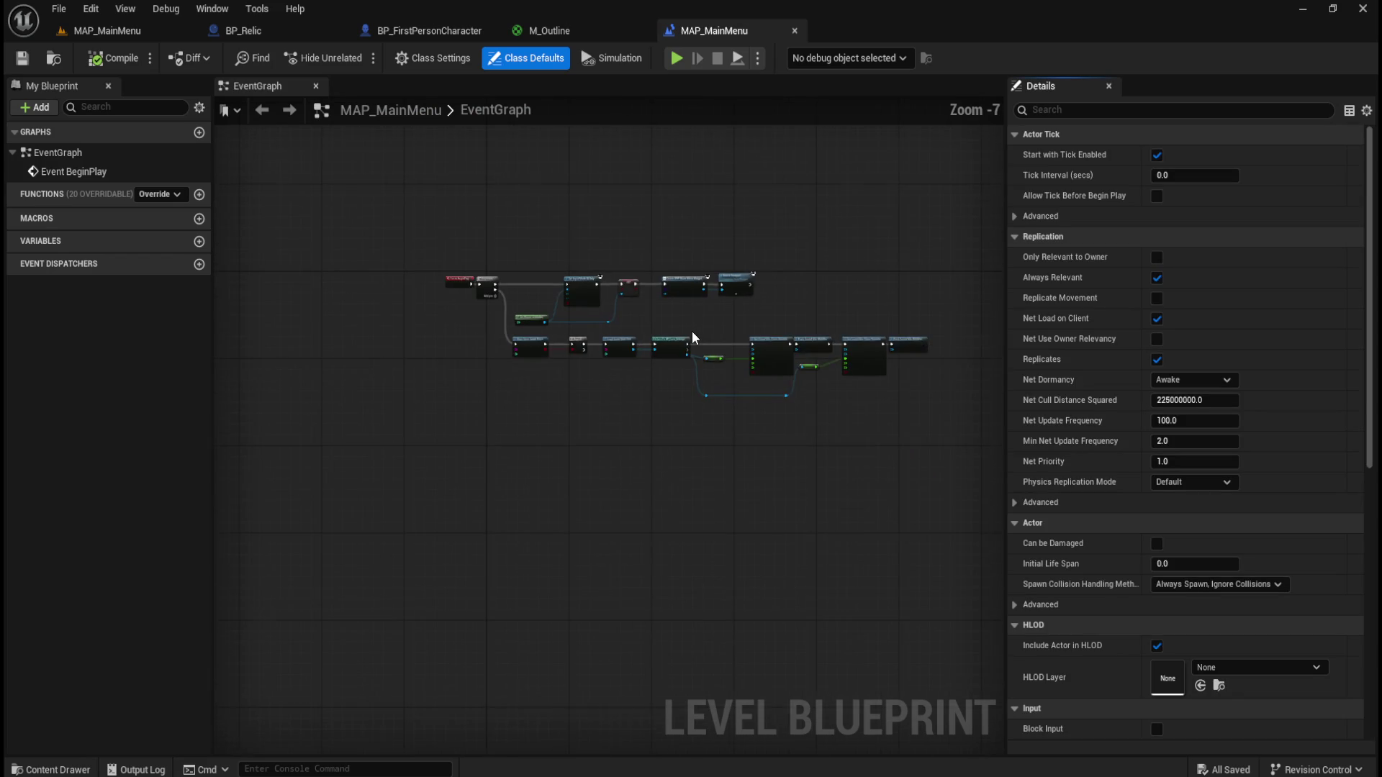
pyautogui.scroll(2, 401, 208)
pyautogui.scroll(1, 458, 357)
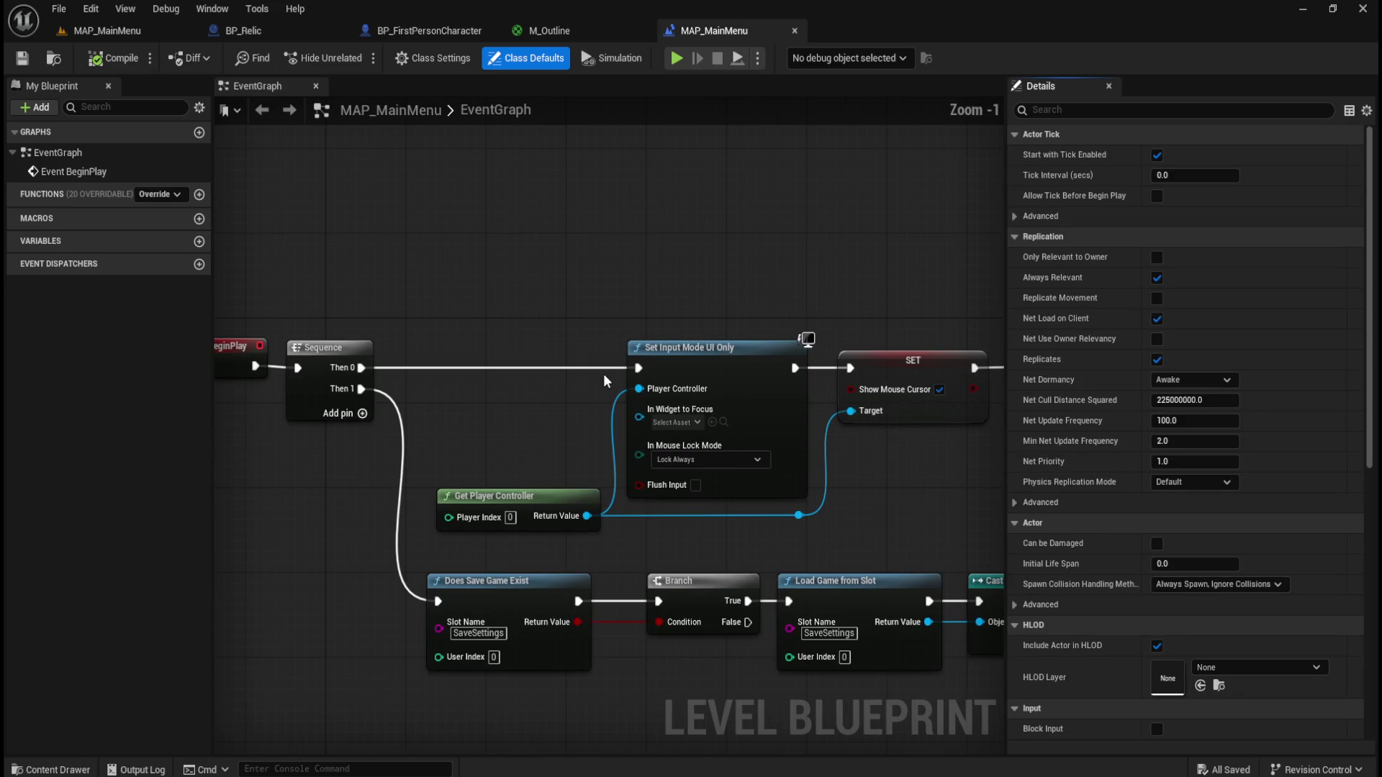
pyautogui.click(794, 31)
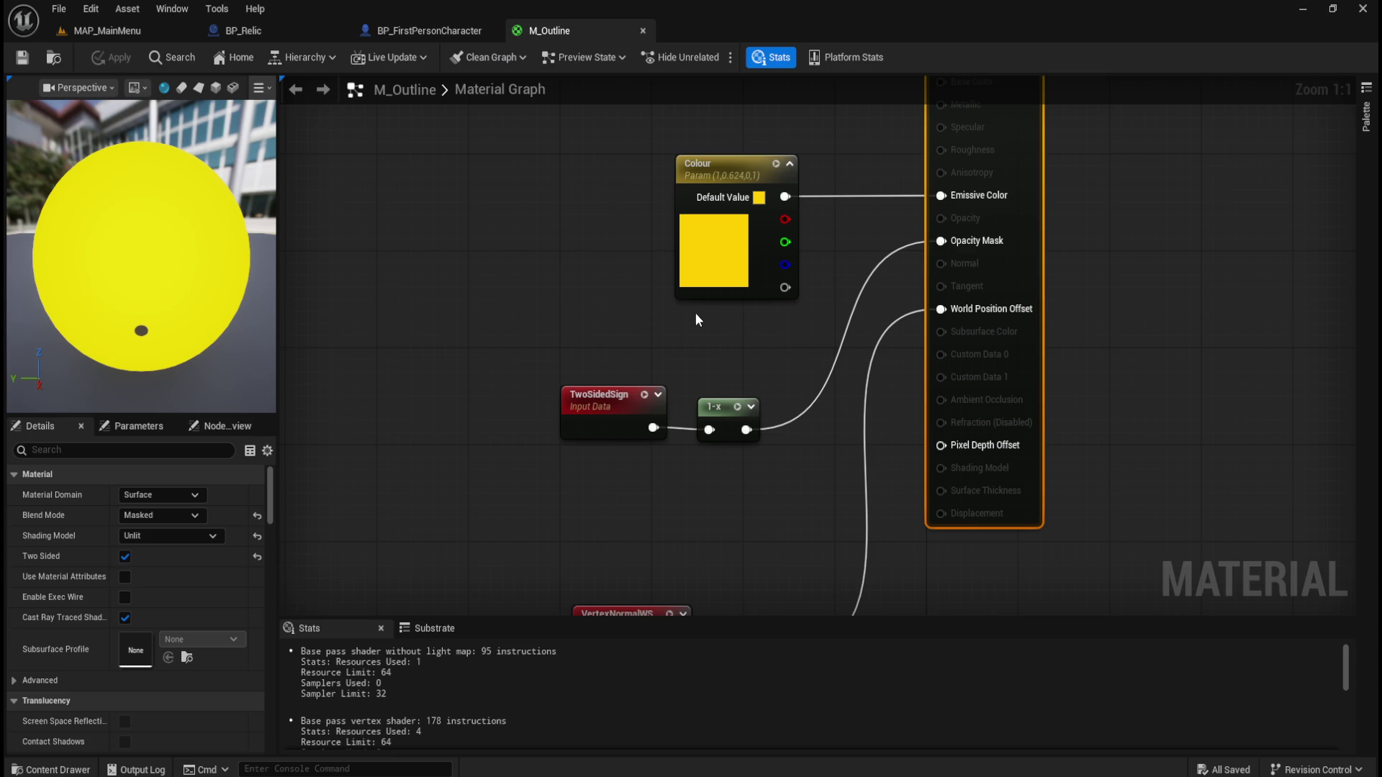
# Browse FirstPerson > UI > Menus, briefly open and close WBP_Controls, and return to Menus
pyautogui.hotkey('ctrl', 'space')
pyautogui.click(593, 510)
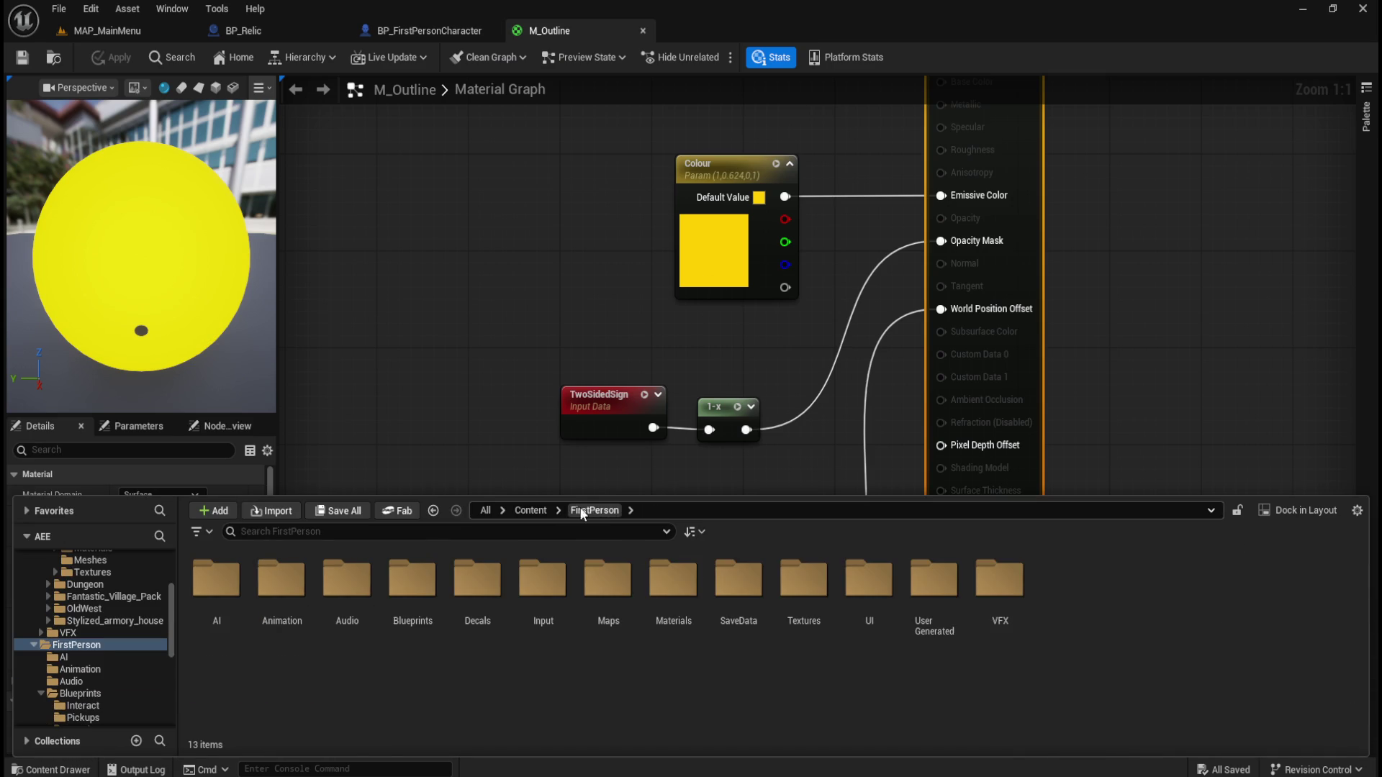
pyautogui.doubleClick(863, 580)
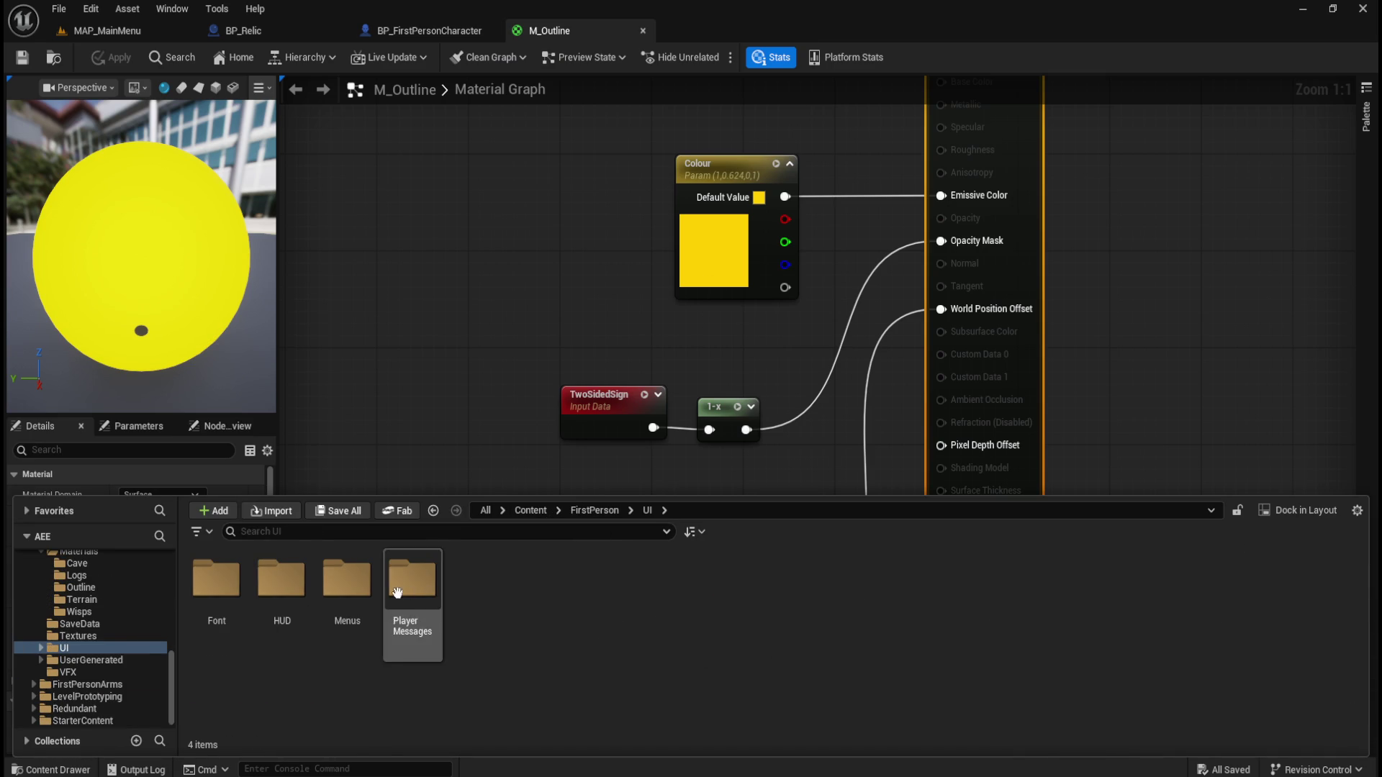
pyautogui.doubleClick(342, 584)
pyautogui.doubleClick(281, 580)
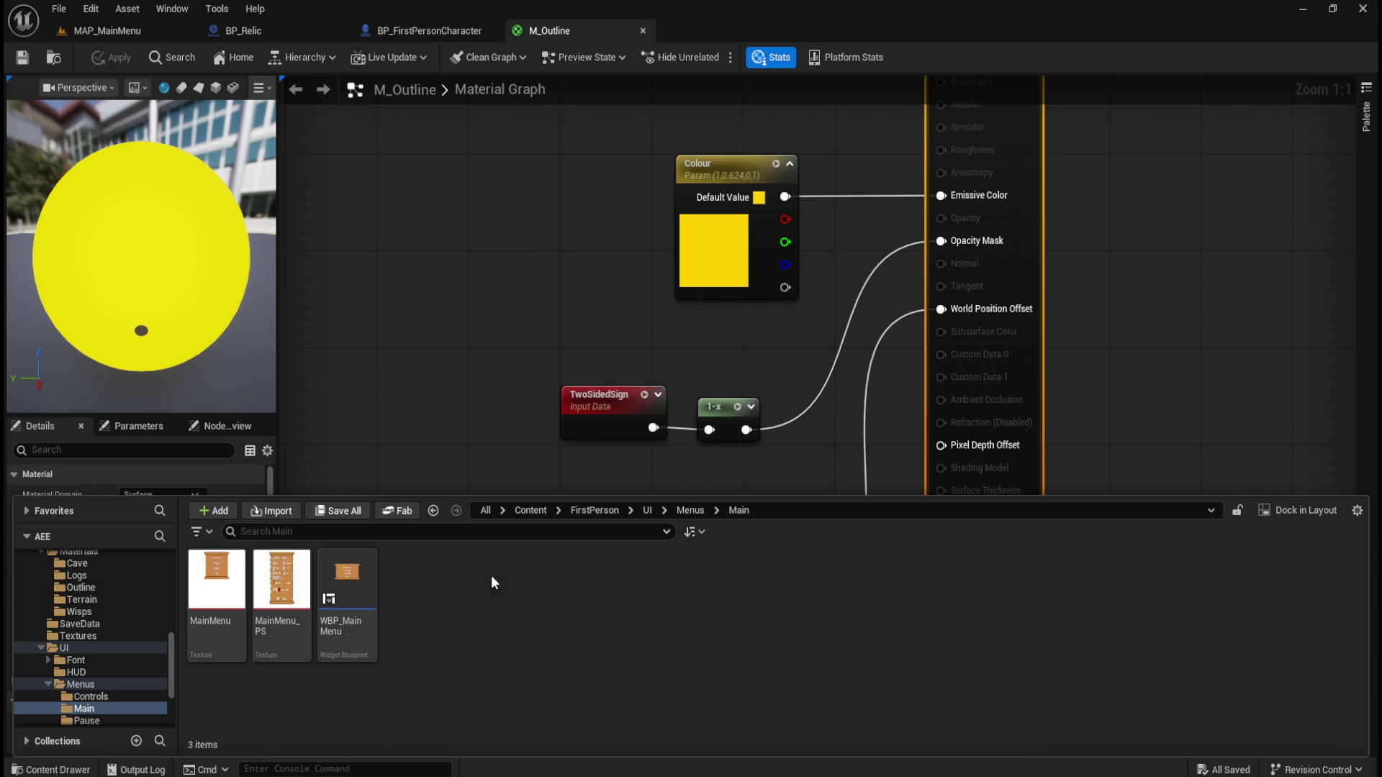
pyautogui.click(692, 510)
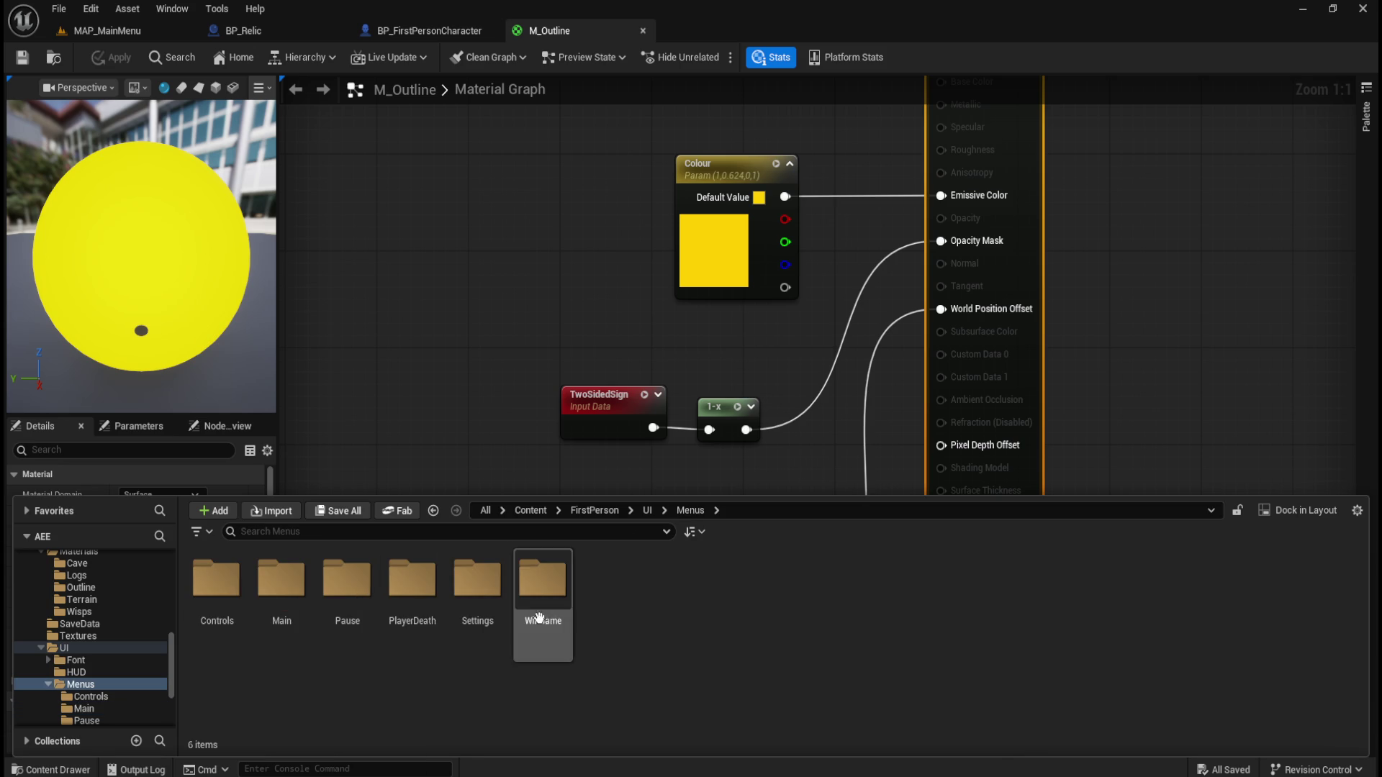
pyautogui.click(225, 572)
pyautogui.doubleClick(225, 572)
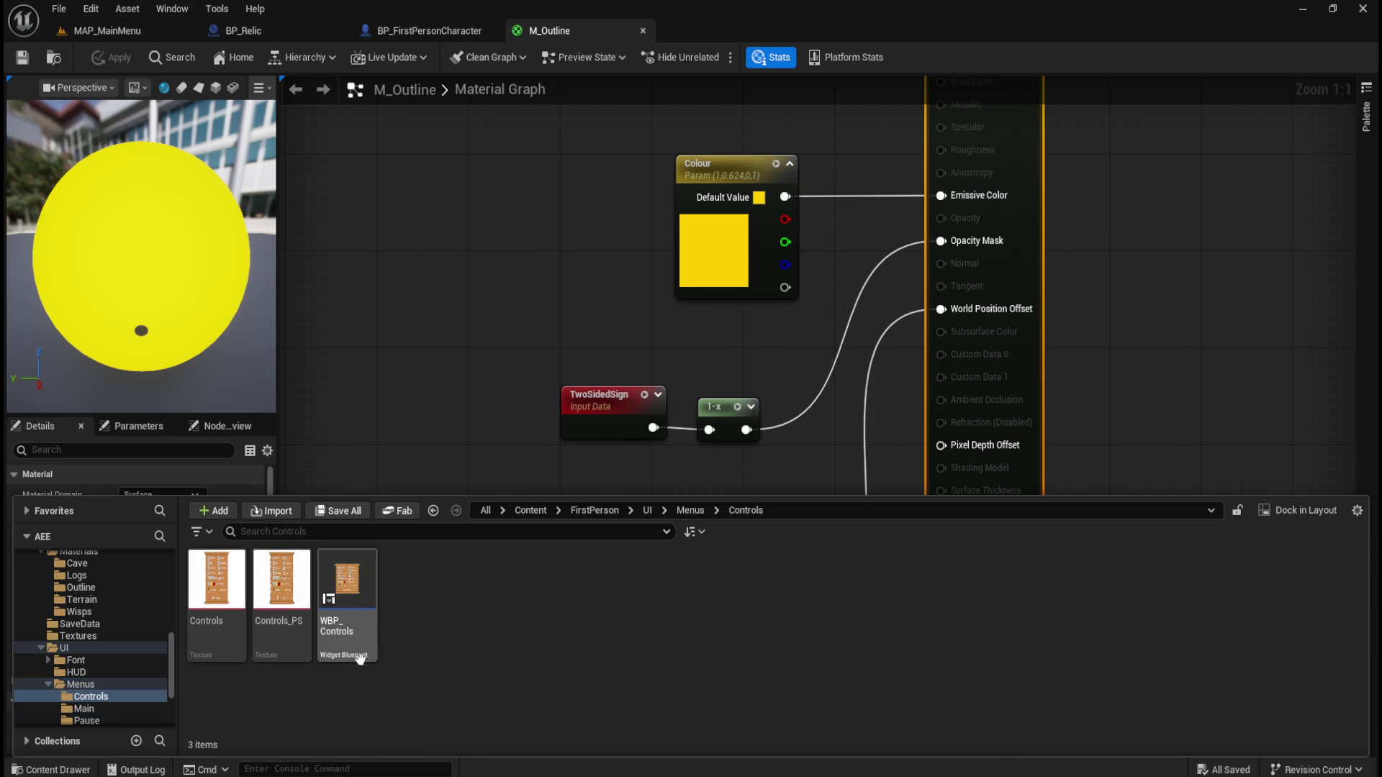
pyautogui.doubleClick(366, 604)
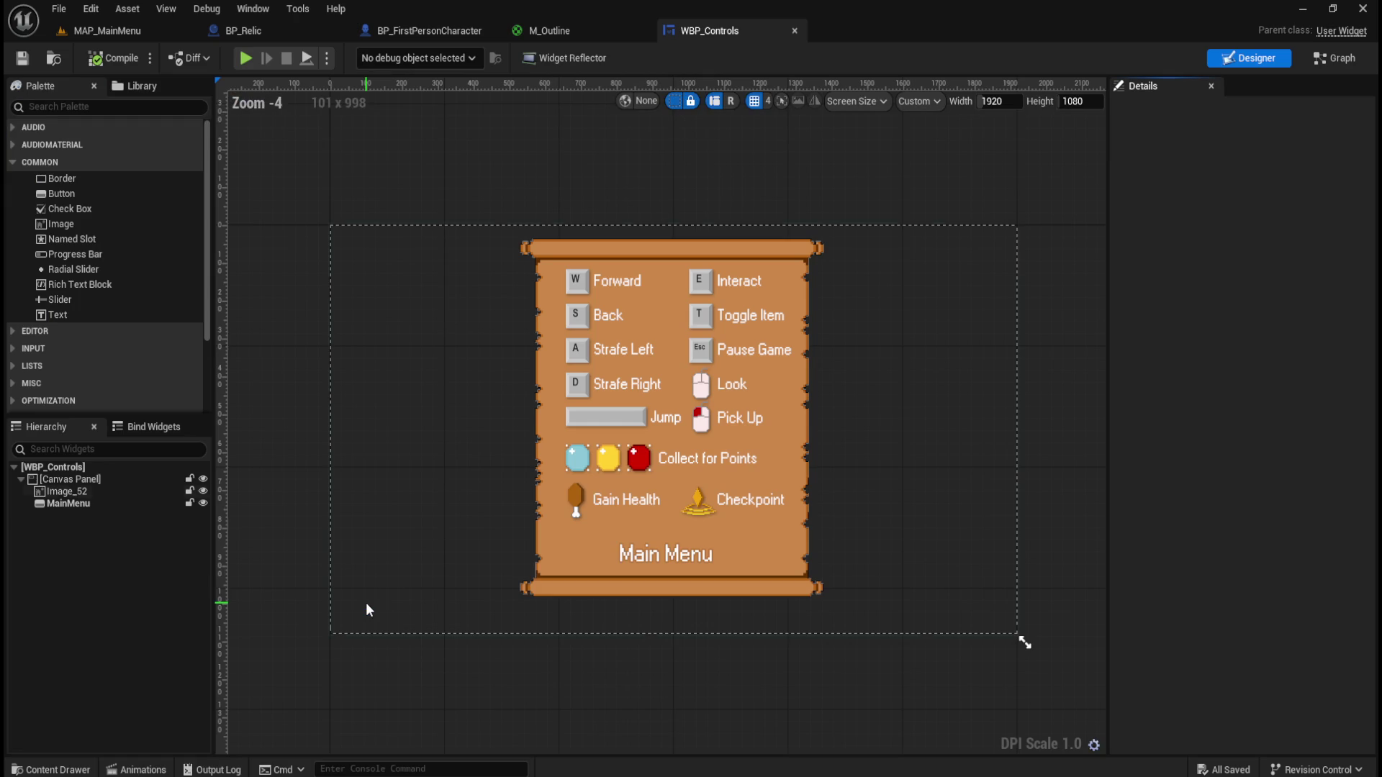
pyautogui.click(794, 30)
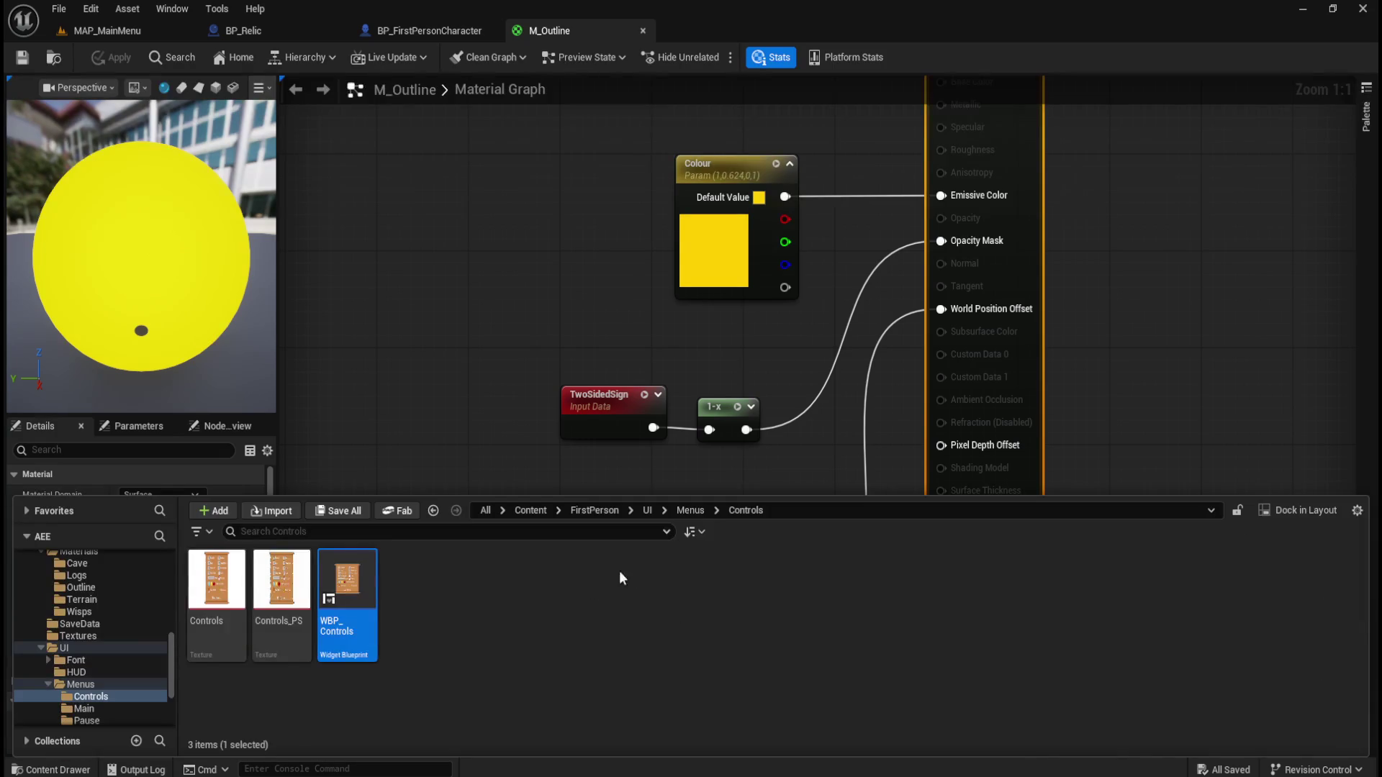
pyautogui.click(693, 503)
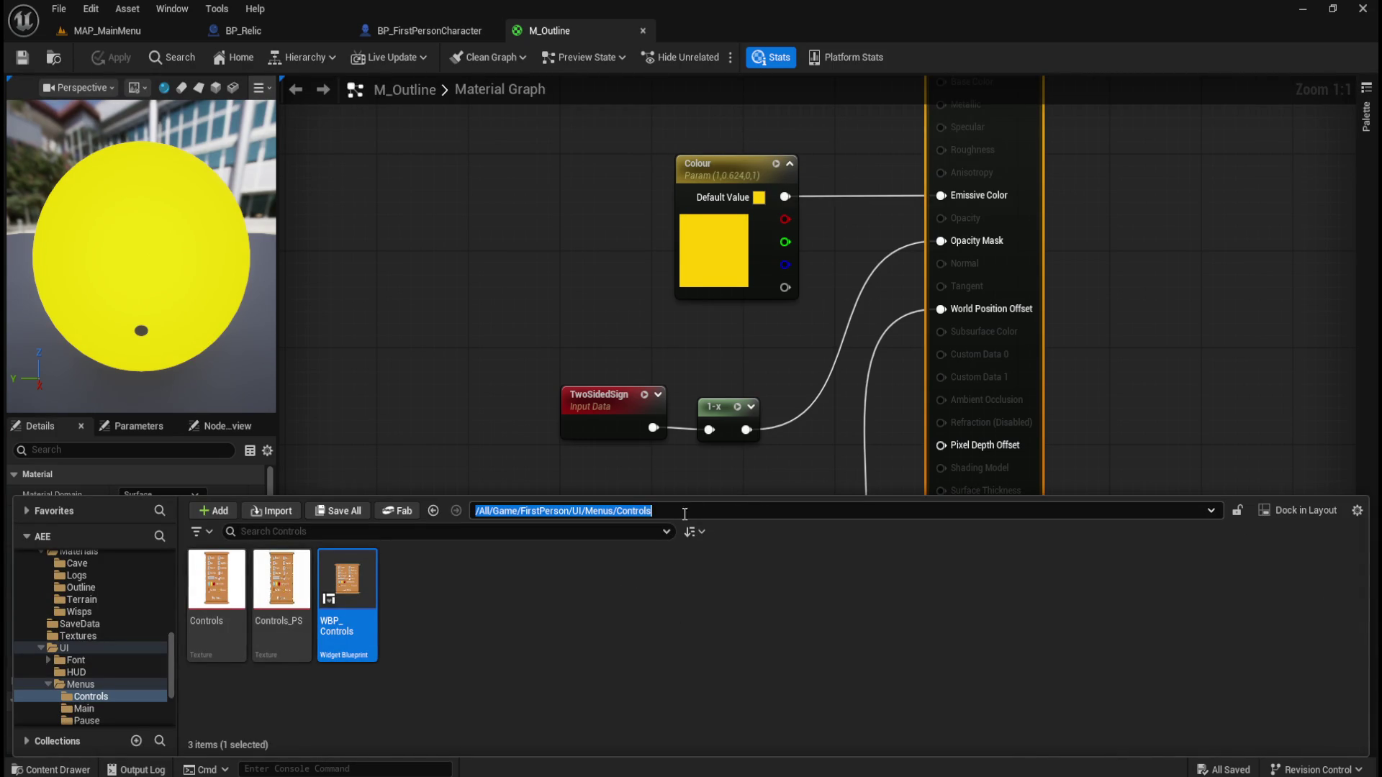
pyautogui.click(685, 517)
pyautogui.click(685, 508)
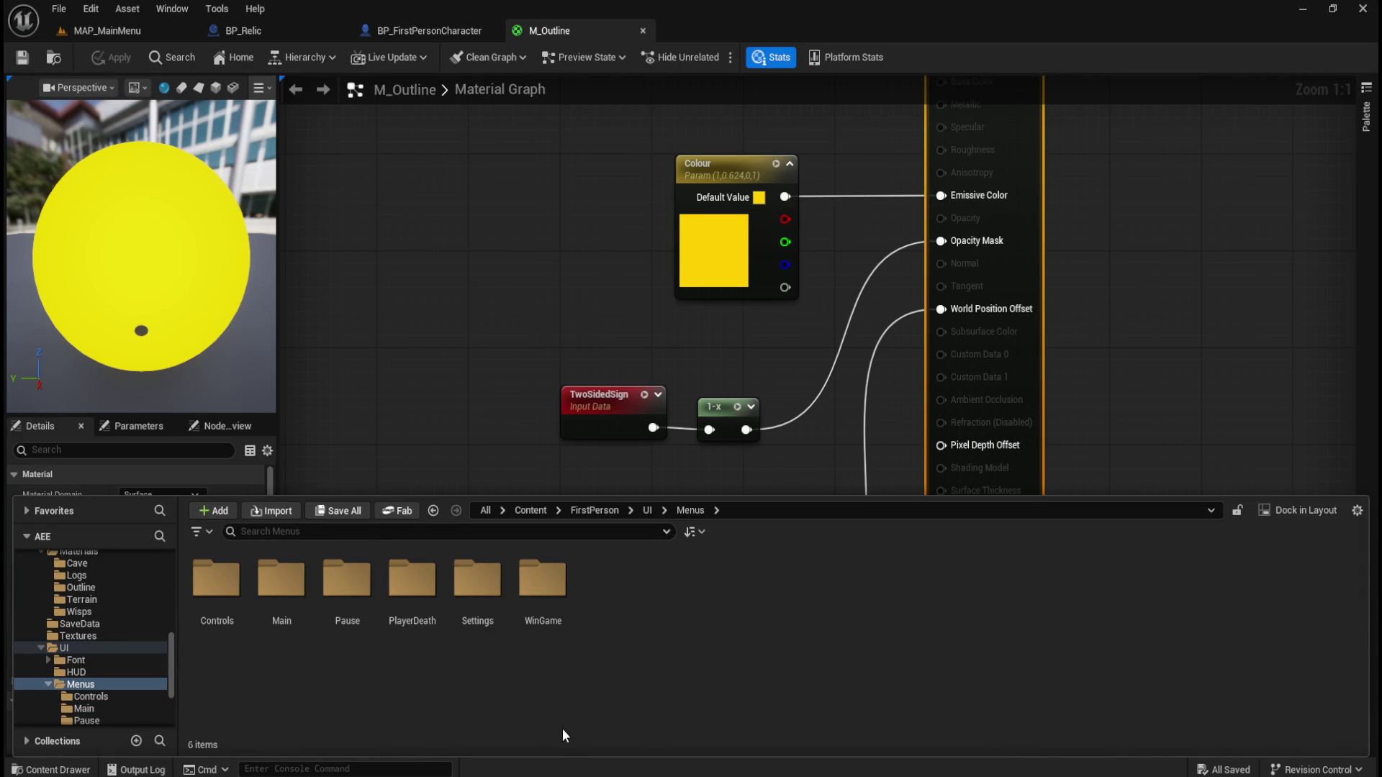
# Open WBP_Settings' event graph and bring its screen-resolution Switch on Int comment into view
pyautogui.doubleClick(497, 585)
pyautogui.doubleClick(366, 609)
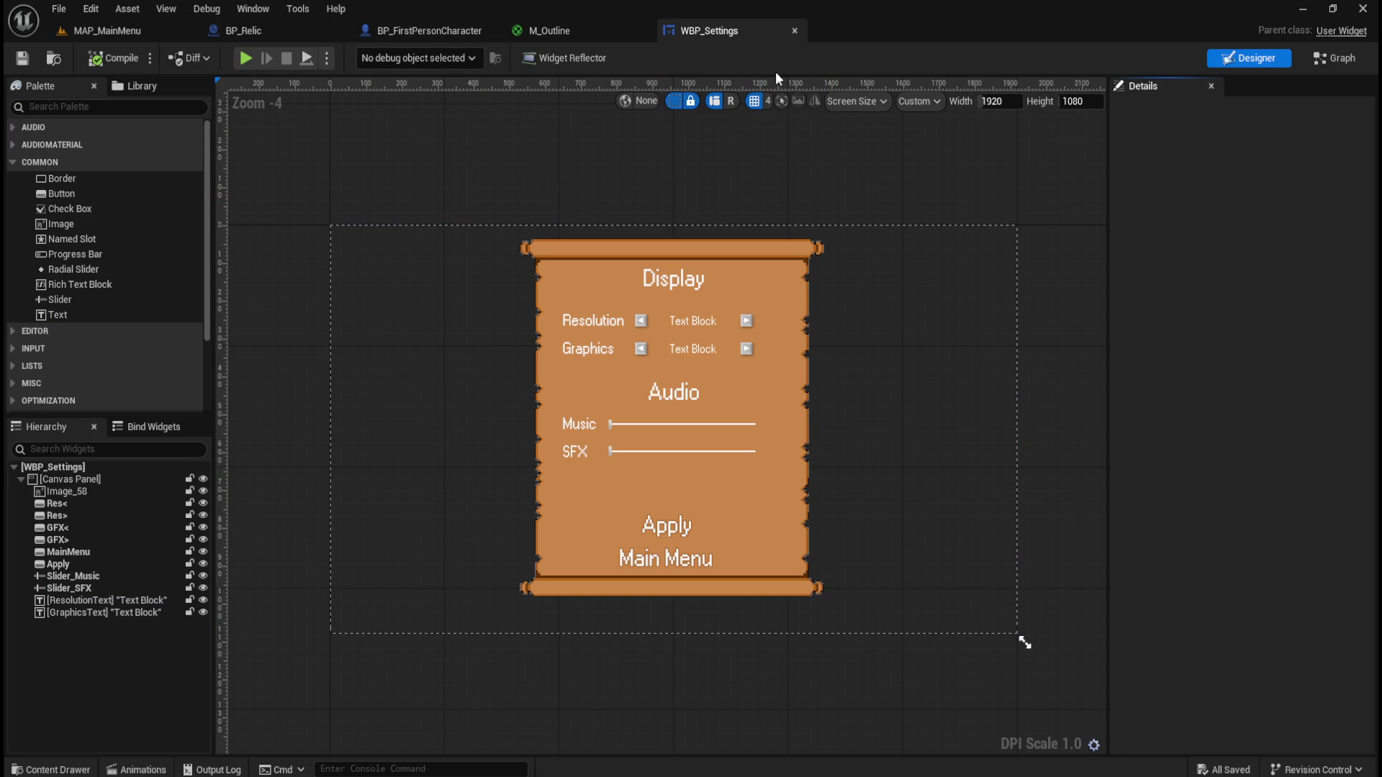
pyautogui.click(1332, 59)
pyautogui.scroll(-3, 741, 350)
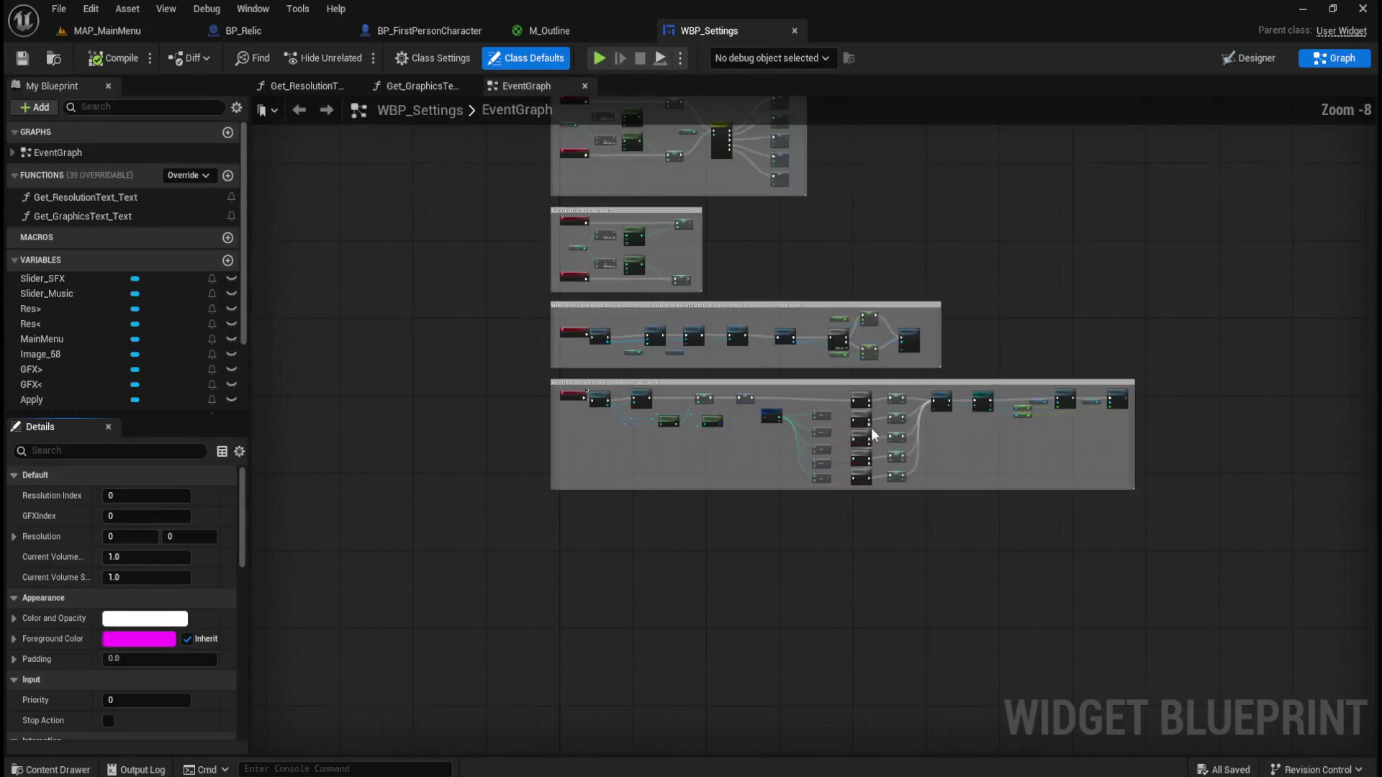
pyautogui.scroll(4, 770, 393)
pyautogui.scroll(2, 890, 448)
pyautogui.scroll(-5, 981, 393)
pyautogui.scroll(3, 777, 541)
pyautogui.scroll(-2, 784, 511)
pyautogui.scroll(7, 701, 335)
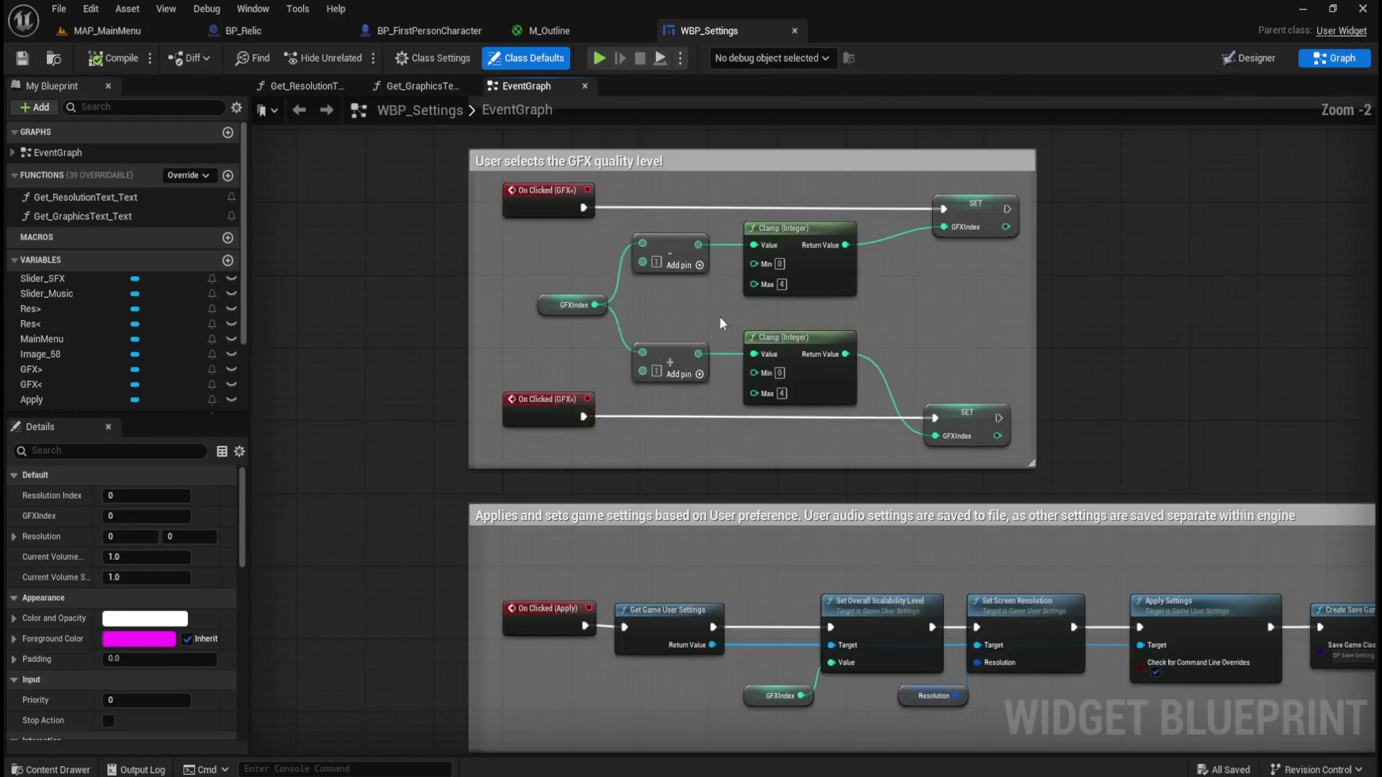
pyautogui.scroll(-6, 695, 327)
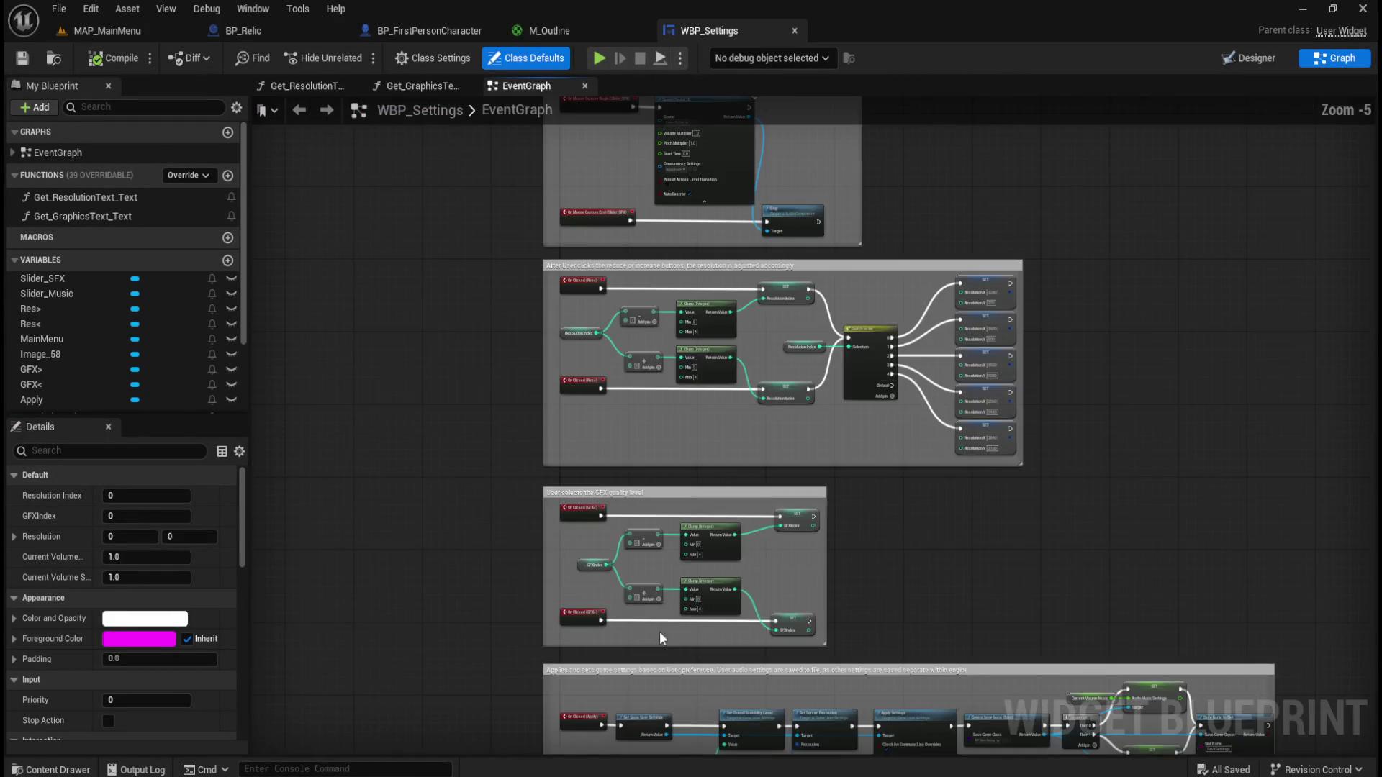
pyautogui.scroll(2, 838, 353)
pyautogui.scroll(3, 838, 353)
pyautogui.moveTo(916, 216); pyautogui.dragTo(1009, 242)
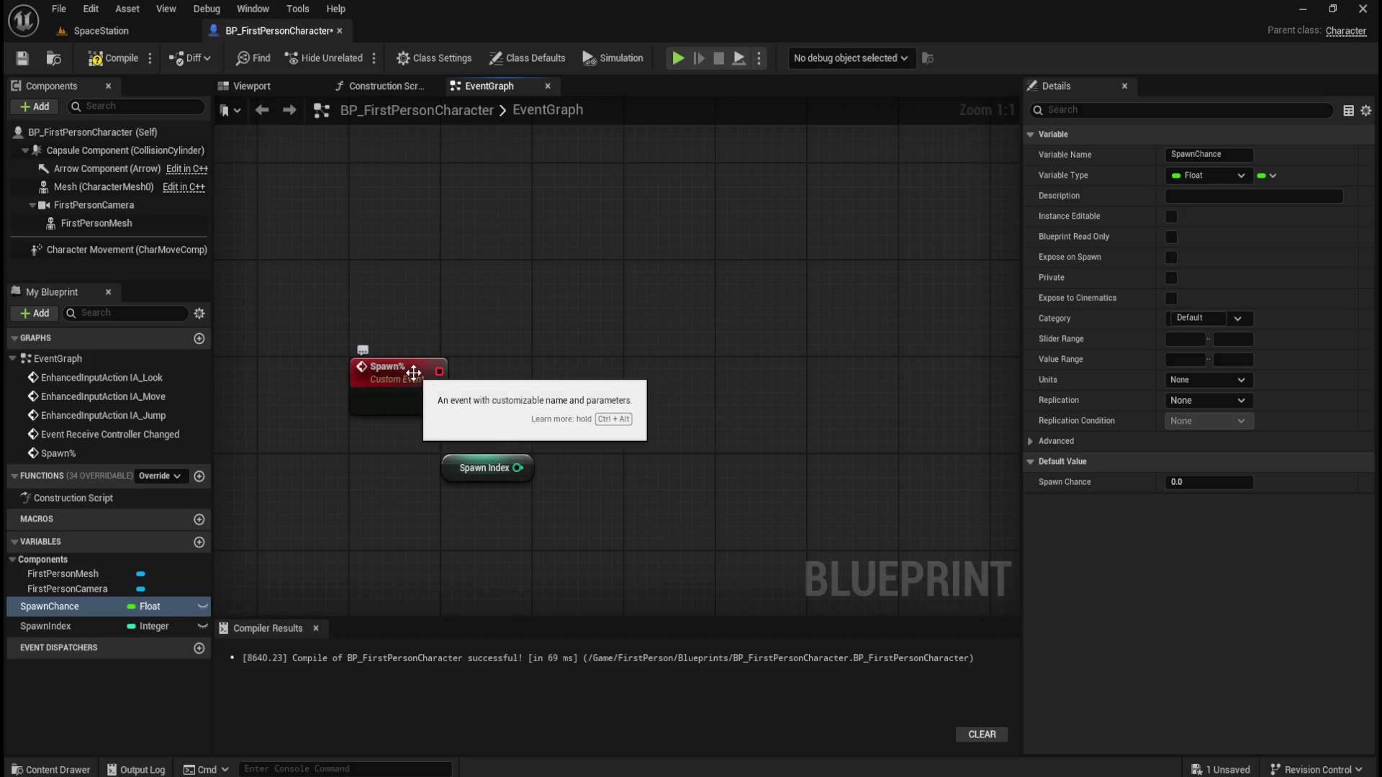
pyautogui.click(395, 388)
# Rename the custom event from Spawn% to SetSpawn%
pyautogui.click(1222, 154)
pyautogui.press('Left')
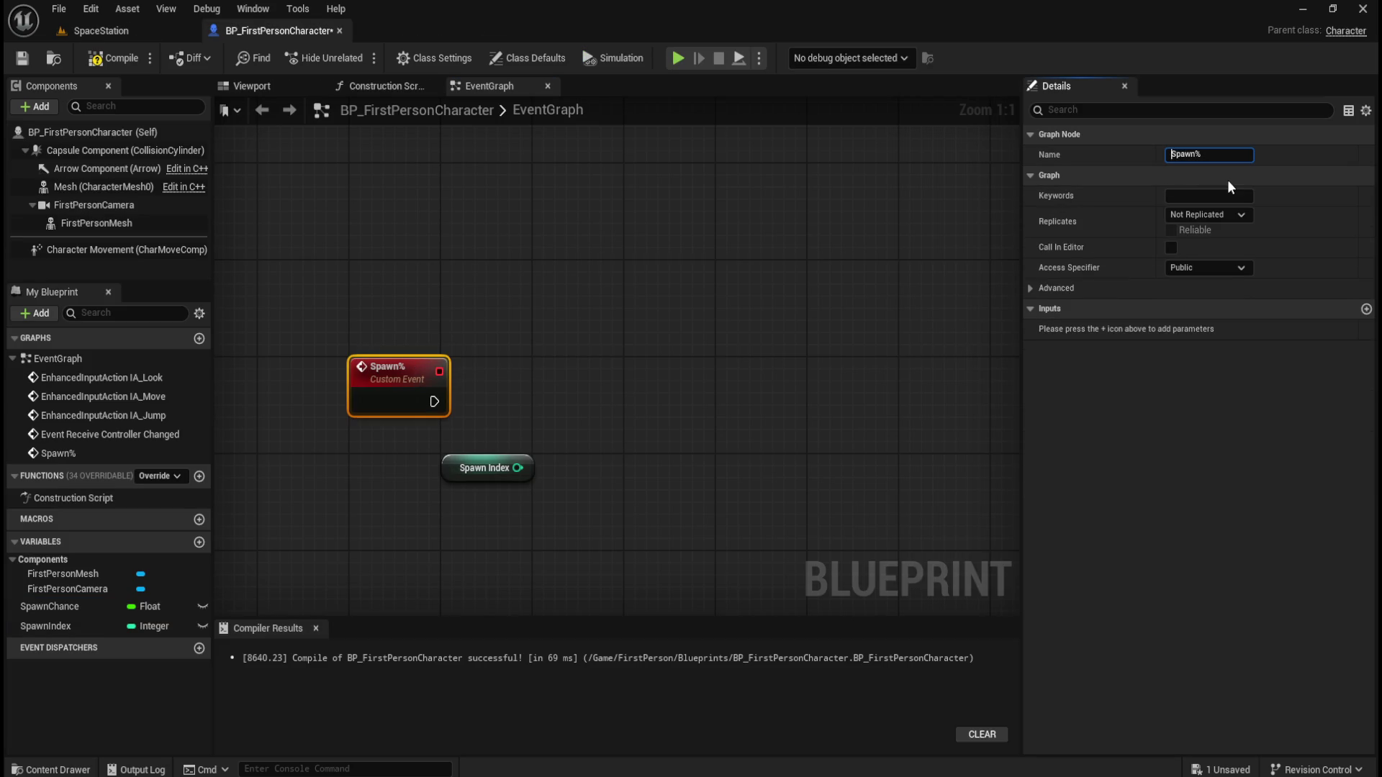
pyautogui.write('Set')
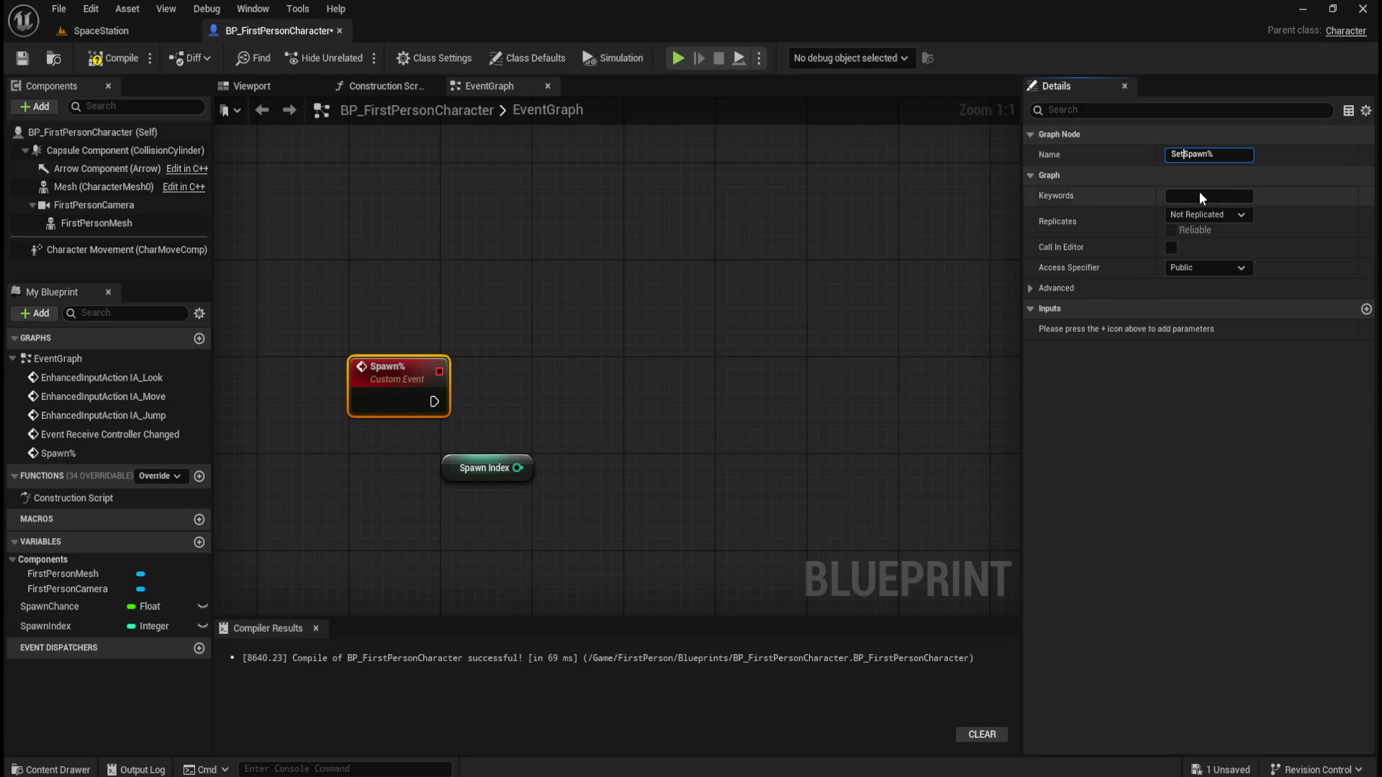
pyautogui.click(494, 318)
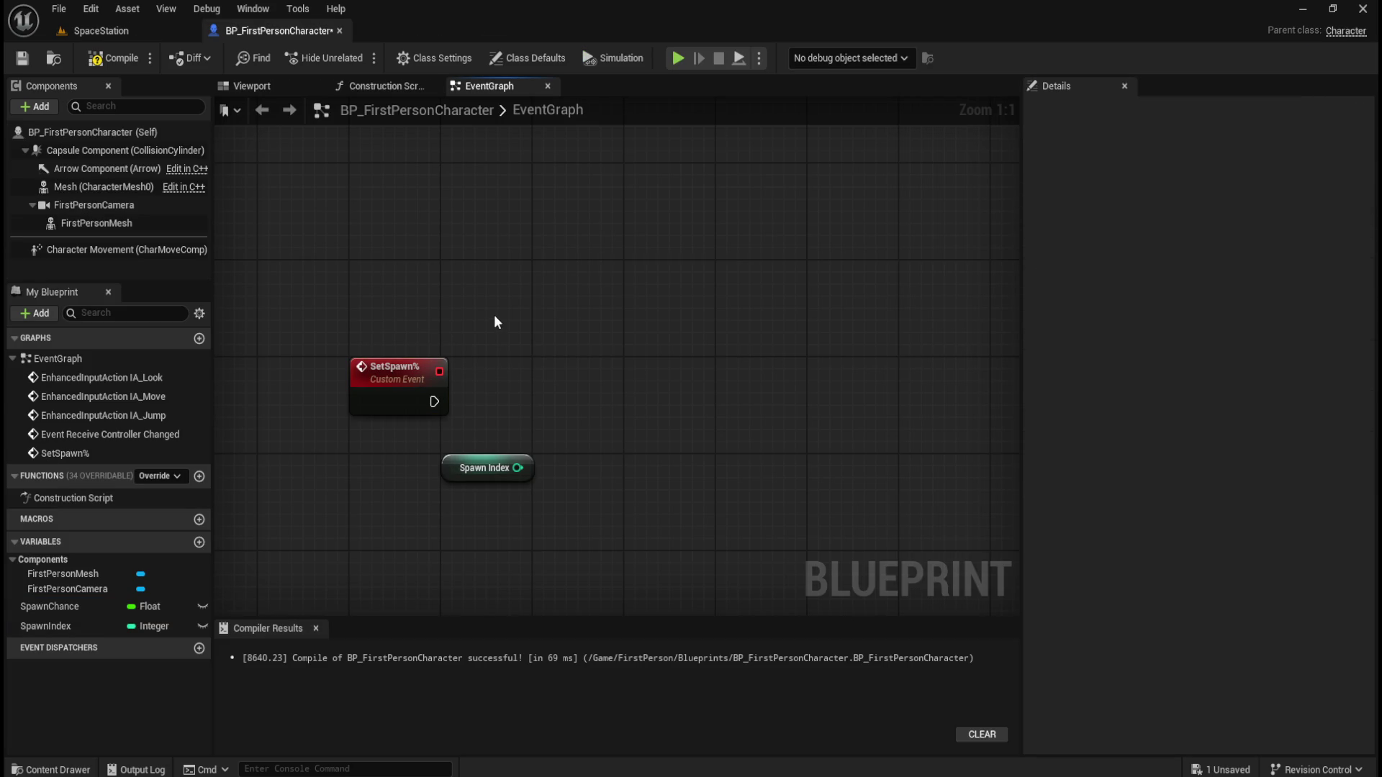
pyautogui.click(407, 367)
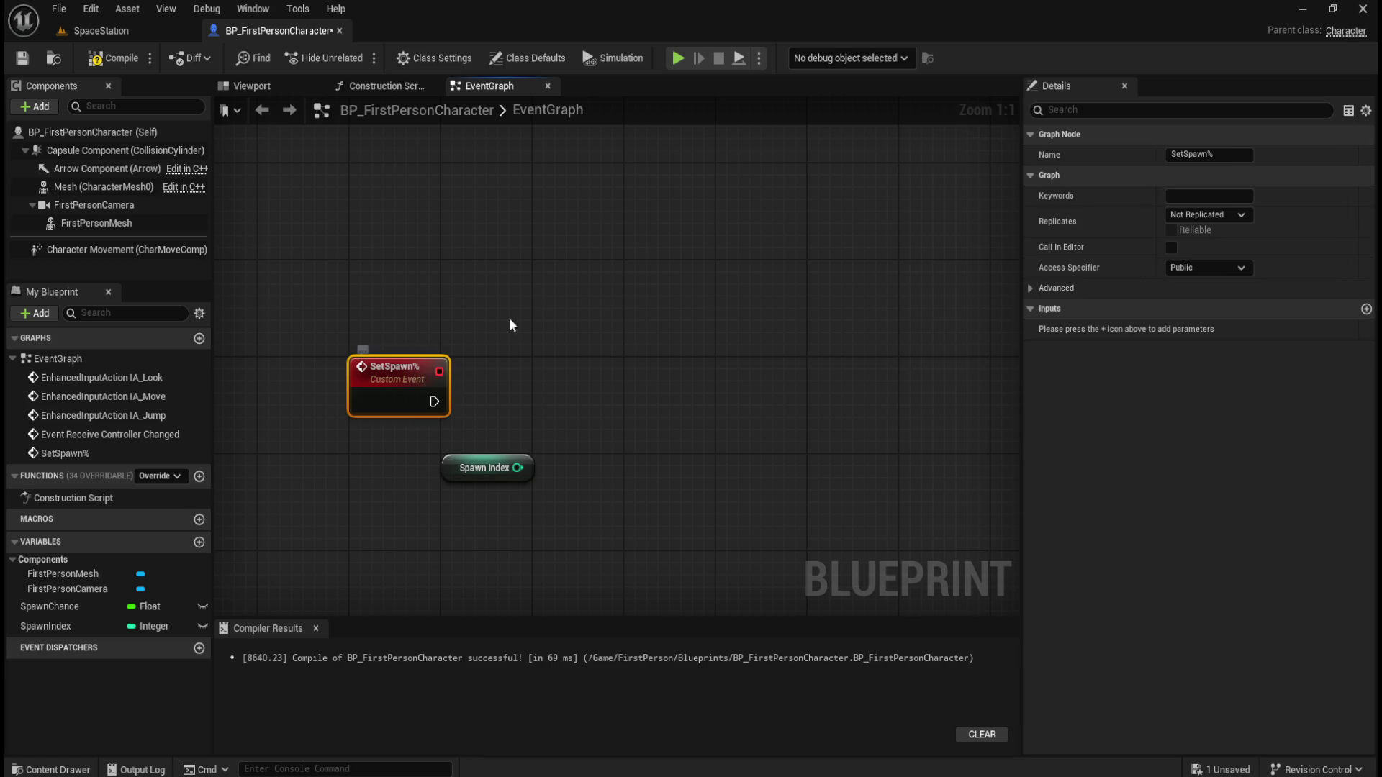
pyautogui.click(561, 360)
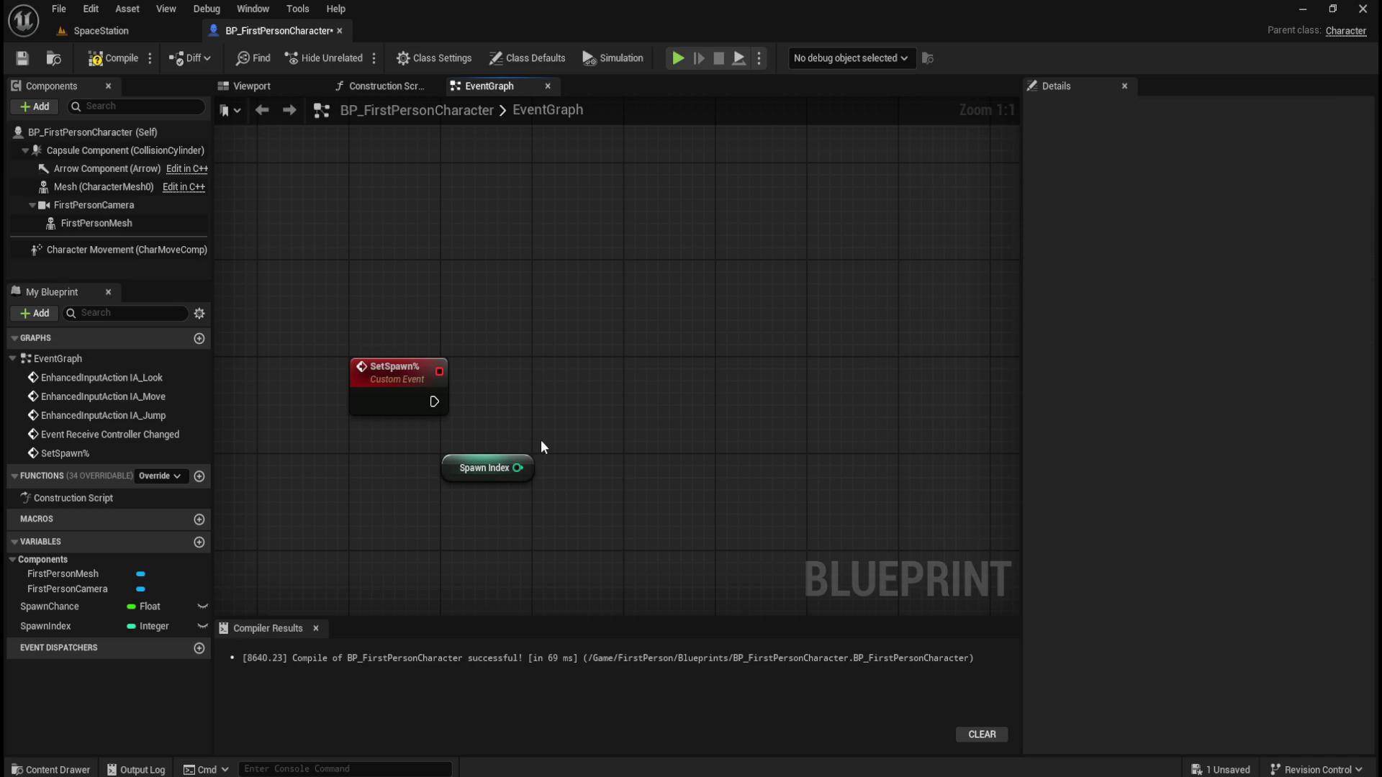
# Change SpawnIndex's default value to 0
pyautogui.click(64, 626)
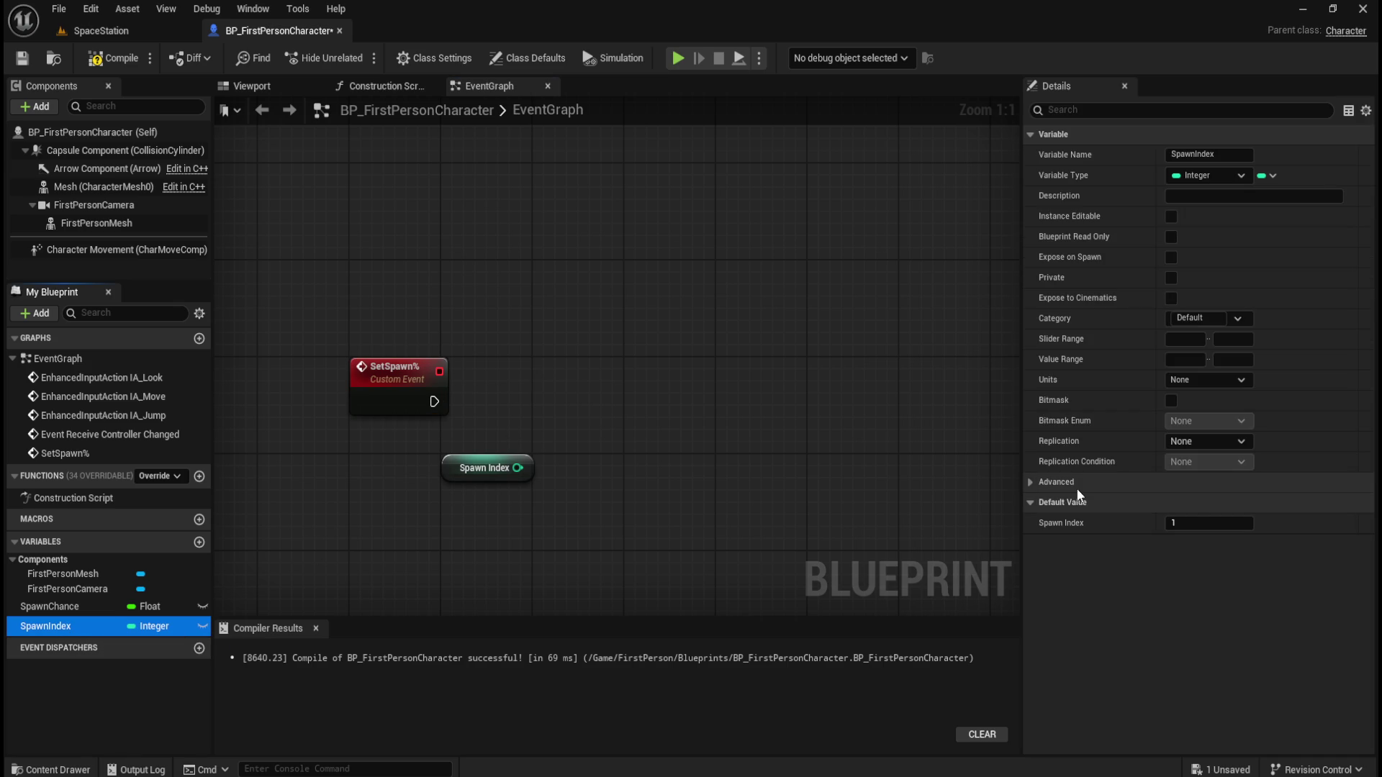
pyautogui.click(1190, 524)
pyautogui.write('0')
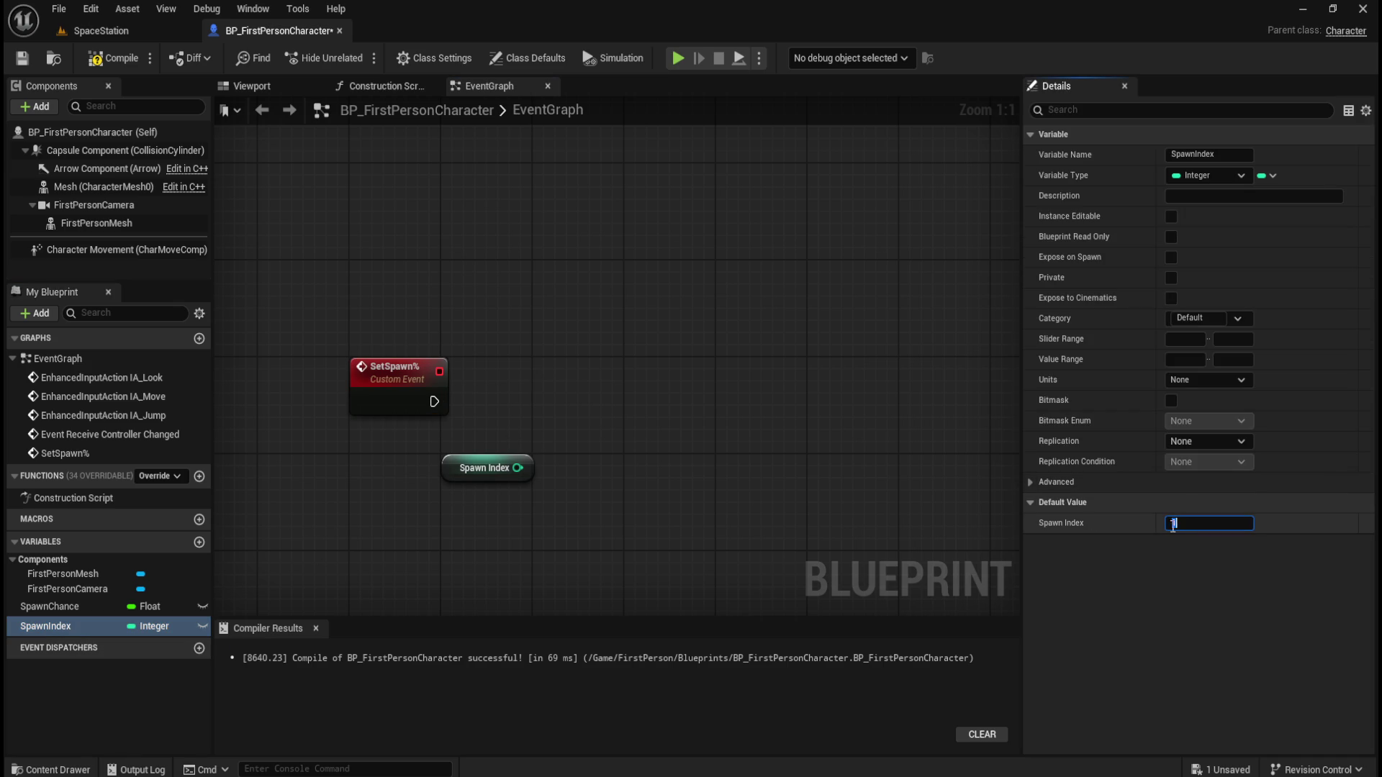
pyautogui.click(751, 430)
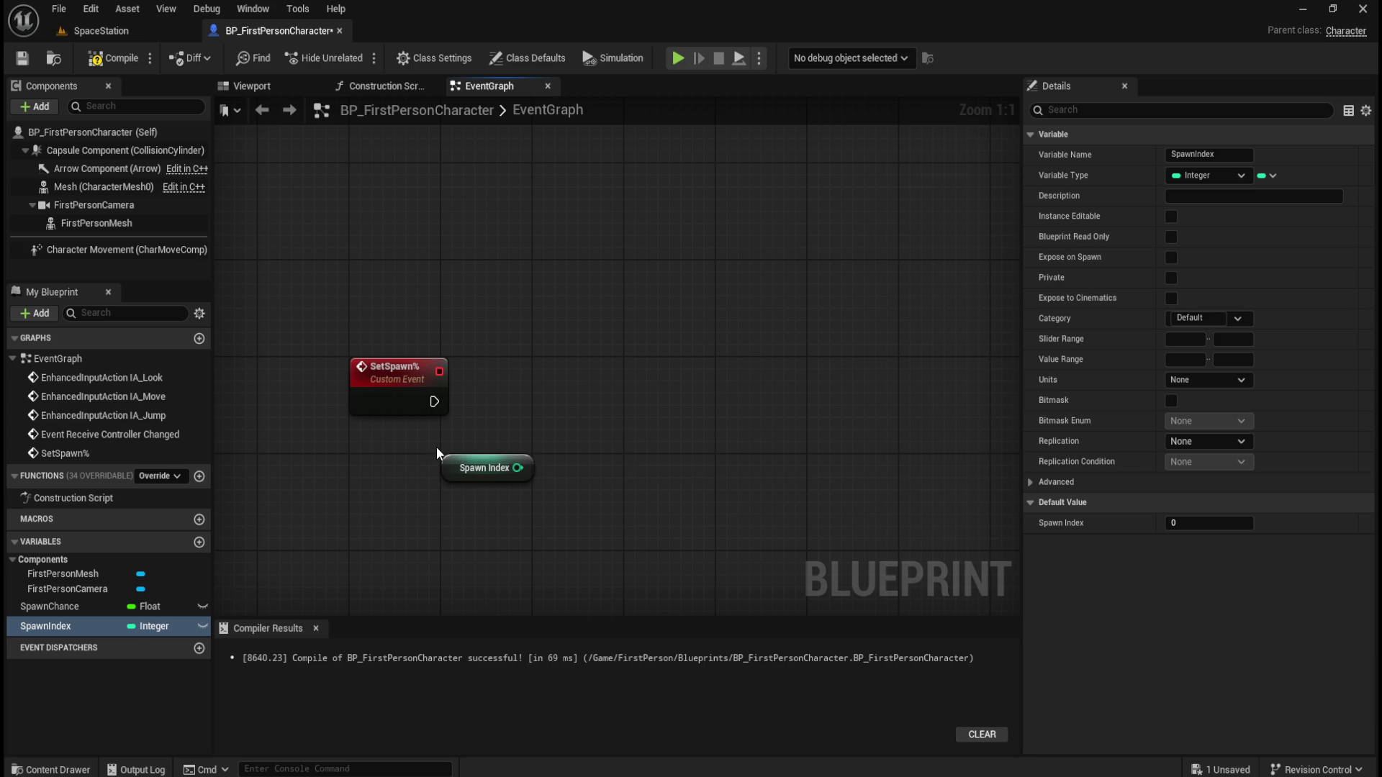
# Delete the old Spawn Index getter and place a fresh SpawnIndex getter
pyautogui.moveTo(439, 448); pyautogui.dragTo(559, 492)
pyautogui.press('Delete')
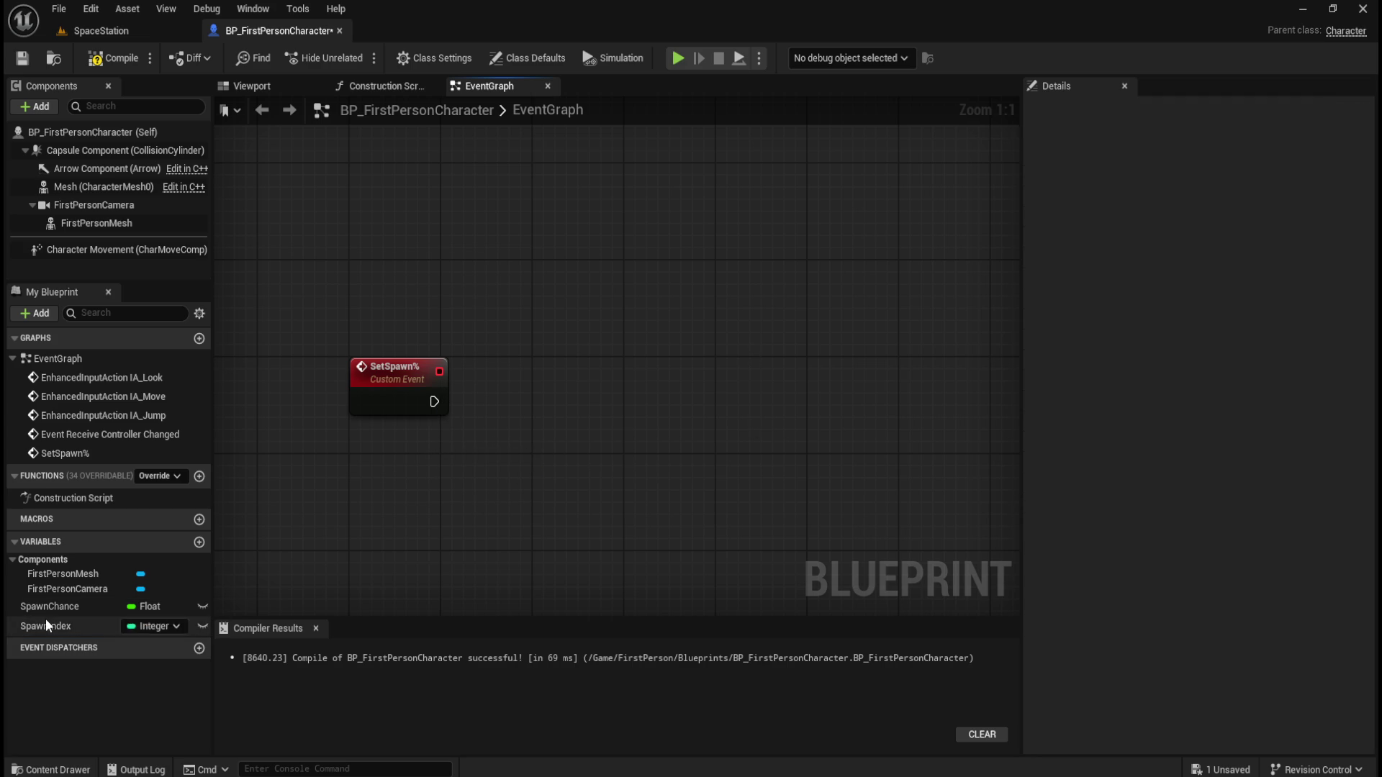
pyautogui.moveTo(44, 629)
pyautogui.mouseDown()
pyautogui.moveTo(490, 451)
pyautogui.moveTo(470, 452)
pyautogui.moveTo(496, 456)
pyautogui.moveTo(365, 472)
pyautogui.moveTo(498, 455)
pyautogui.mouseUp()
pyautogui.click(542, 481)
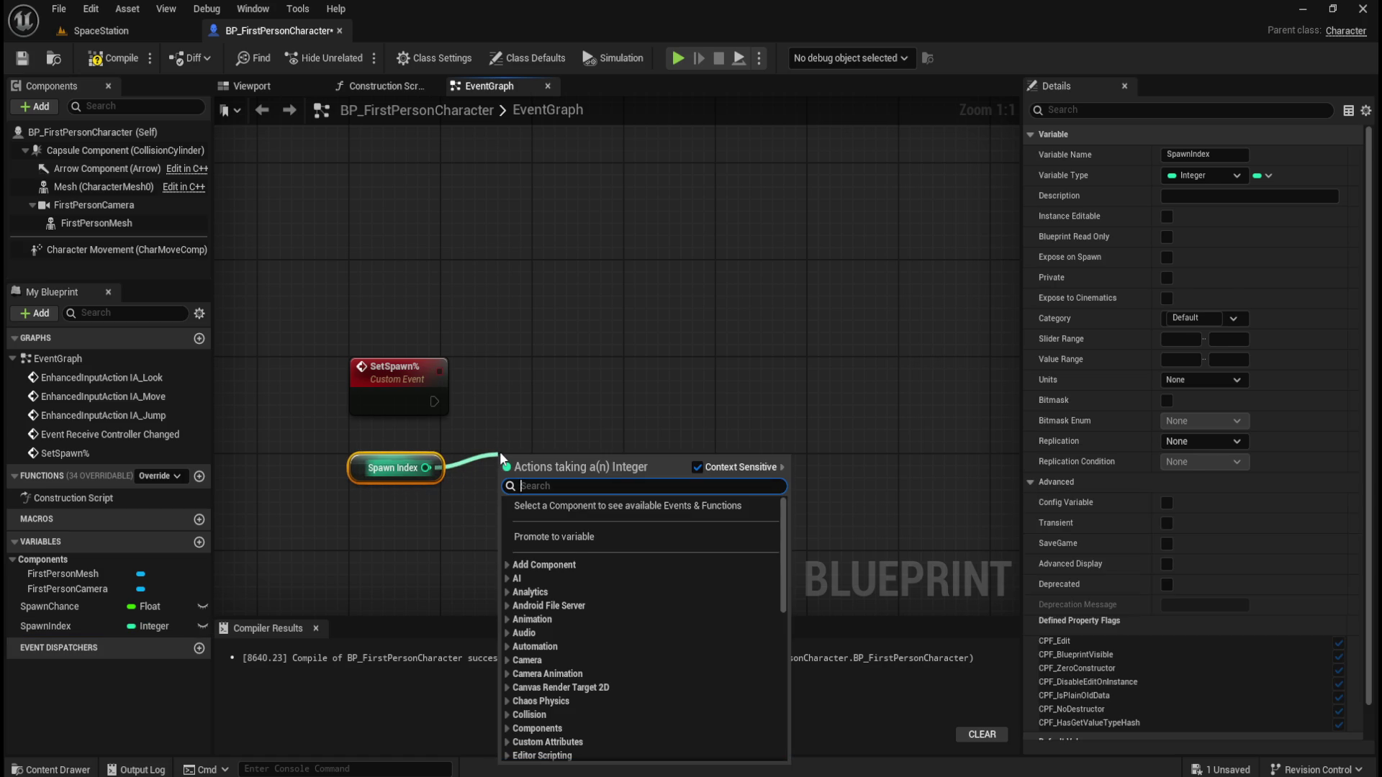
# Add an integer Add node wired from the Spawn Index output and adjust its position
pyautogui.write('+')
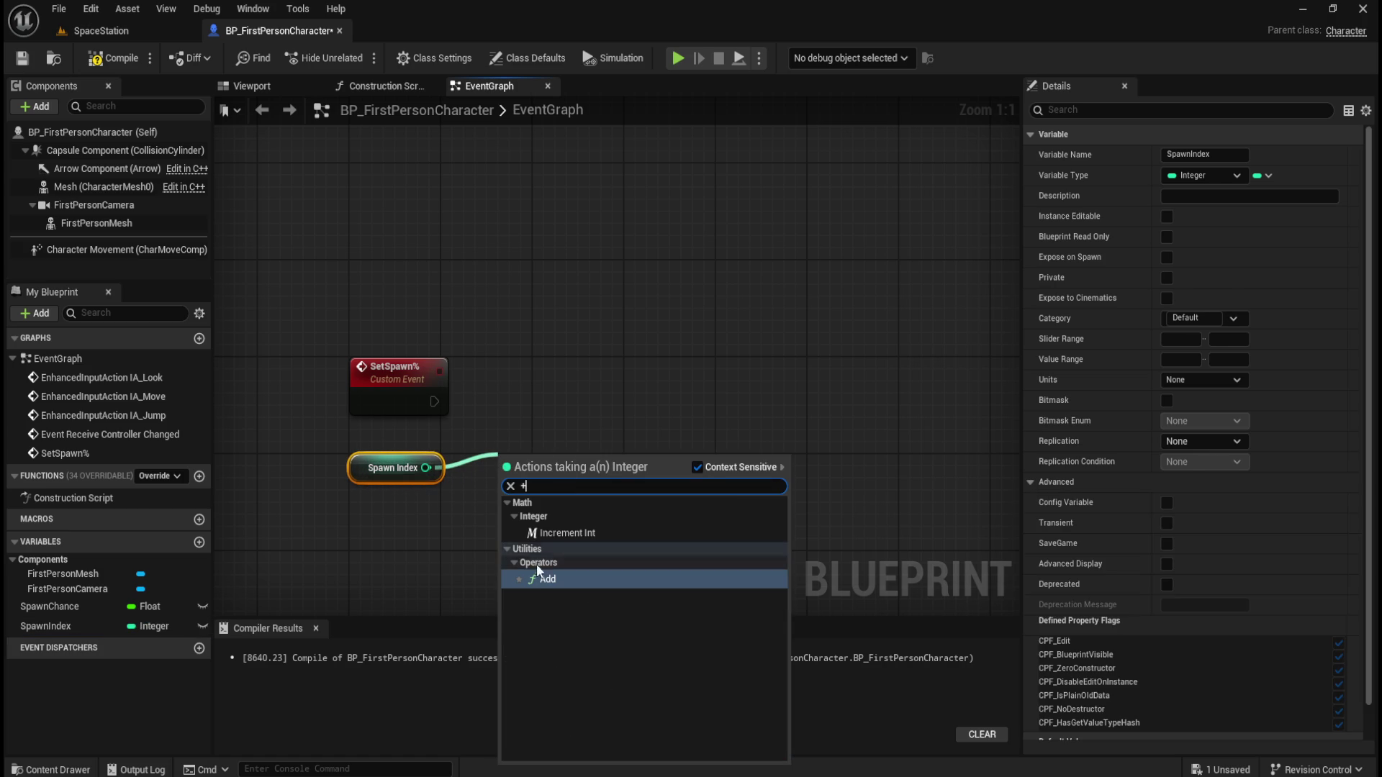
pyautogui.click(541, 579)
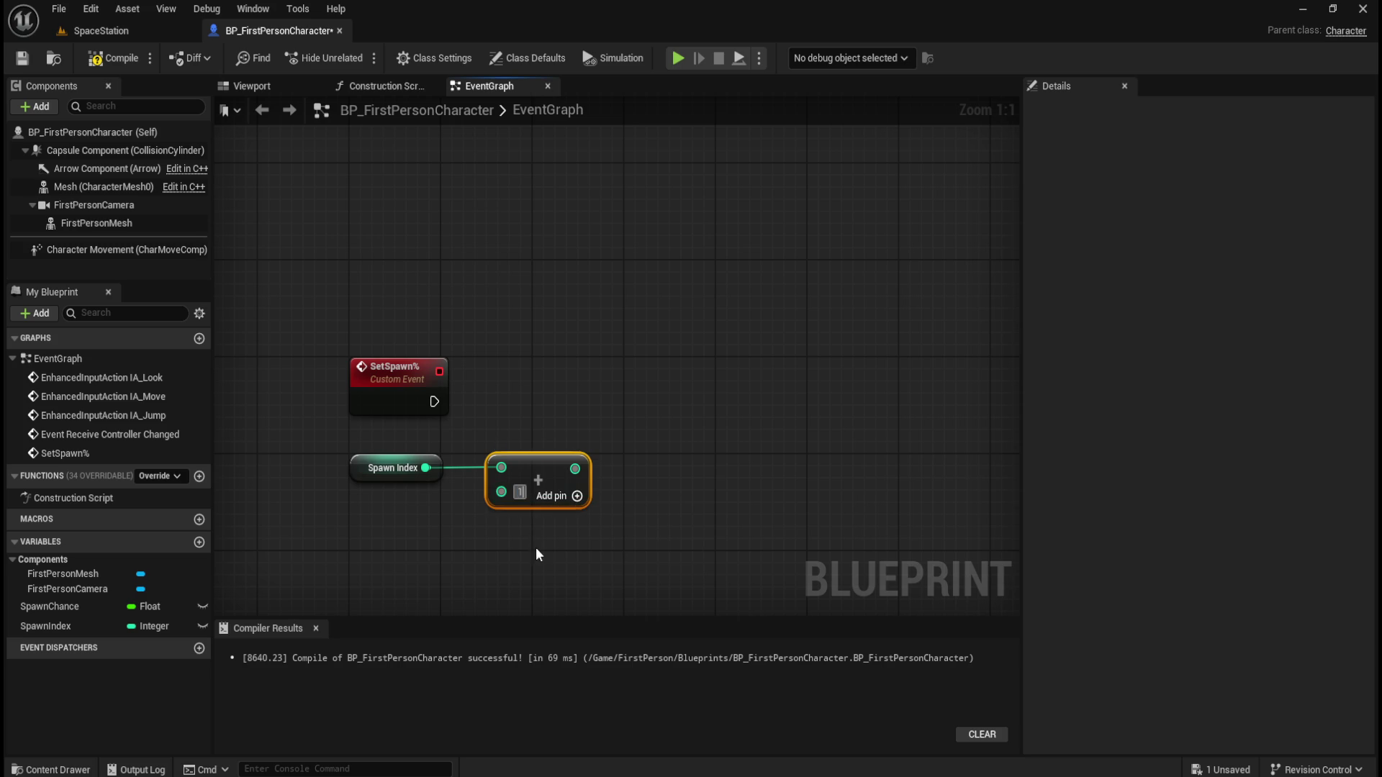
pyautogui.moveTo(630, 447); pyautogui.dragTo(436, 536)
pyautogui.click(549, 459)
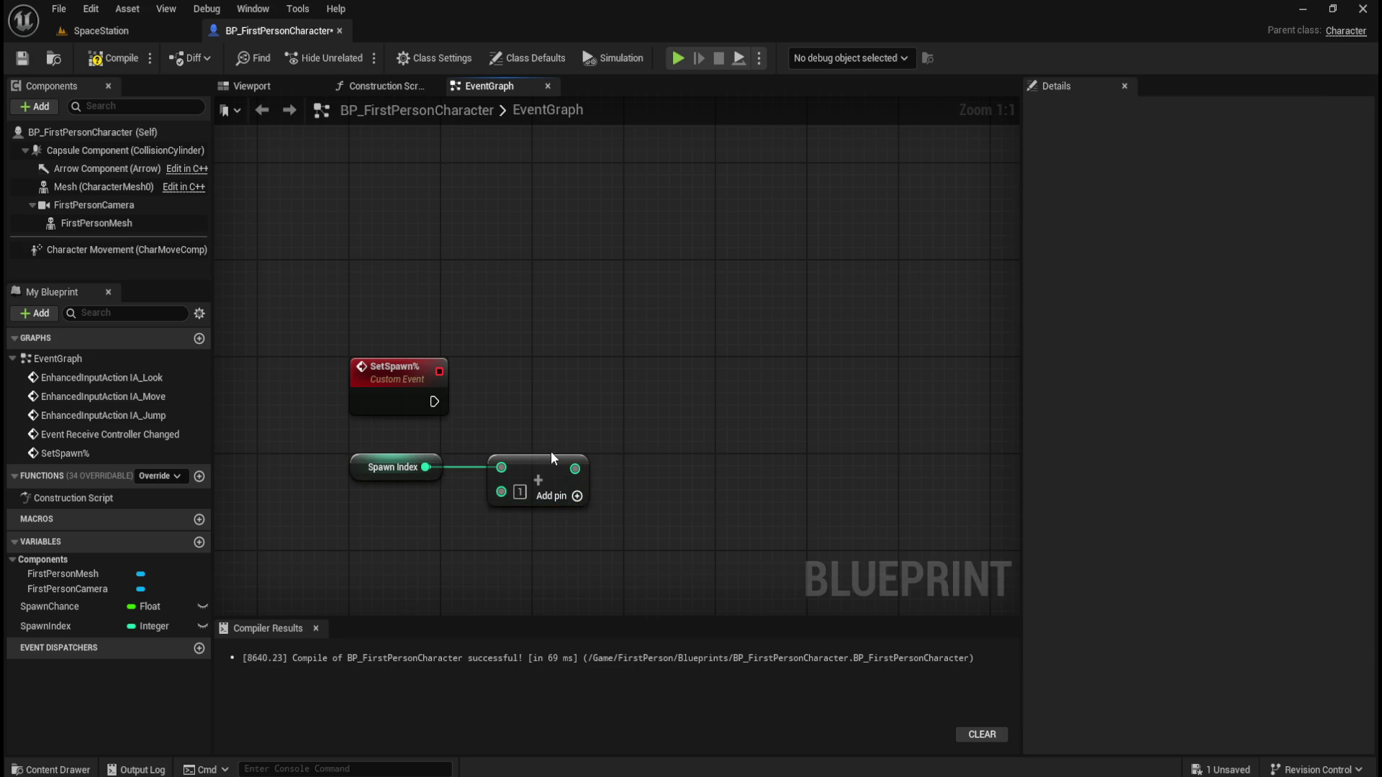
pyautogui.hotkey('ctrl', 'z')
pyautogui.click(611, 434)
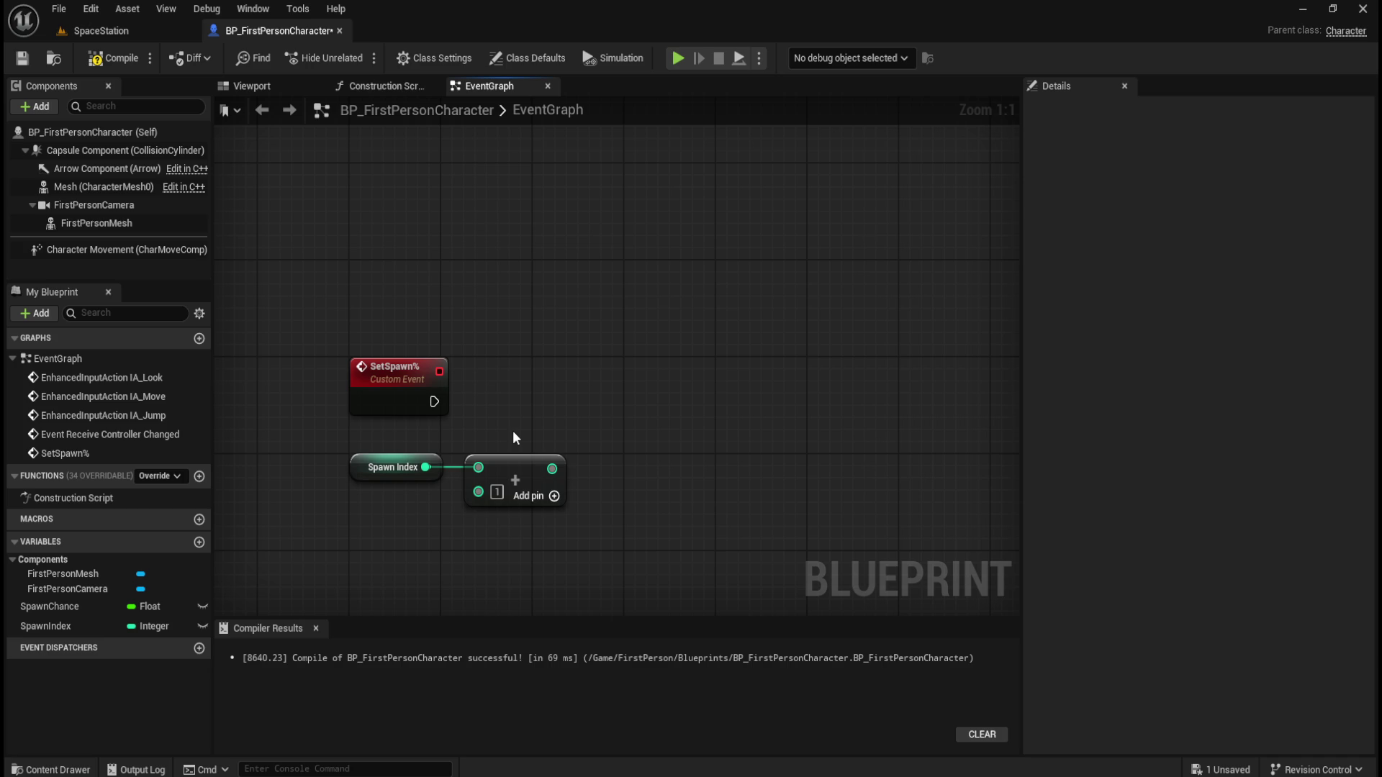
# Rename the SetSpawn% event to IncreaseSpawn%
pyautogui.click(394, 369)
pyautogui.click(1191, 154)
pyautogui.write('IncreaseSpawn%')
pyautogui.click(619, 334)
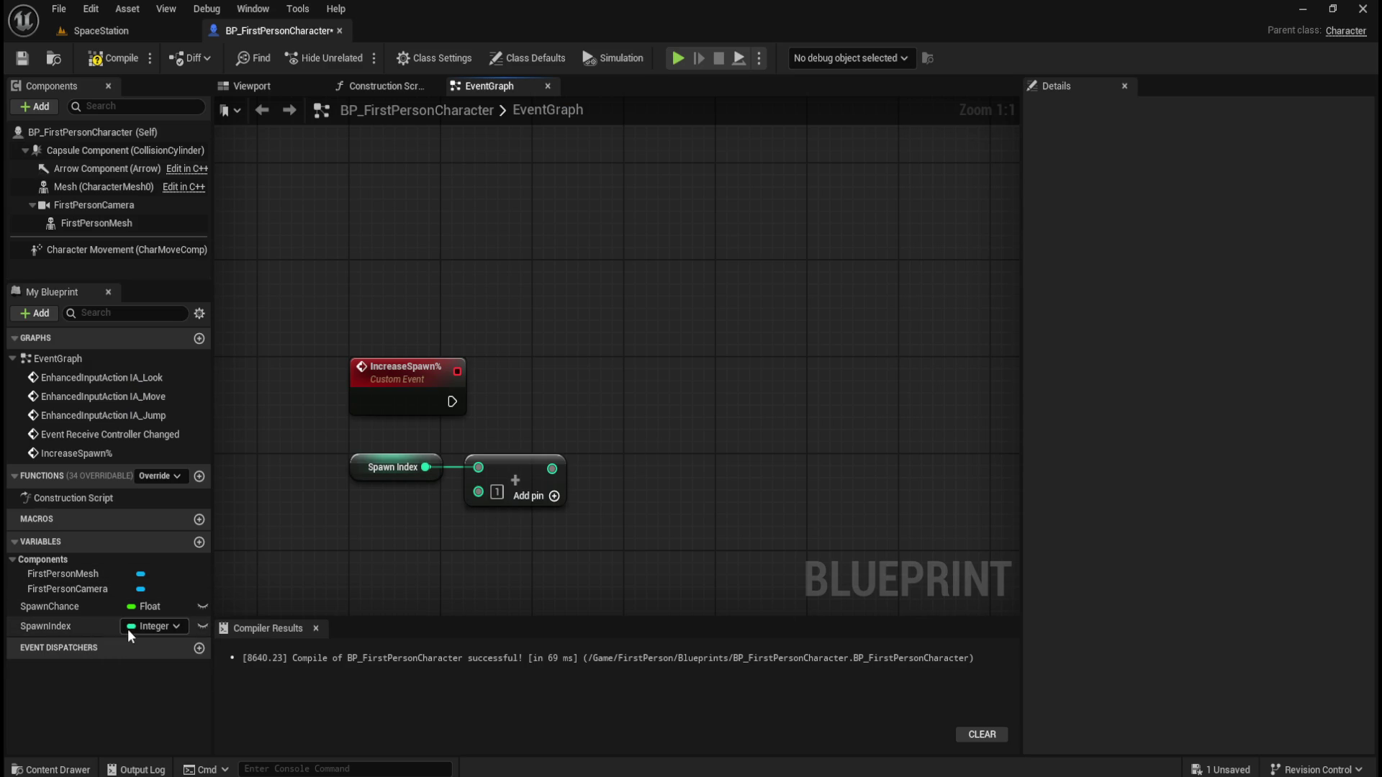
# Place a SET Spawn Index node, wire IncreaseSpawn%'s execution into it, and move it right
pyautogui.moveTo(46, 627)
pyautogui.mouseDown()
pyautogui.moveTo(715, 447)
pyautogui.moveTo(619, 413)
pyautogui.moveTo(603, 425)
pyautogui.mouseUp()
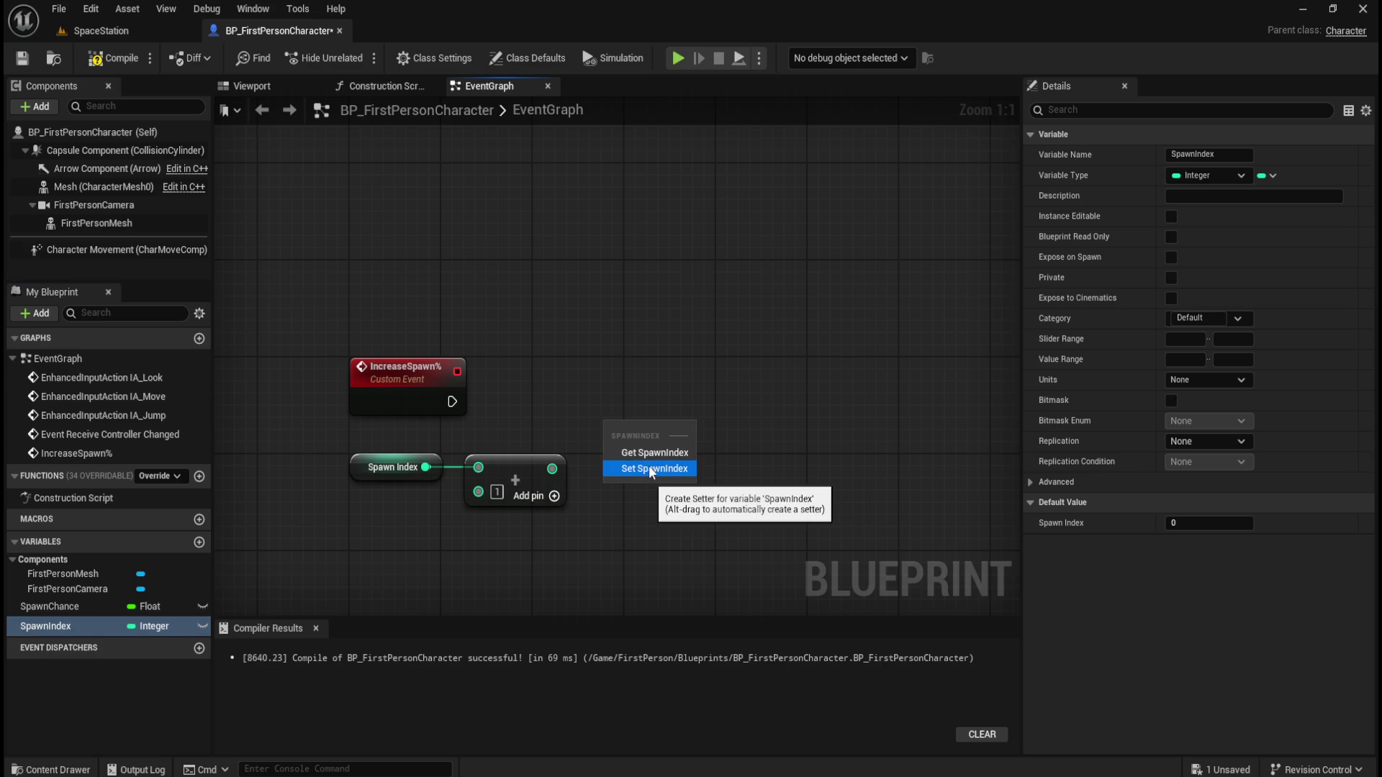
pyautogui.click(649, 470)
pyautogui.moveTo(671, 406); pyautogui.dragTo(671, 404)
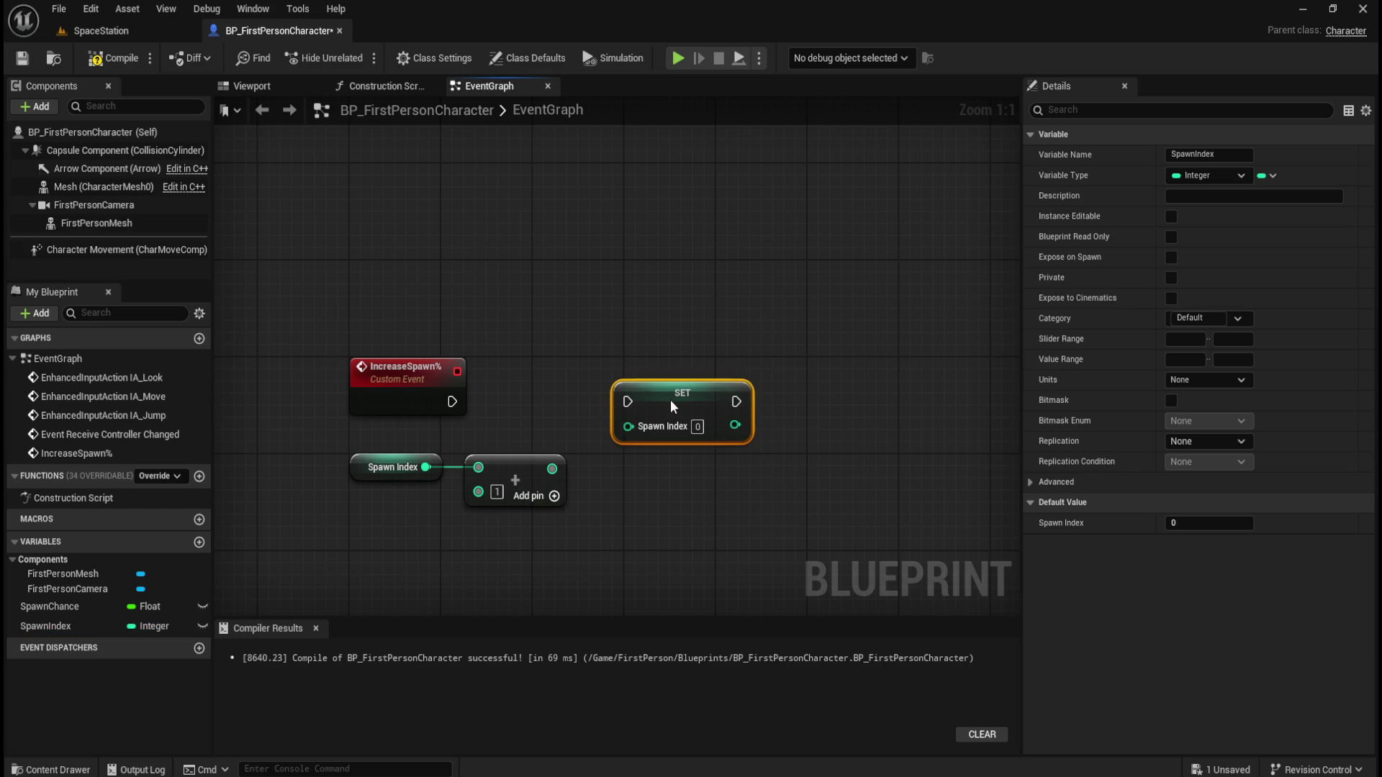
pyautogui.moveTo(455, 404)
pyautogui.mouseDown()
pyautogui.moveTo(642, 401)
pyautogui.moveTo(627, 402)
pyautogui.mouseUp()
pyautogui.moveTo(376, 324)
pyautogui.mouseDown()
pyautogui.moveTo(491, 368)
pyautogui.moveTo(661, 341)
pyautogui.mouseUp()
pyautogui.click(661, 342)
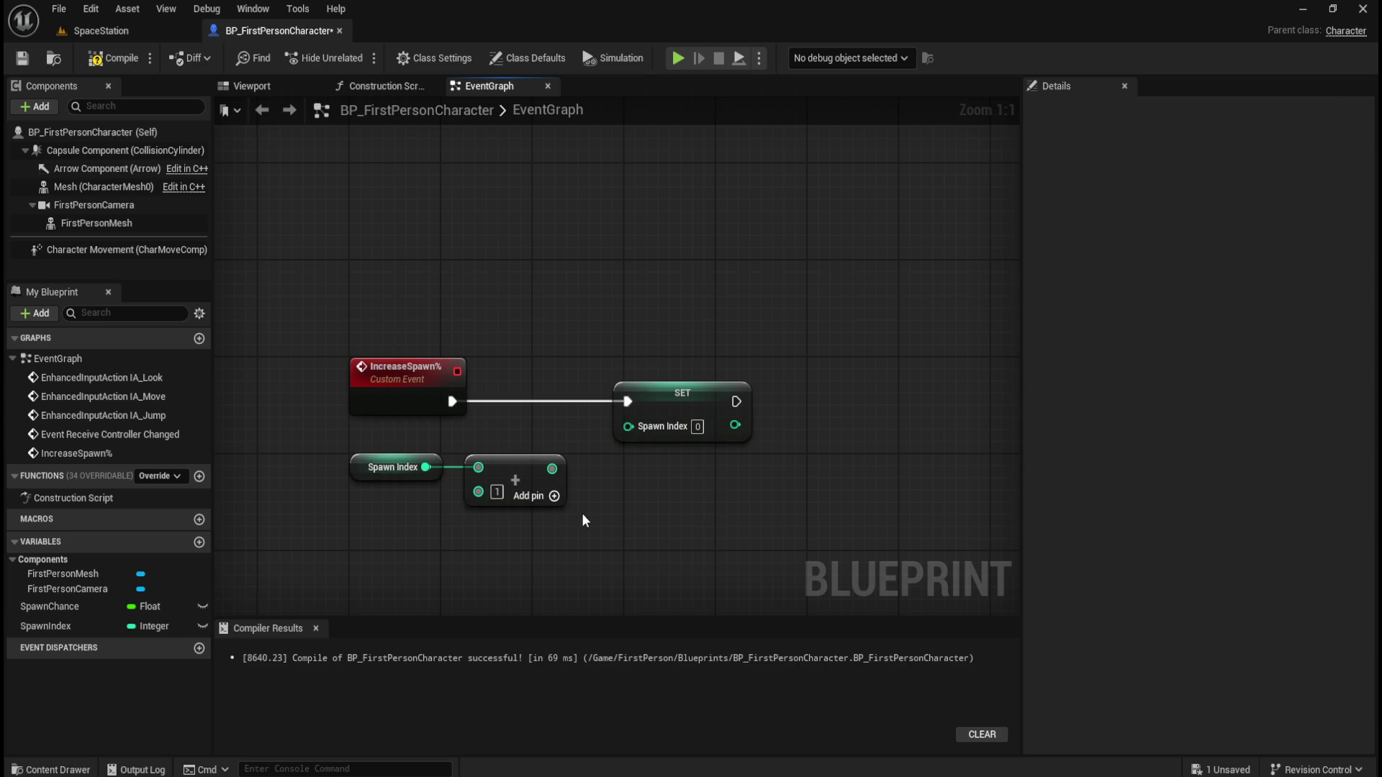
pyautogui.moveTo(709, 392); pyautogui.dragTo(925, 393)
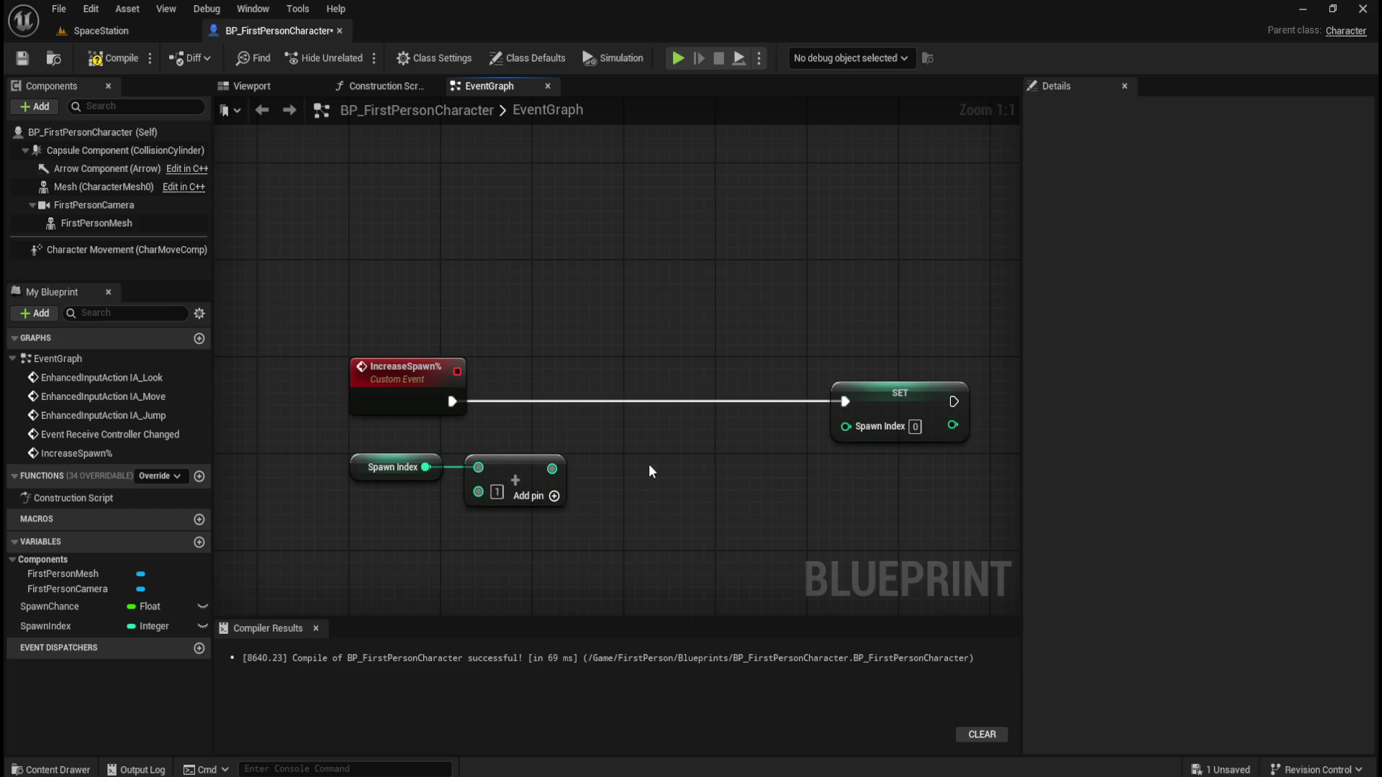
# Add a Clamp (Integer) node to the graph via the 'clamp int' search
pyautogui.rightClick(650, 468)
pyautogui.write('clamp inte')
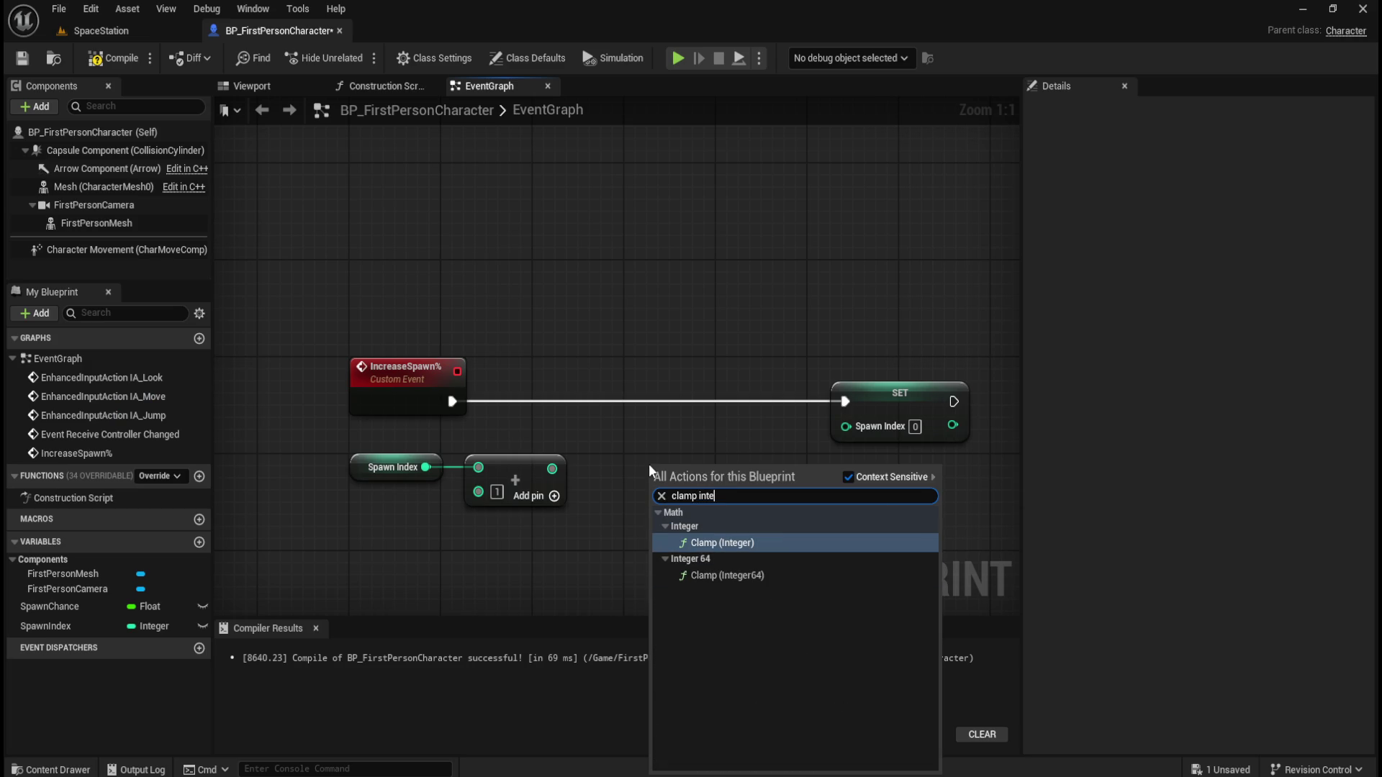
pyautogui.press('Return')
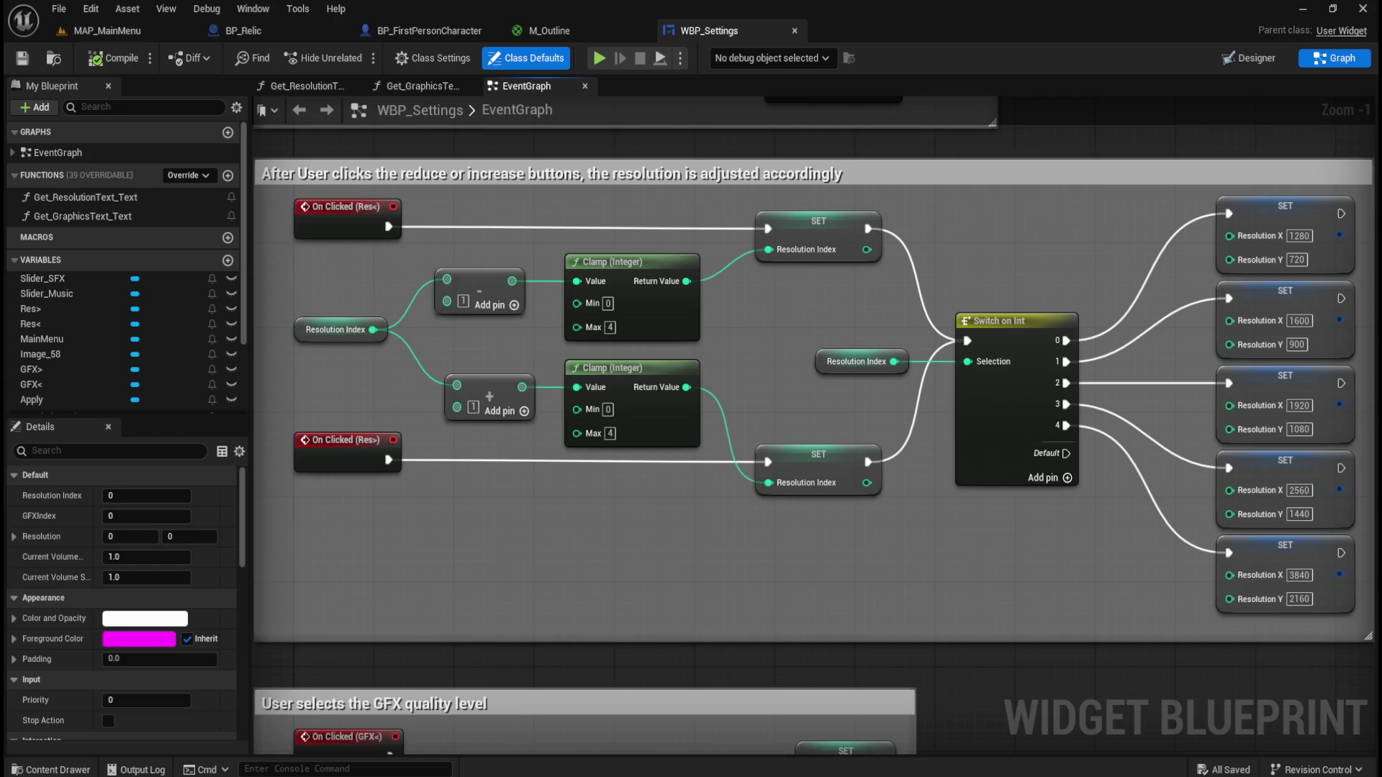
pyautogui.moveTo(850, 776)
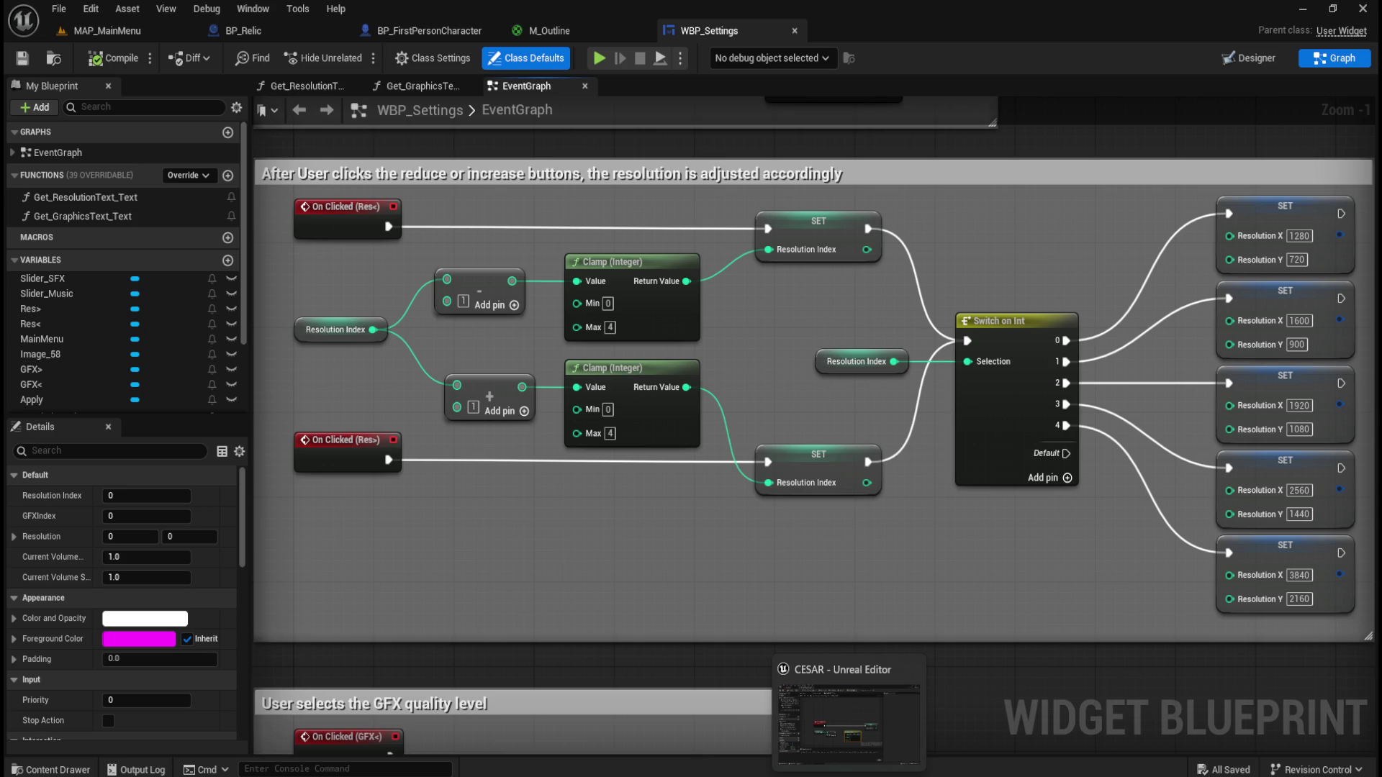
# Set SpawnIndex's default value to 1, then compile and save BP_FirstPersonCharacter
pyautogui.click(849, 723)
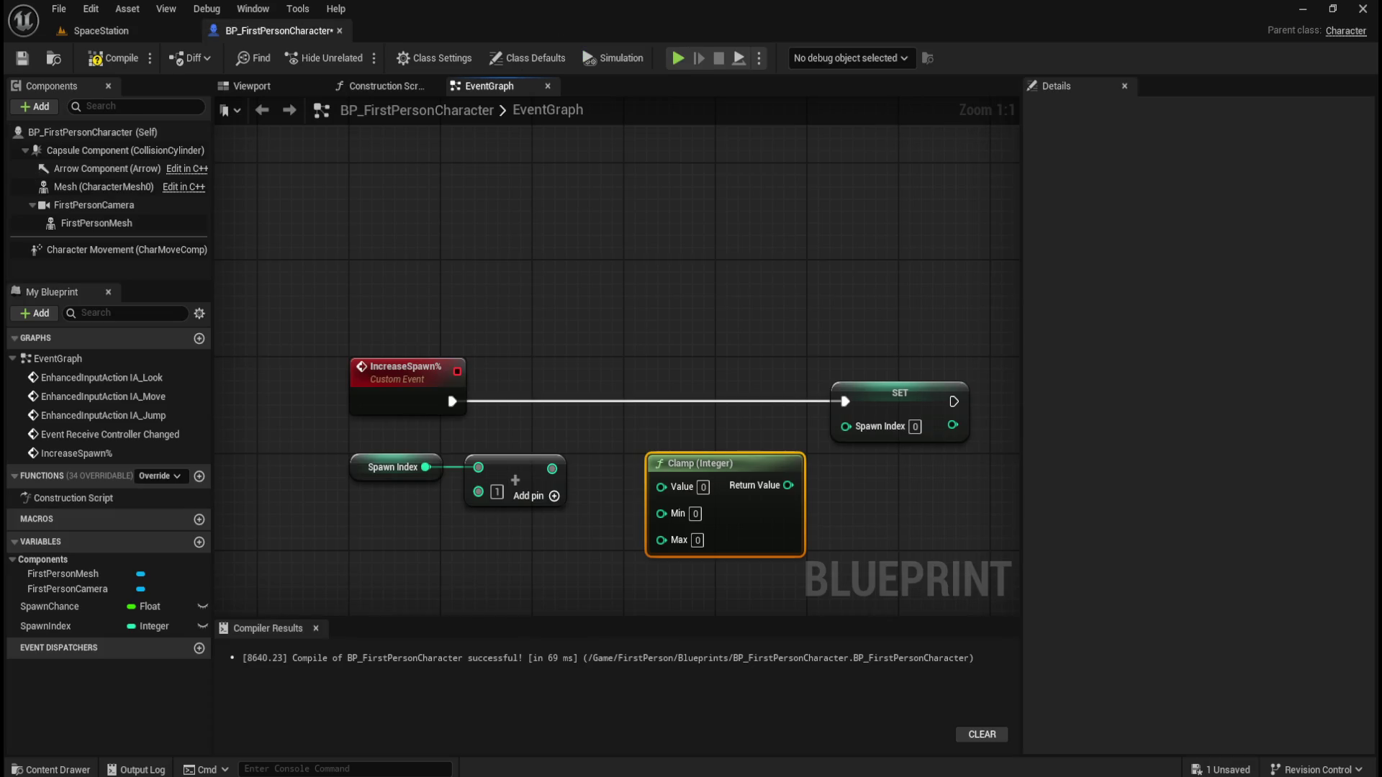
pyautogui.click(76, 625)
pyautogui.click(1209, 523)
pyautogui.write('1')
pyautogui.click(573, 538)
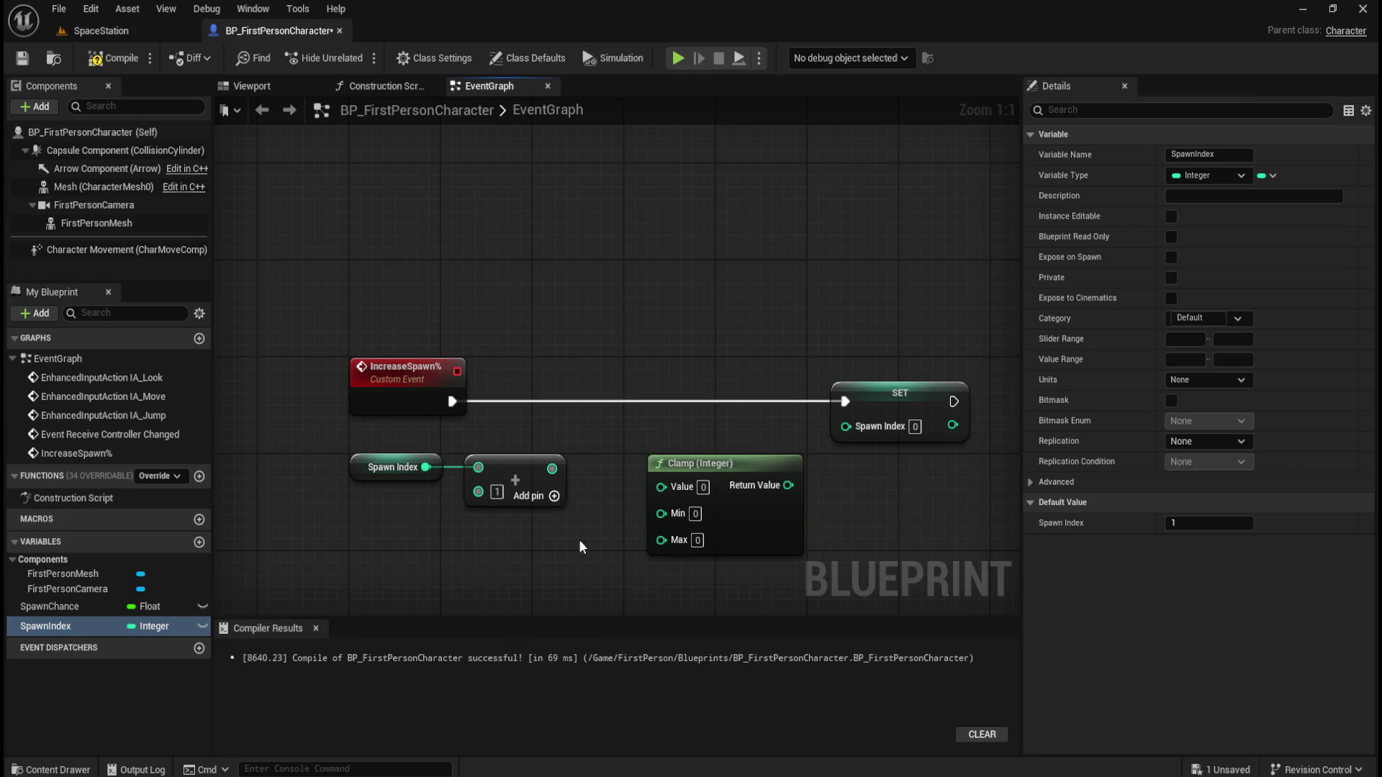
pyautogui.click(113, 57)
pyautogui.click(22, 58)
# Give the SpawnChance variable a default value of 5.0
pyautogui.click(97, 609)
pyautogui.click(1228, 483)
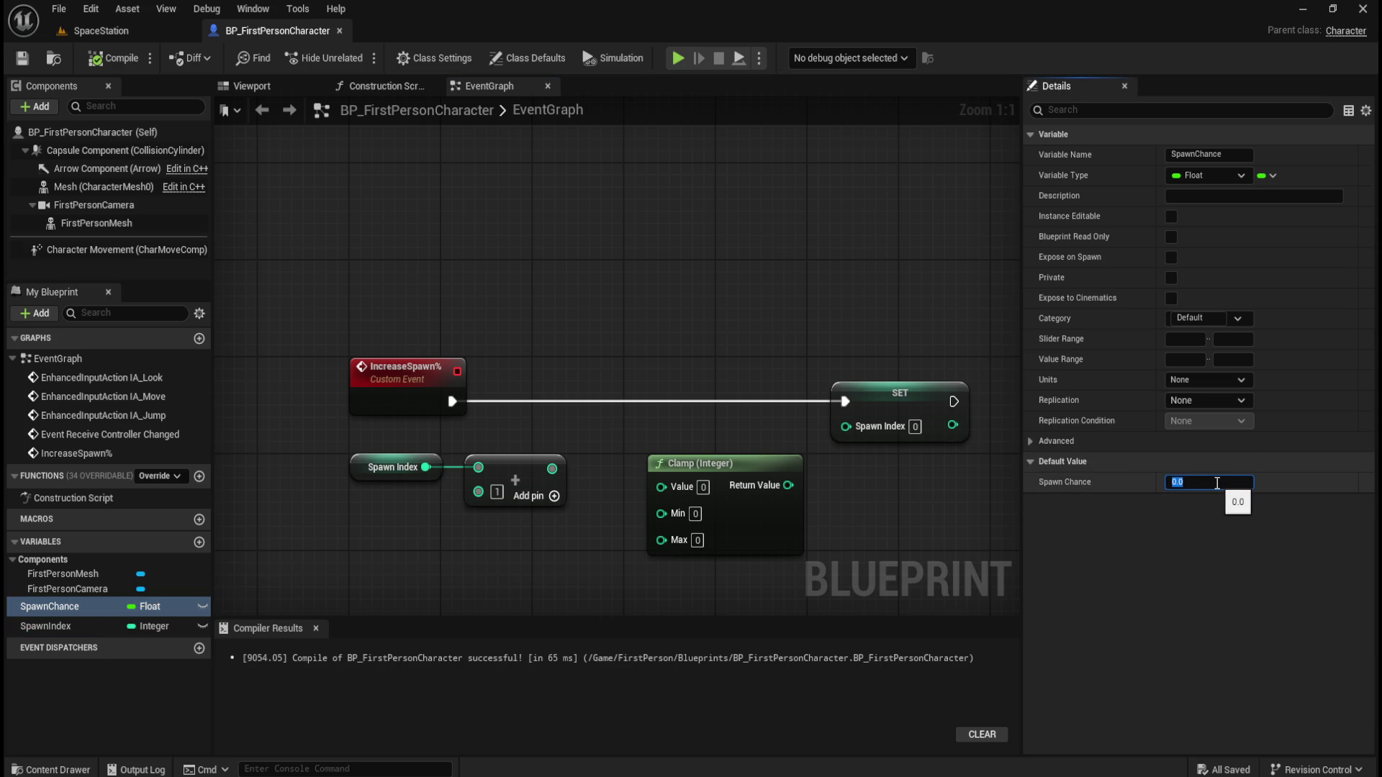
pyautogui.write('5')
pyautogui.press('Return')
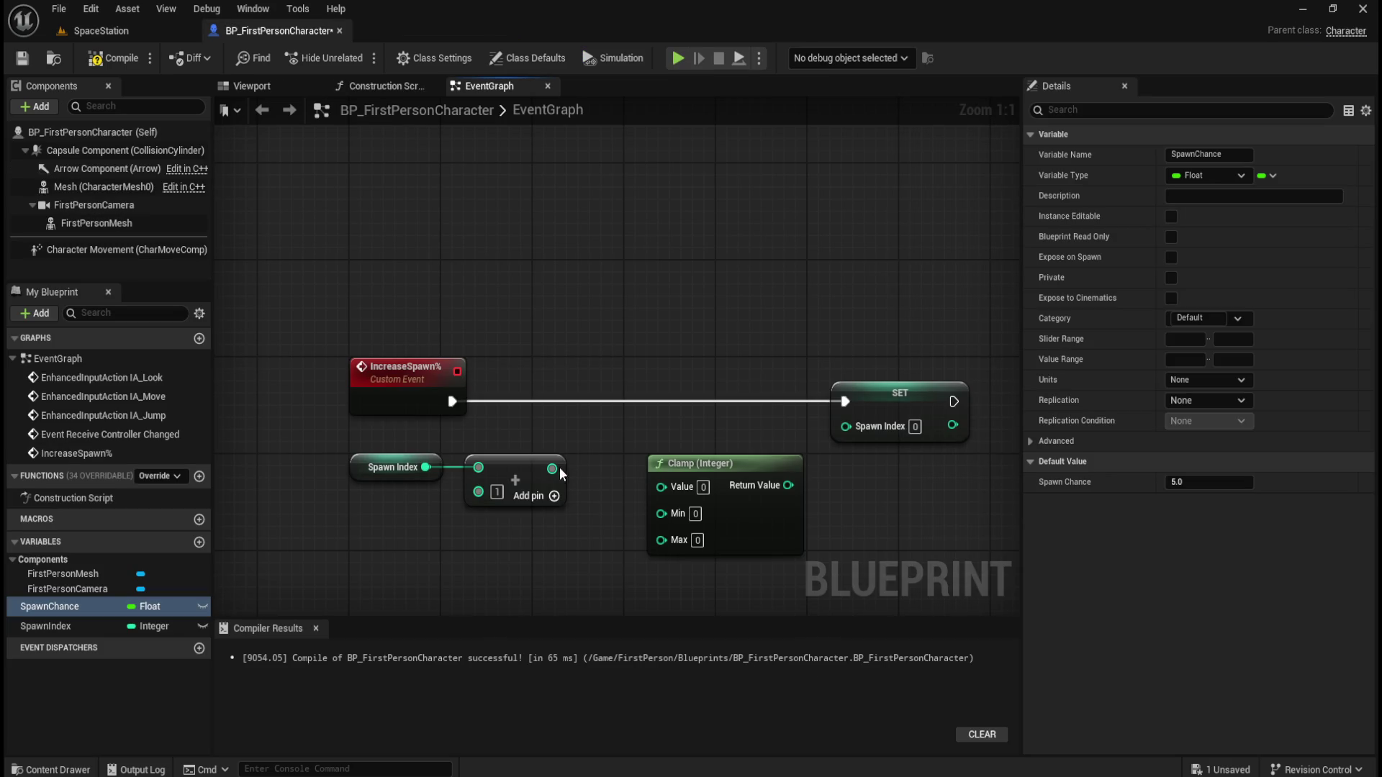
# Wire the Add result into the Clamp's Value pin, straighten the nodes, and set Max to 10
pyautogui.moveTo(552, 469); pyautogui.dragTo(660, 487)
pyautogui.moveTo(410, 436); pyautogui.dragTo(677, 486)
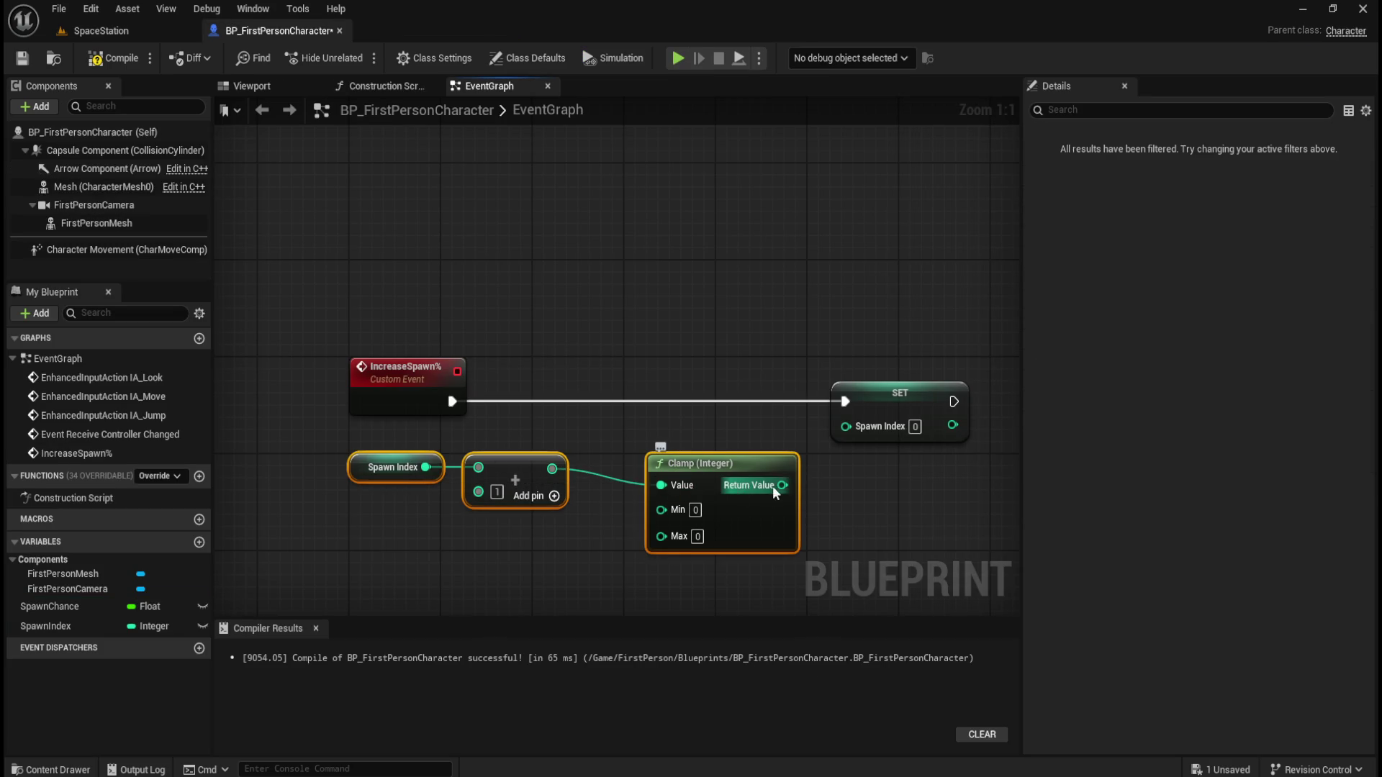
pyautogui.press('q')
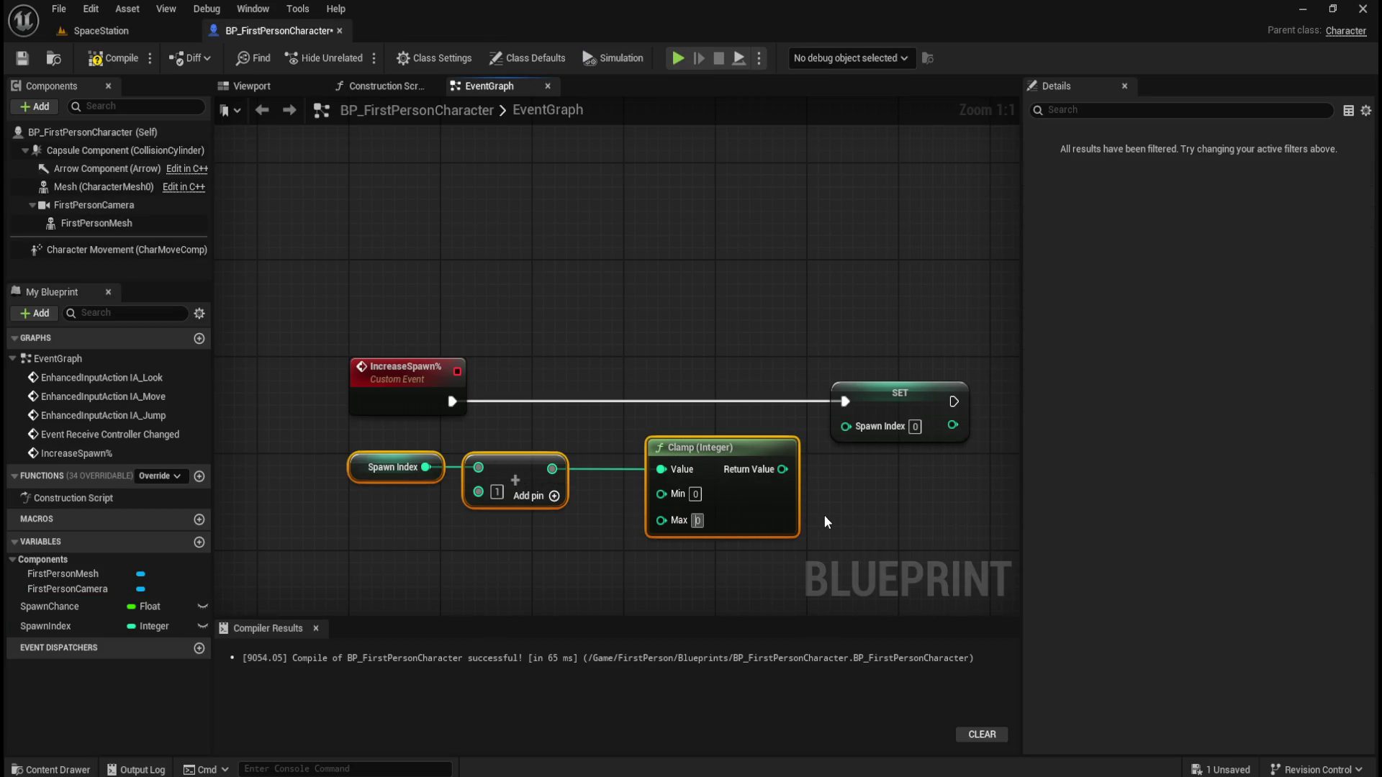
pyautogui.write('1')
pyautogui.click(839, 513)
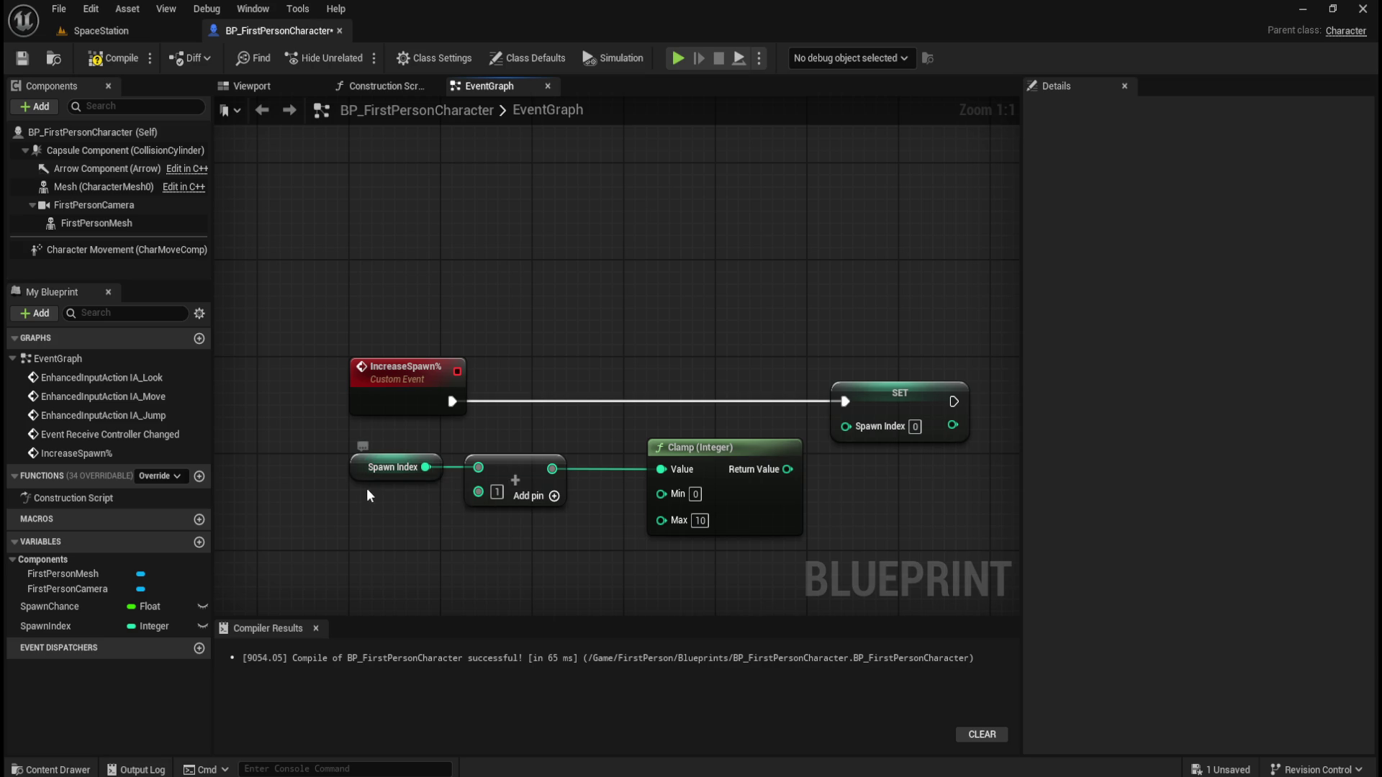
# Set the Clamp's Min to 1 and check the SpawnChance variable's default
pyautogui.click(88, 624)
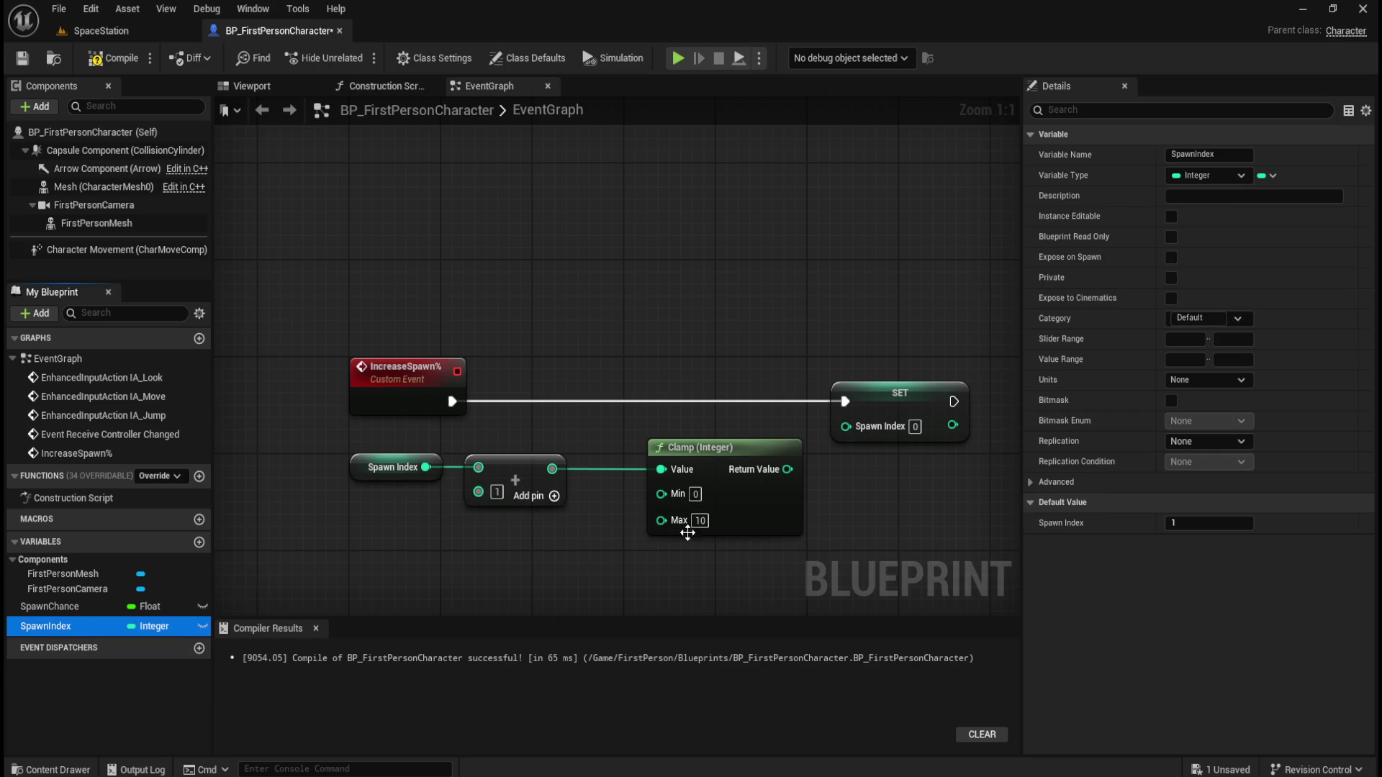
pyautogui.click(695, 493)
pyautogui.write('1')
pyautogui.press('Return')
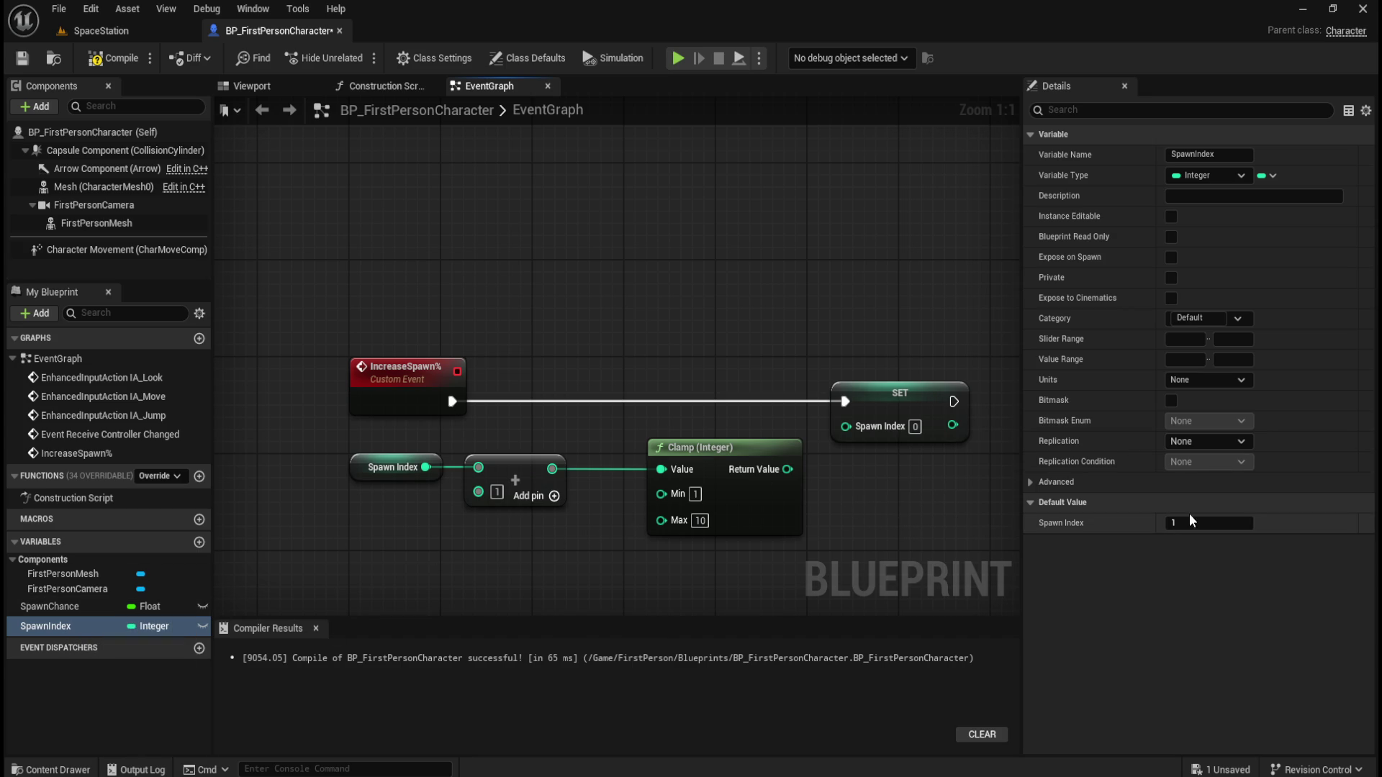
pyautogui.click(76, 606)
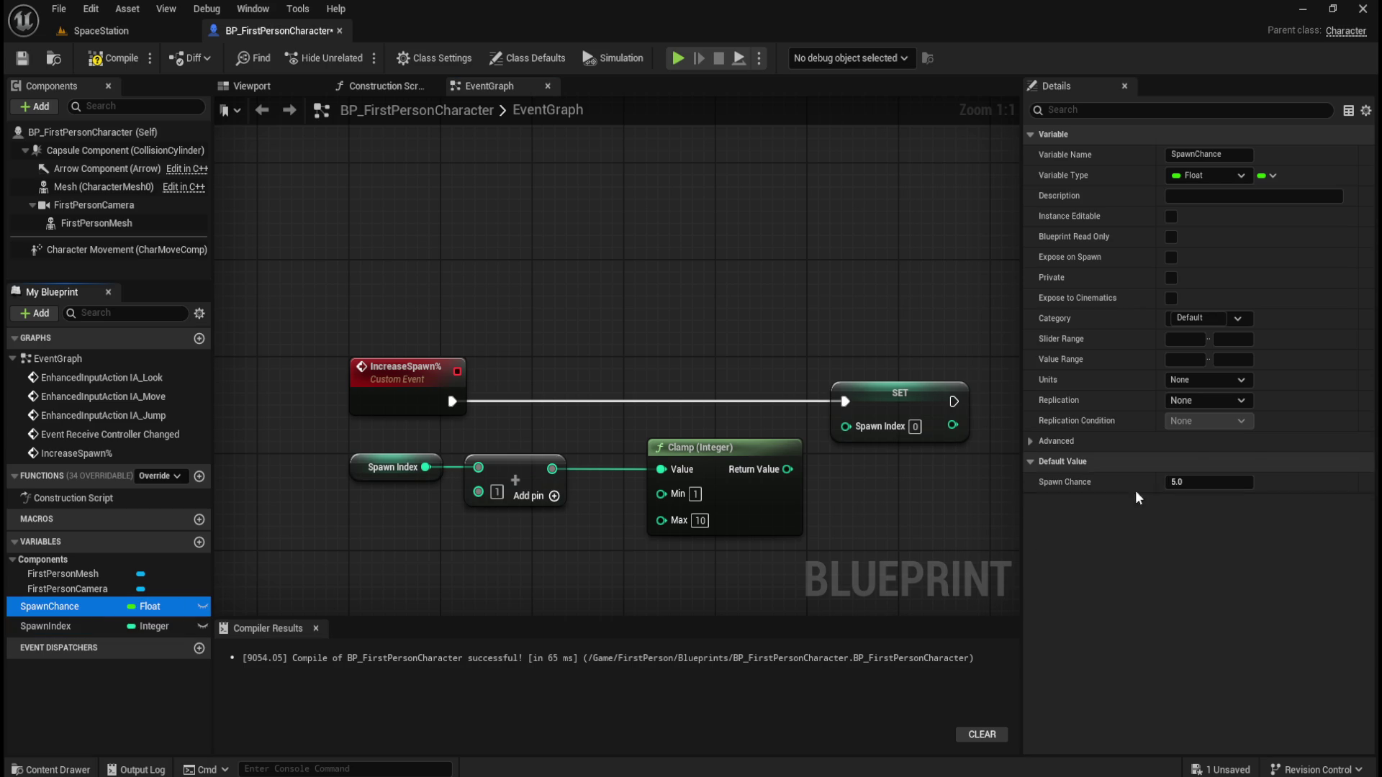
pyautogui.moveTo(652, 477); pyautogui.dragTo(367, 442)
pyautogui.moveTo(855, 511)
pyautogui.mouseDown()
pyautogui.moveTo(751, 523)
pyautogui.moveTo(874, 292)
pyautogui.mouseUp()
# Move the SET Spawn Index node left and feed it the Clamp's Return Value
pyautogui.press('Left')
pyautogui.press('Left')
pyautogui.press('Left')
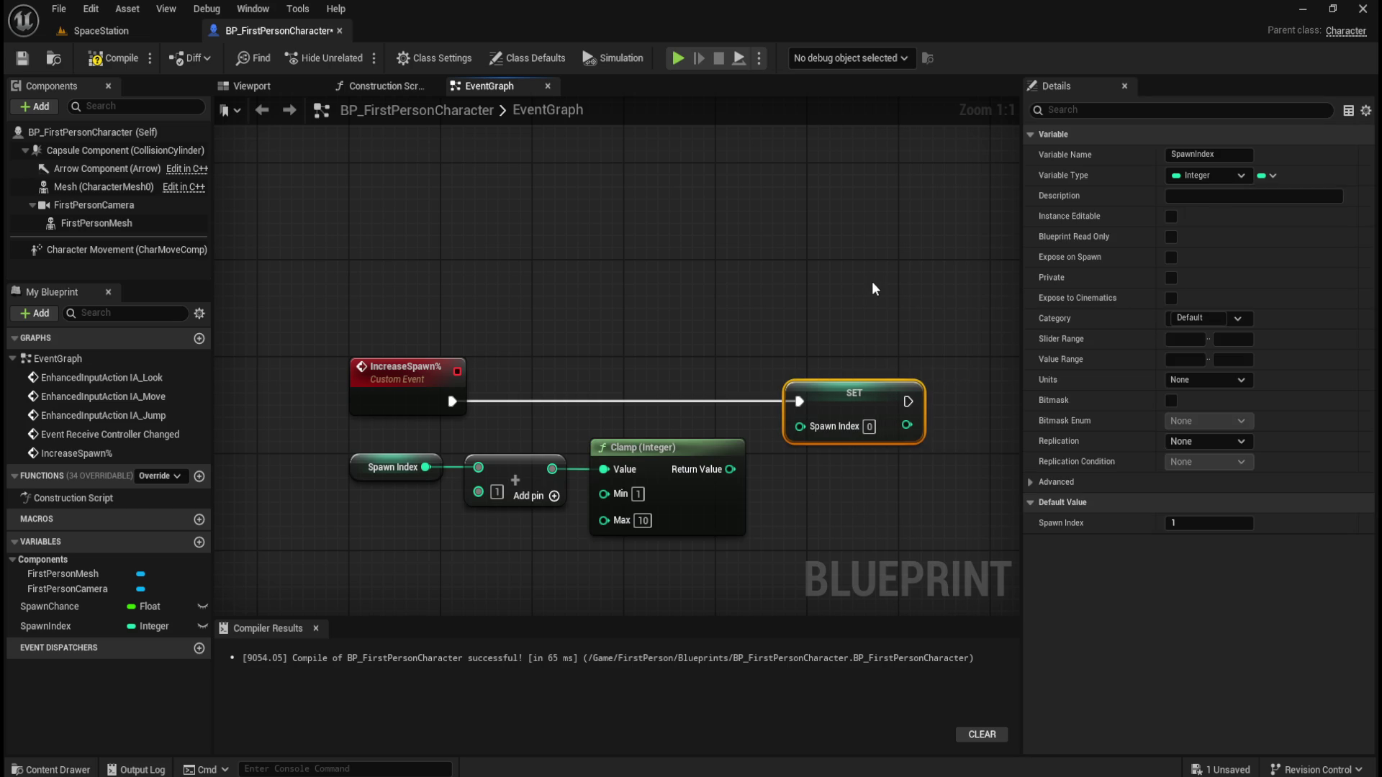
pyautogui.click(859, 288)
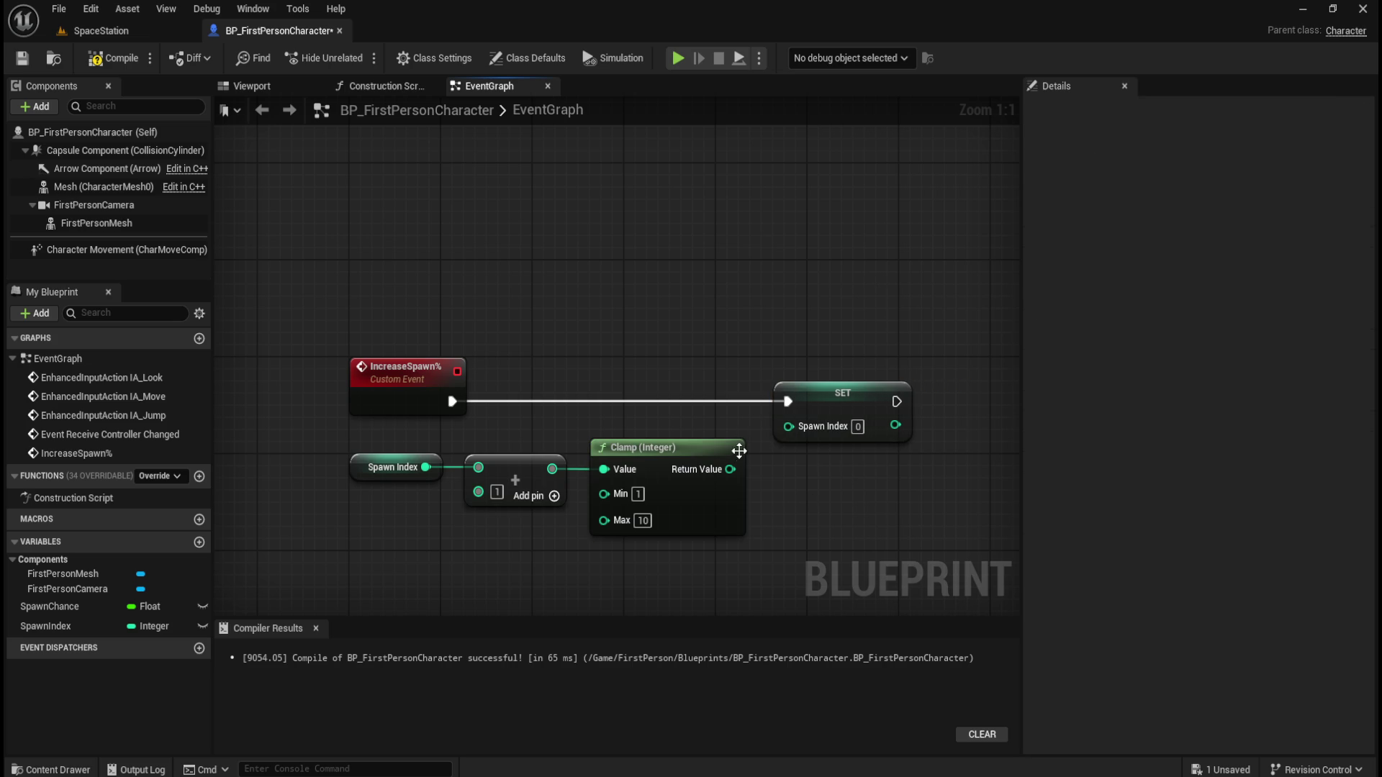
pyautogui.moveTo(731, 472); pyautogui.dragTo(788, 426)
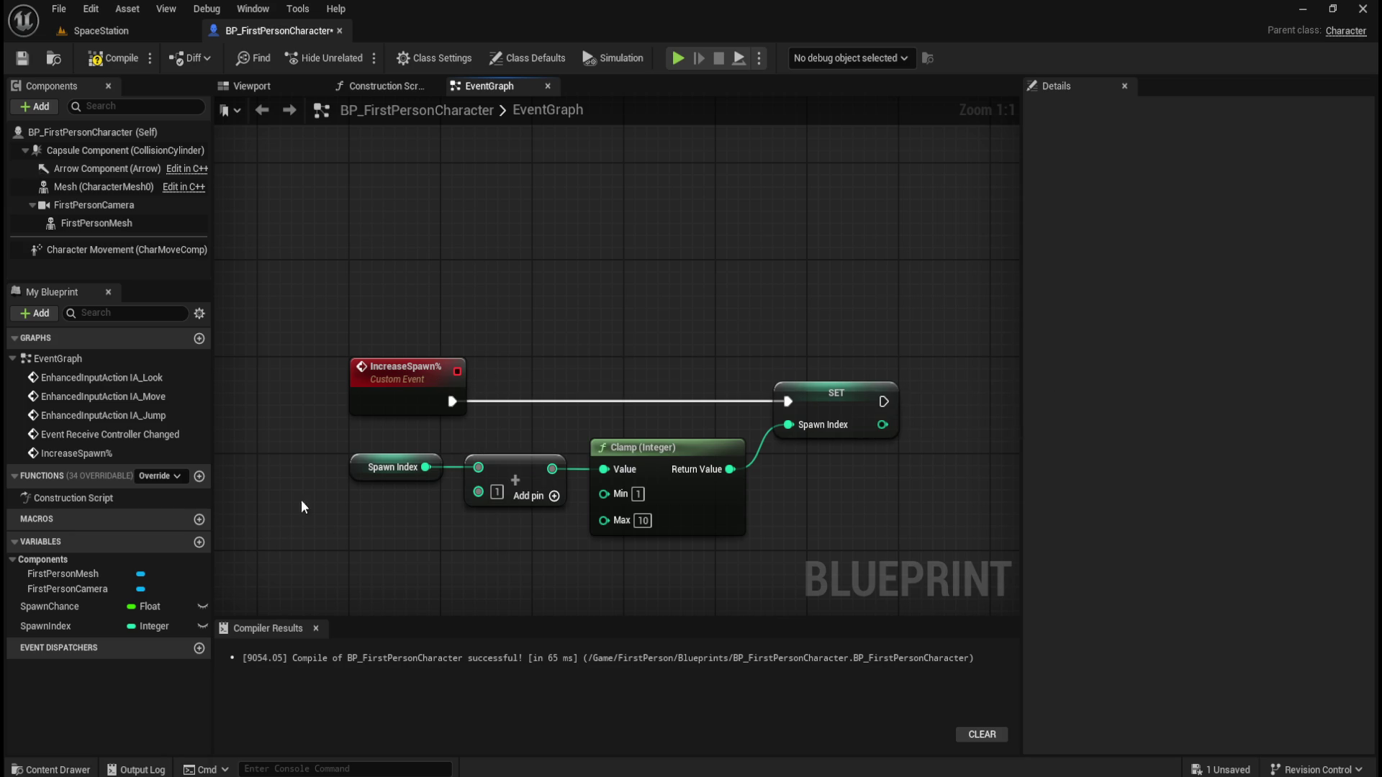
pyautogui.click(57, 629)
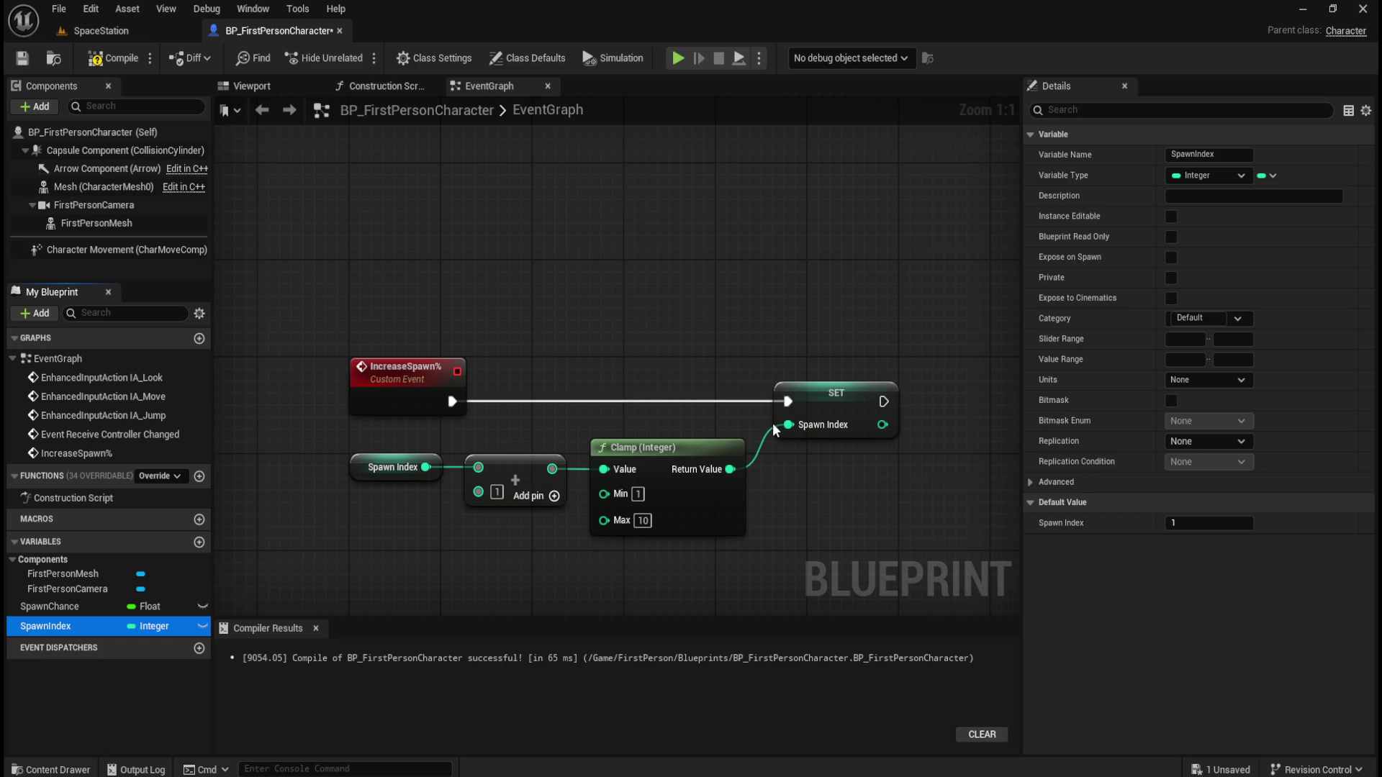
pyautogui.moveTo(877, 343); pyautogui.dragTo(770, 318)
pyautogui.scroll(-1, 770, 319)
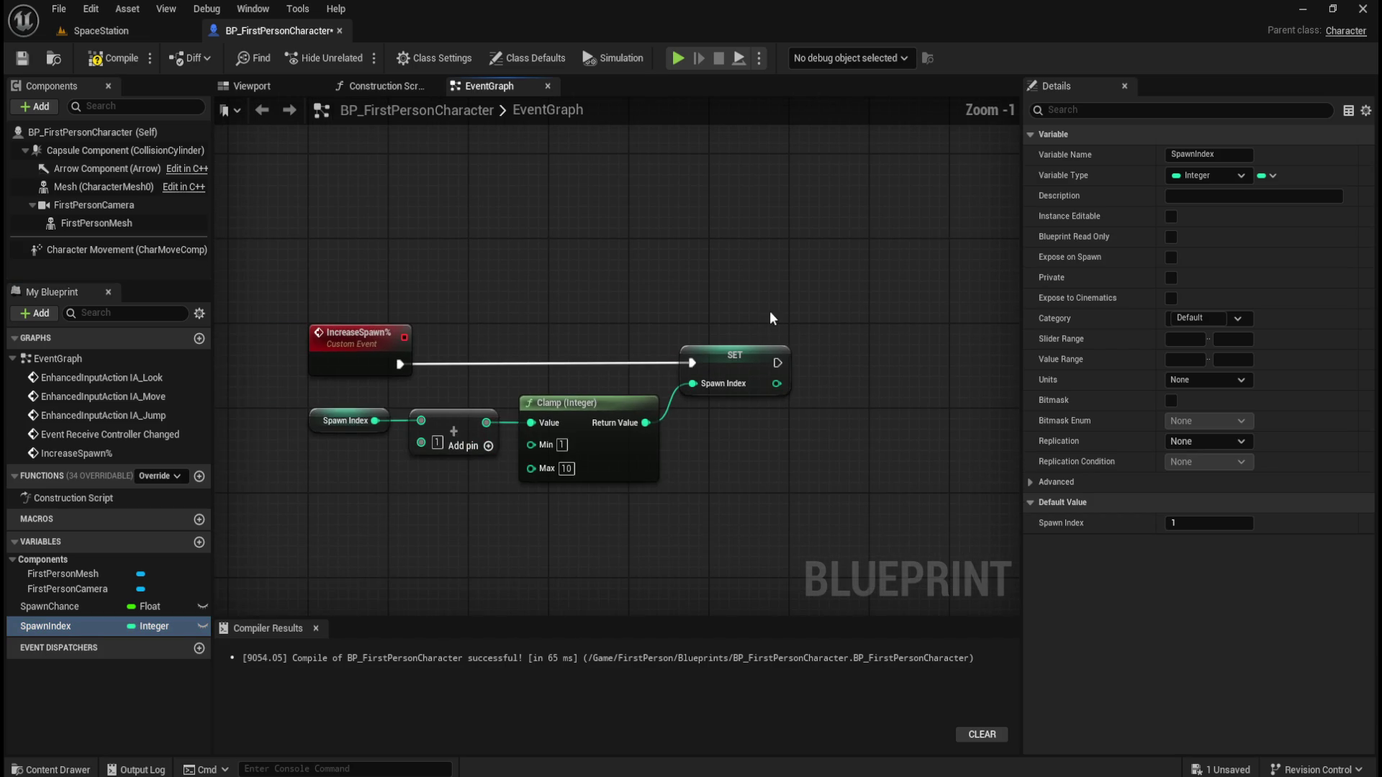
pyautogui.moveTo(897, 370); pyautogui.dragTo(831, 363)
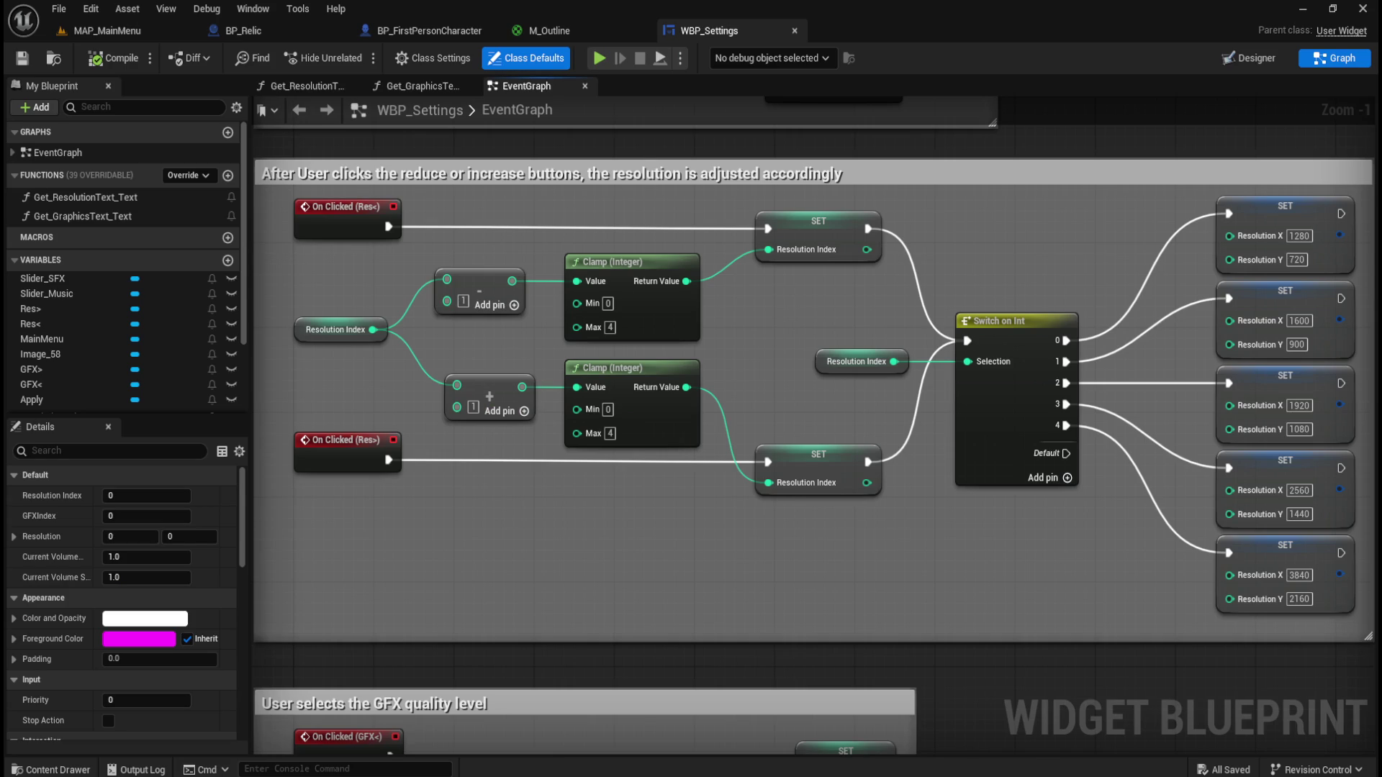
pyautogui.moveTo(849, 774)
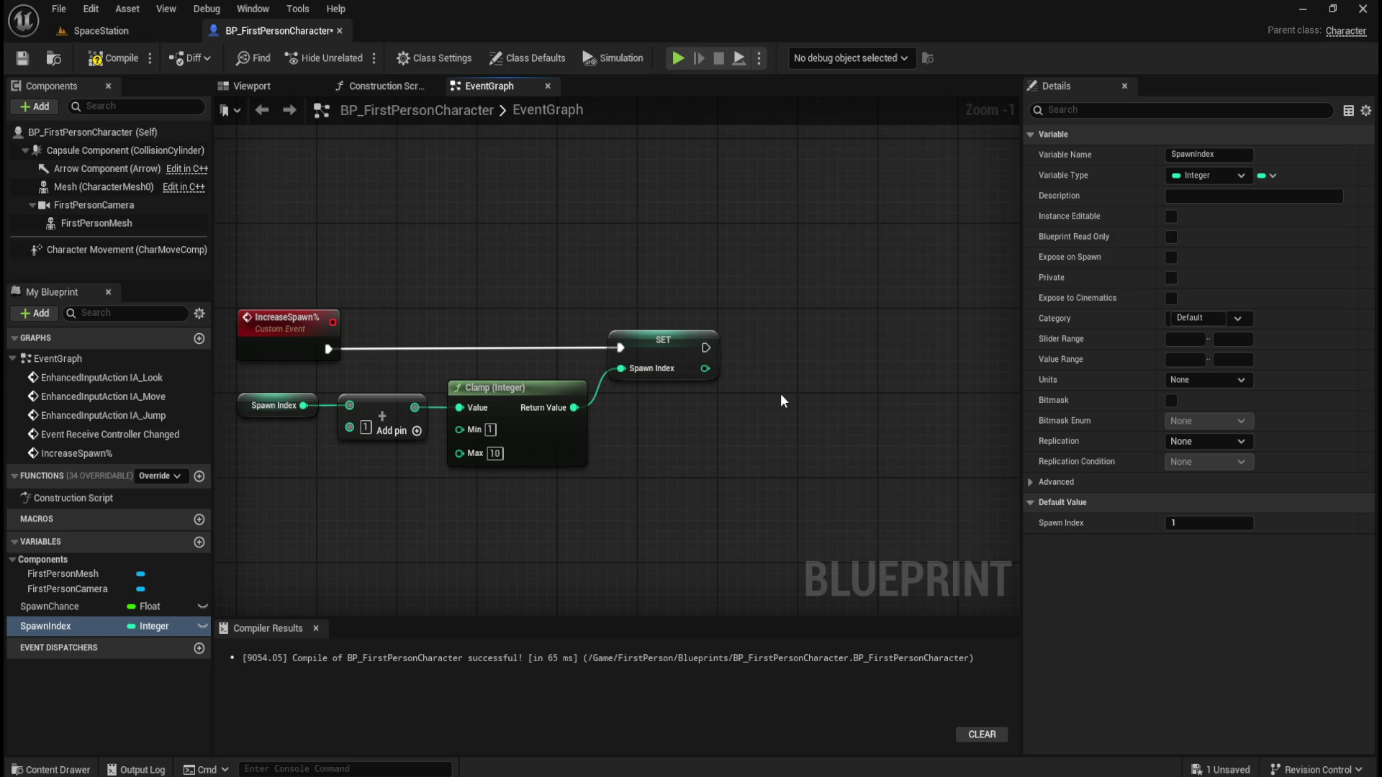
# Add a Switch on Int node after SET Spawn Index's exec pin, aligned with SET
pyautogui.rightClick(780, 393)
pyautogui.press('Escape')
pyautogui.moveTo(705, 348); pyautogui.dragTo(789, 354)
pyautogui.write('s')
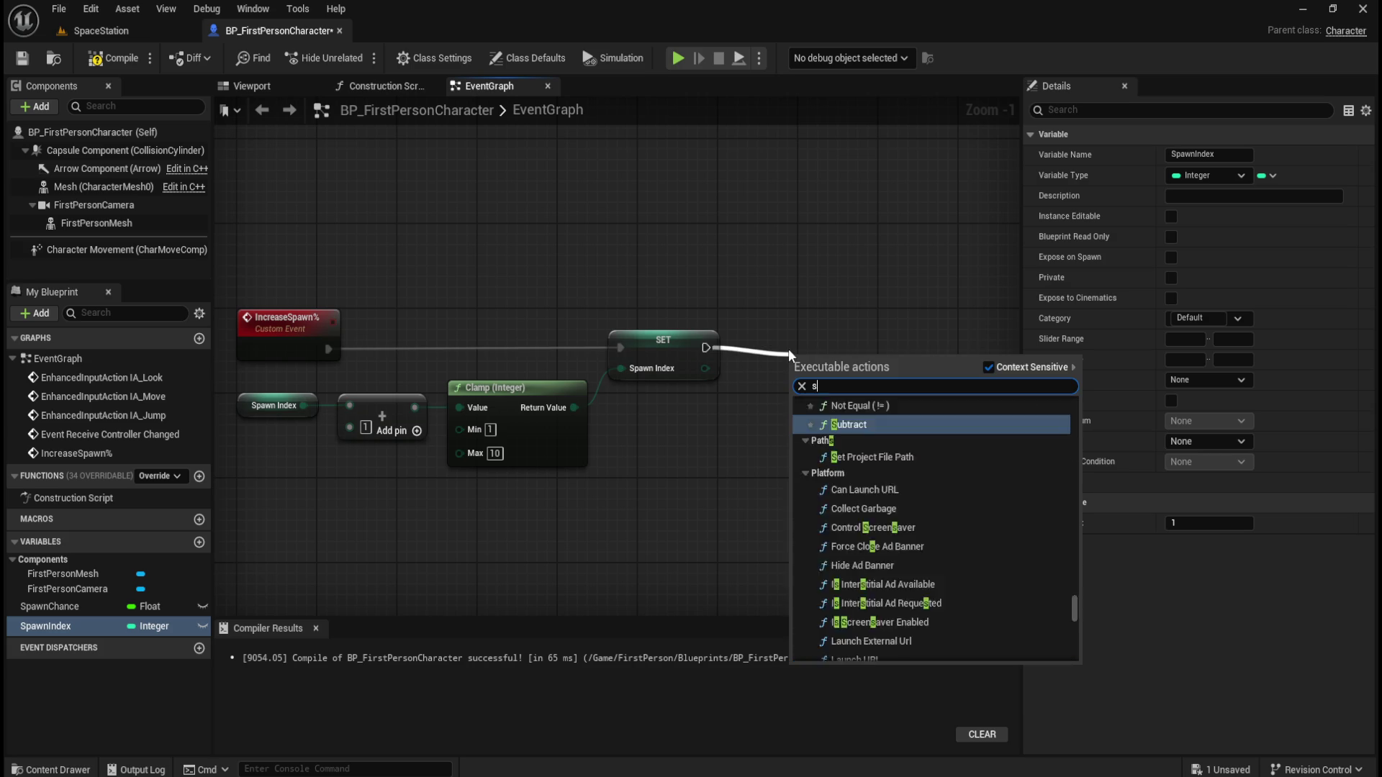
pyautogui.write('witch on int')
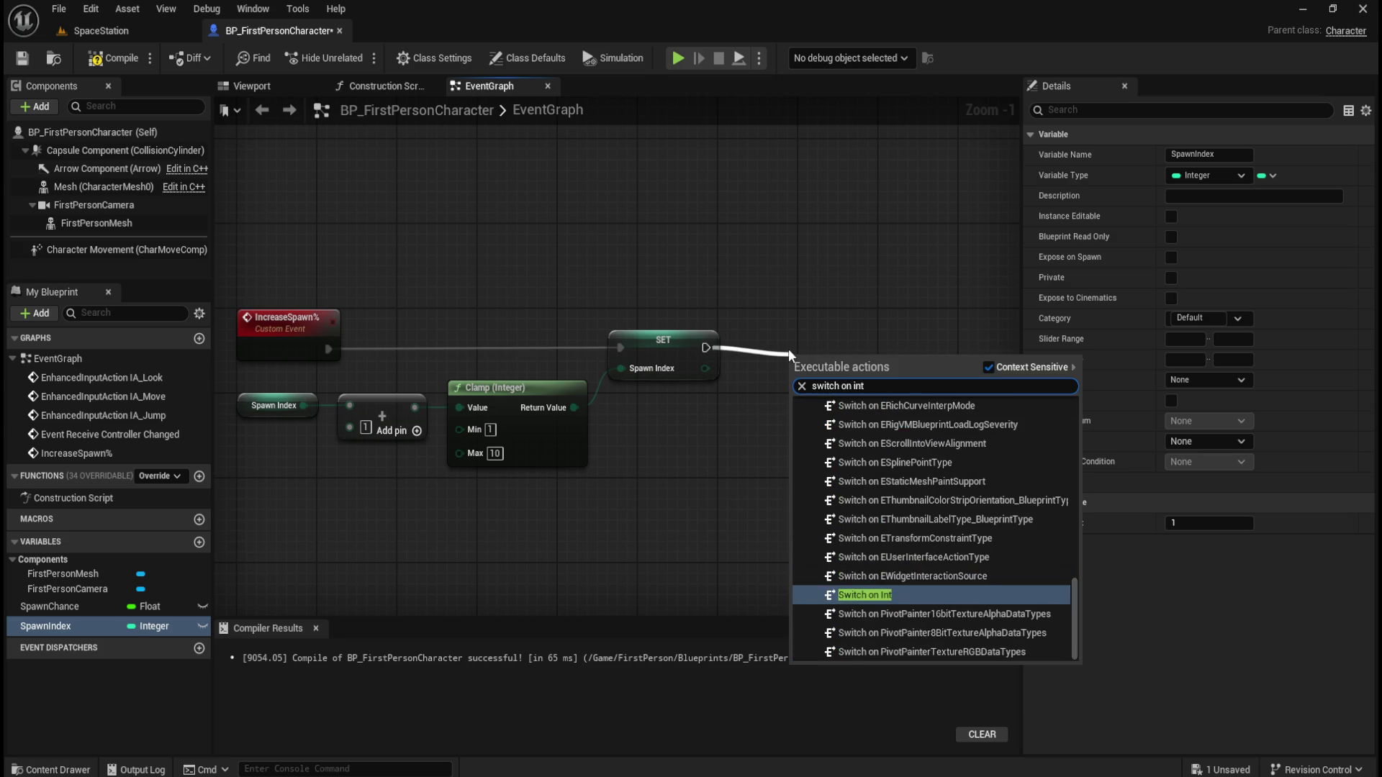
pyautogui.press('Return')
pyautogui.moveTo(849, 360); pyautogui.dragTo(850, 329)
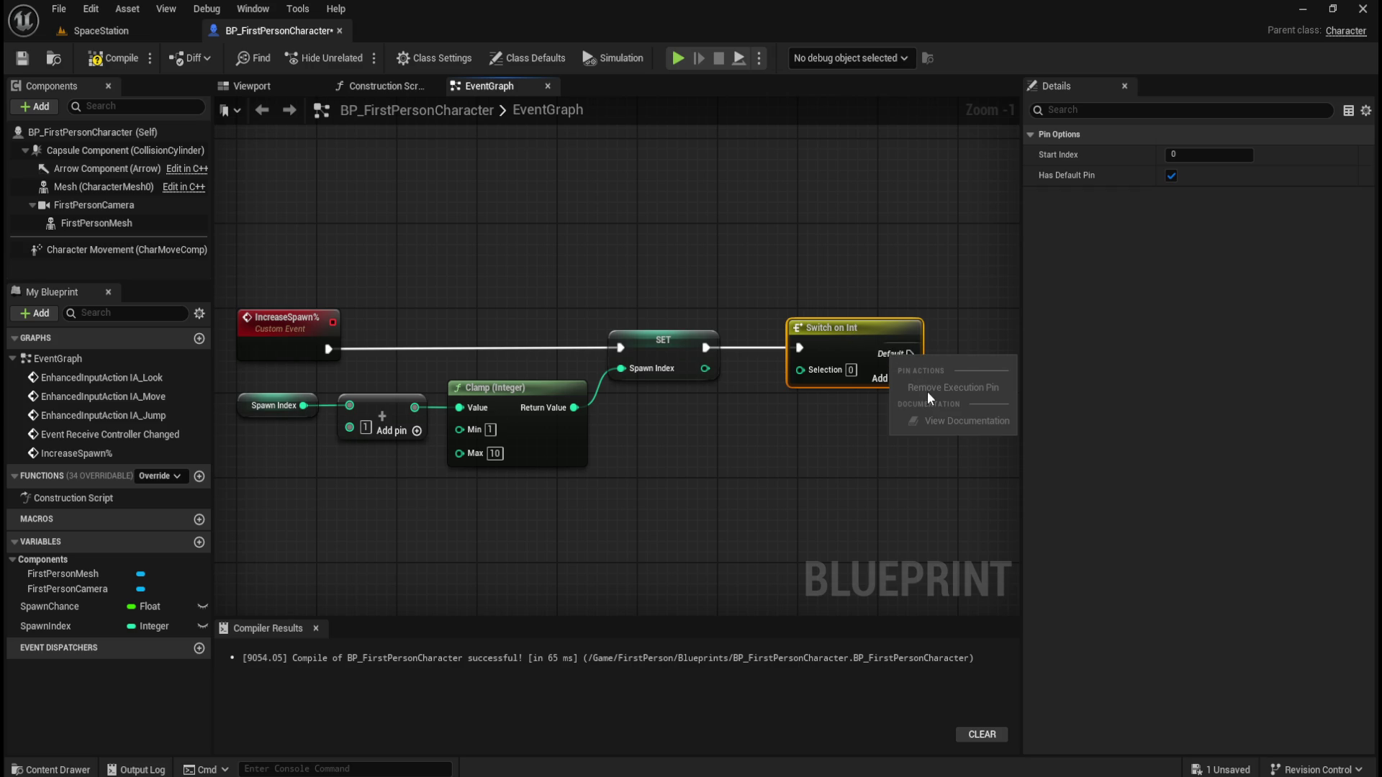
pyautogui.click(909, 275)
# Remove the switch's Default output and give it numbered outputs 0 through 9
pyautogui.click(911, 378)
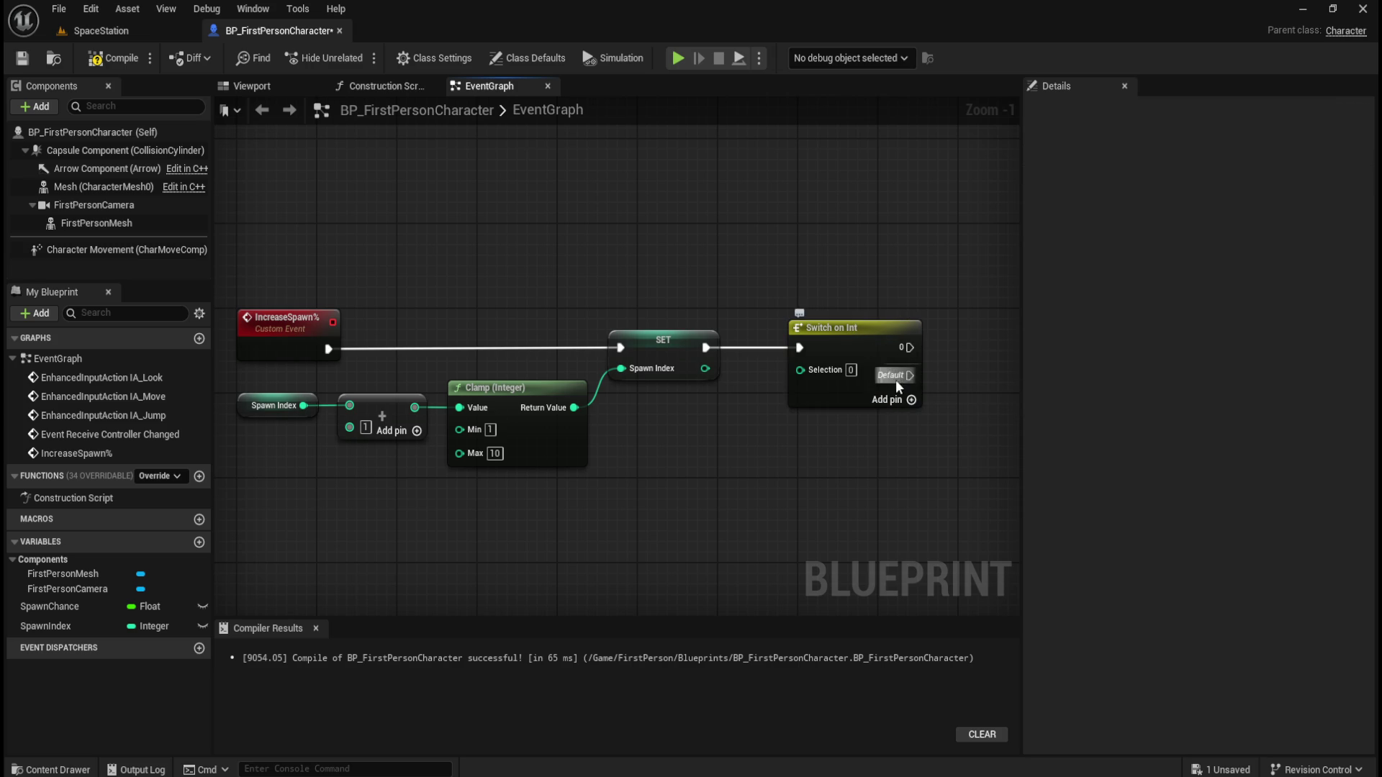
pyautogui.rightClick(896, 379)
pyautogui.click(939, 417)
pyautogui.click(912, 371)
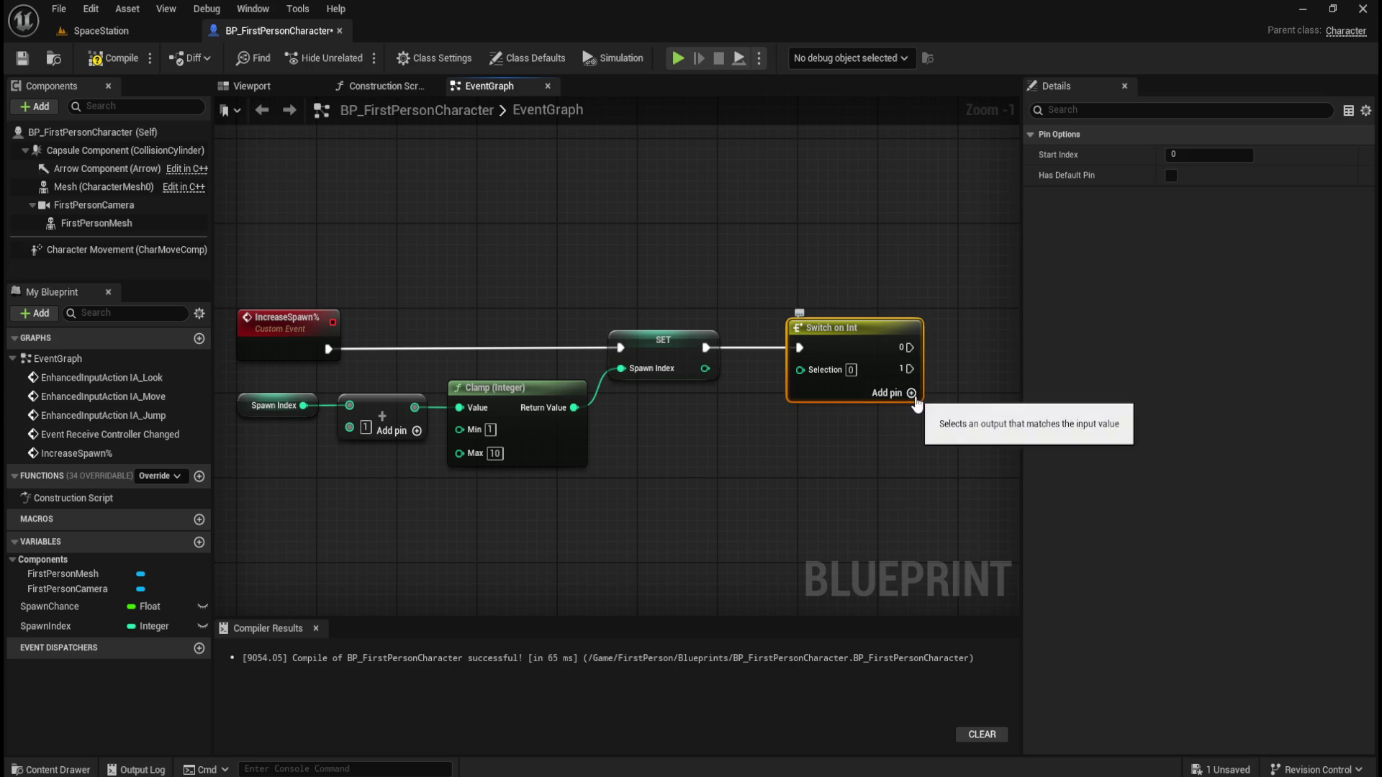
pyautogui.click(911, 392)
pyautogui.click(911, 413)
pyautogui.click(911, 436)
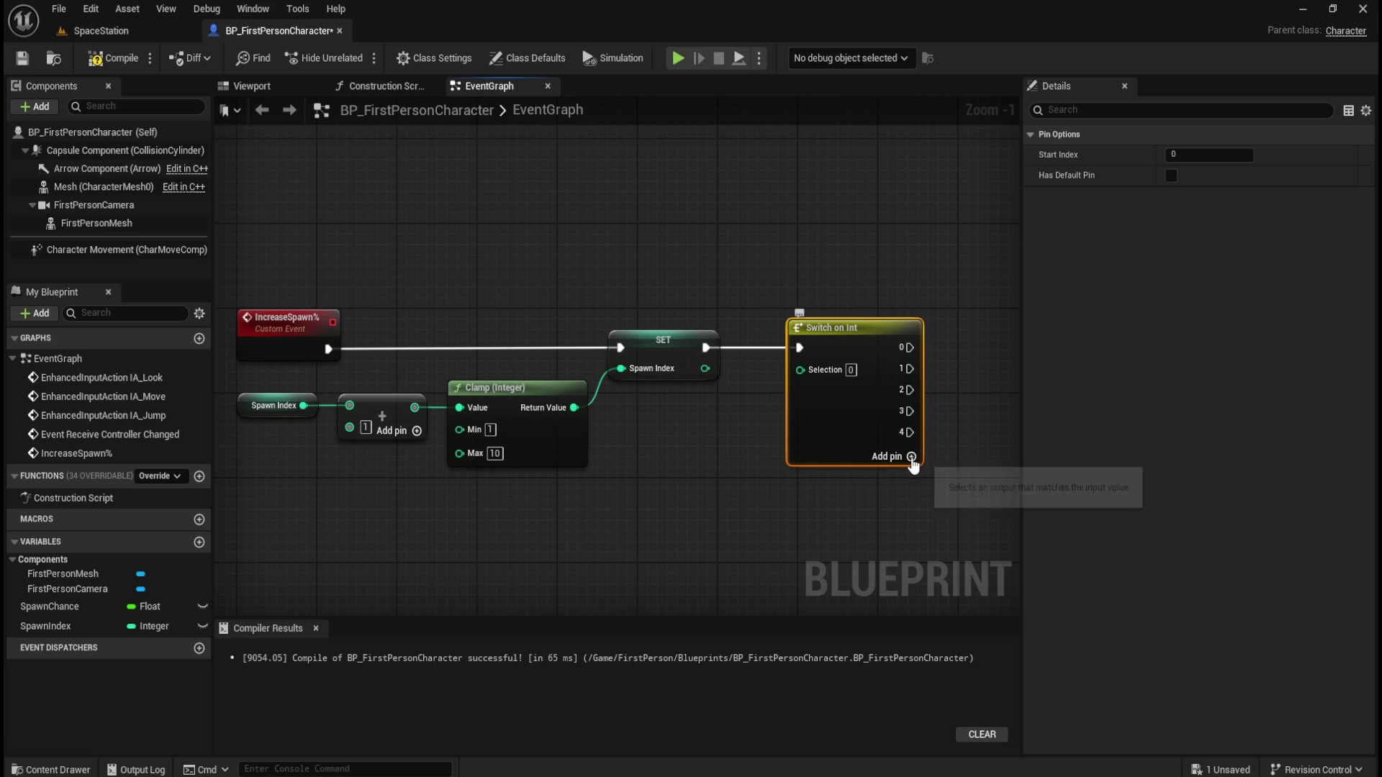
pyautogui.click(911, 457)
pyautogui.click(911, 477)
pyautogui.click(911, 499)
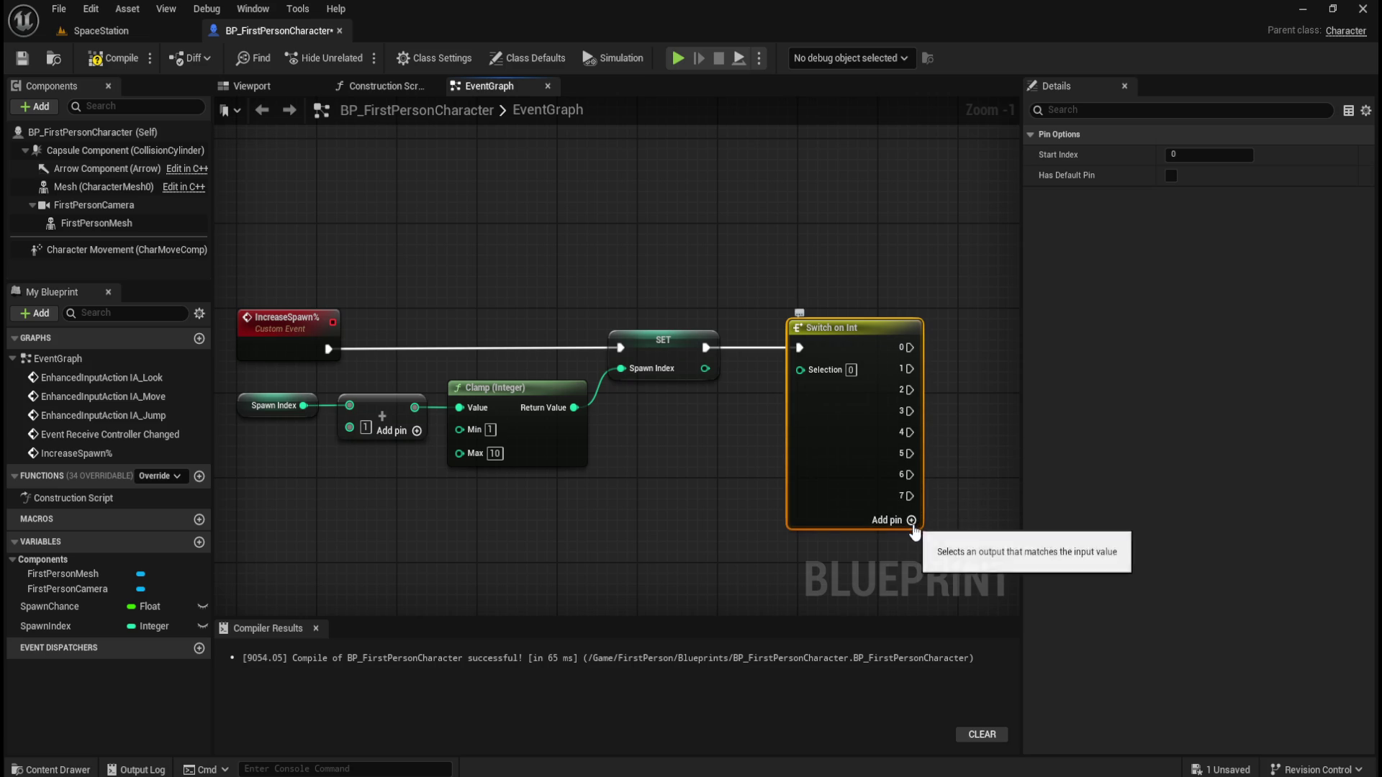
pyautogui.click(911, 520)
pyautogui.click(912, 541)
pyautogui.click(766, 529)
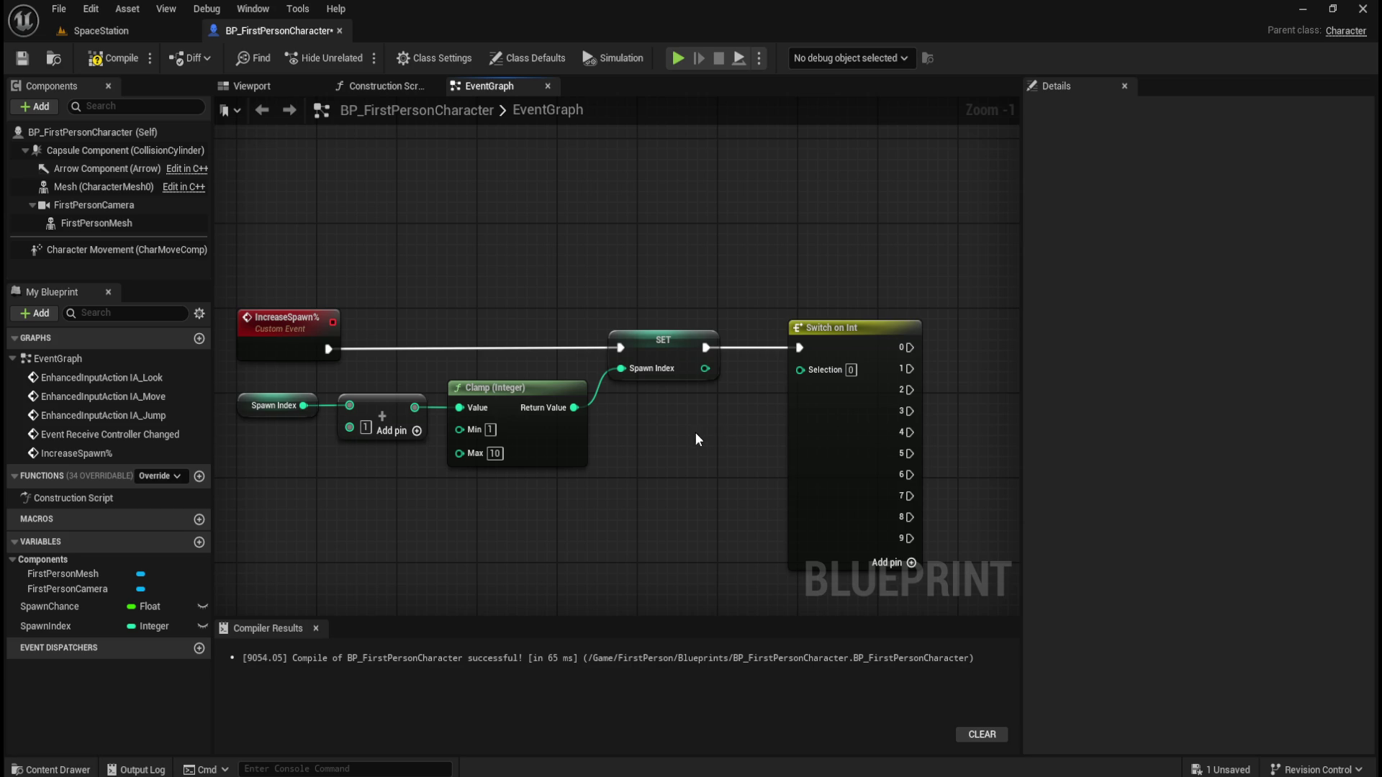
# Connect a Spawn Index getter to the switch's Selection pin via two reroute points under the Clamp
pyautogui.moveTo(58, 628)
pyautogui.mouseDown()
pyautogui.moveTo(650, 491)
pyautogui.moveTo(685, 418)
pyautogui.moveTo(724, 413)
pyautogui.moveTo(648, 409)
pyautogui.mouseUp()
pyautogui.click(737, 451)
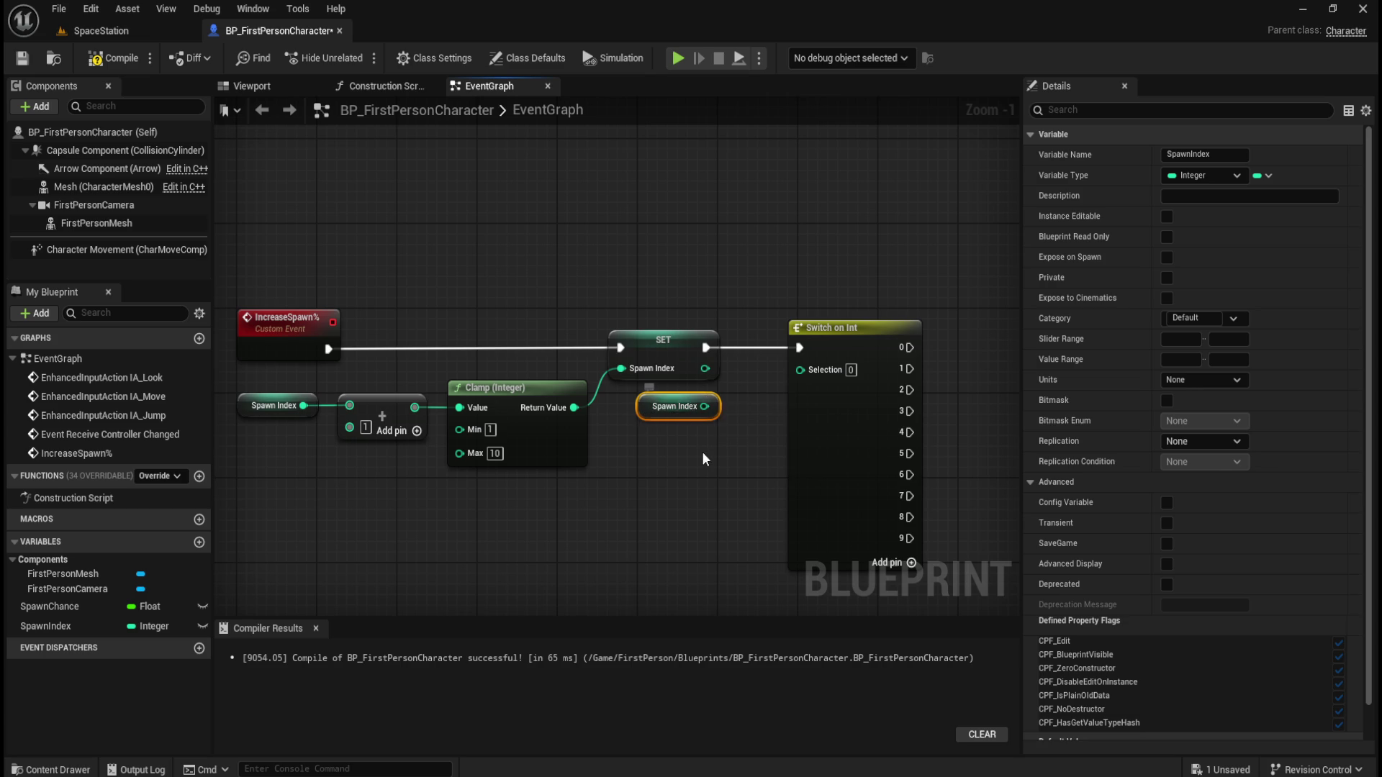
pyautogui.press('Delete')
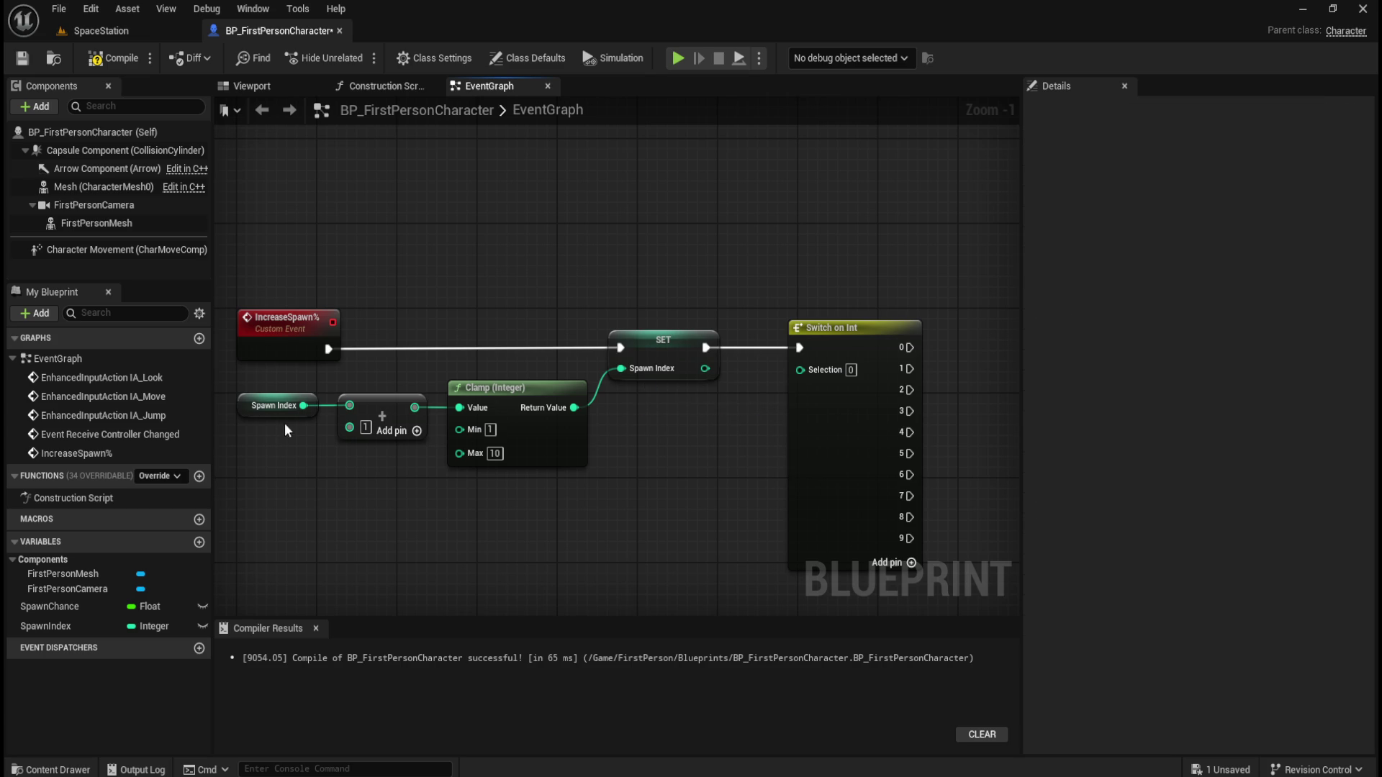
pyautogui.moveTo(303, 405)
pyautogui.mouseDown()
pyautogui.moveTo(662, 426)
pyautogui.moveTo(814, 372)
pyautogui.moveTo(762, 383)
pyautogui.moveTo(752, 492)
pyautogui.moveTo(355, 490)
pyautogui.mouseUp()
pyautogui.doubleClick(760, 359)
pyautogui.doubleClick(700, 476)
pyautogui.moveTo(316, 424); pyautogui.dragTo(640, 429)
pyautogui.click(669, 431)
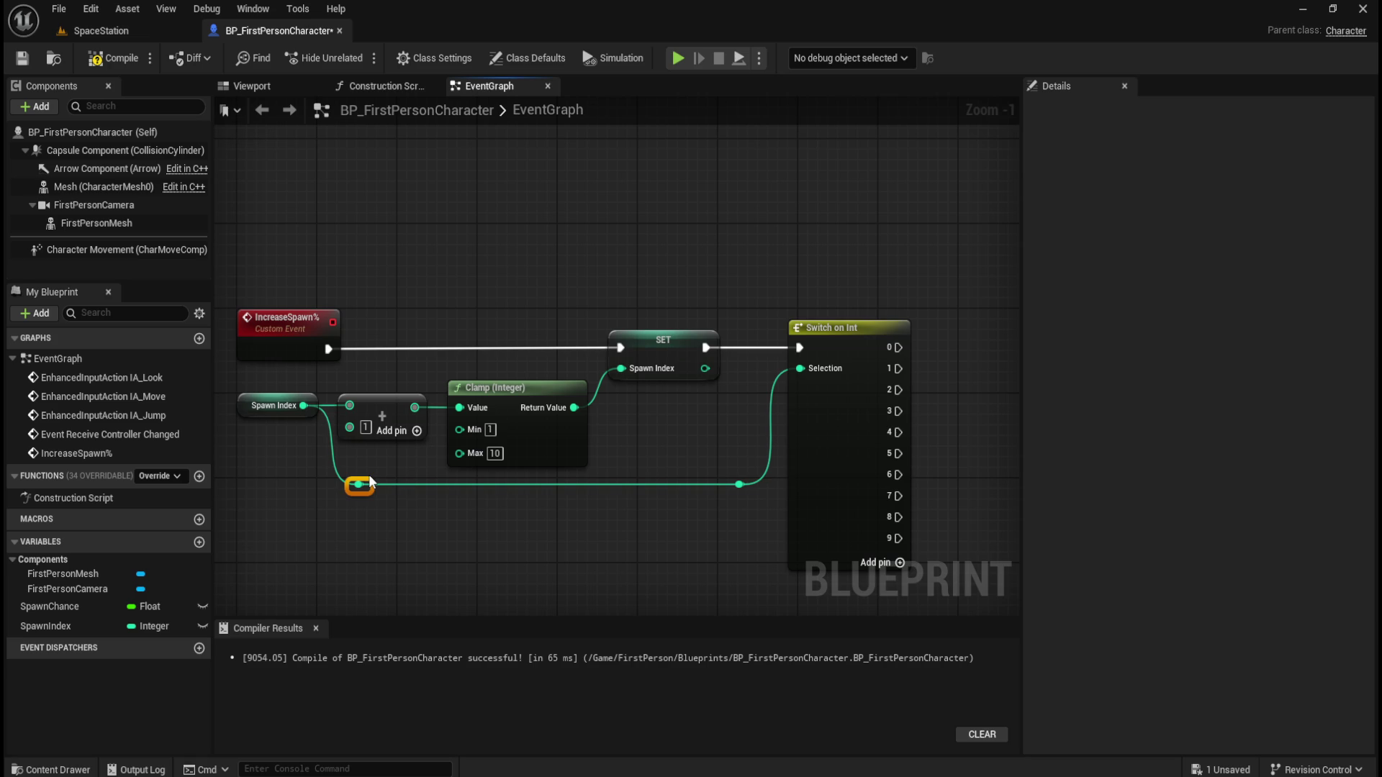
pyautogui.click(472, 512)
pyautogui.moveTo(261, 436); pyautogui.dragTo(302, 403)
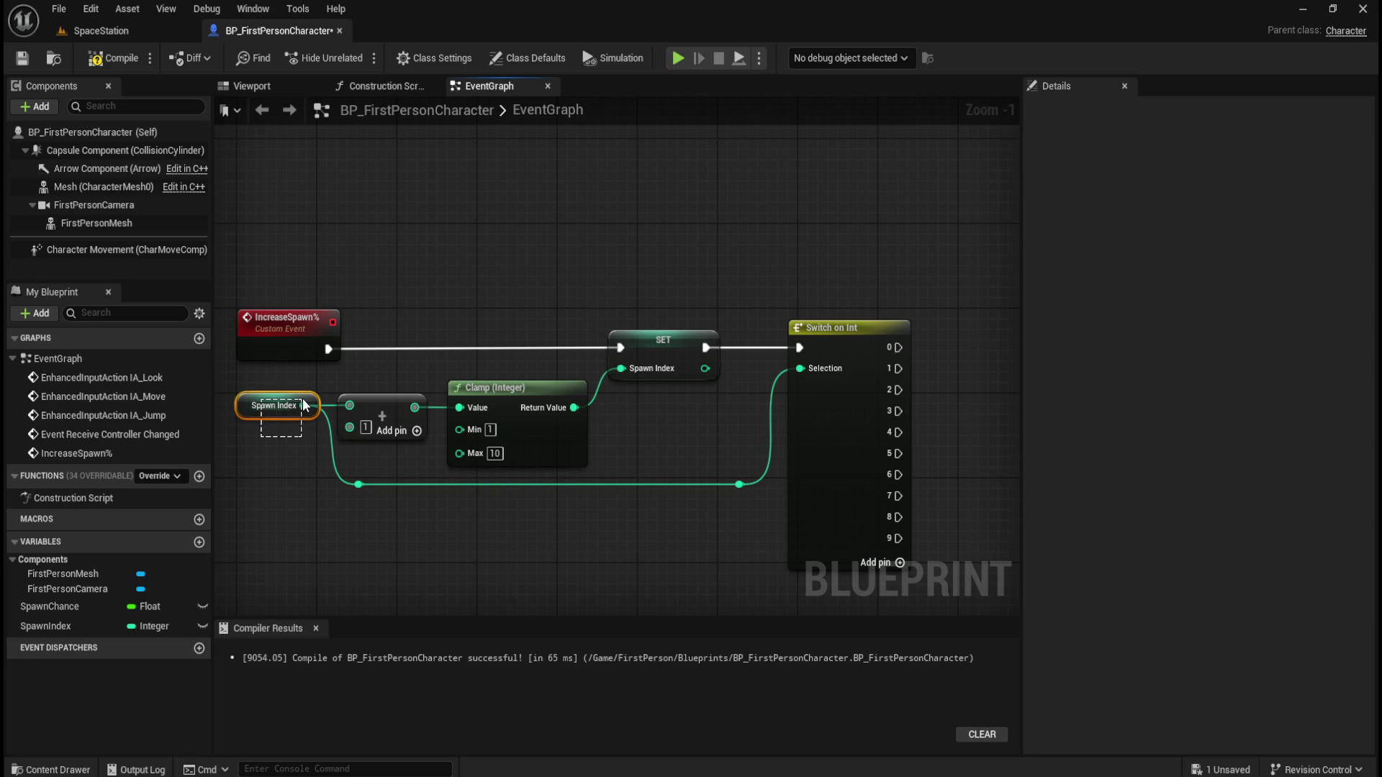
pyautogui.click(397, 403)
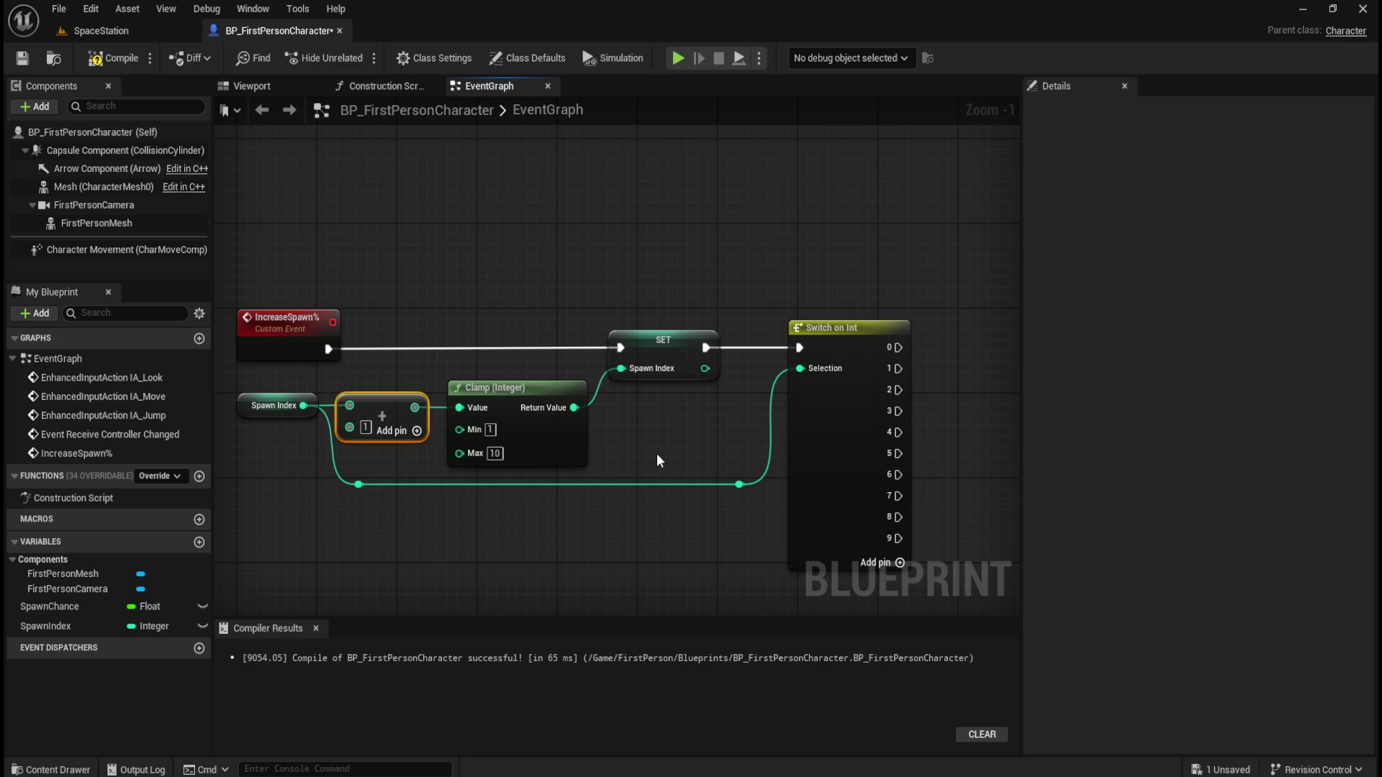
pyautogui.click(49, 607)
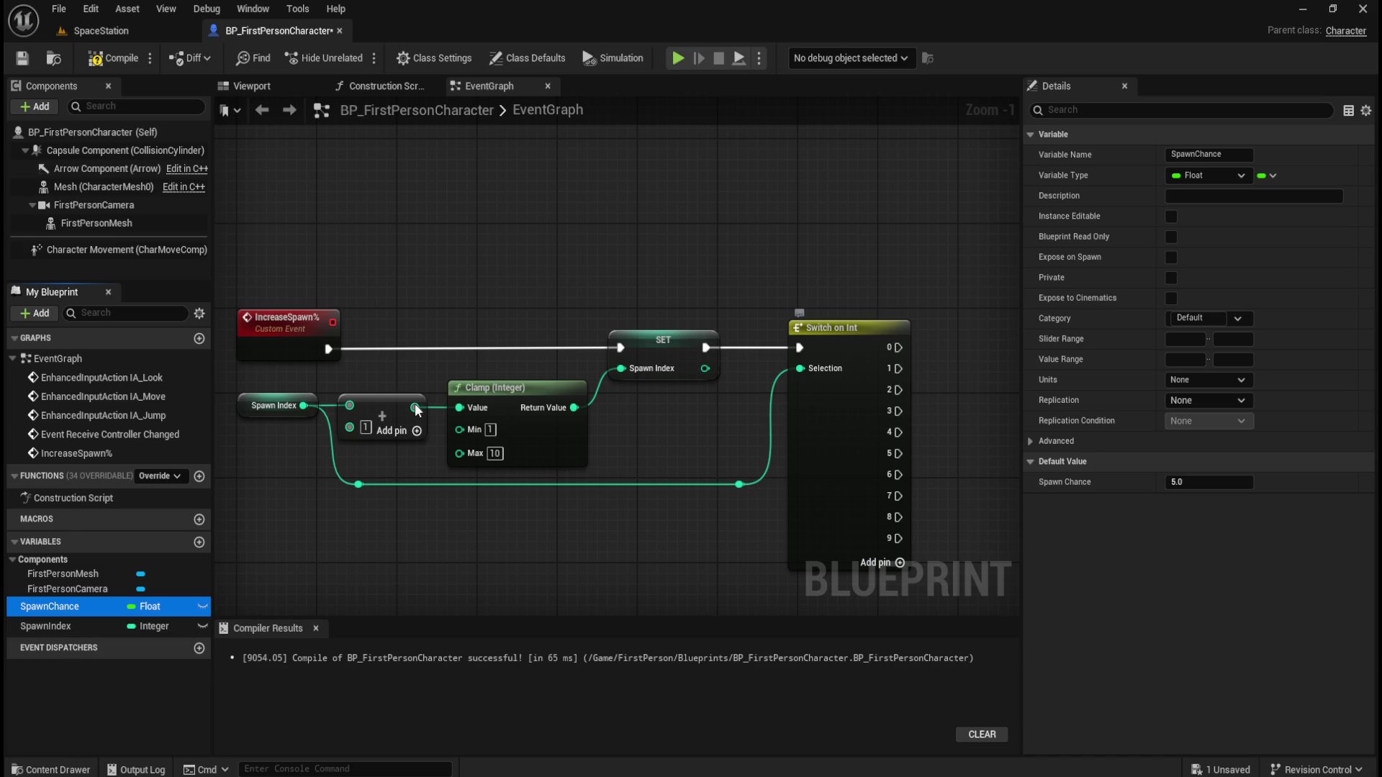
pyautogui.click(62, 629)
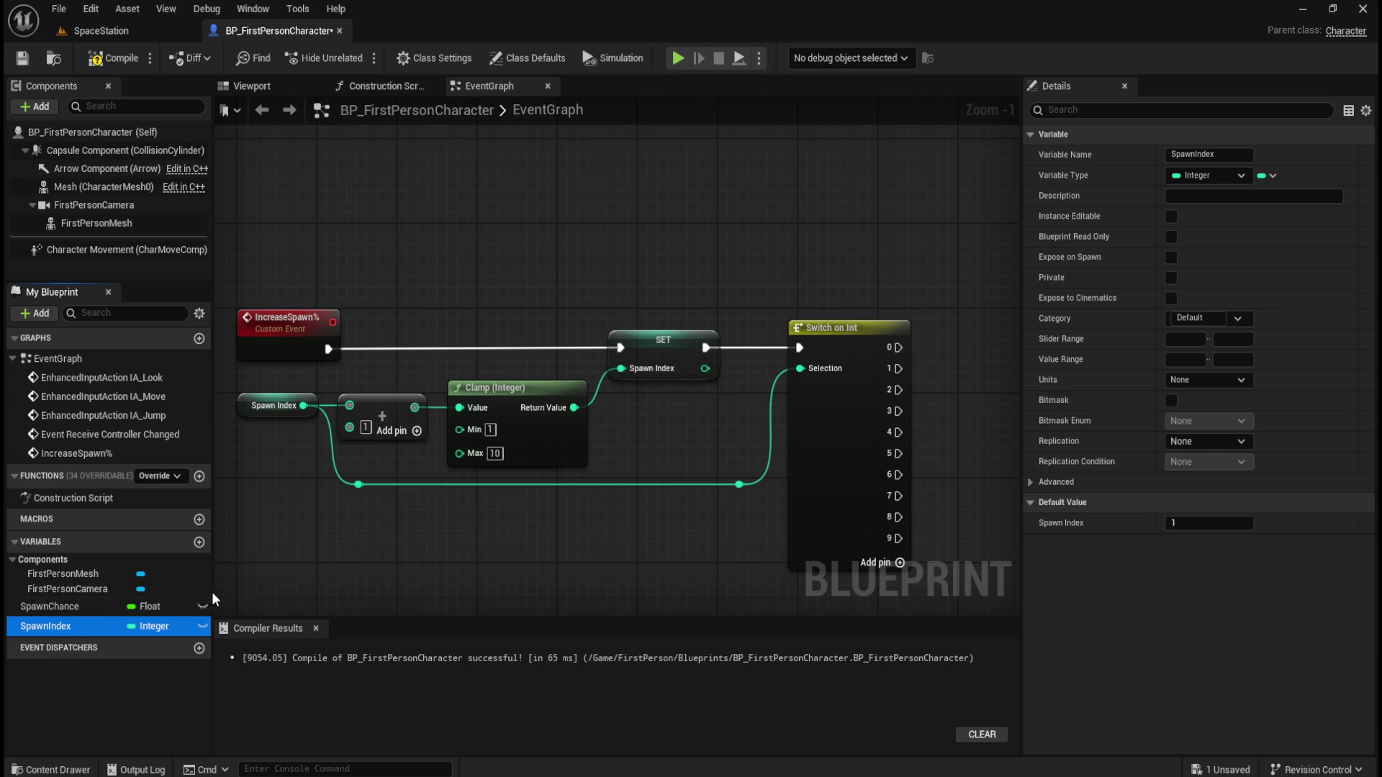
pyautogui.click(60, 611)
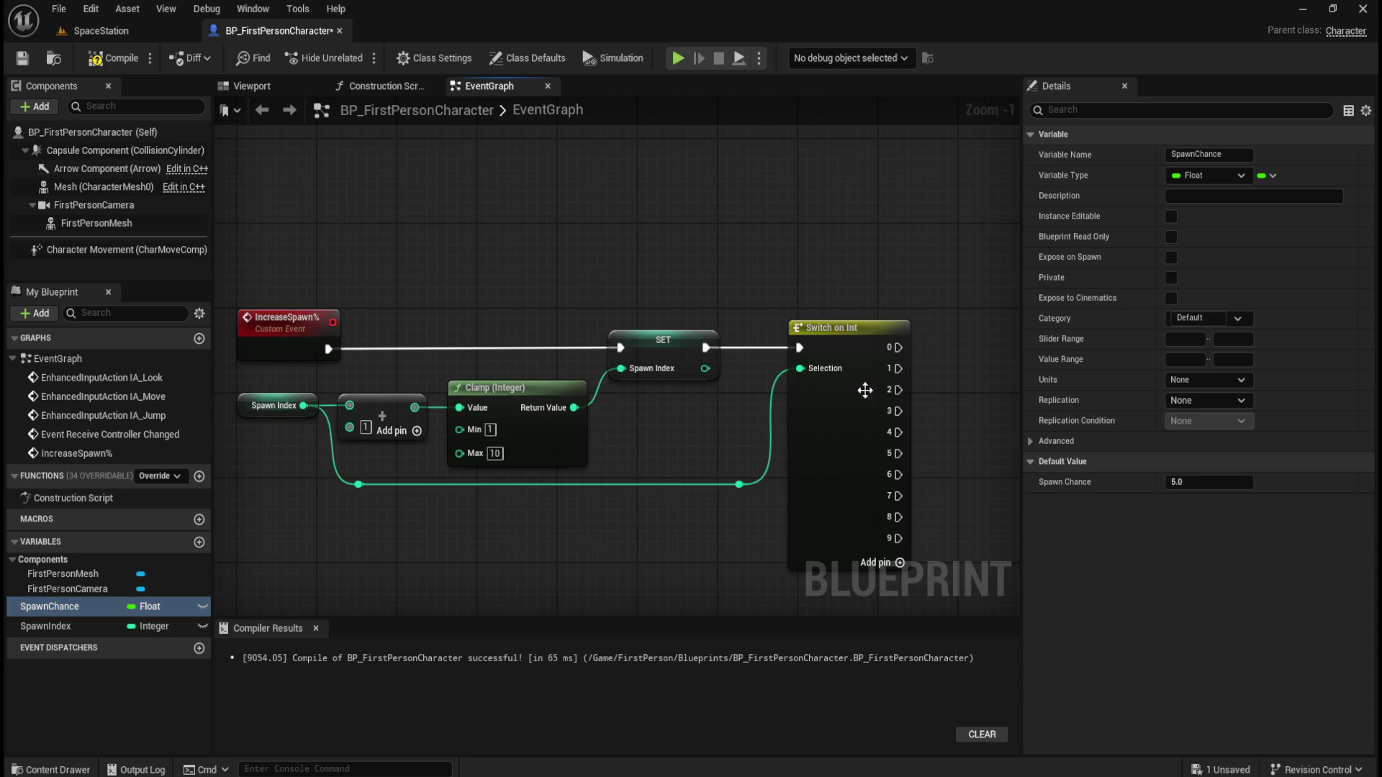
pyautogui.rightClick(897, 350)
pyautogui.press('Escape')
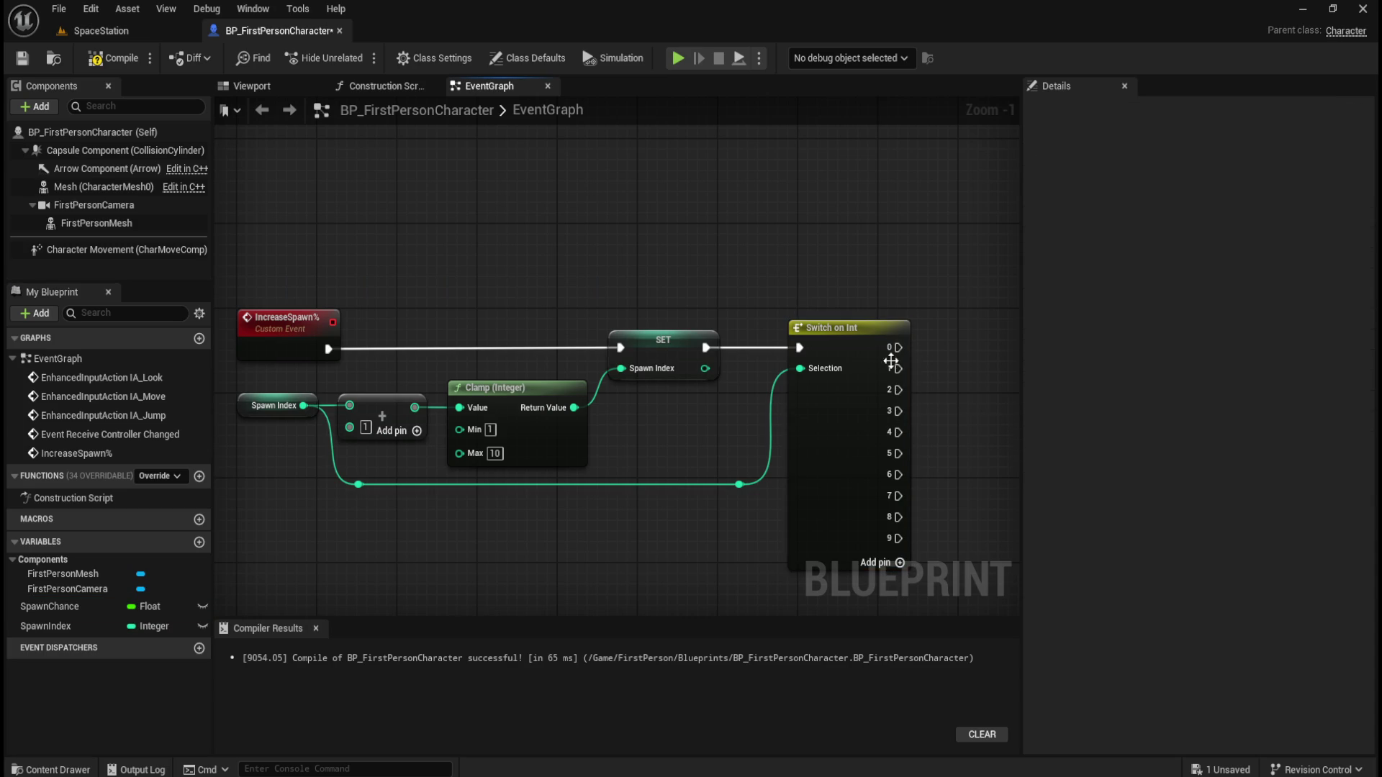
pyautogui.rightClick(897, 369)
pyautogui.press('Escape')
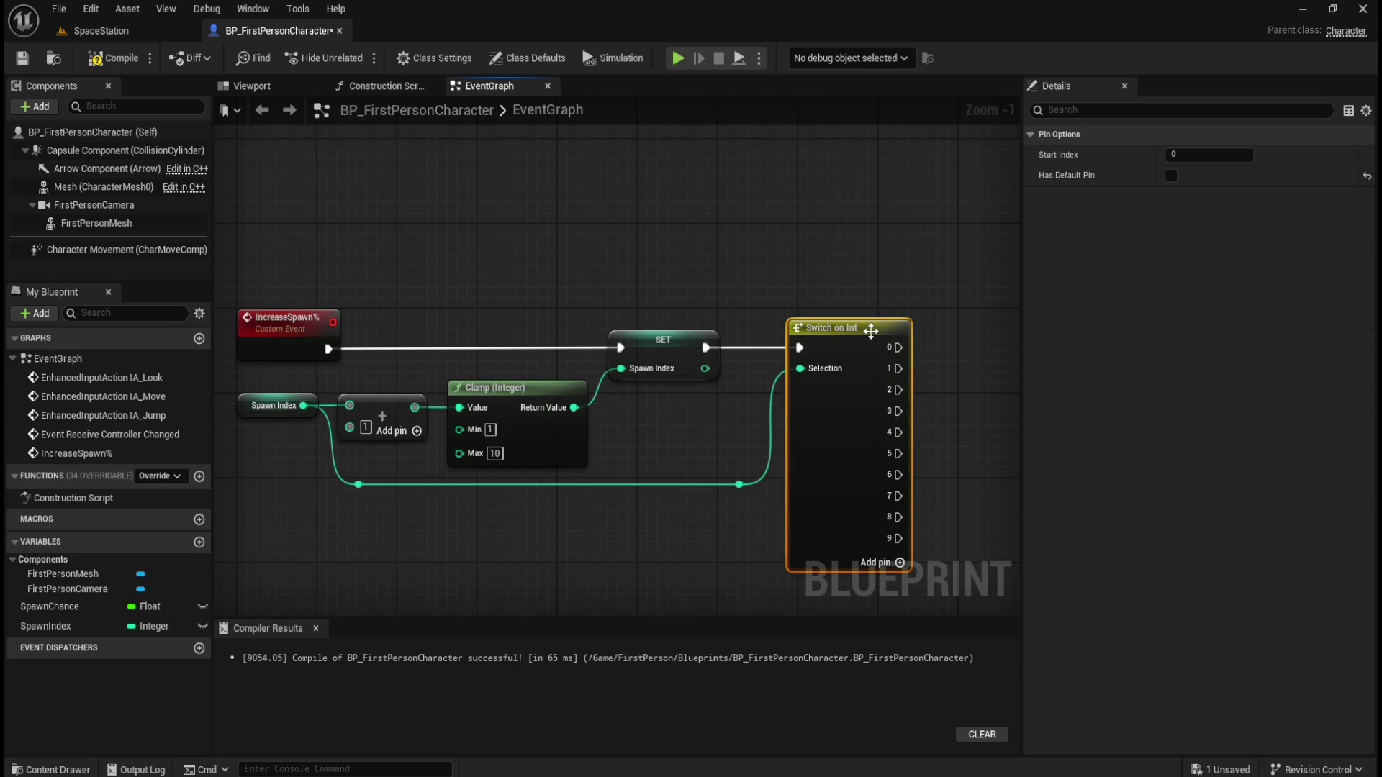
pyautogui.rightClick(898, 350)
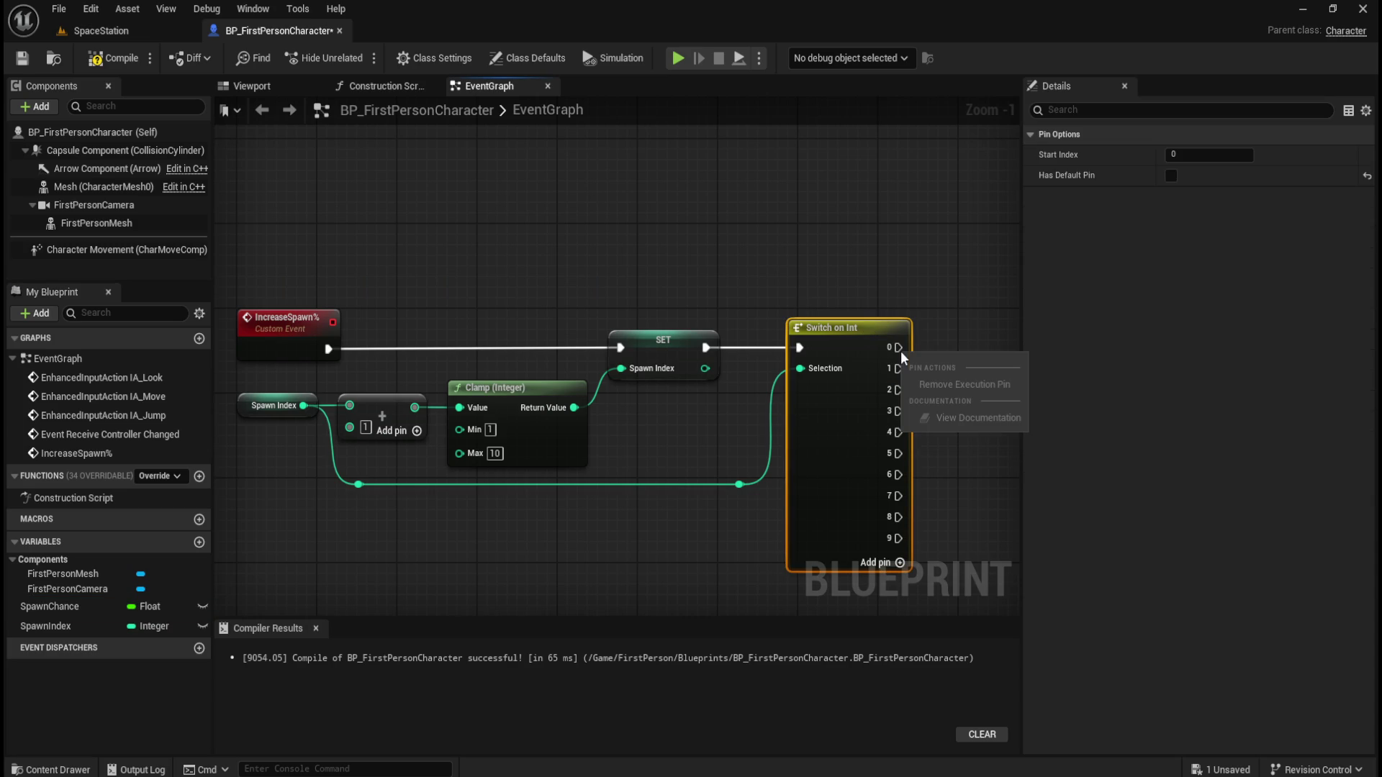
pyautogui.click(948, 422)
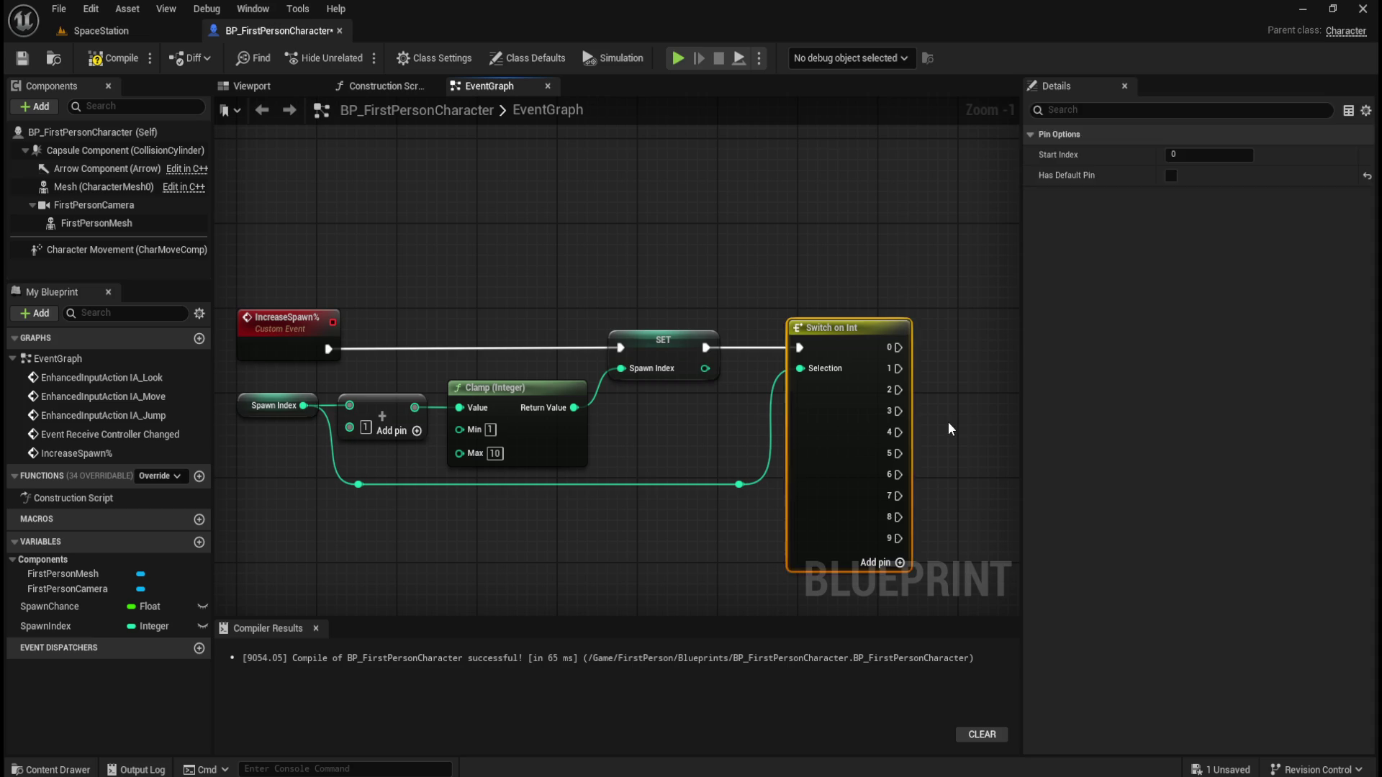
pyautogui.rightClick(897, 539)
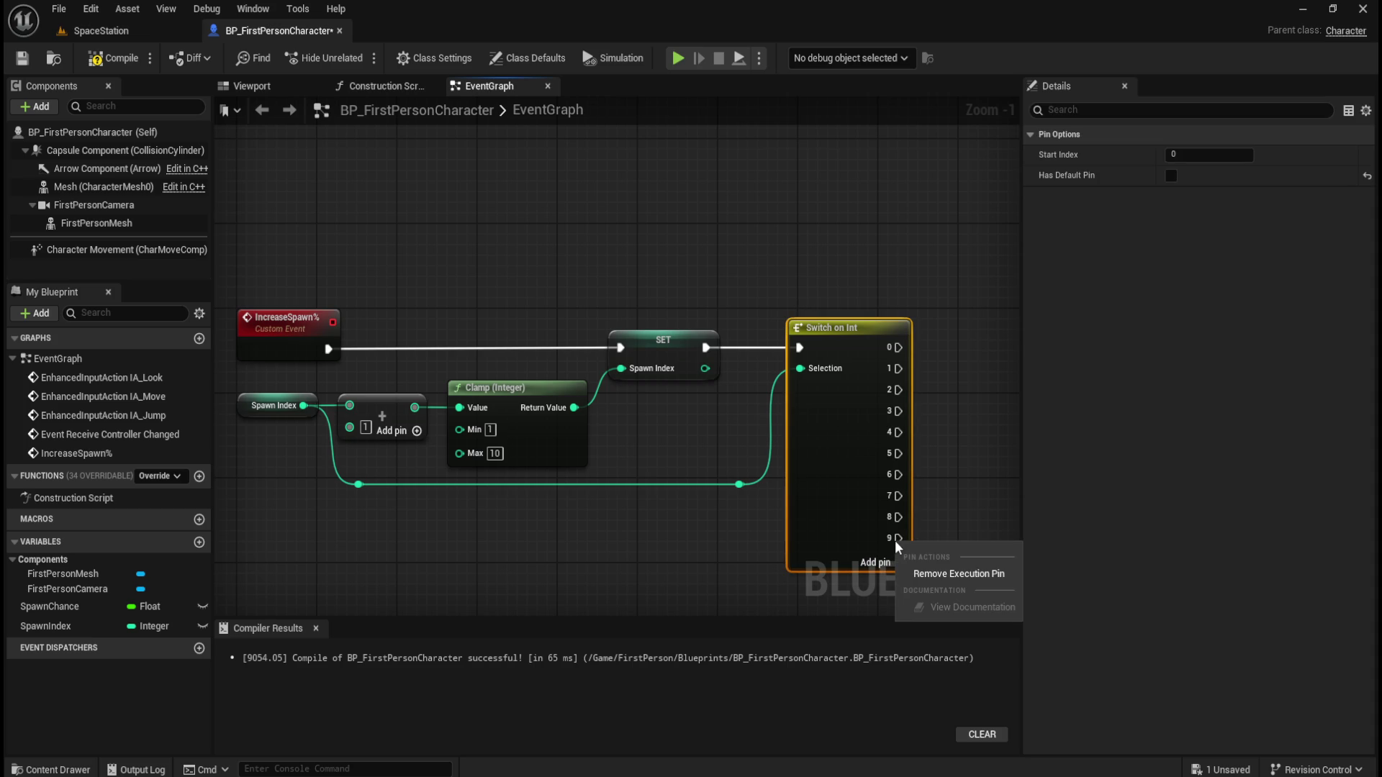
pyautogui.rightClick(899, 497)
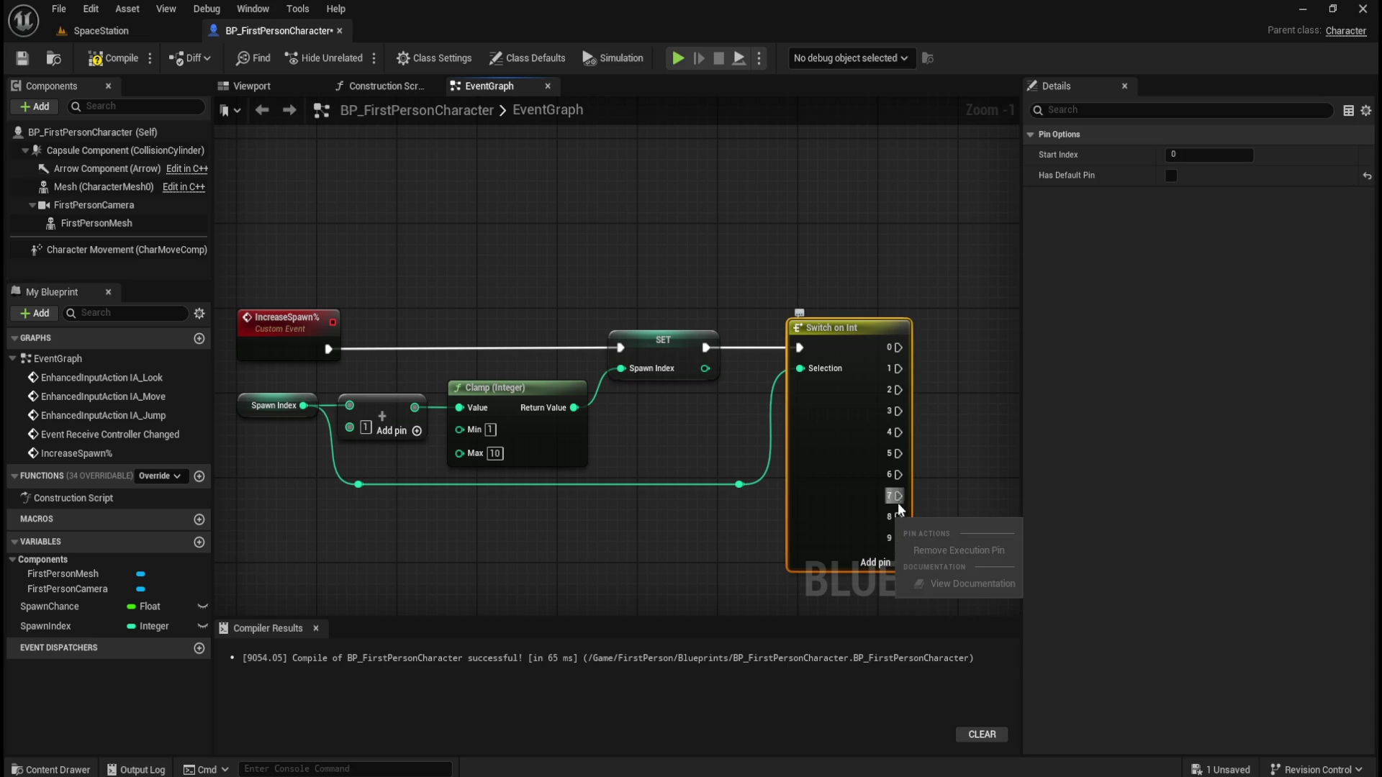
pyautogui.click(915, 435)
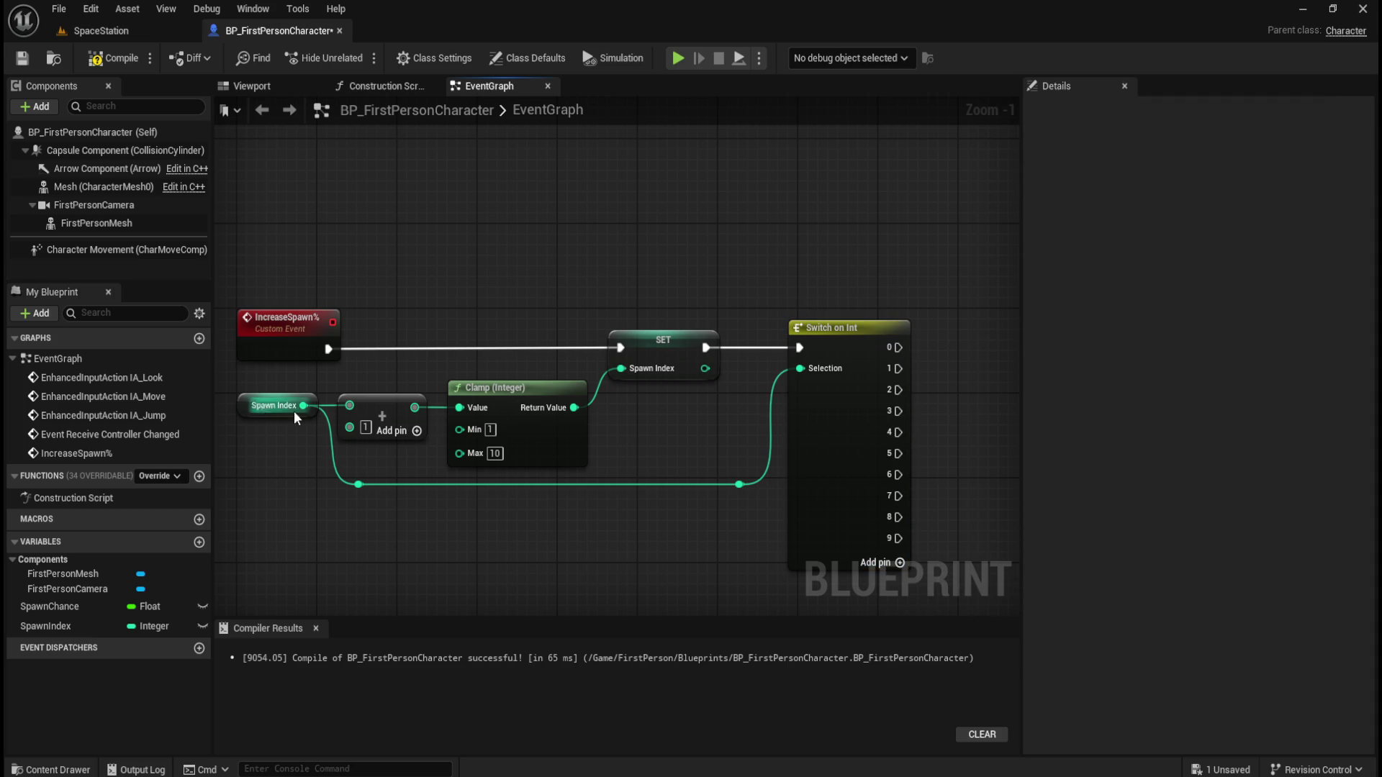
pyautogui.click(249, 399)
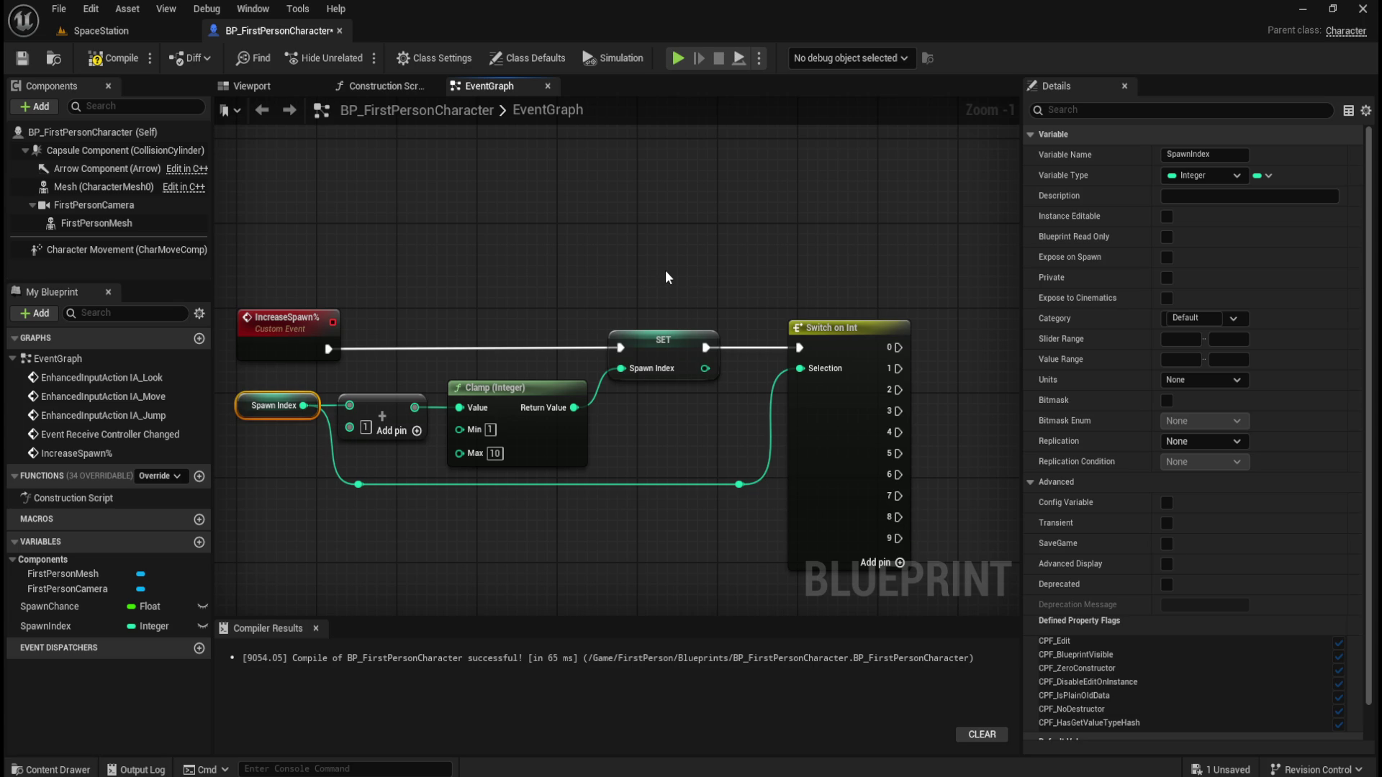
pyautogui.click(490, 430)
pyautogui.write('0')
# Lower the Clamp node's Max value to 9
pyautogui.click(496, 454)
pyautogui.write('9')
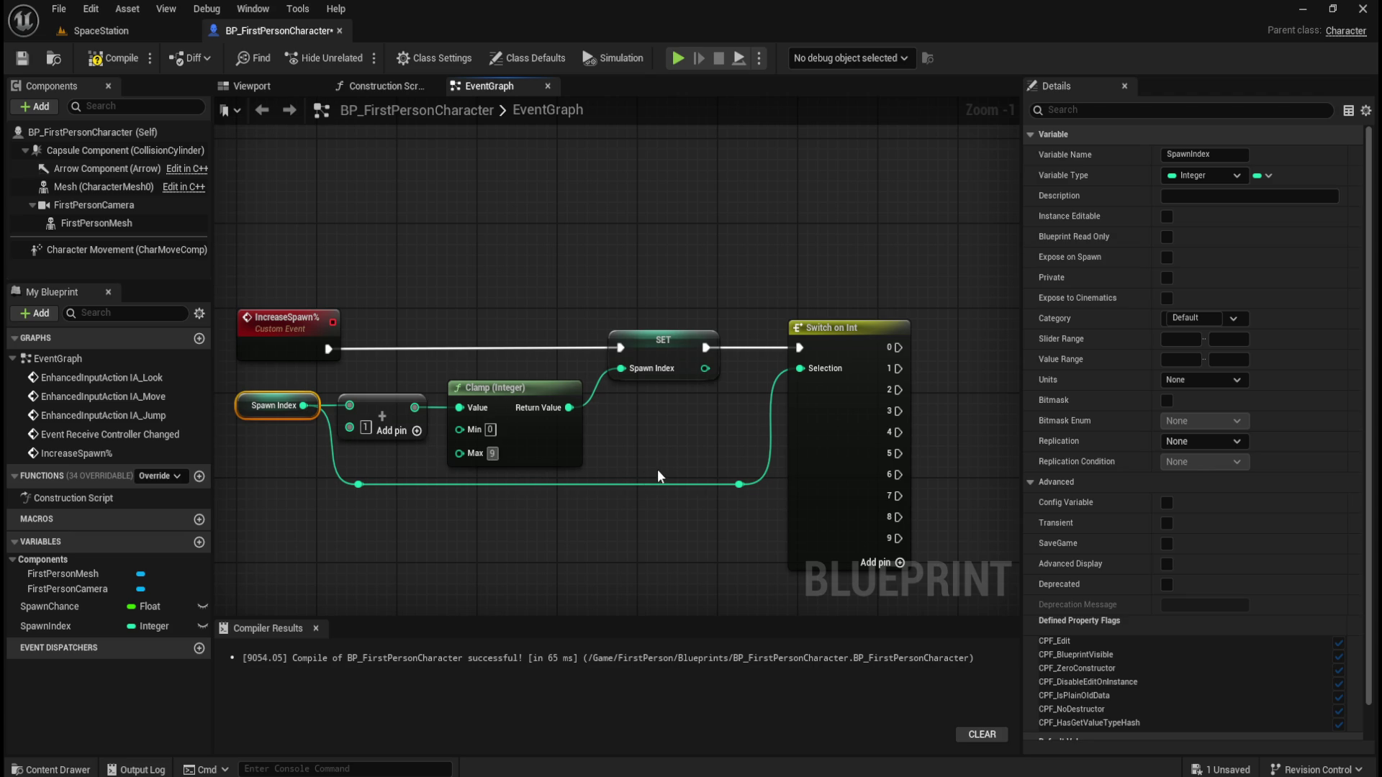
pyautogui.click(658, 471)
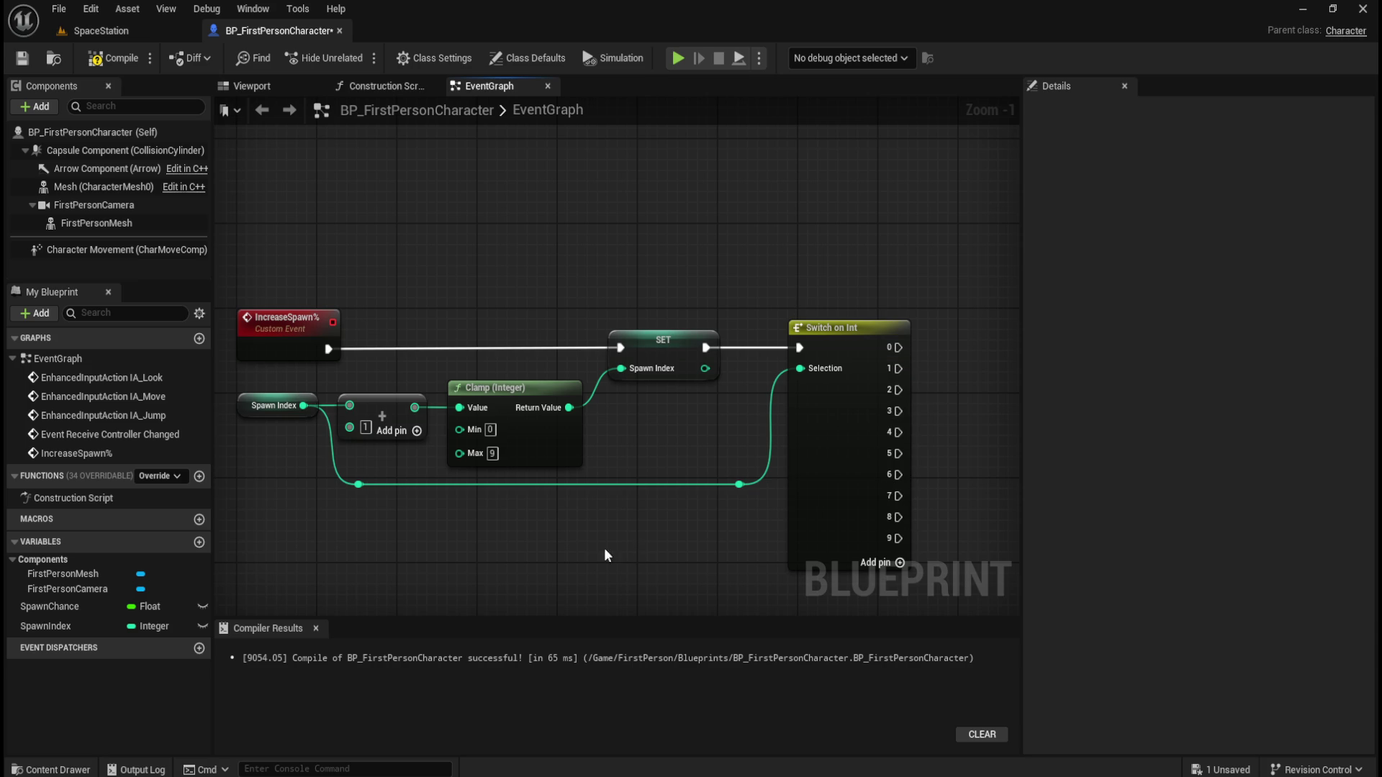
# Set the SpawnIndex default value to 0 and the SpawnChance default to 0.0
pyautogui.click(85, 628)
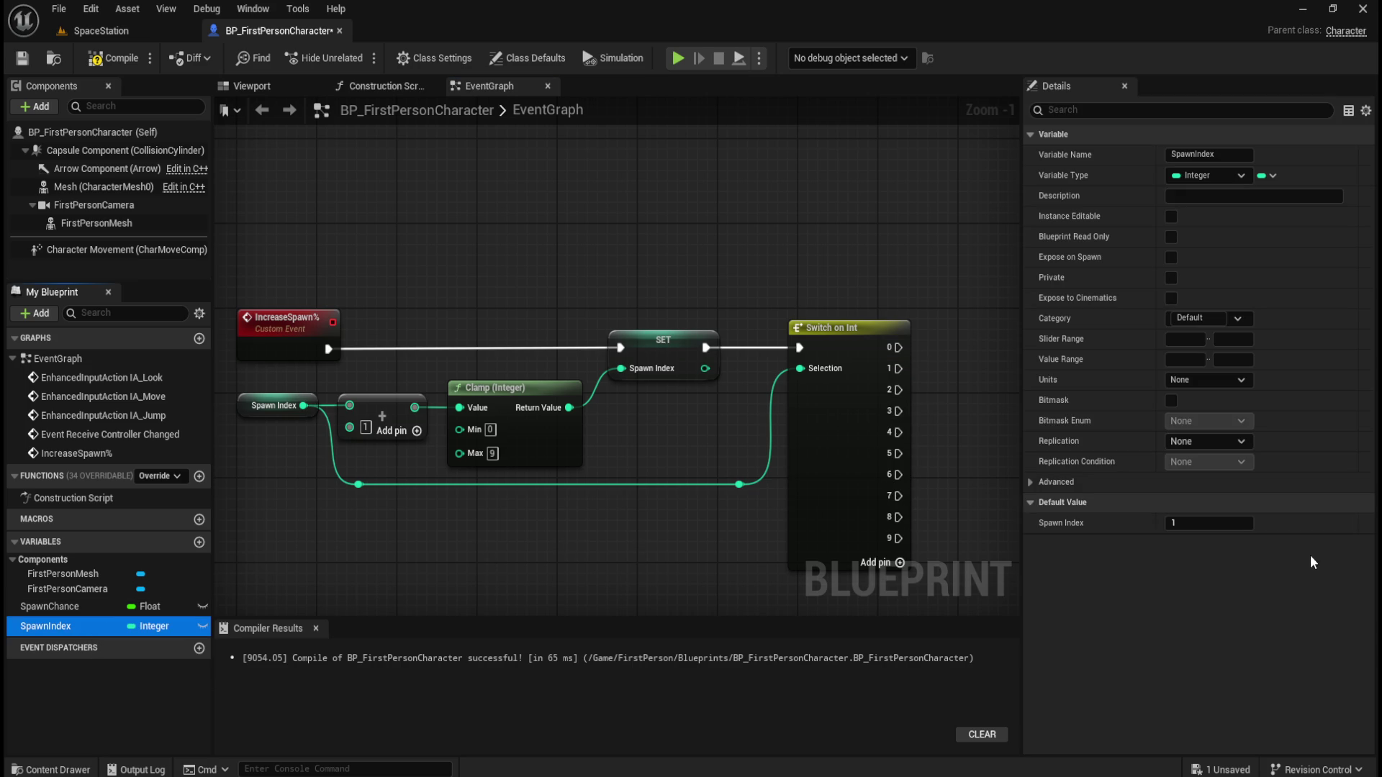
pyautogui.click(1209, 530)
pyautogui.write('0')
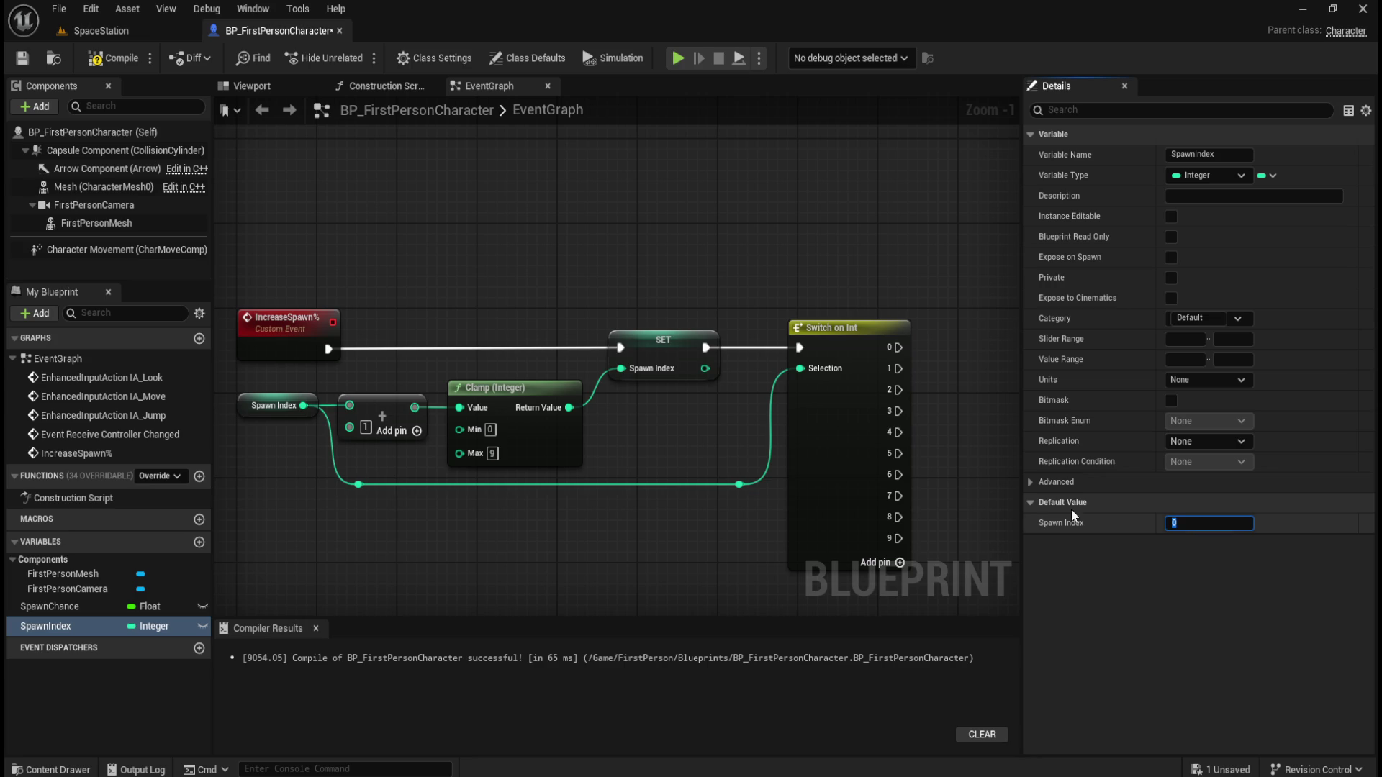
pyautogui.click(46, 607)
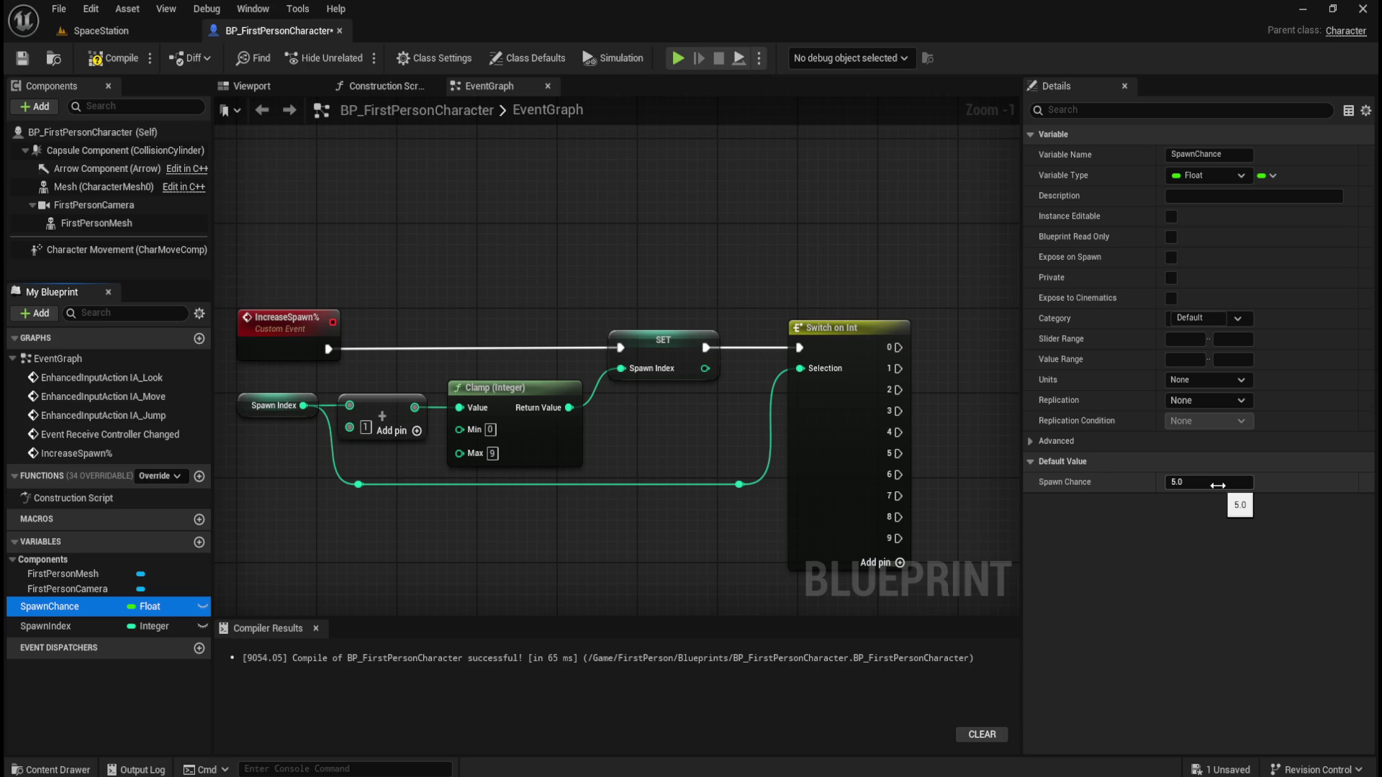
pyautogui.click(1218, 486)
pyautogui.write('10')
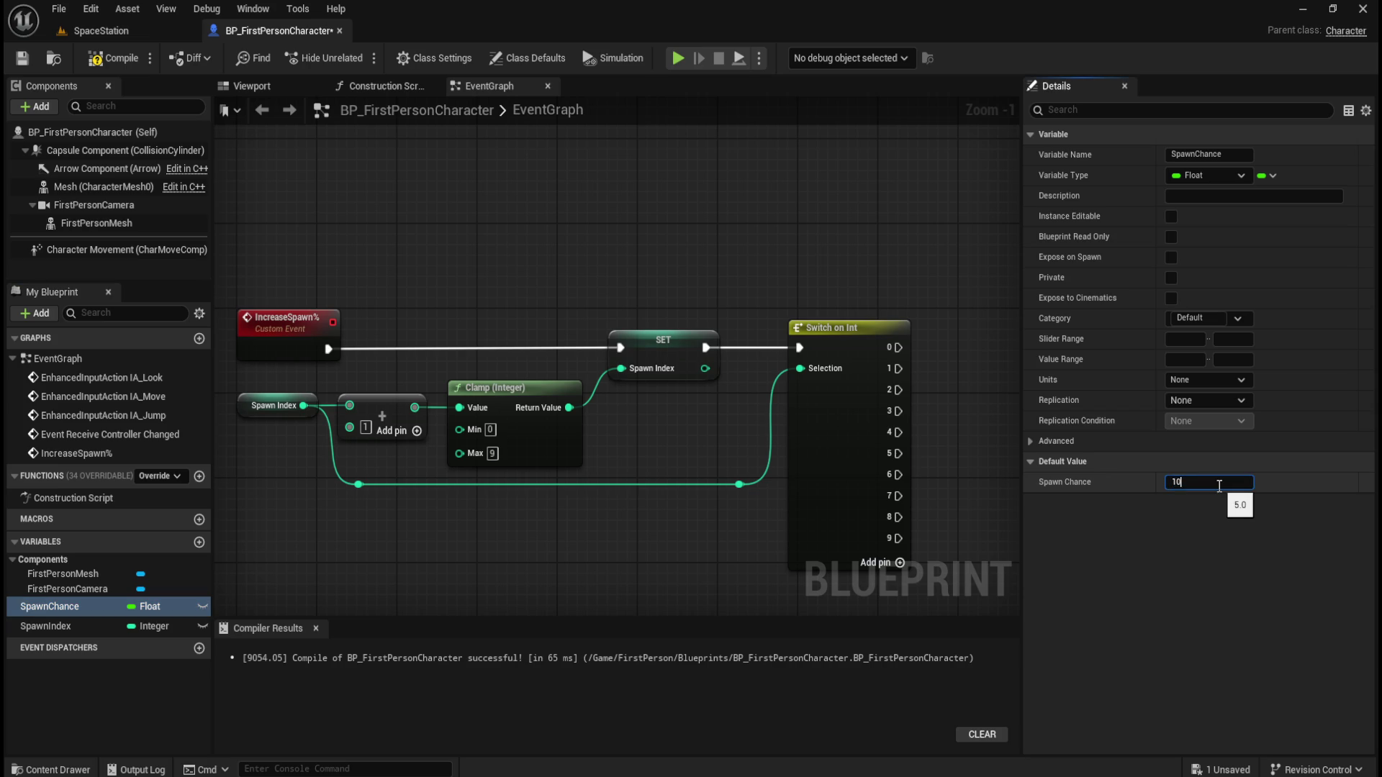
pyautogui.hotkey('ctrl', 'a')
pyautogui.write('0.0')
pyautogui.press('Return')
# Compare the SpawnIndex and SpawnChance default values in the Details panel
pyautogui.click(33, 628)
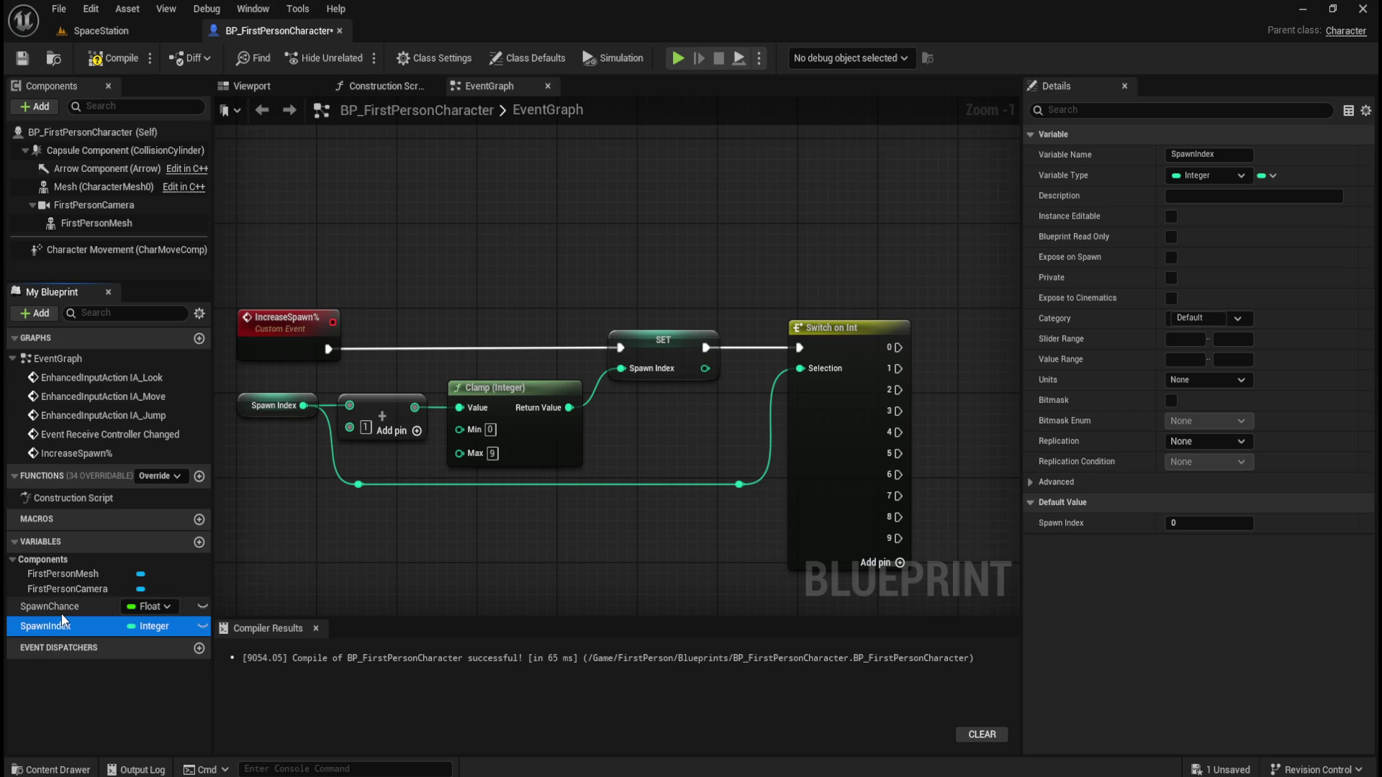
pyautogui.click(62, 614)
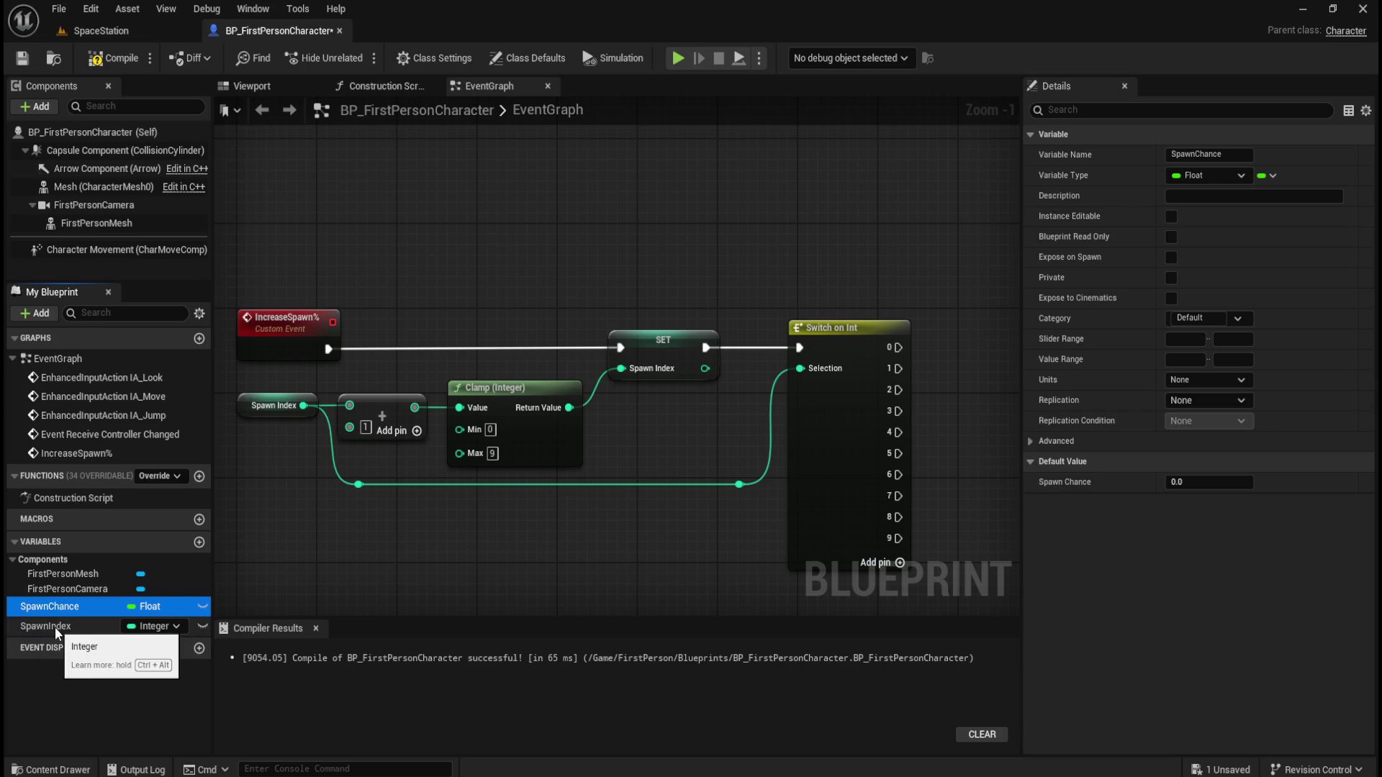
pyautogui.click(55, 628)
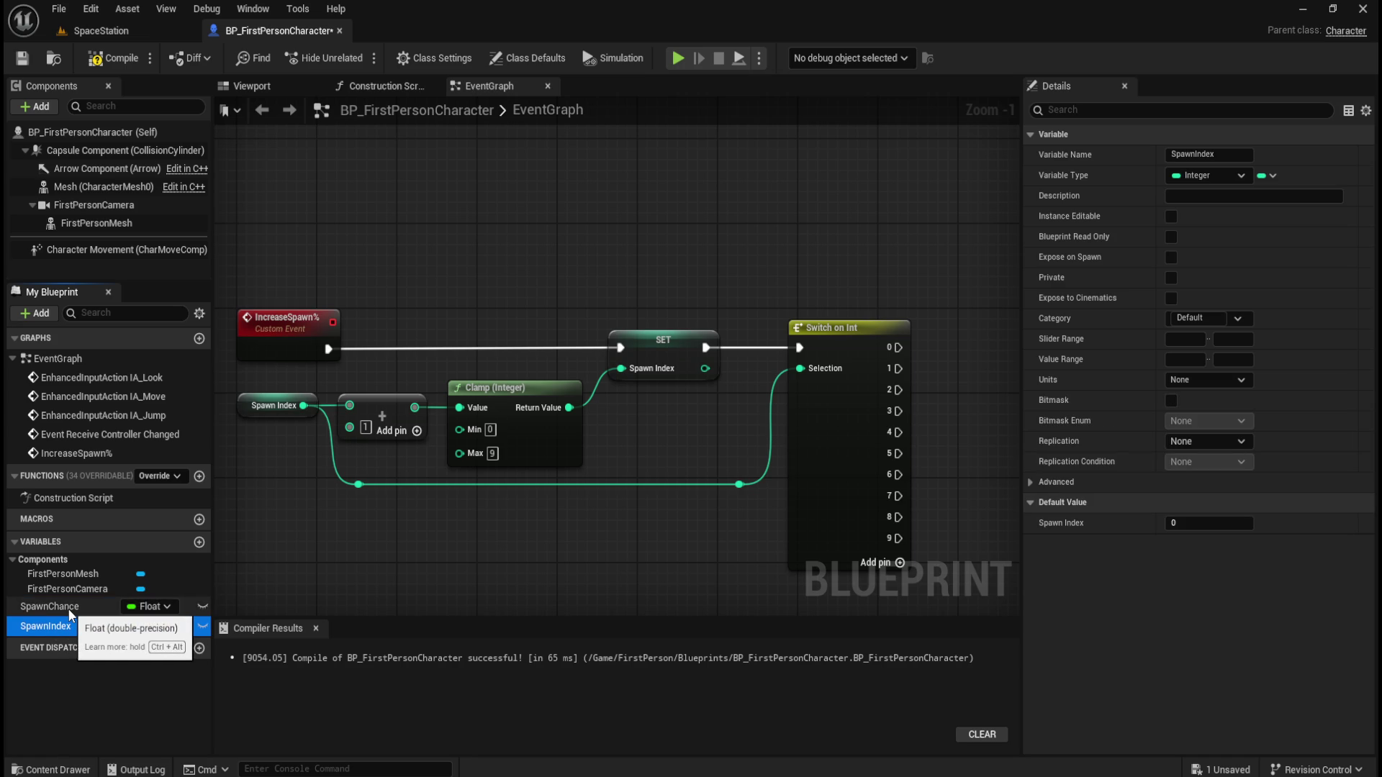
pyautogui.click(68, 607)
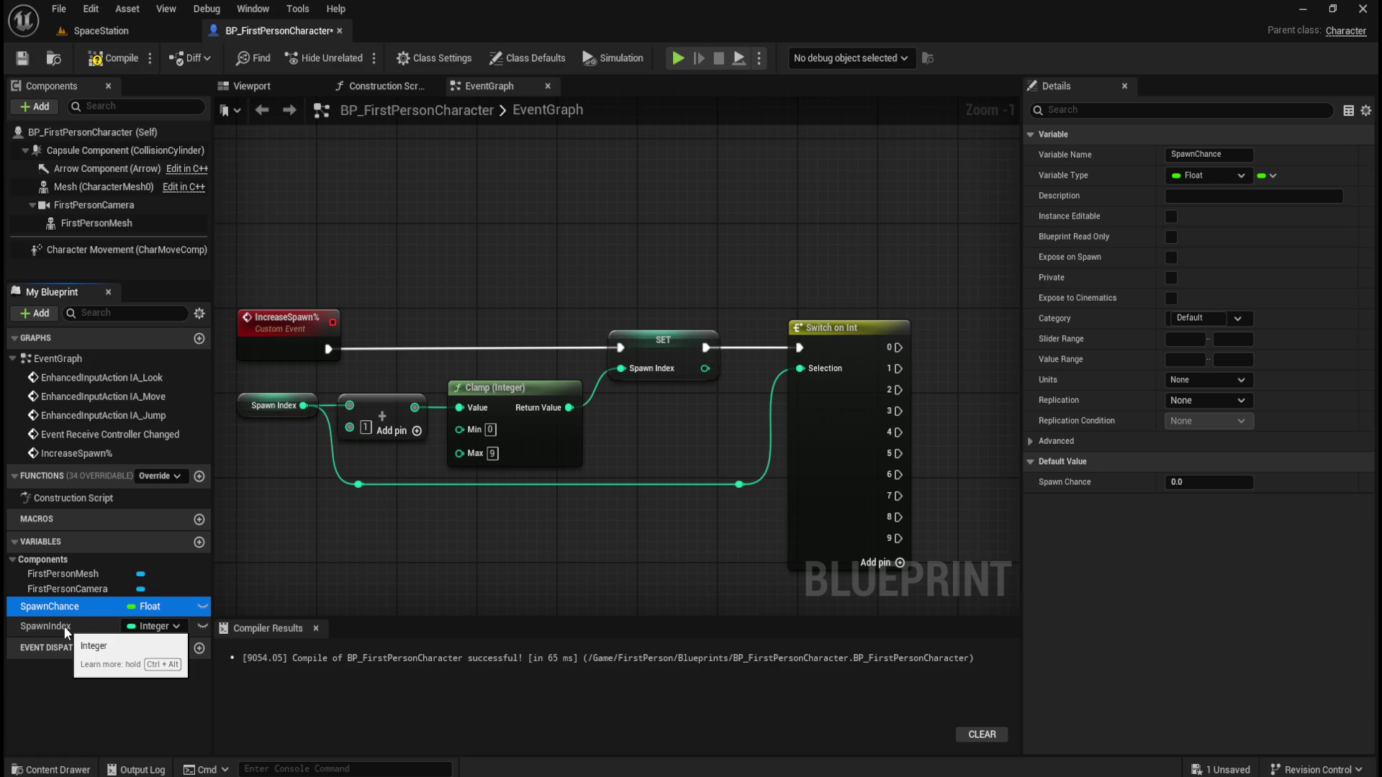
pyautogui.click(64, 625)
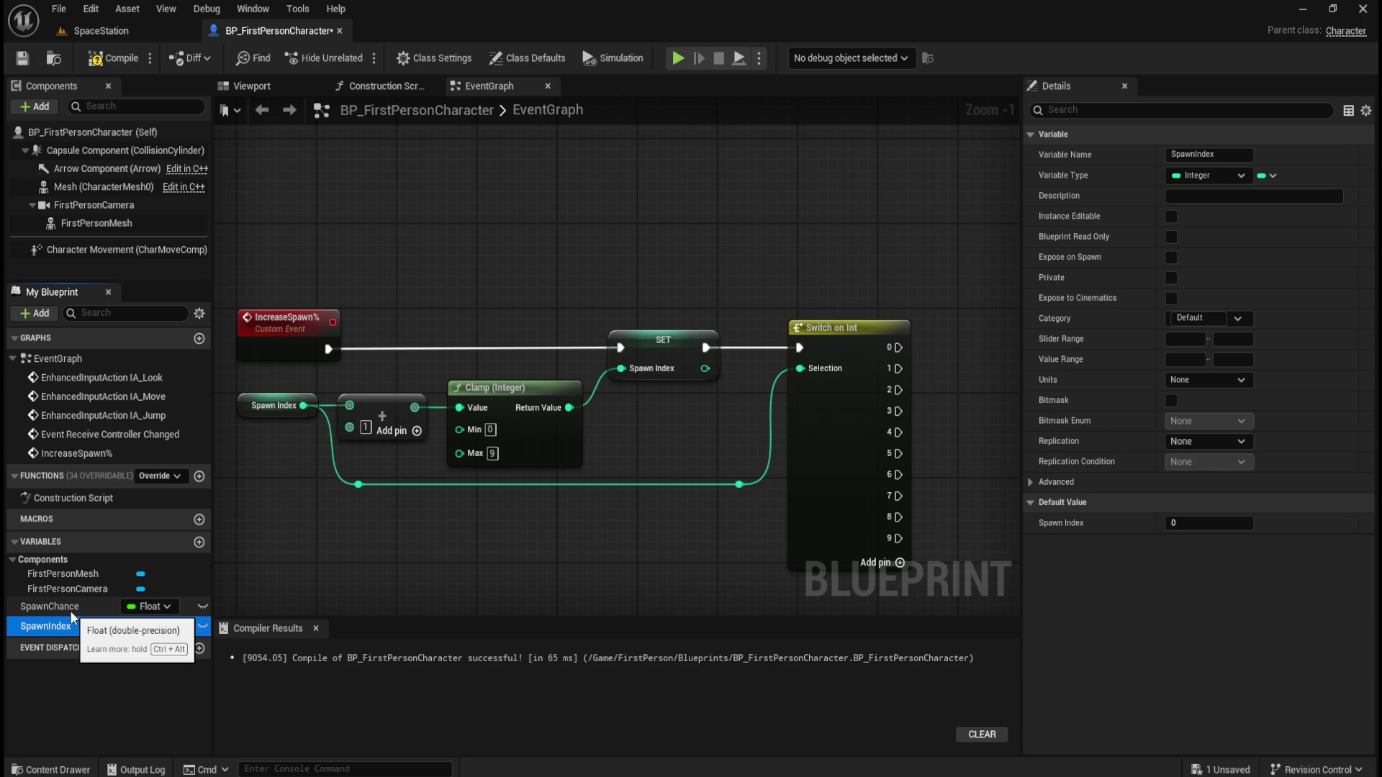
pyautogui.click(71, 609)
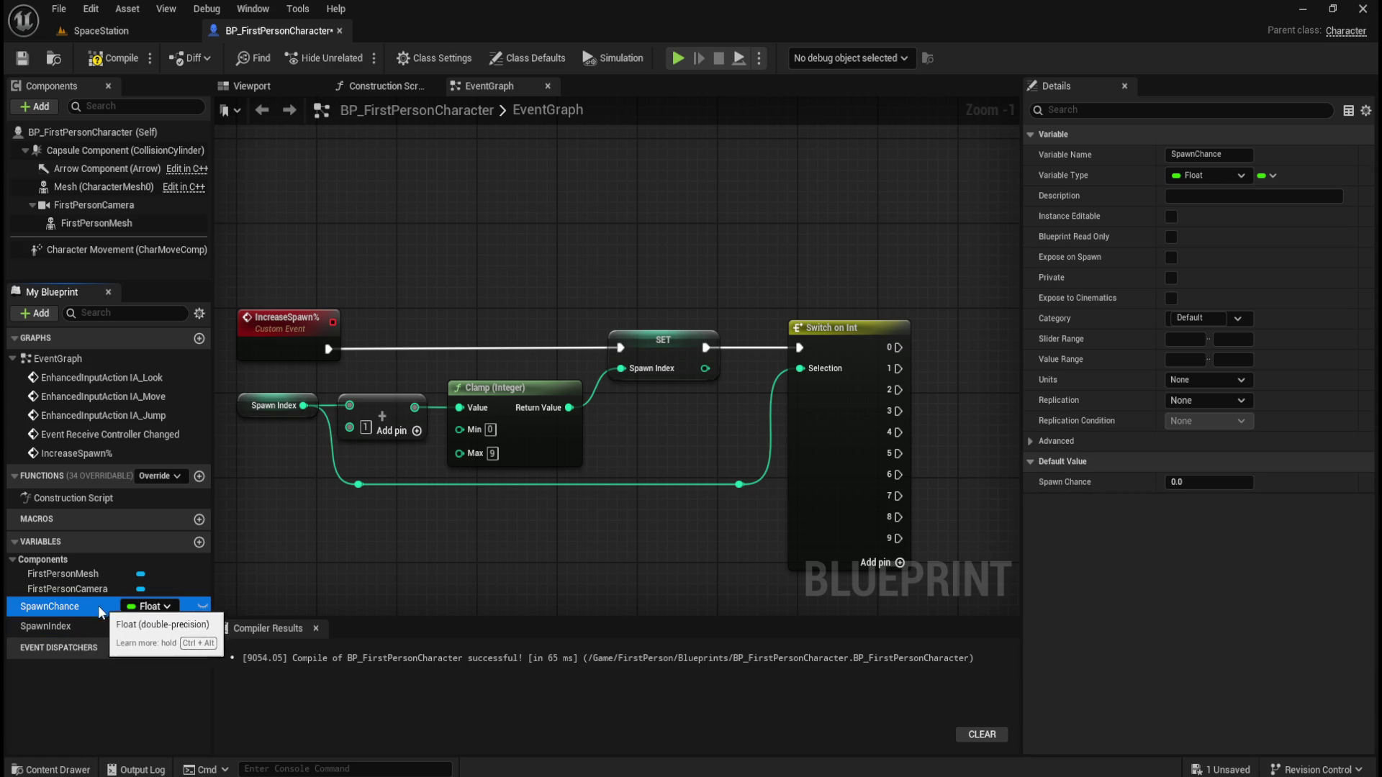
pyautogui.click(75, 623)
pyautogui.click(81, 613)
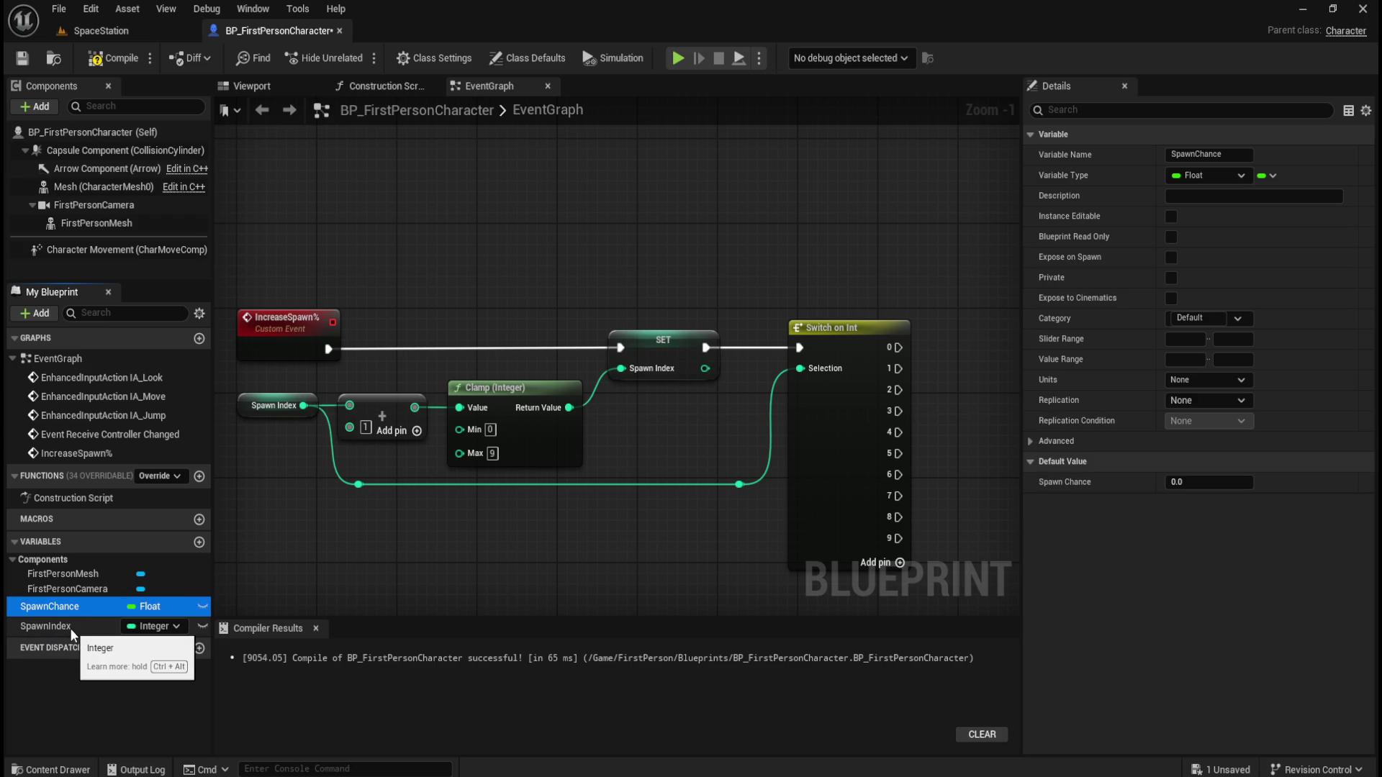
pyautogui.click(71, 627)
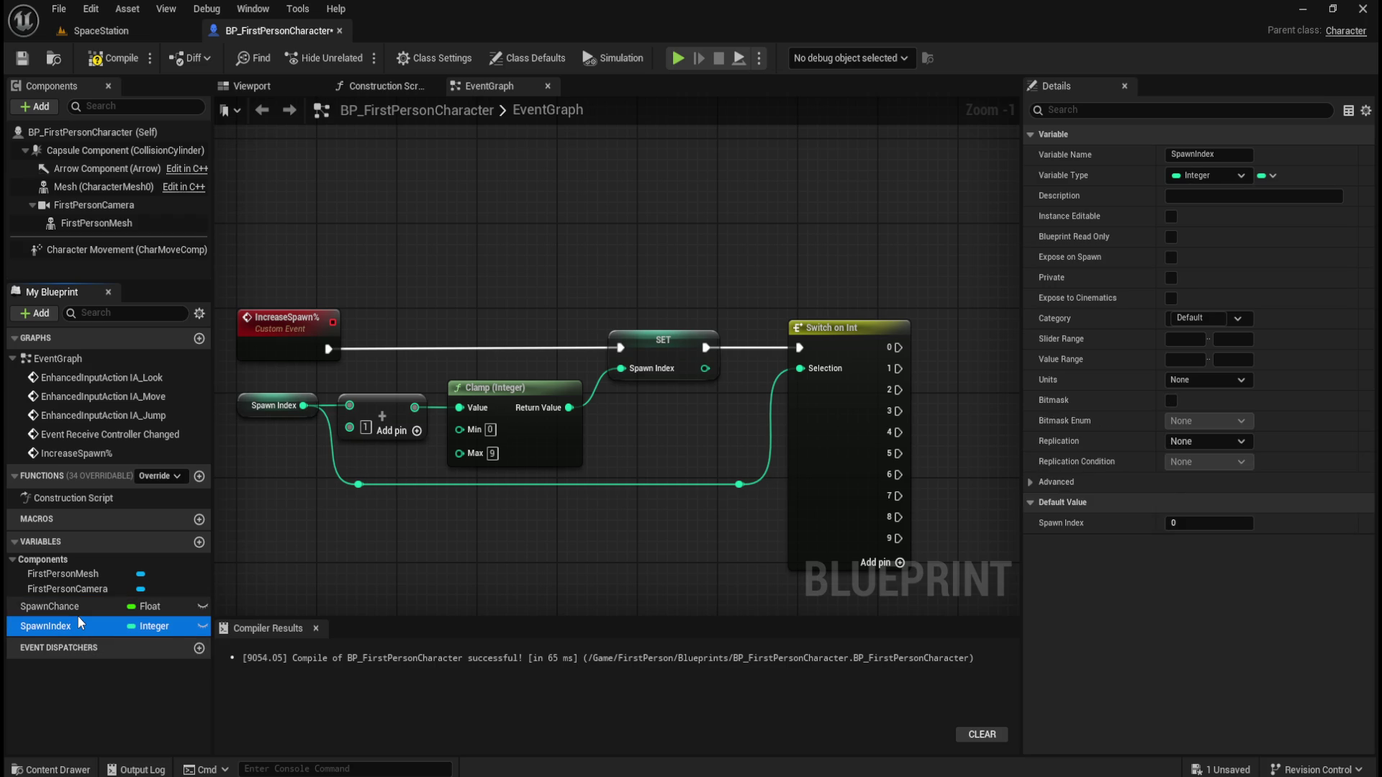
pyautogui.click(76, 614)
pyautogui.click(75, 627)
pyautogui.click(81, 612)
pyautogui.click(685, 421)
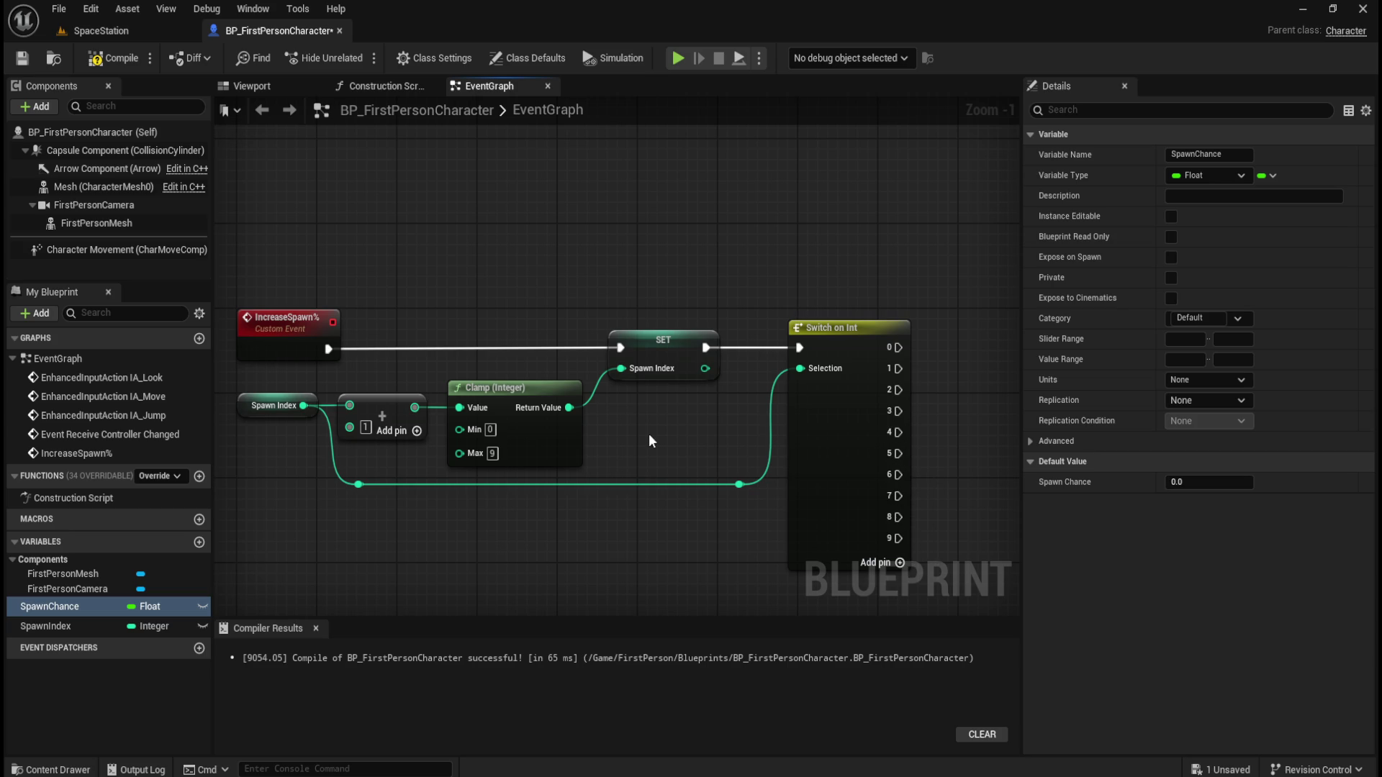
pyautogui.moveTo(689, 429)
pyautogui.mouseDown()
pyautogui.moveTo(702, 421)
pyautogui.moveTo(689, 419)
pyautogui.mouseUp()
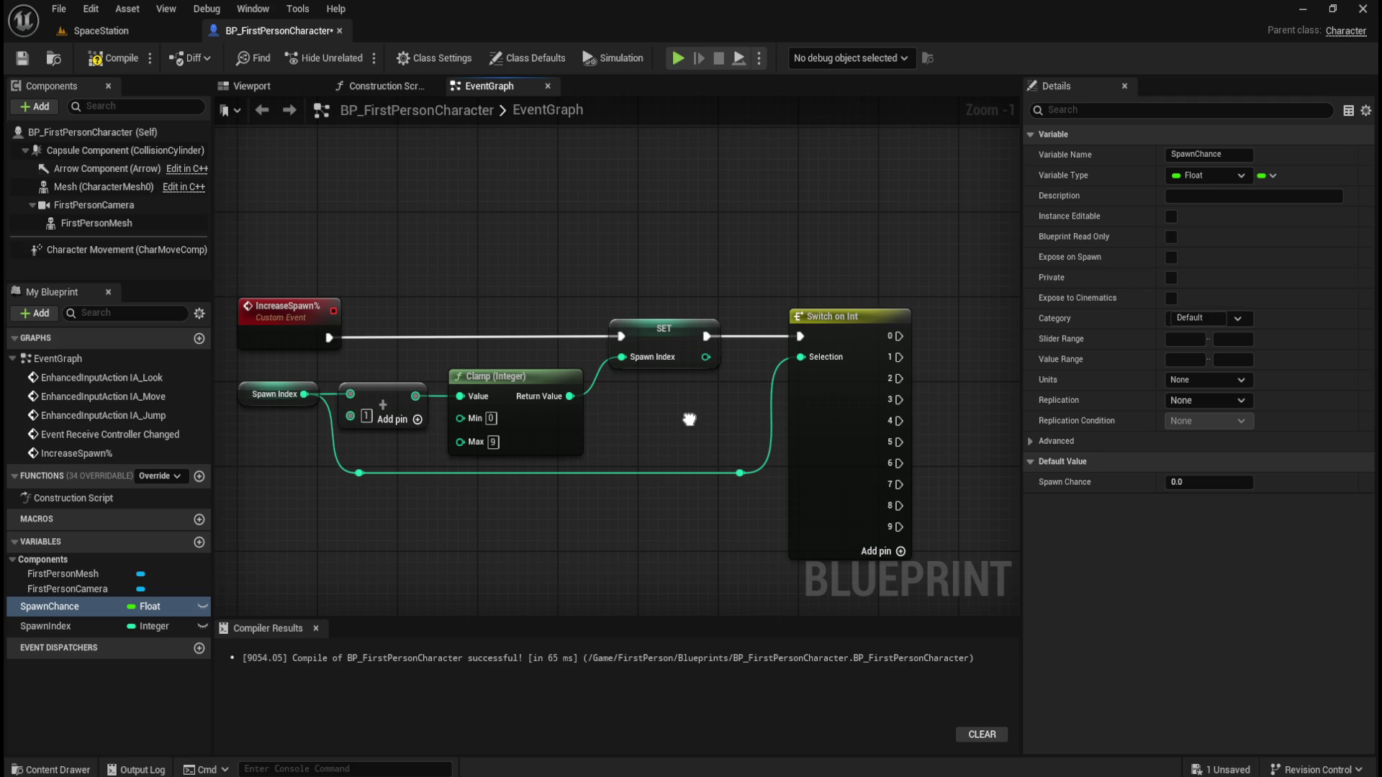
pyautogui.moveTo(689, 419); pyautogui.dragTo(682, 423)
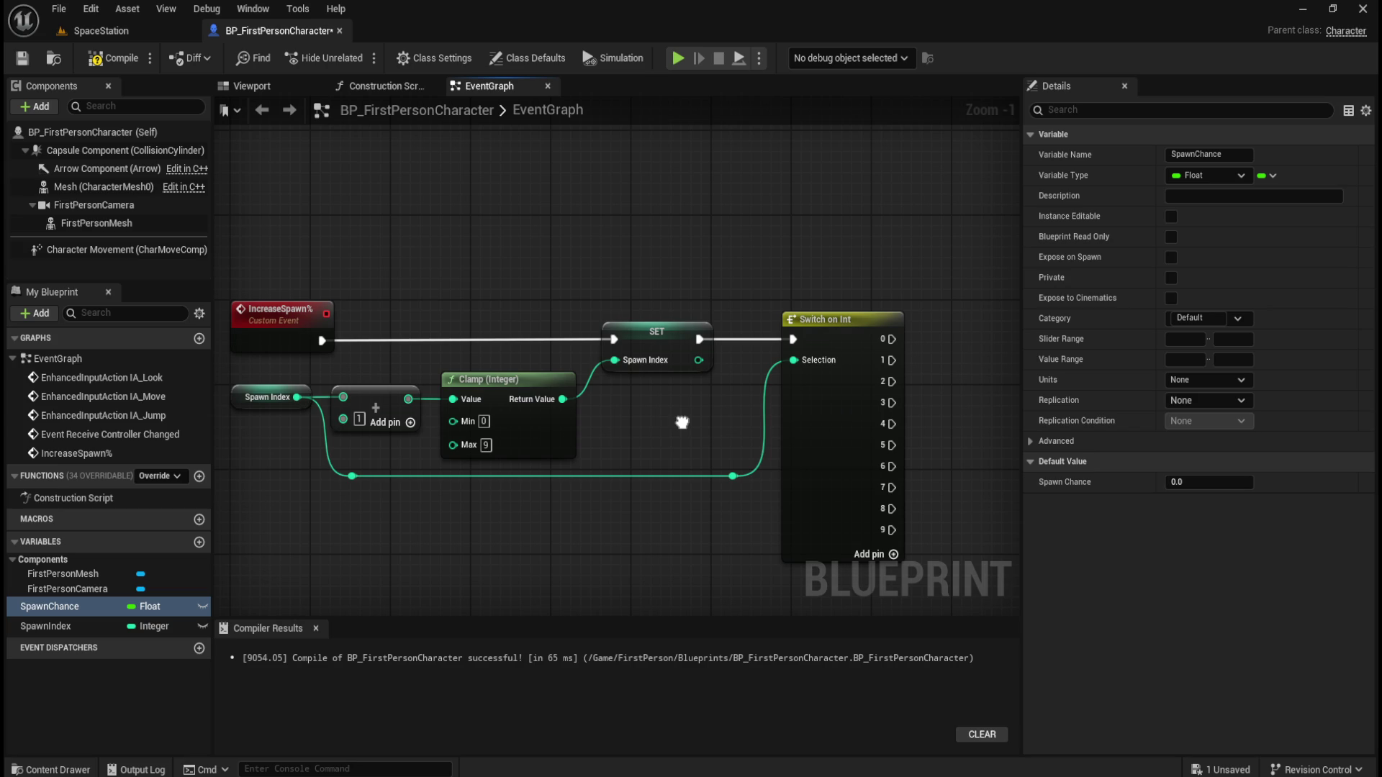
pyautogui.moveTo(682, 422)
pyautogui.mouseDown()
pyautogui.moveTo(672, 411)
pyautogui.moveTo(607, 422)
pyautogui.moveTo(634, 401)
pyautogui.mouseUp()
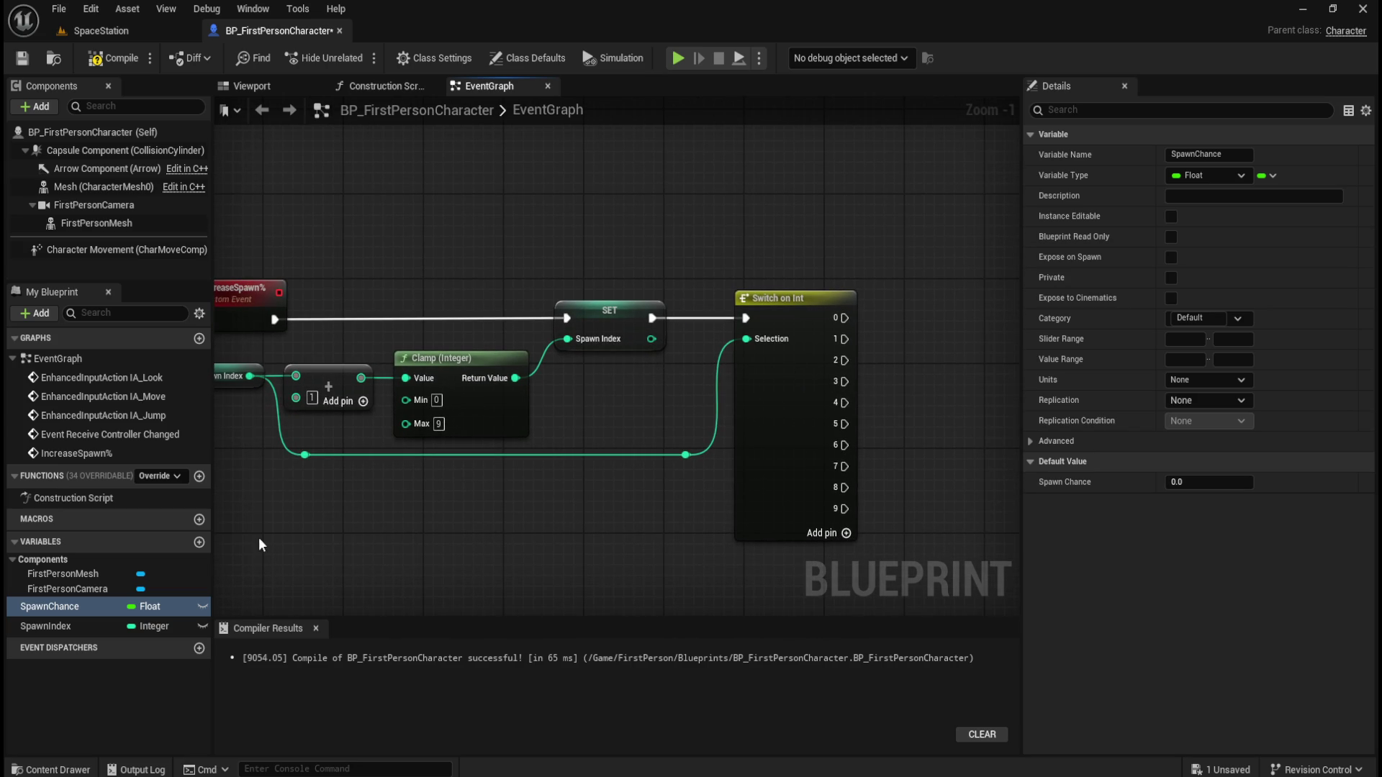
pyautogui.moveTo(573, 524)
pyautogui.mouseDown()
pyautogui.moveTo(492, 522)
pyautogui.moveTo(611, 495)
pyautogui.moveTo(573, 494)
pyautogui.moveTo(669, 502)
pyautogui.moveTo(647, 508)
pyautogui.mouseUp()
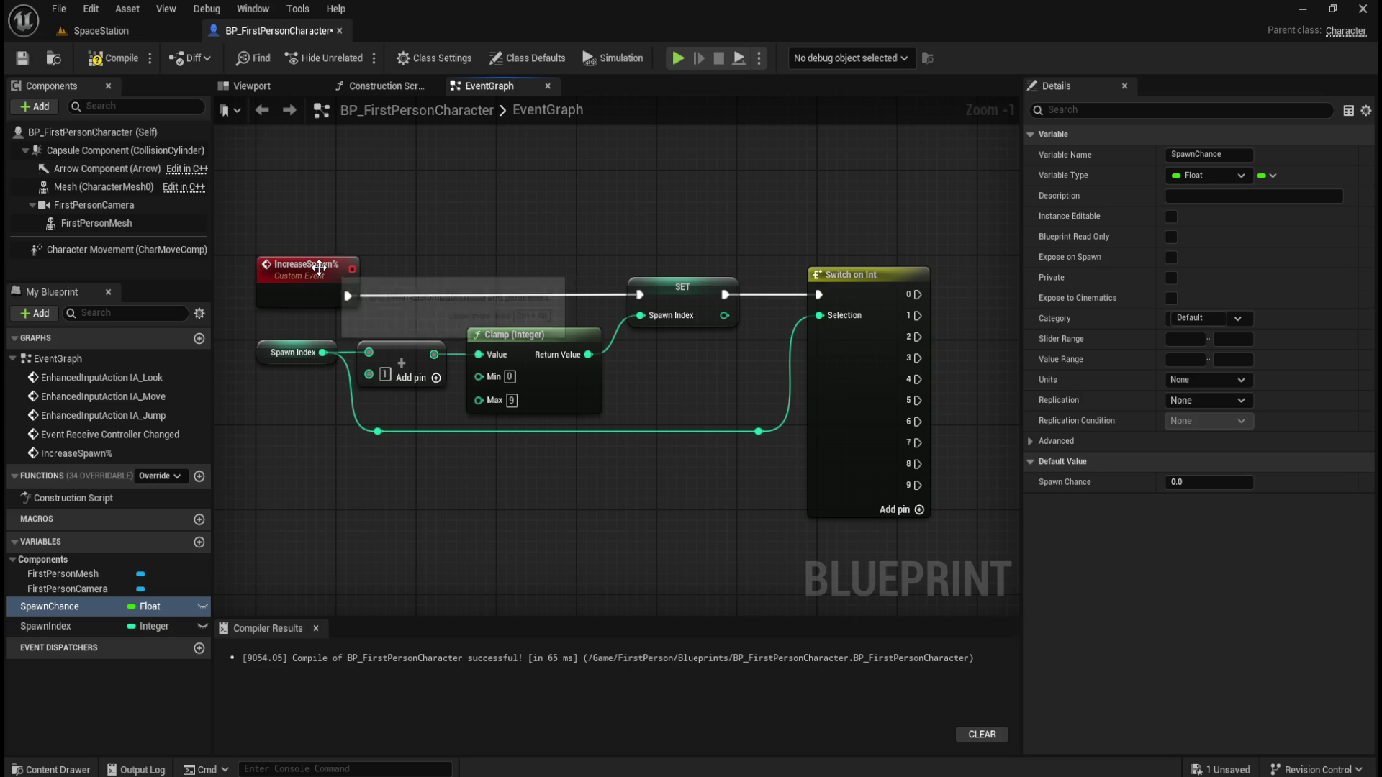
pyautogui.moveTo(884, 236)
pyautogui.mouseDown()
pyautogui.moveTo(595, 225)
pyautogui.moveTo(905, 237)
pyautogui.moveTo(826, 254)
pyautogui.mouseUp()
pyautogui.moveTo(889, 315); pyautogui.dragTo(763, 328)
pyautogui.moveTo(63, 613)
pyautogui.mouseDown()
pyautogui.moveTo(857, 293)
pyautogui.moveTo(833, 305)
pyautogui.moveTo(845, 306)
pyautogui.mouseUp()
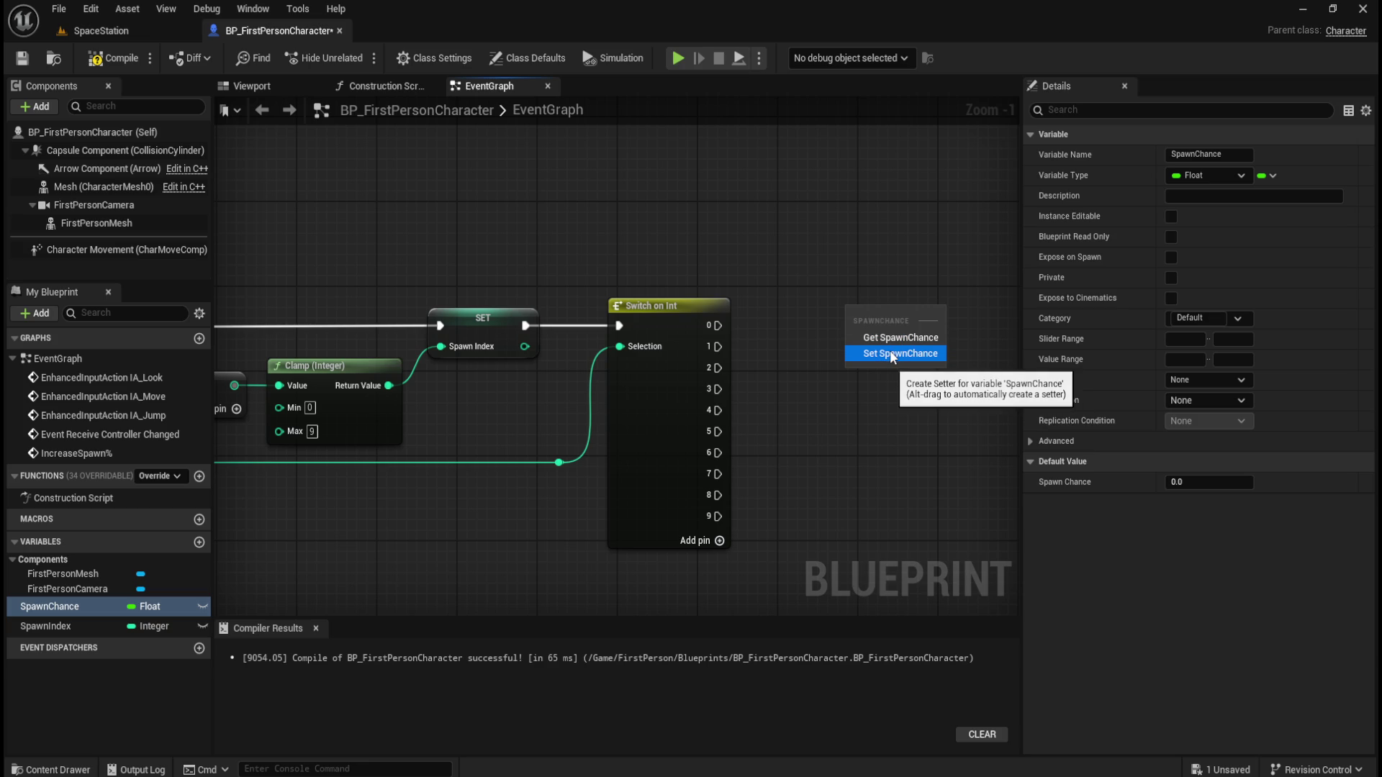
# Add a SET Spawn Chance node on Switch output 0 with value 5.0
pyautogui.click(889, 350)
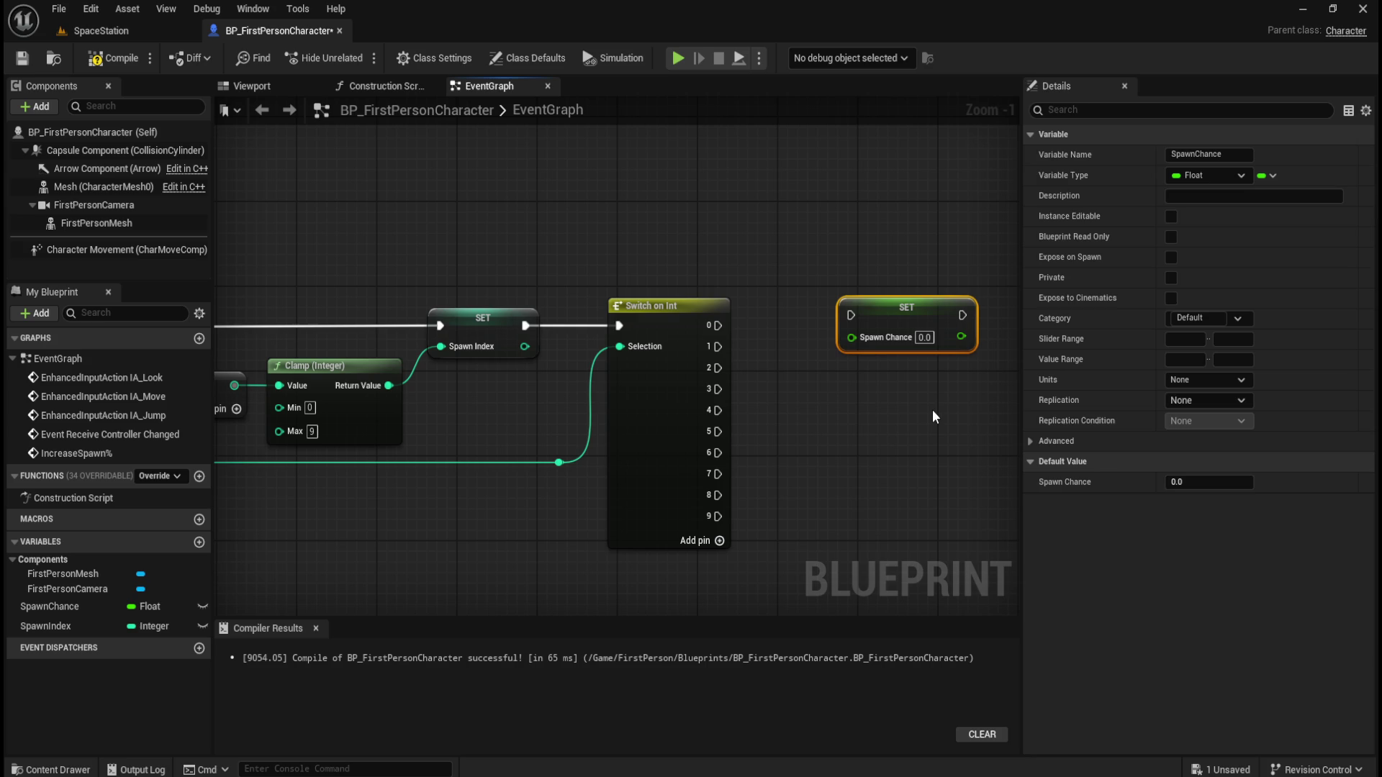
pyautogui.moveTo(938, 312); pyautogui.dragTo(948, 323)
pyautogui.moveTo(714, 325)
pyautogui.mouseDown()
pyautogui.moveTo(849, 311)
pyautogui.moveTo(860, 325)
pyautogui.mouseUp()
pyautogui.click(935, 350)
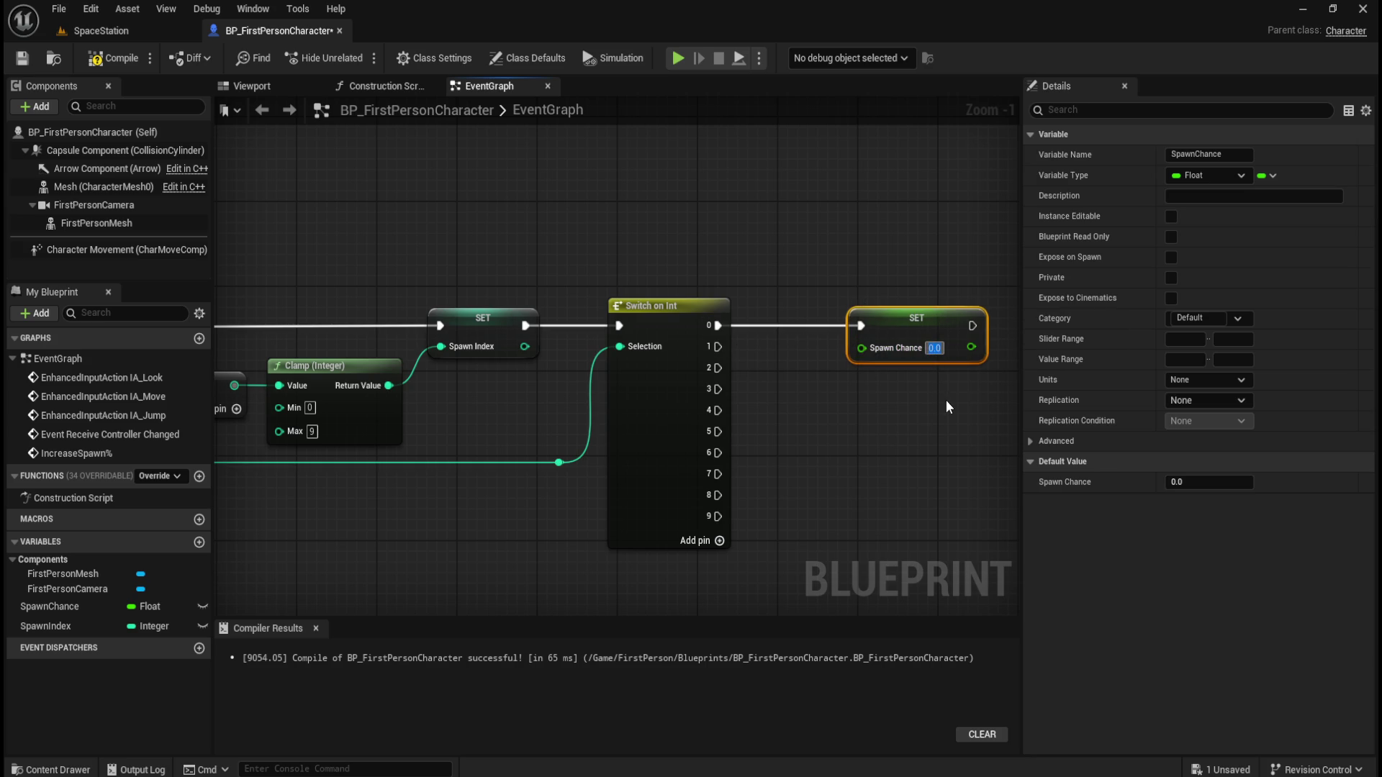
pyautogui.write('5')
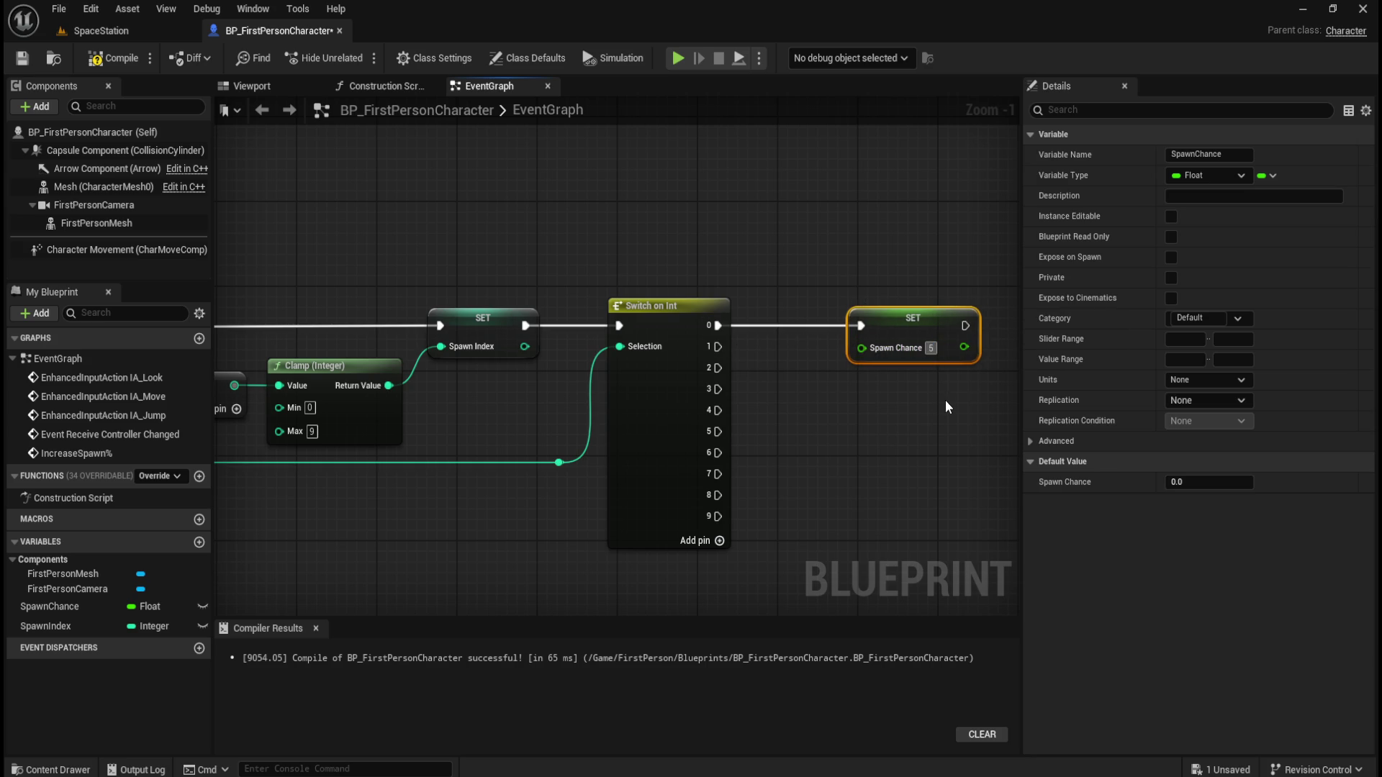
pyautogui.click(944, 383)
pyautogui.moveTo(944, 382); pyautogui.dragTo(839, 370)
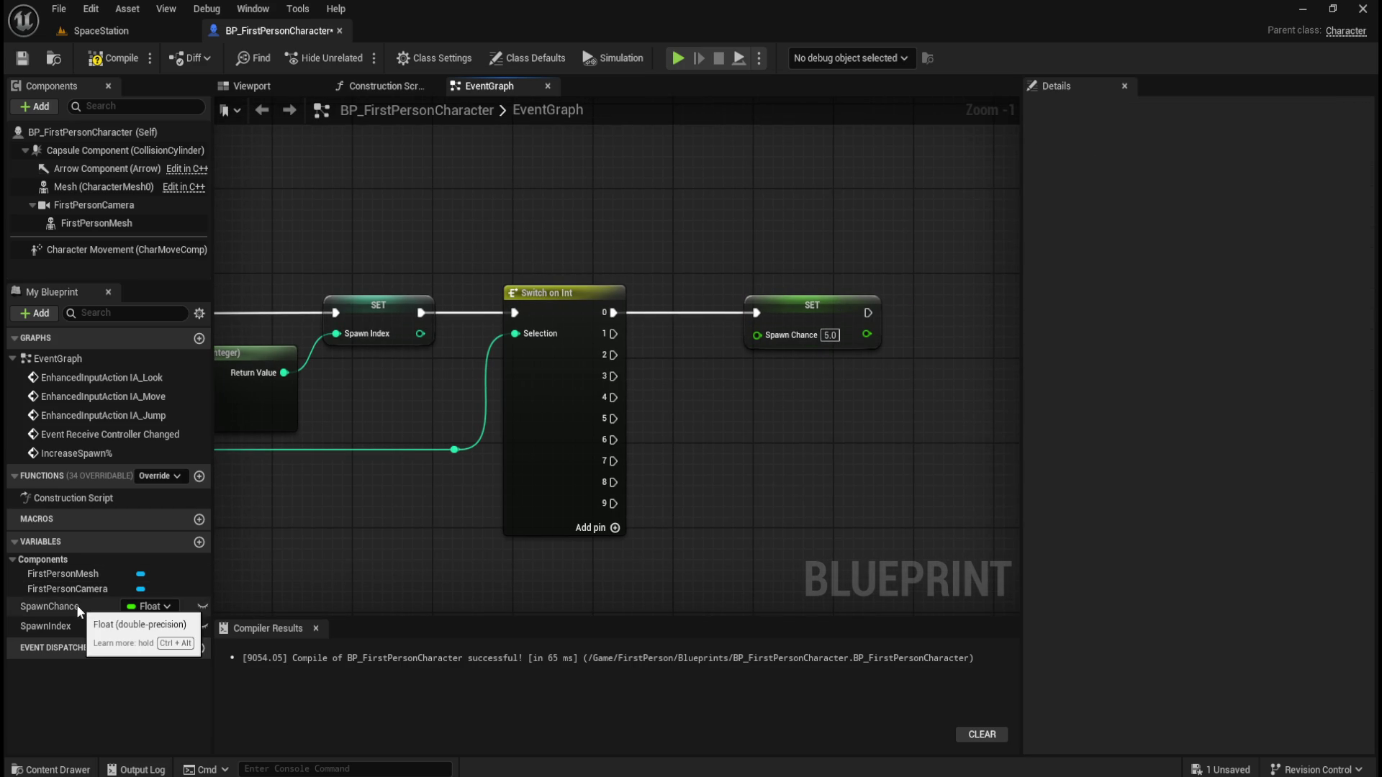
# Duplicate the setter for Switch output 1 with Spawn Chance 15.56
pyautogui.moveTo(72, 606); pyautogui.dragTo(768, 398)
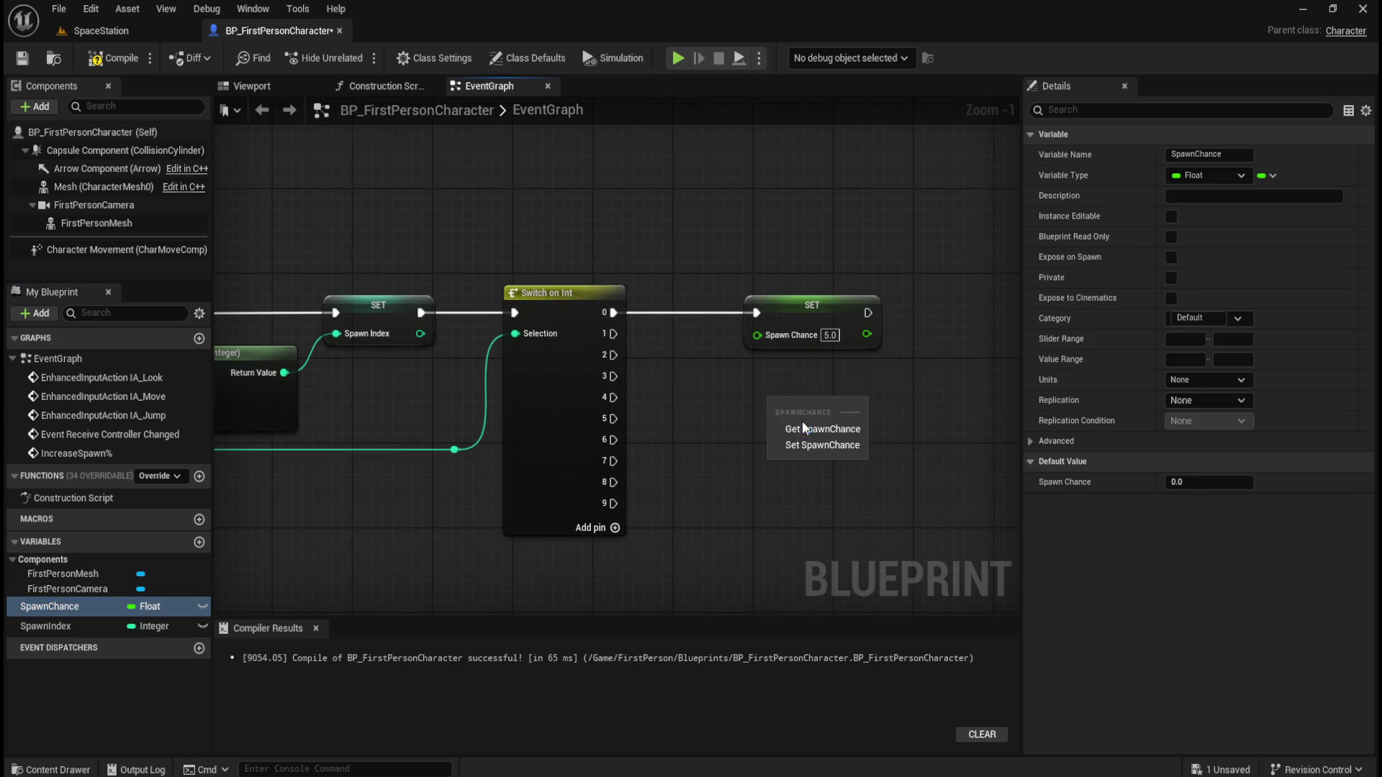
pyautogui.click(804, 428)
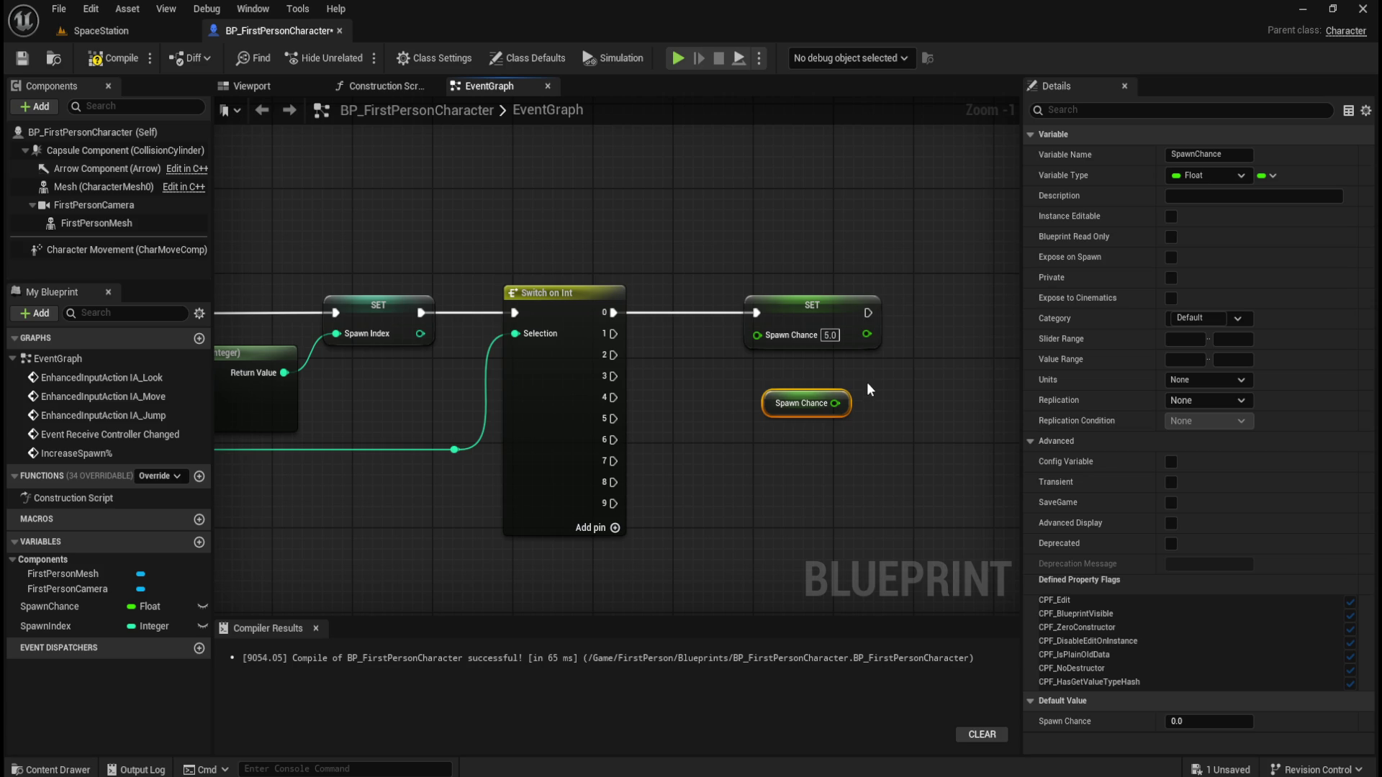
pyautogui.press('Delete')
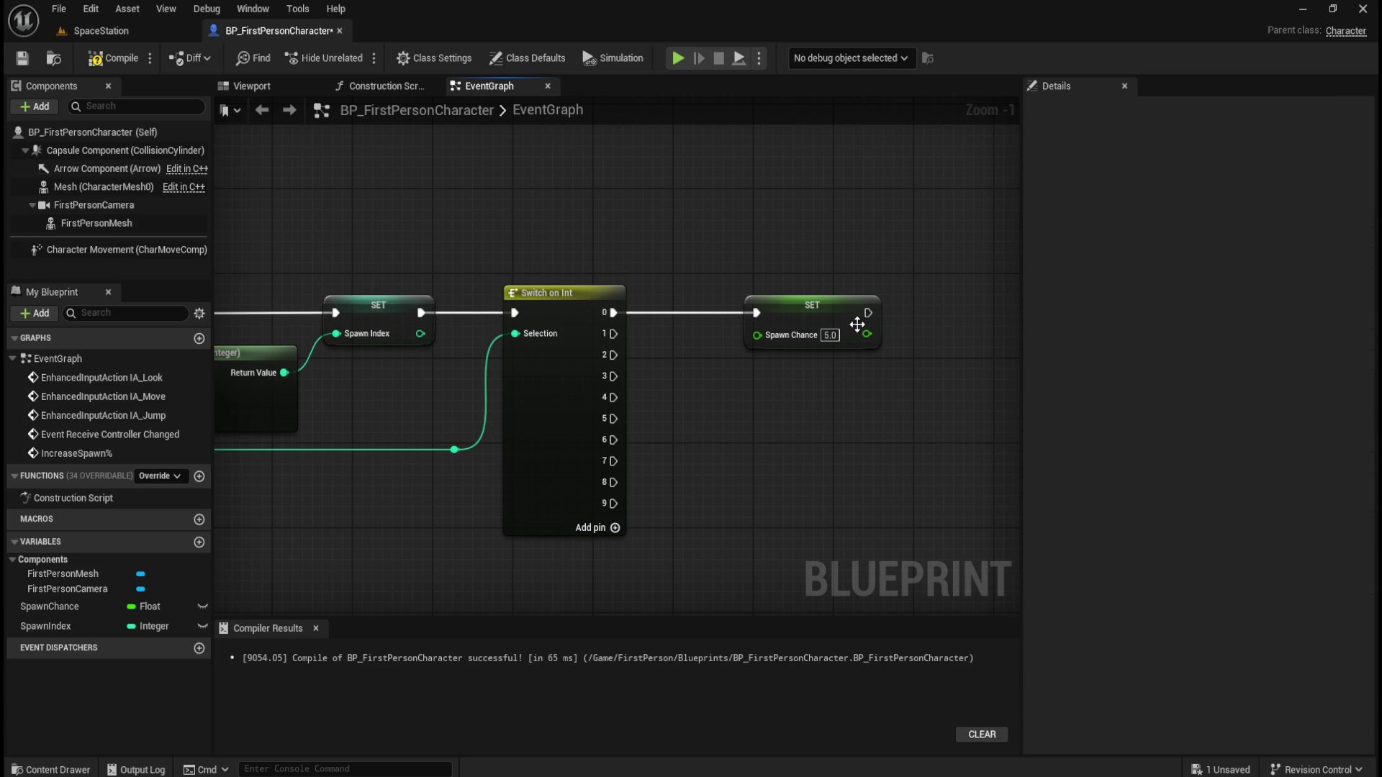
pyautogui.click(833, 304)
pyautogui.hotkey('ctrl', 'c')
pyautogui.hotkey('ctrl', 'v')
pyautogui.moveTo(968, 336); pyautogui.dragTo(813, 369)
pyautogui.moveTo(613, 334)
pyautogui.mouseDown()
pyautogui.moveTo(656, 375)
pyautogui.moveTo(757, 376)
pyautogui.mouseUp()
pyautogui.click(830, 399)
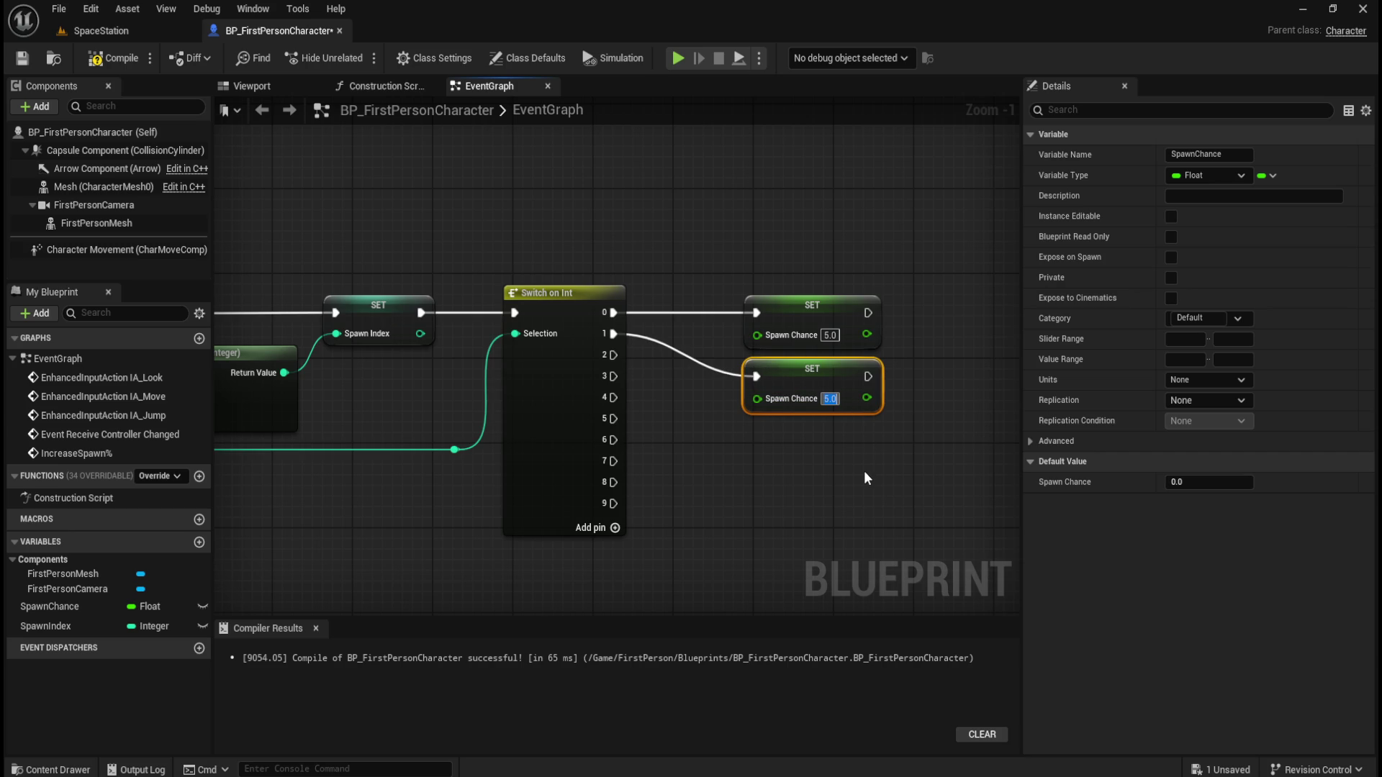
pyautogui.write('15.56')
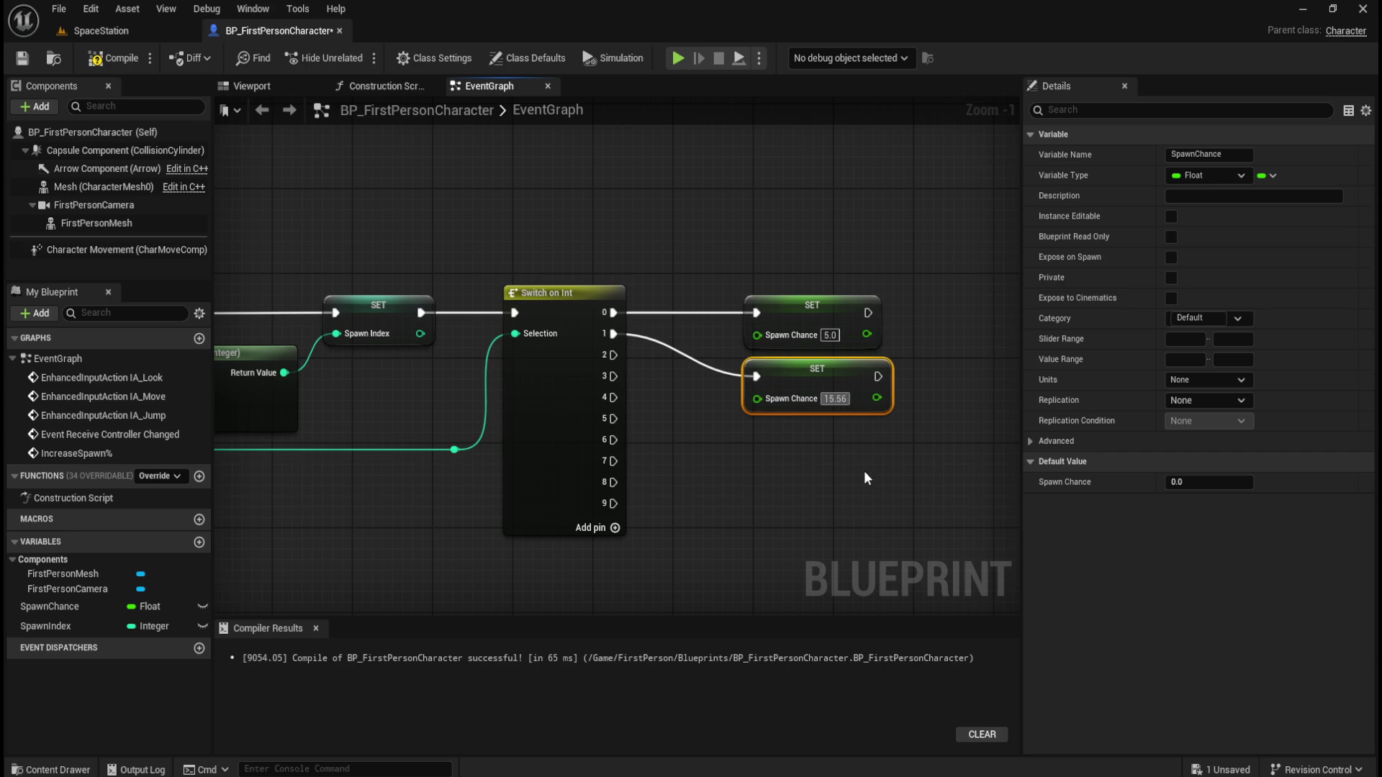
pyautogui.click(868, 470)
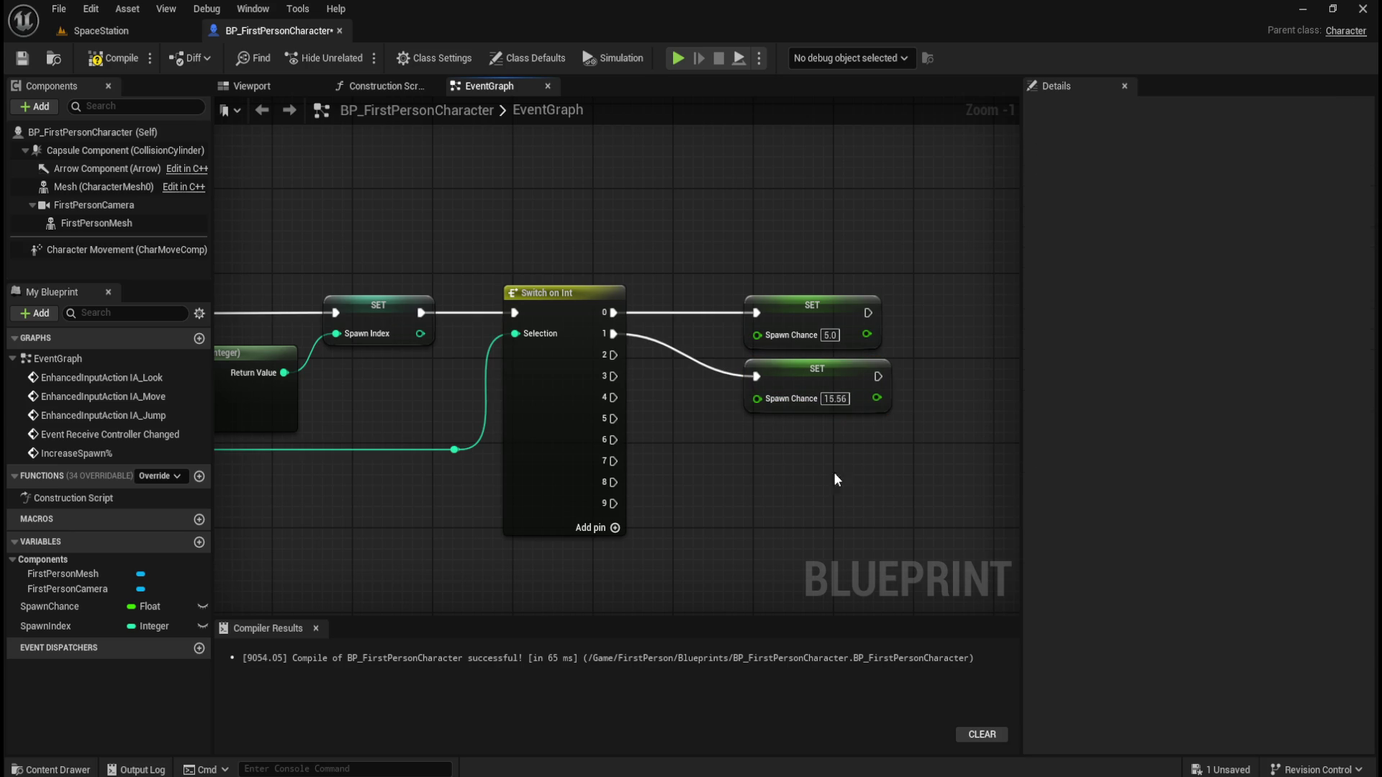
# Duplicate the setter for Switch output 2 with Spawn Chance 26.11
pyautogui.click(845, 372)
pyautogui.hotkey('ctrl', 'c')
pyautogui.hotkey('ctrl', 'v')
pyautogui.moveTo(968, 390); pyautogui.dragTo(777, 427)
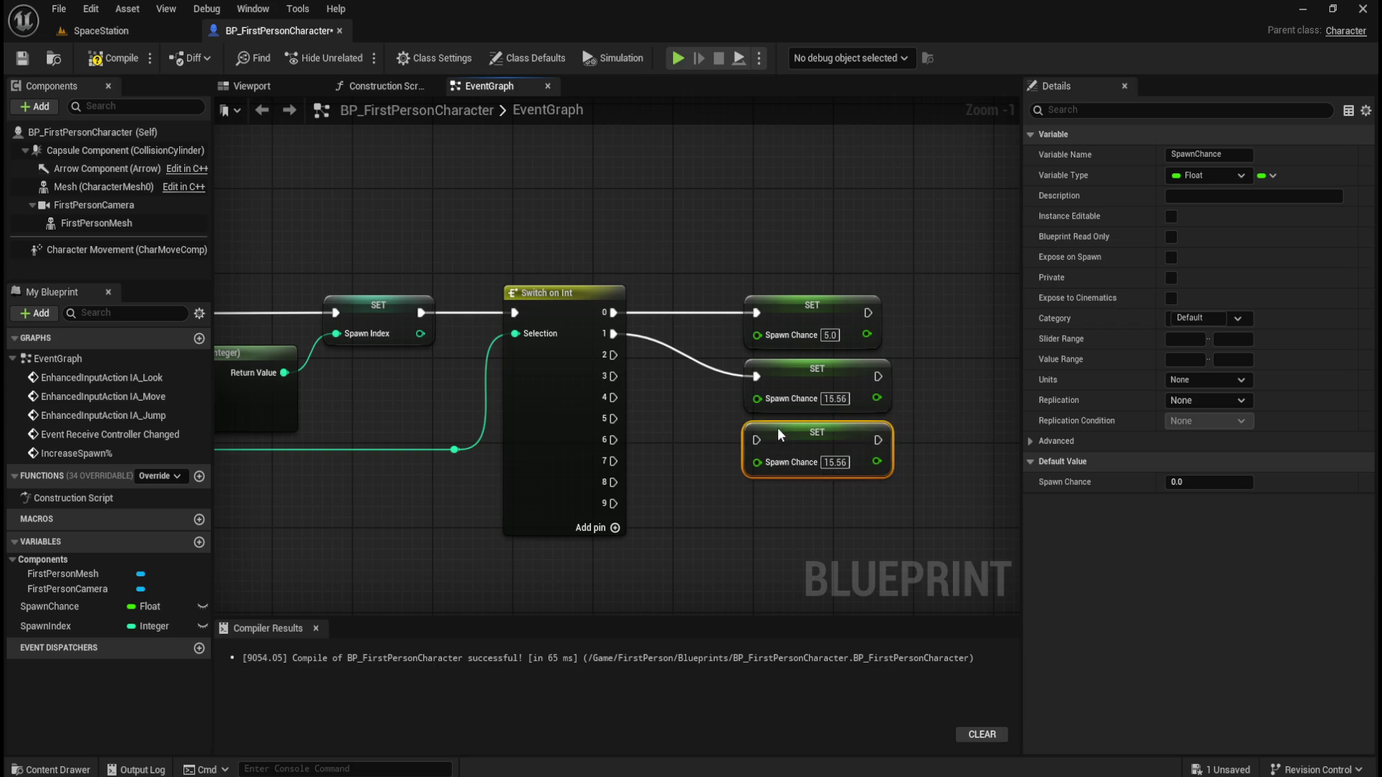
pyautogui.moveTo(613, 355)
pyautogui.mouseDown()
pyautogui.moveTo(701, 420)
pyautogui.moveTo(762, 434)
pyautogui.mouseUp()
pyautogui.click(835, 462)
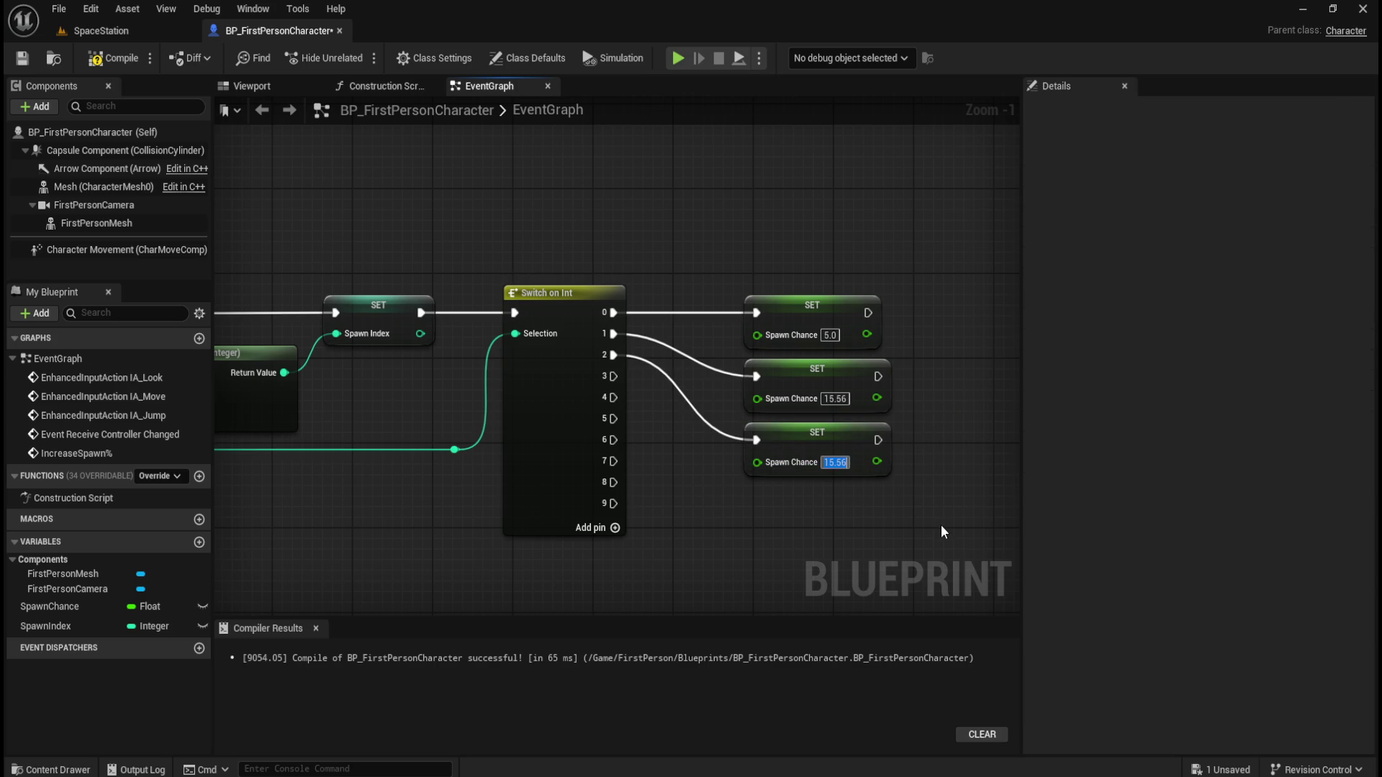
pyautogui.write('26.11')
pyautogui.press('Return')
# Duplicate the setter for Switch output 3 with Spawn Chance 36.67
pyautogui.moveTo(797, 533)
pyautogui.mouseDown()
pyautogui.moveTo(784, 497)
pyautogui.moveTo(705, 455)
pyautogui.mouseUp()
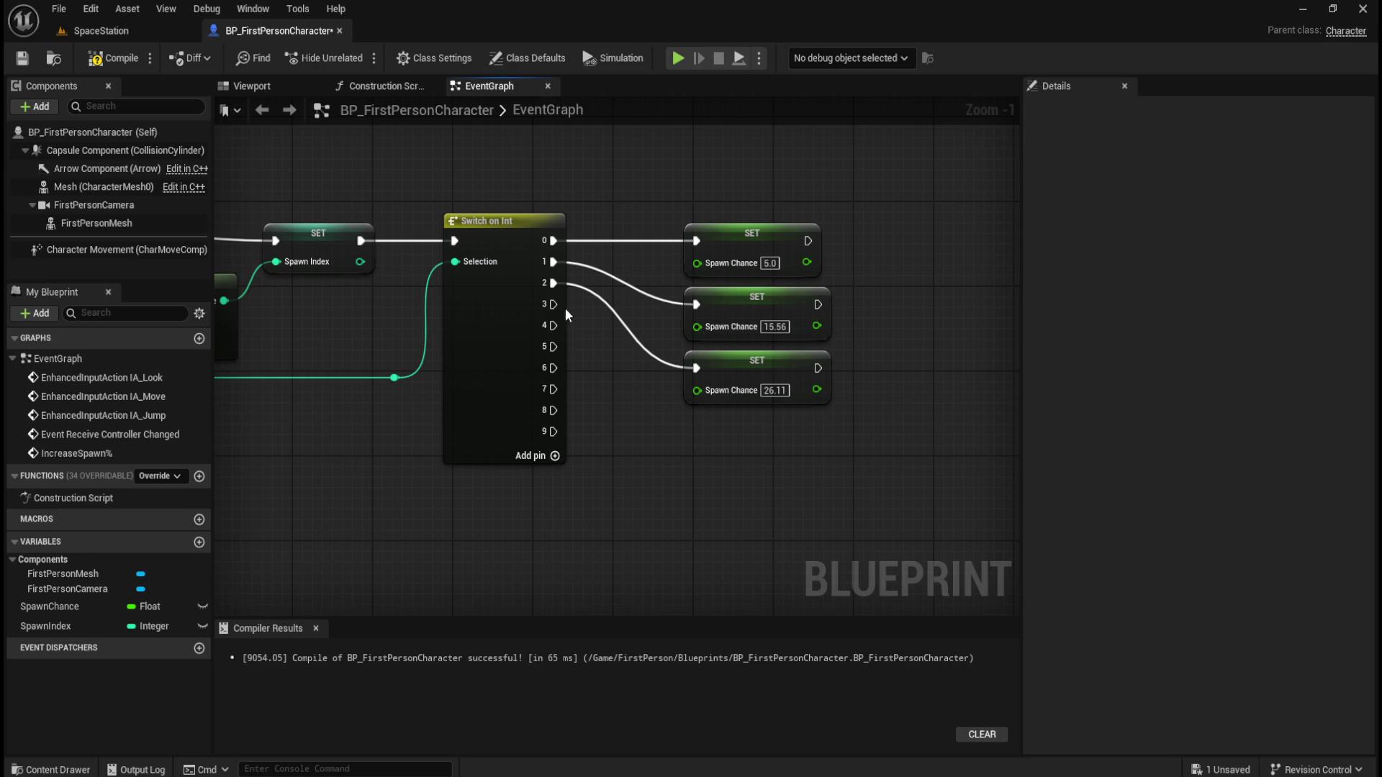
pyautogui.click(750, 367)
pyautogui.hotkey('ctrl', 'c')
pyautogui.hotkey('ctrl', 'v')
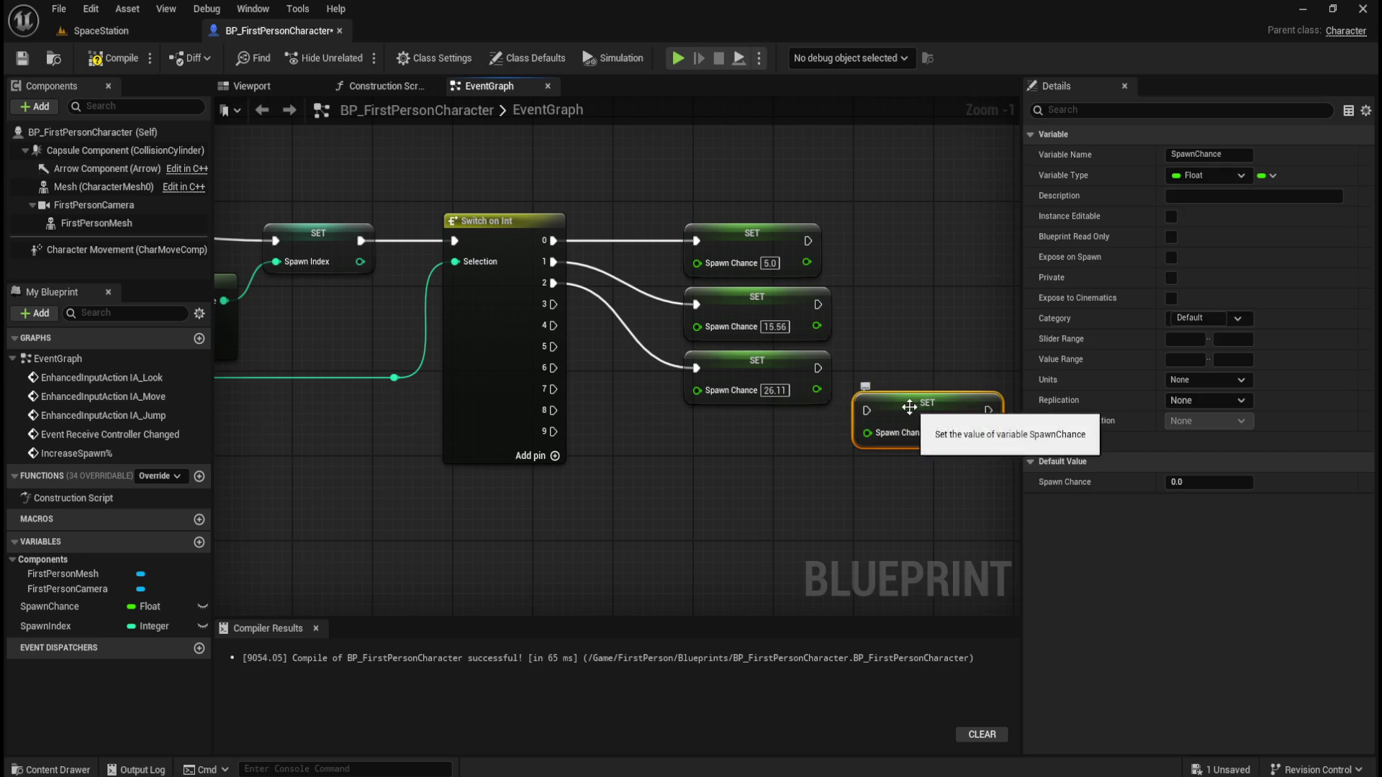
pyautogui.moveTo(911, 406); pyautogui.dragTo(743, 425)
pyautogui.click(568, 312)
pyautogui.moveTo(553, 304)
pyautogui.mouseDown()
pyautogui.moveTo(699, 448)
pyautogui.moveTo(695, 432)
pyautogui.mouseUp()
pyautogui.click(775, 452)
pyautogui.write('36.67')
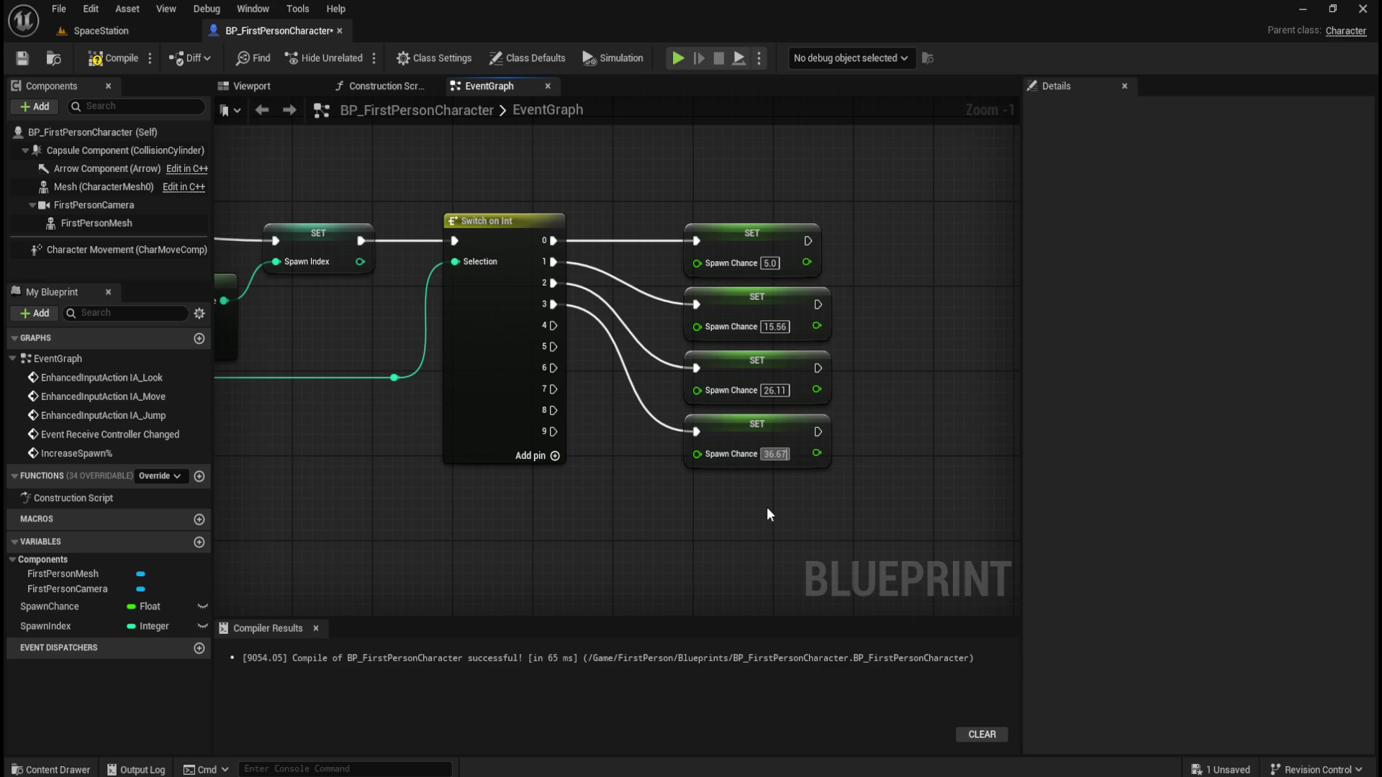
pyautogui.click(784, 430)
# Duplicate the setter for Switch output 4 with Spawn Chance 47.22
pyautogui.hotkey('ctrl', 'c')
pyautogui.hotkey('ctrl', 'v')
pyautogui.moveTo(932, 452); pyautogui.dragTo(743, 481)
pyautogui.moveTo(553, 326)
pyautogui.mouseDown()
pyautogui.moveTo(598, 425)
pyautogui.moveTo(696, 495)
pyautogui.mouseUp()
pyautogui.click(775, 518)
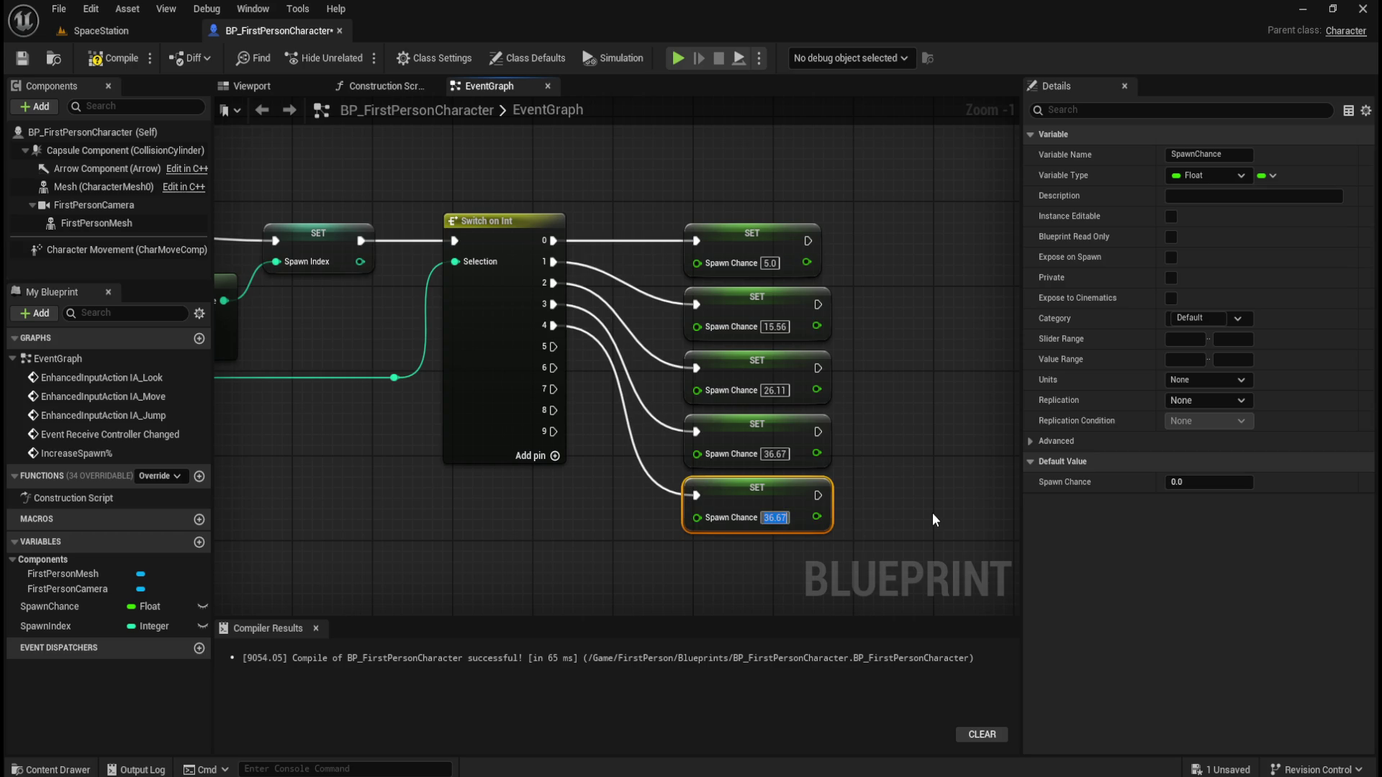
pyautogui.write('47.22')
pyautogui.press('Return')
pyautogui.click(931, 513)
# Duplicate the 47.22 setter, wire Switch output 5 to it and set Spawn Chance to 57.78
pyautogui.scroll(-3, 901, 461)
pyautogui.click(807, 381)
pyautogui.hotkey('ctrl', 'w')
pyautogui.moveTo(883, 446)
pyautogui.mouseDown()
pyautogui.moveTo(806, 461)
pyautogui.moveTo(755, 450)
pyautogui.mouseUp()
pyautogui.moveTo(552, 245)
pyautogui.mouseDown()
pyautogui.moveTo(694, 454)
pyautogui.moveTo(727, 472)
pyautogui.mouseUp()
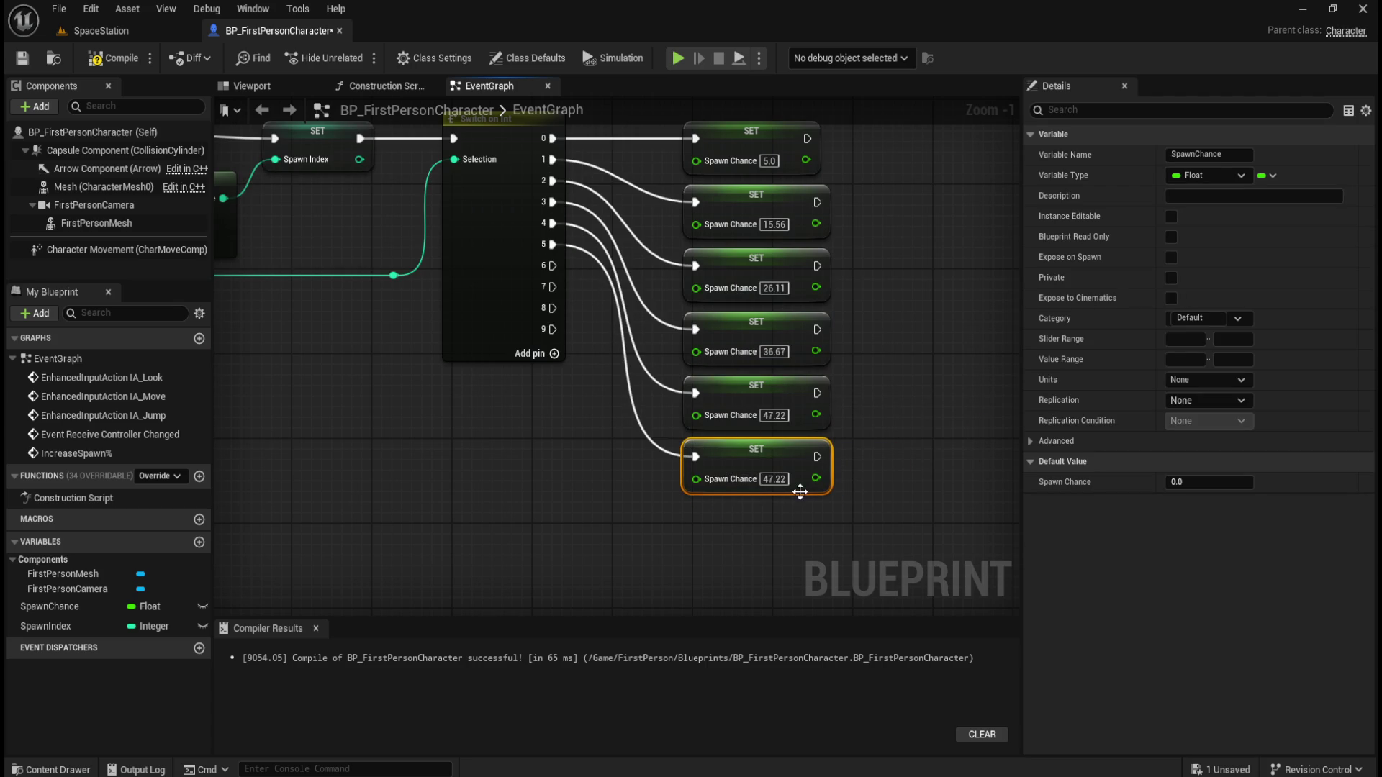
pyautogui.click(775, 479)
pyautogui.write('57.78')
pyautogui.click(688, 558)
# Copy the 57.78 setter, wire Switch output 6 to it and set Spawn Chance to 68.33
pyautogui.click(728, 464)
pyautogui.hotkey('ctrl', 'c')
pyautogui.hotkey('ctrl', 'v')
pyautogui.moveTo(885, 503)
pyautogui.mouseDown()
pyautogui.moveTo(771, 524)
pyautogui.moveTo(734, 512)
pyautogui.mouseUp()
pyautogui.moveTo(552, 265)
pyautogui.mouseDown()
pyautogui.moveTo(666, 502)
pyautogui.moveTo(695, 520)
pyautogui.mouseUp()
pyautogui.click(775, 543)
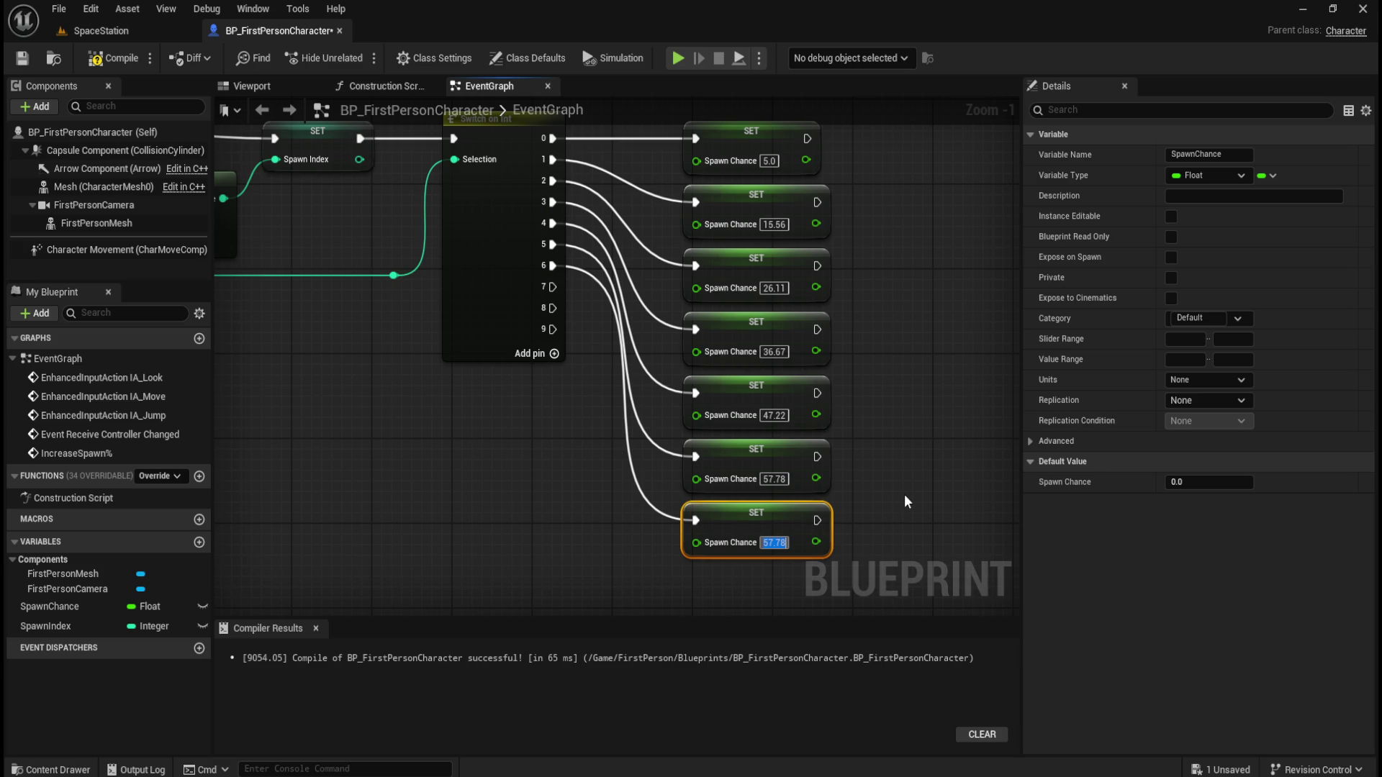
pyautogui.write('68.33')
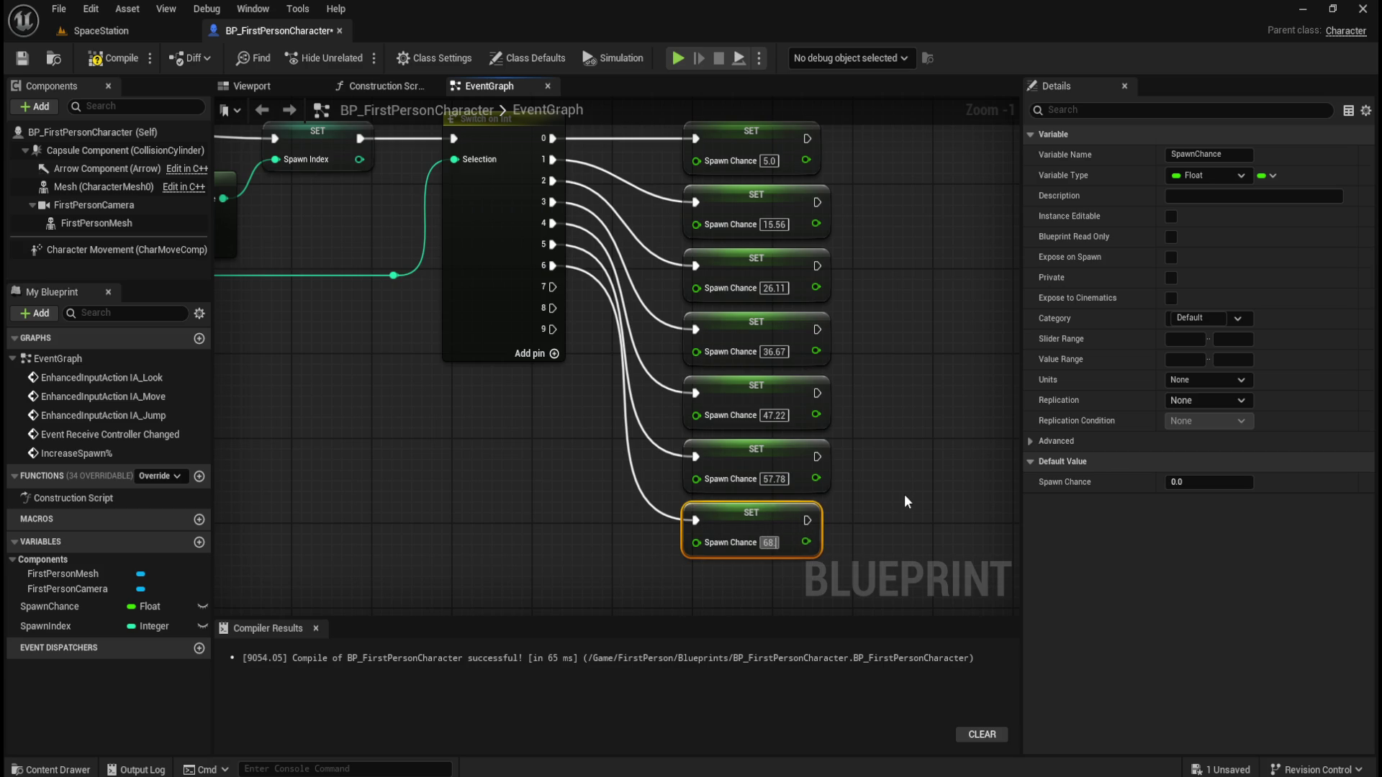
pyautogui.press('Return')
# Duplicate the 68.33 setter, wire Switch output 7 to it and set Spawn Chance to 78.89
pyautogui.moveTo(824, 503)
pyautogui.mouseDown()
pyautogui.moveTo(832, 349)
pyautogui.moveTo(904, 396)
pyautogui.moveTo(726, 420)
pyautogui.mouseUp()
pyautogui.hotkey('ctrl', 'd')
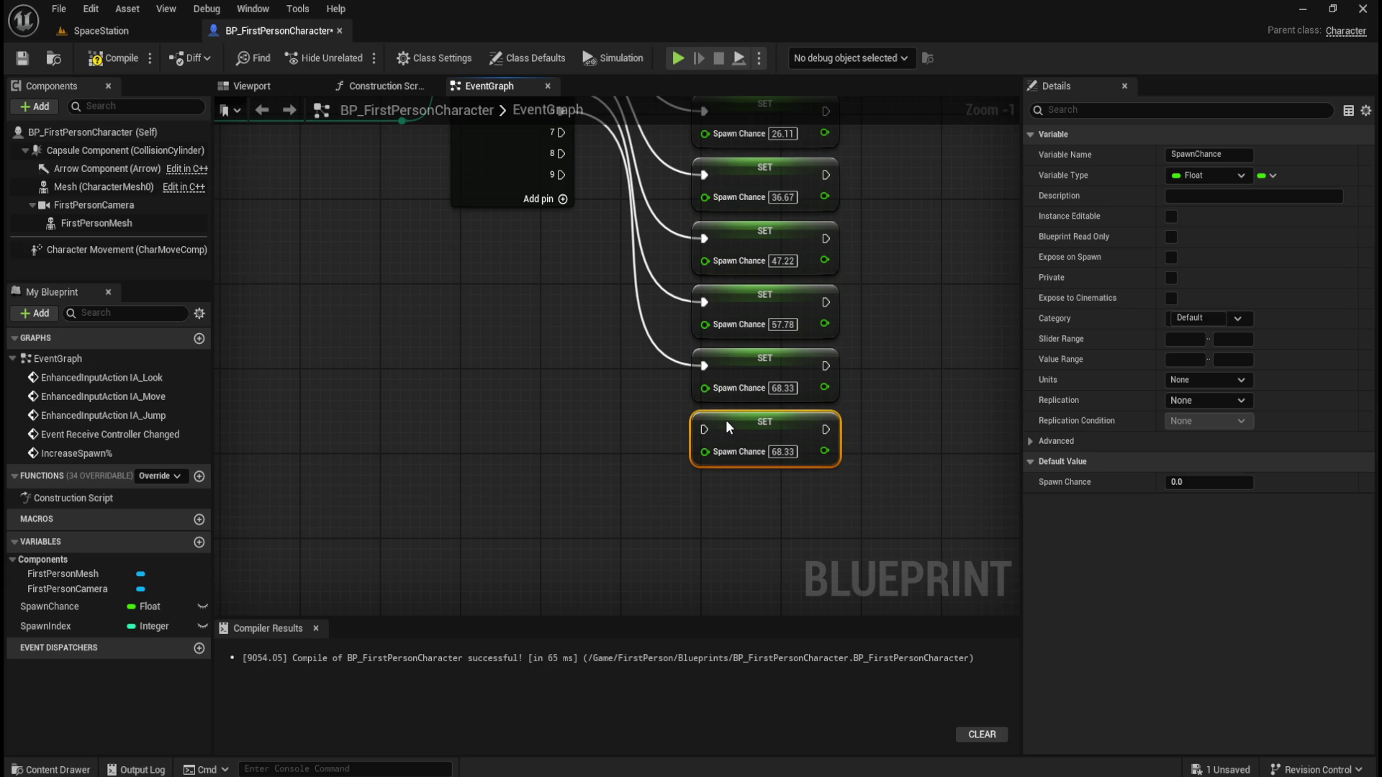
pyautogui.moveTo(592, 316); pyautogui.dragTo(573, 380)
pyautogui.moveTo(541, 196)
pyautogui.mouseDown()
pyautogui.moveTo(583, 237)
pyautogui.moveTo(597, 318)
pyautogui.moveTo(680, 492)
pyautogui.mouseUp()
pyautogui.click(763, 516)
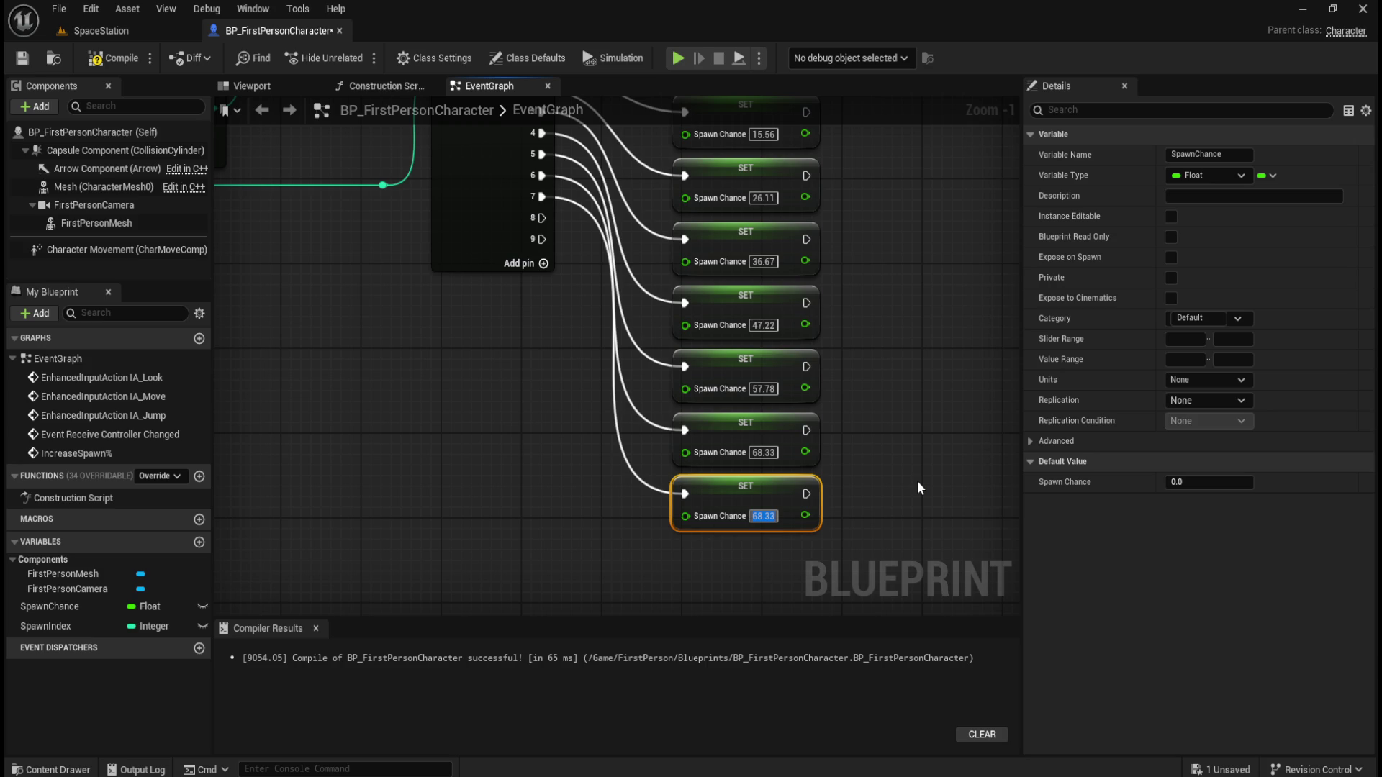
pyautogui.write('78.89')
pyautogui.press('Return')
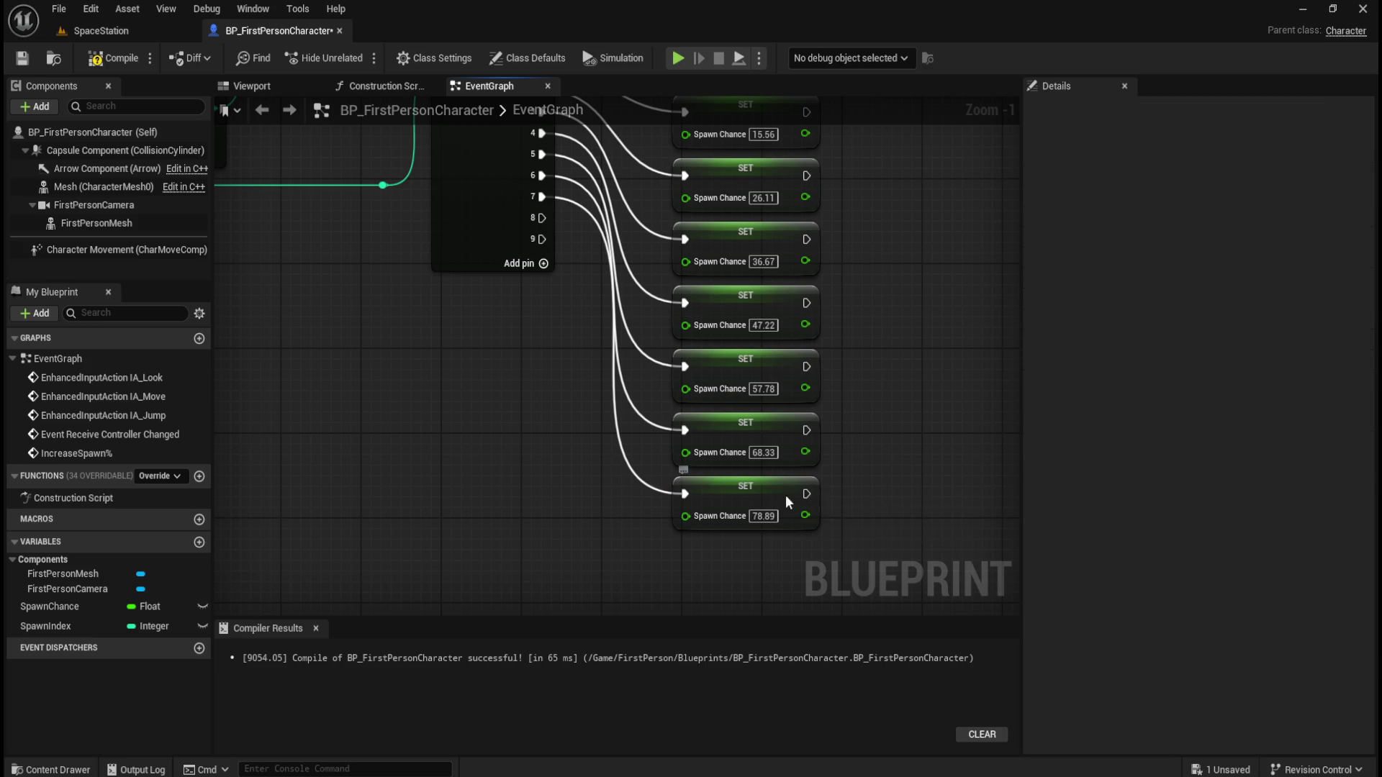
# Copy the 78.89 setter, wire Switch output 8 to it and set Spawn Chance to 89.44
pyautogui.hotkey('ctrl', 'c')
pyautogui.hotkey('ctrl', 'v')
pyautogui.moveTo(911, 504); pyautogui.dragTo(701, 554)
pyautogui.moveTo(538, 217)
pyautogui.mouseDown()
pyautogui.moveTo(575, 263)
pyautogui.moveTo(656, 525)
pyautogui.moveTo(688, 559)
pyautogui.mouseUp()
pyautogui.click(763, 580)
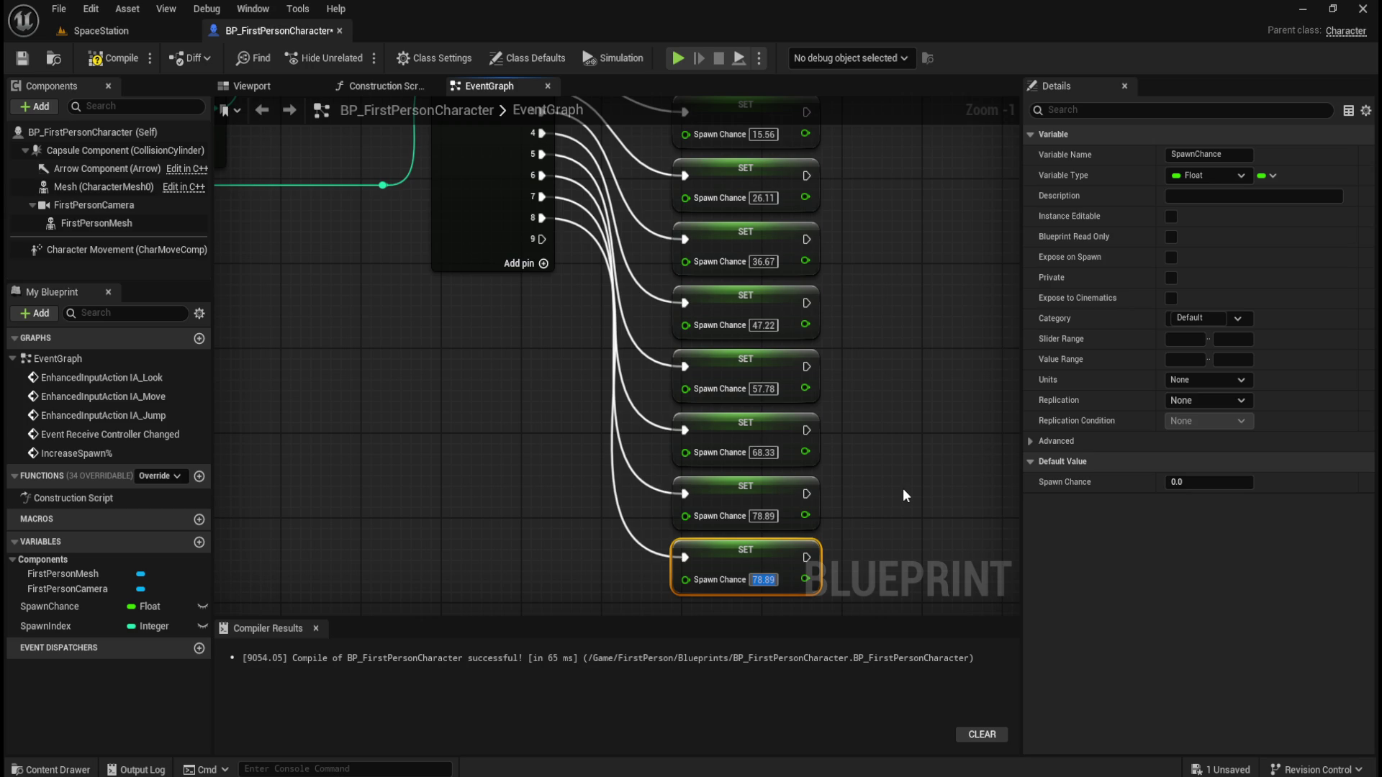
pyautogui.write('89.44')
pyautogui.click(897, 477)
# Copy the 89.44 setter, set Spawn Chance to 100 and wire Switch output 9 to it
pyautogui.moveTo(897, 476); pyautogui.dragTo(870, 369)
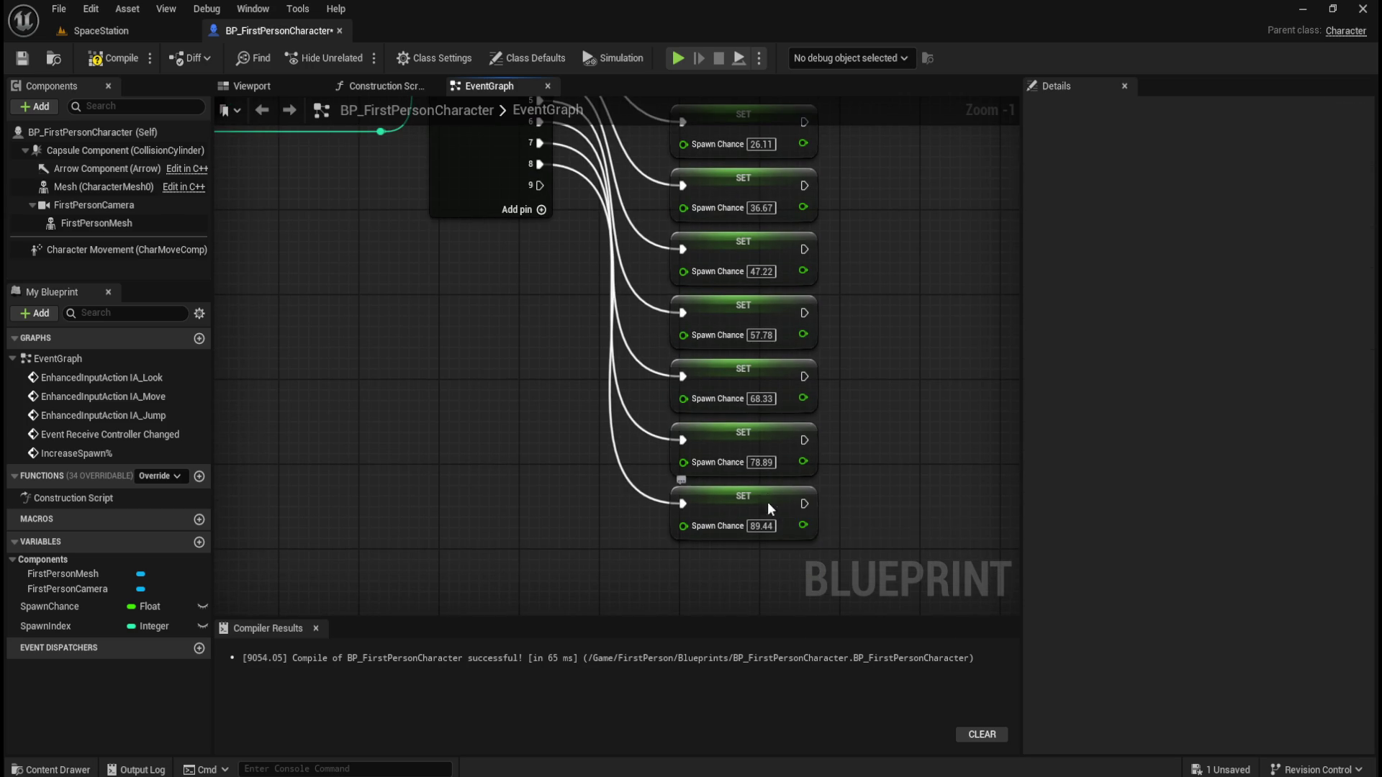
pyautogui.moveTo(767, 502); pyautogui.dragTo(736, 408)
pyautogui.click(854, 383)
pyautogui.click(749, 404)
pyautogui.hotkey('ctrl', 'c')
pyautogui.hotkey('ctrl', 'v')
pyautogui.moveTo(873, 435)
pyautogui.mouseDown()
pyautogui.moveTo(717, 466)
pyautogui.moveTo(681, 460)
pyautogui.mouseUp()
pyautogui.click(728, 496)
pyautogui.write('100')
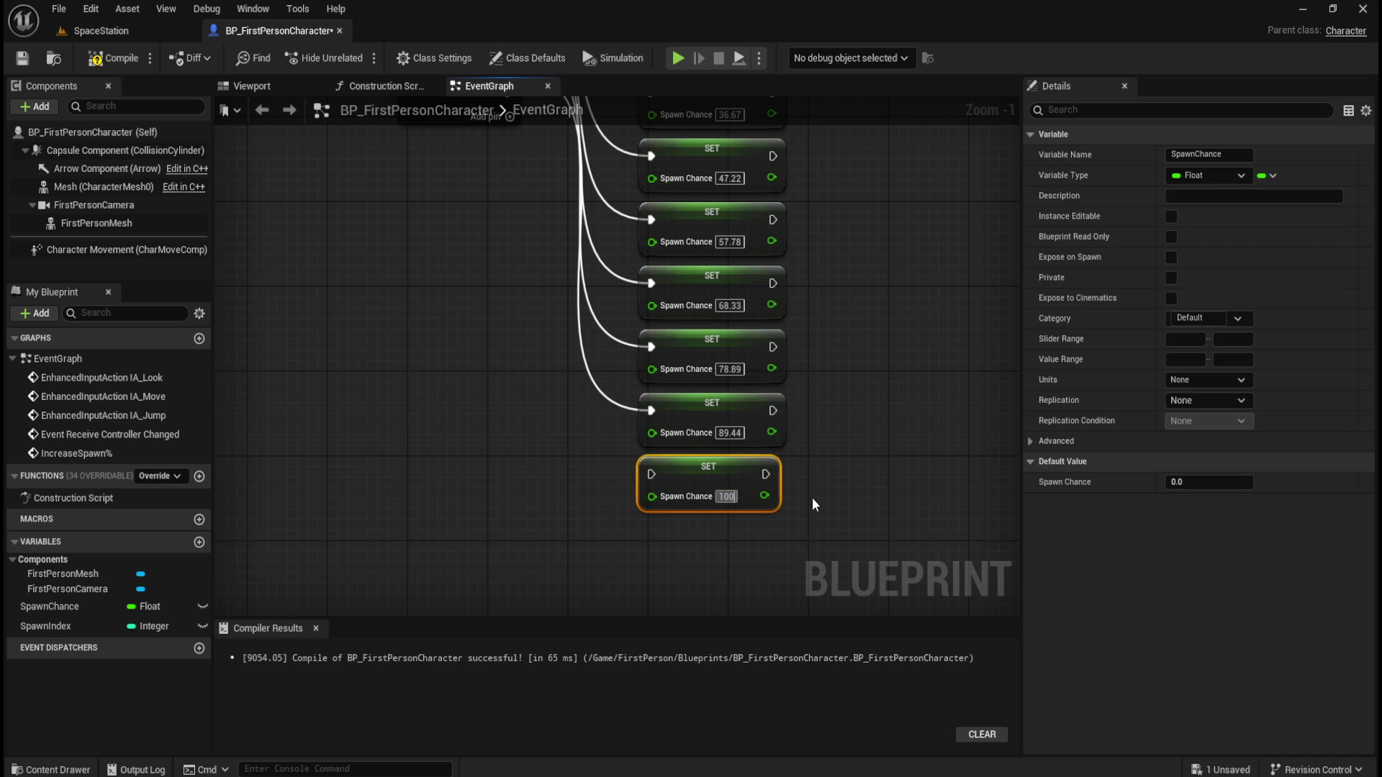
pyautogui.click(801, 502)
pyautogui.moveTo(544, 395); pyautogui.dragTo(588, 502)
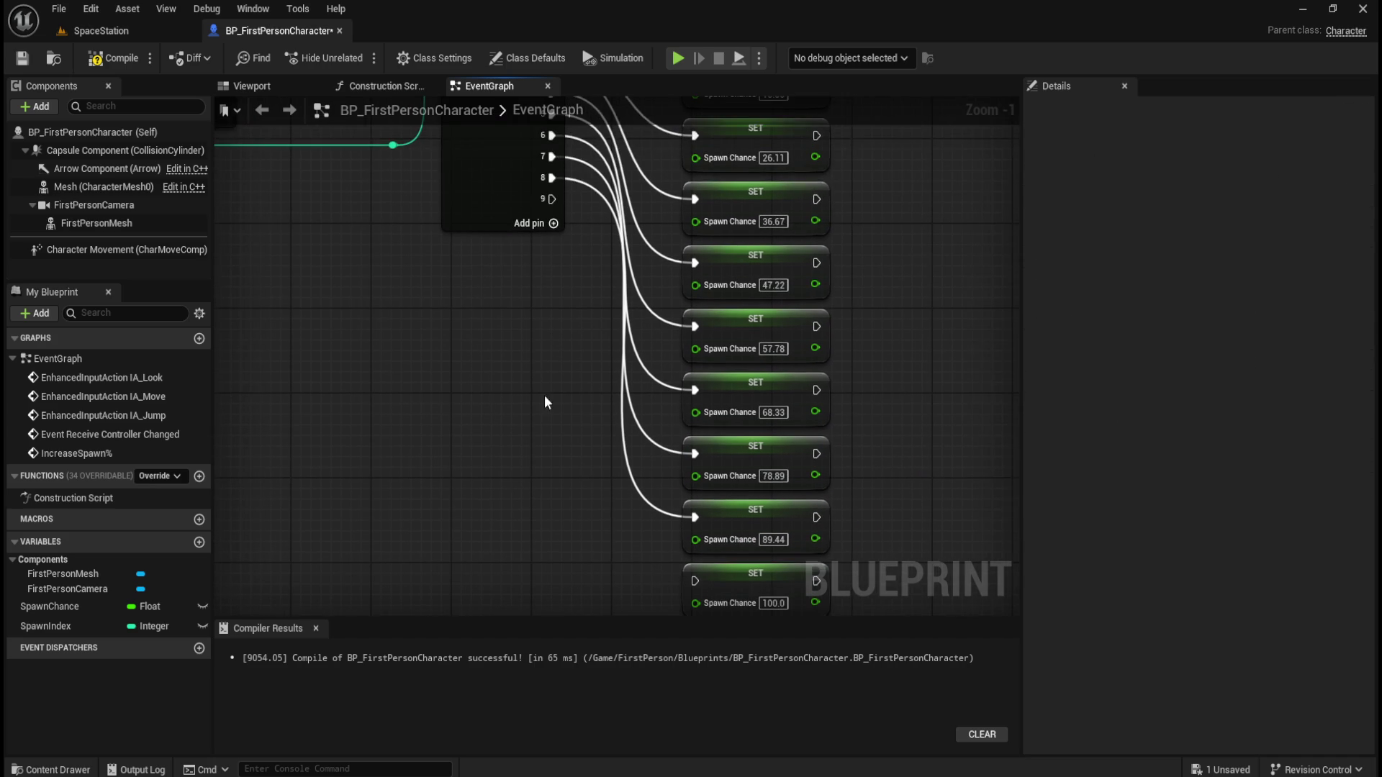
pyautogui.moveTo(544, 396); pyautogui.dragTo(534, 355)
pyautogui.moveTo(542, 157)
pyautogui.mouseDown()
pyautogui.moveTo(657, 563)
pyautogui.moveTo(682, 539)
pyautogui.mouseUp()
pyautogui.moveTo(462, 366); pyautogui.dragTo(539, 472)
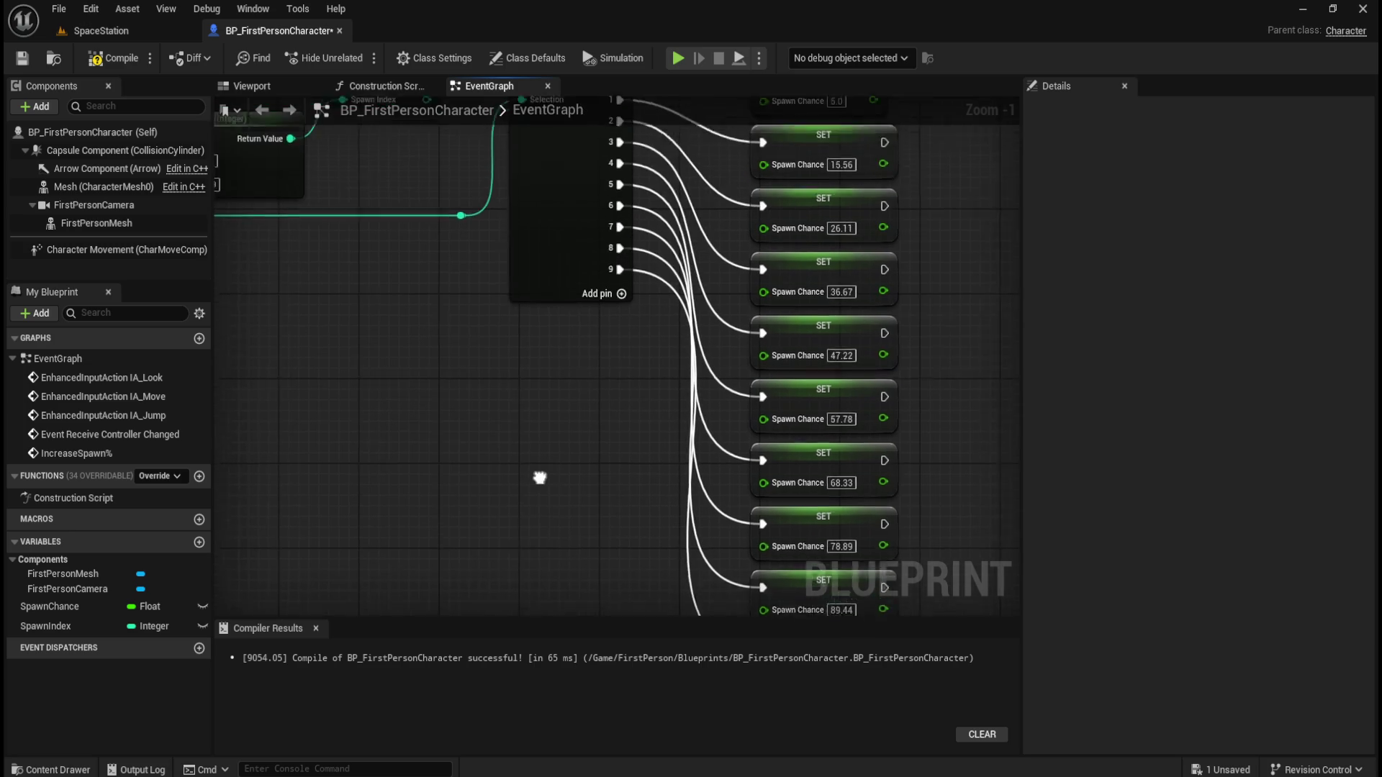
# Move all ten Spawn Chance setters together up and to the right
pyautogui.scroll(-4, 611, 491)
pyautogui.moveTo(665, 216); pyautogui.dragTo(811, 586)
pyautogui.moveTo(707, 319); pyautogui.dragTo(741, 231)
pyautogui.click(630, 210)
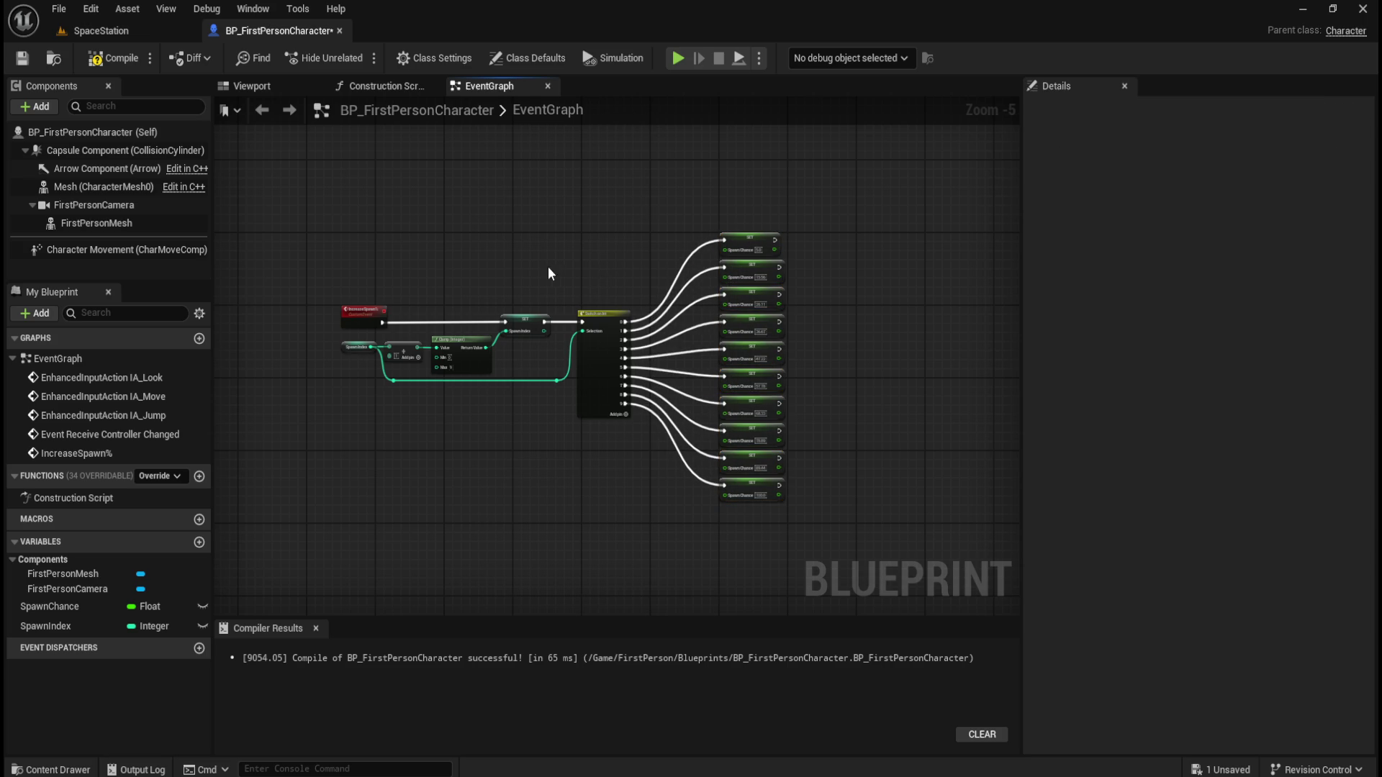
# Compile and save BP_FirstPersonCharacter
pyautogui.scroll(2, 533, 259)
pyautogui.moveTo(515, 246)
pyautogui.mouseDown()
pyautogui.moveTo(616, 287)
pyautogui.moveTo(593, 245)
pyautogui.mouseUp()
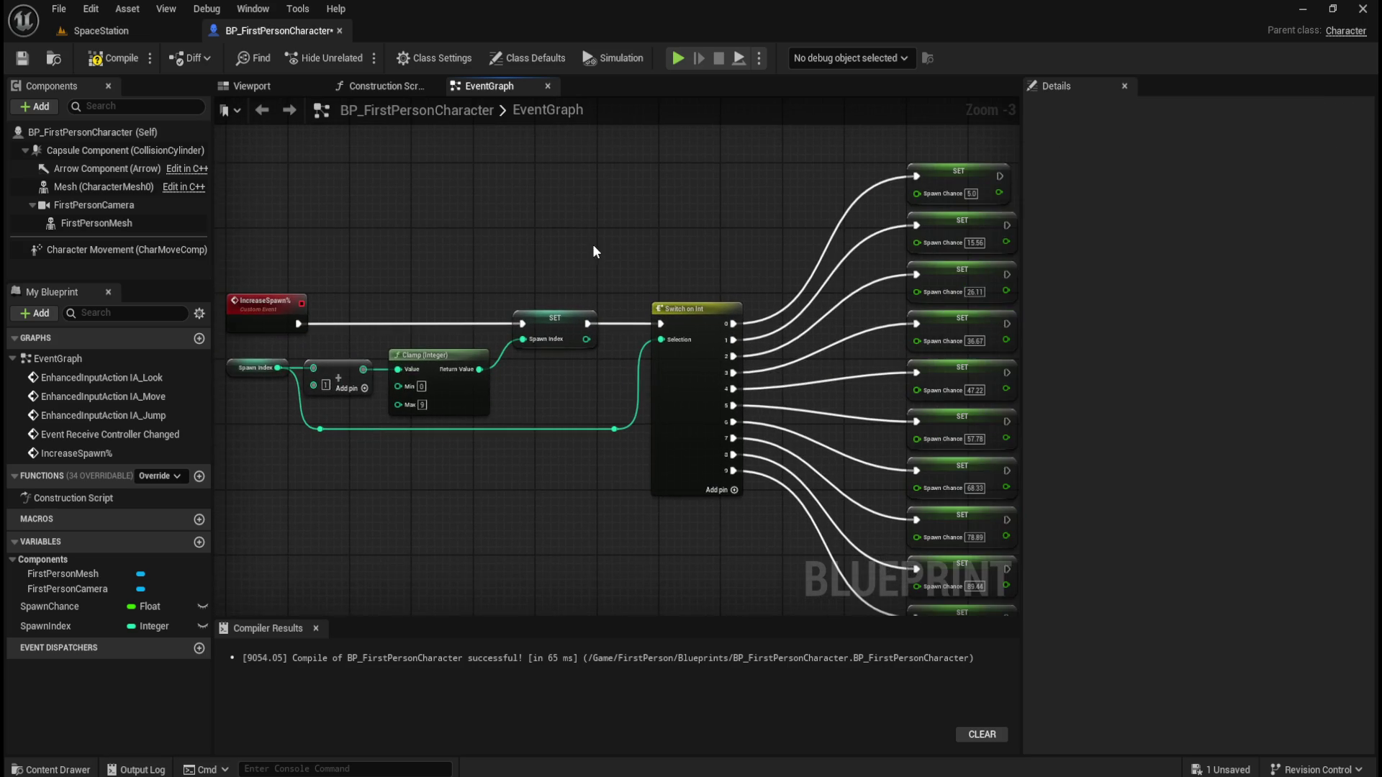
pyautogui.click(114, 57)
pyautogui.click(34, 62)
pyautogui.scroll(2, 334, 283)
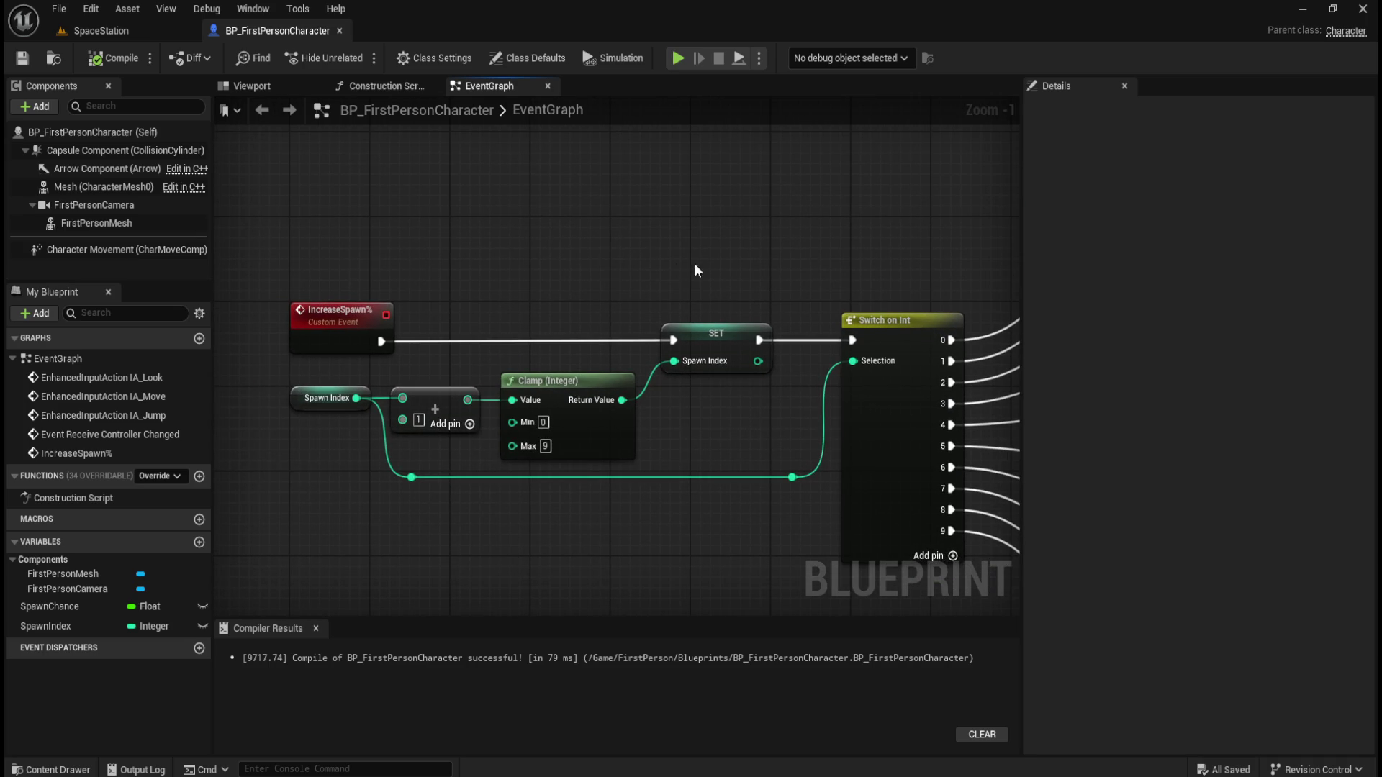
pyautogui.moveTo(389, 276)
pyautogui.mouseDown()
pyautogui.moveTo(289, 322)
pyautogui.moveTo(265, 370)
pyautogui.moveTo(367, 321)
pyautogui.moveTo(409, 365)
pyautogui.moveTo(490, 270)
pyautogui.mouseUp()
pyautogui.click(74, 624)
pyautogui.click(446, 532)
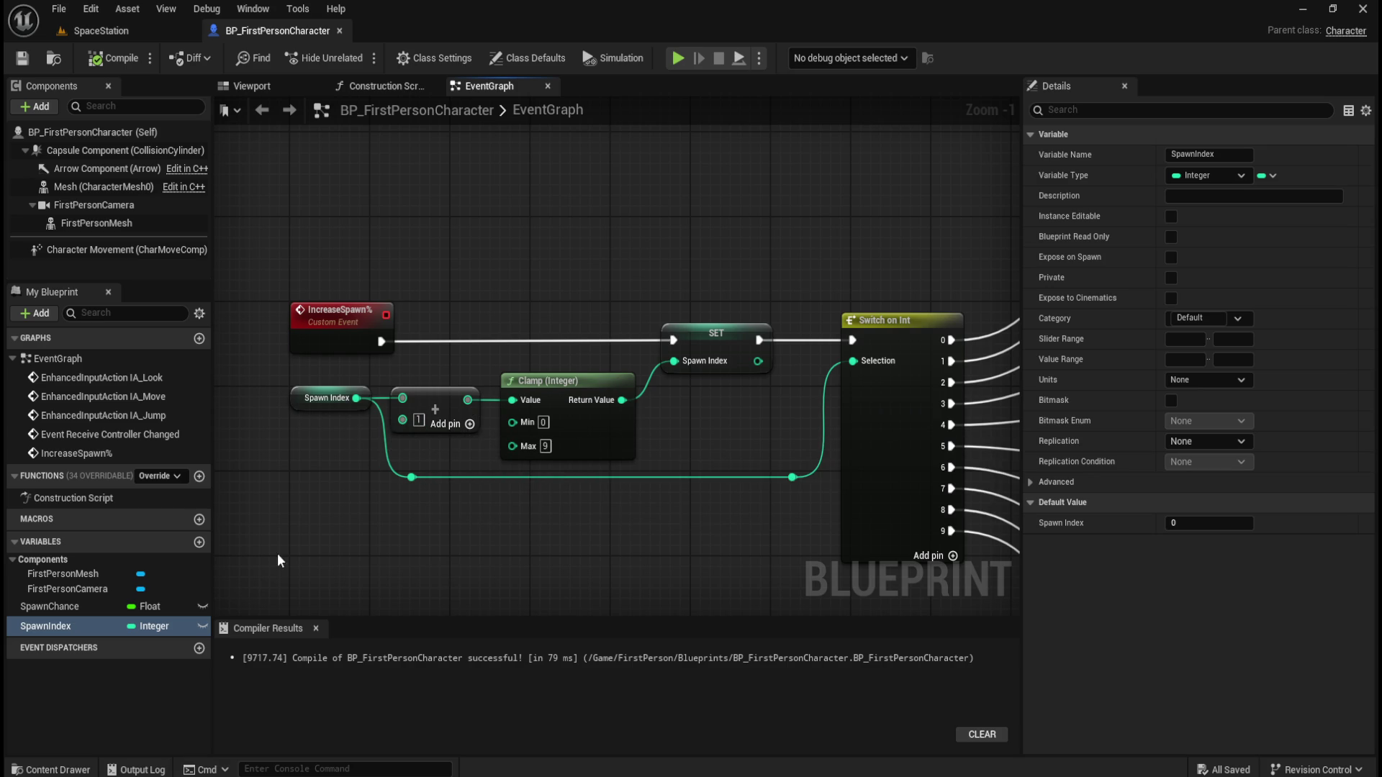
pyautogui.click(71, 609)
pyautogui.click(65, 626)
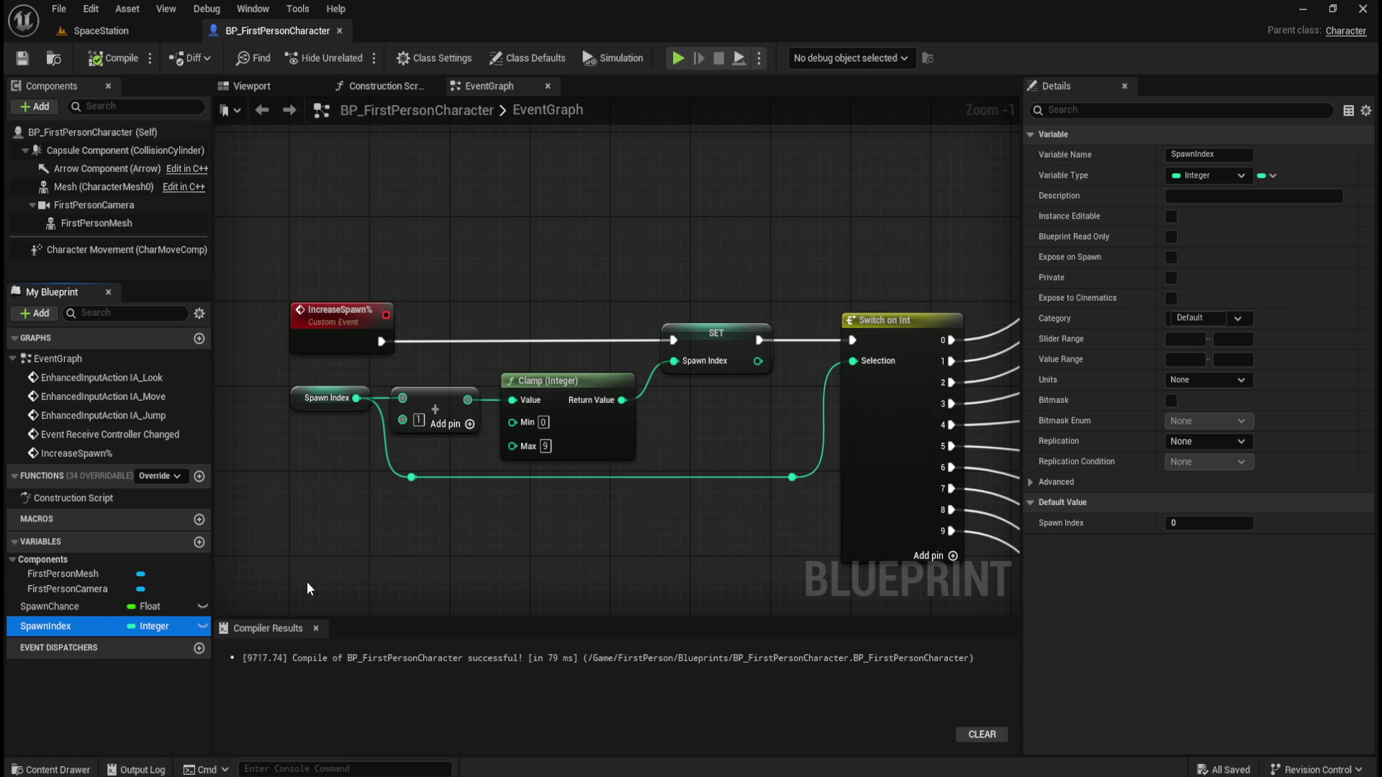
pyautogui.click(84, 609)
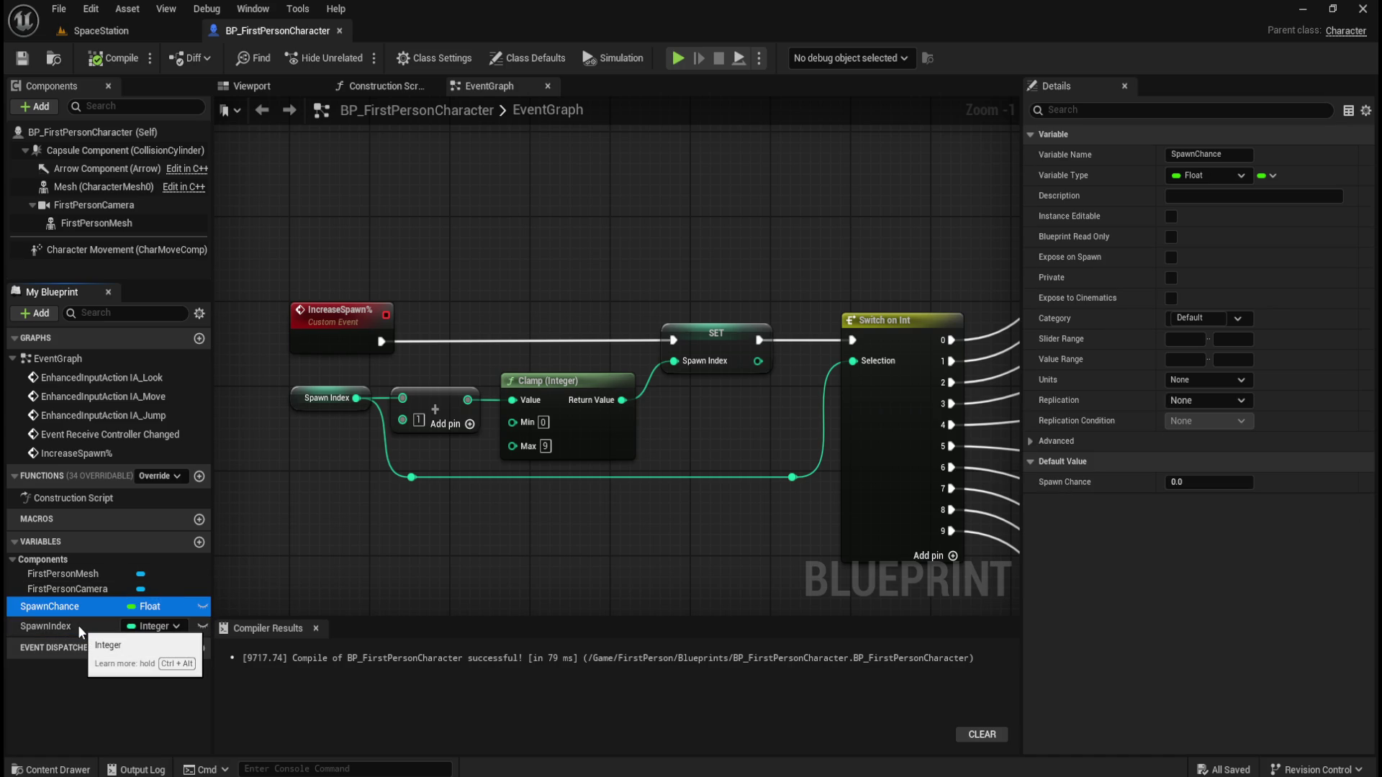
pyautogui.click(77, 624)
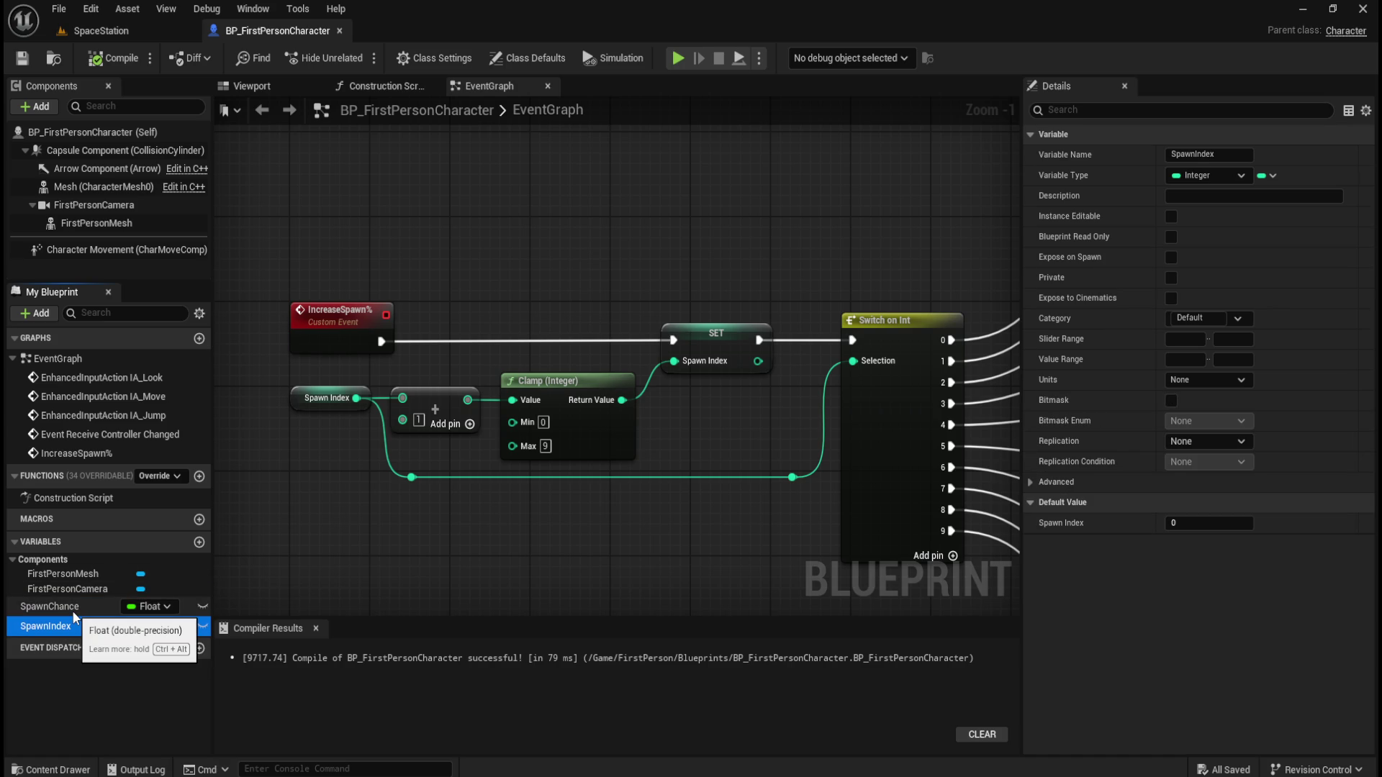
pyautogui.click(72, 611)
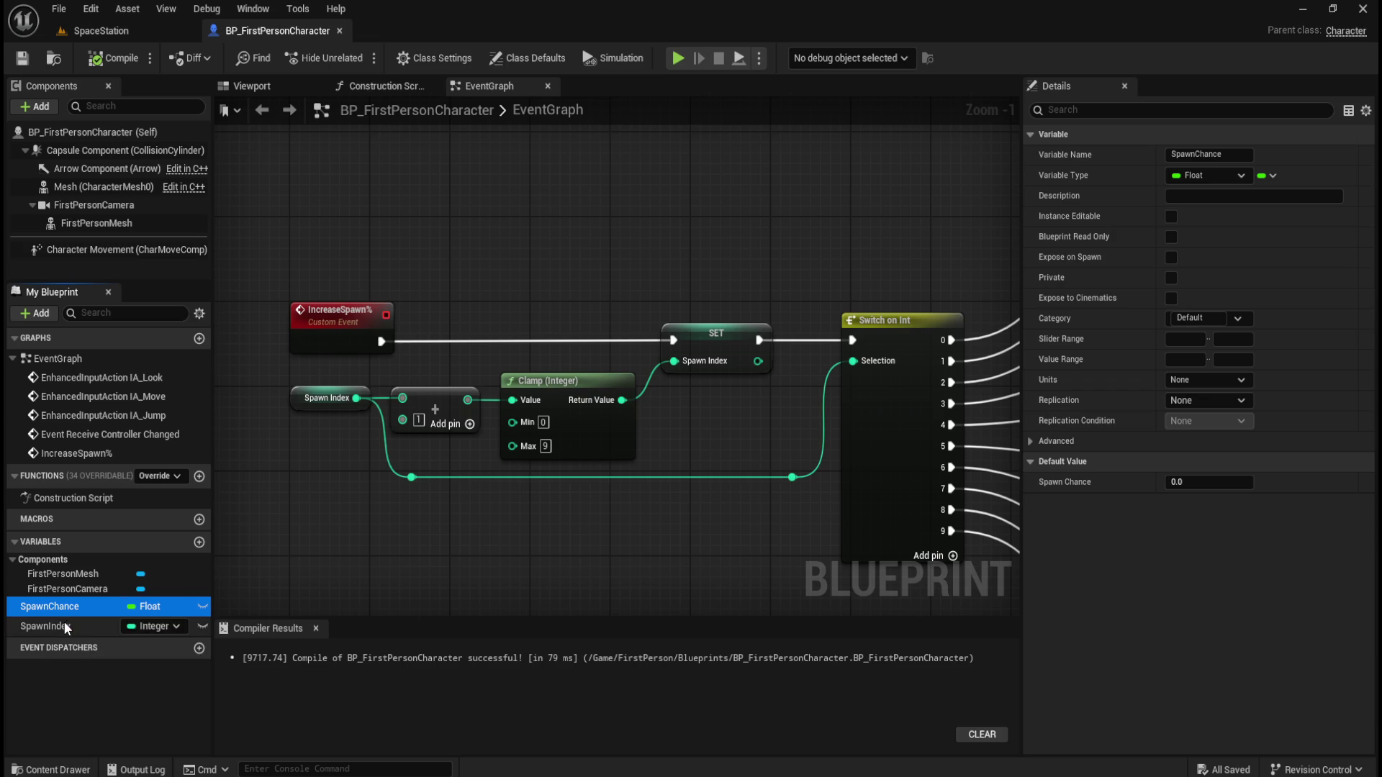
pyautogui.click(64, 626)
pyautogui.click(66, 606)
pyautogui.click(665, 533)
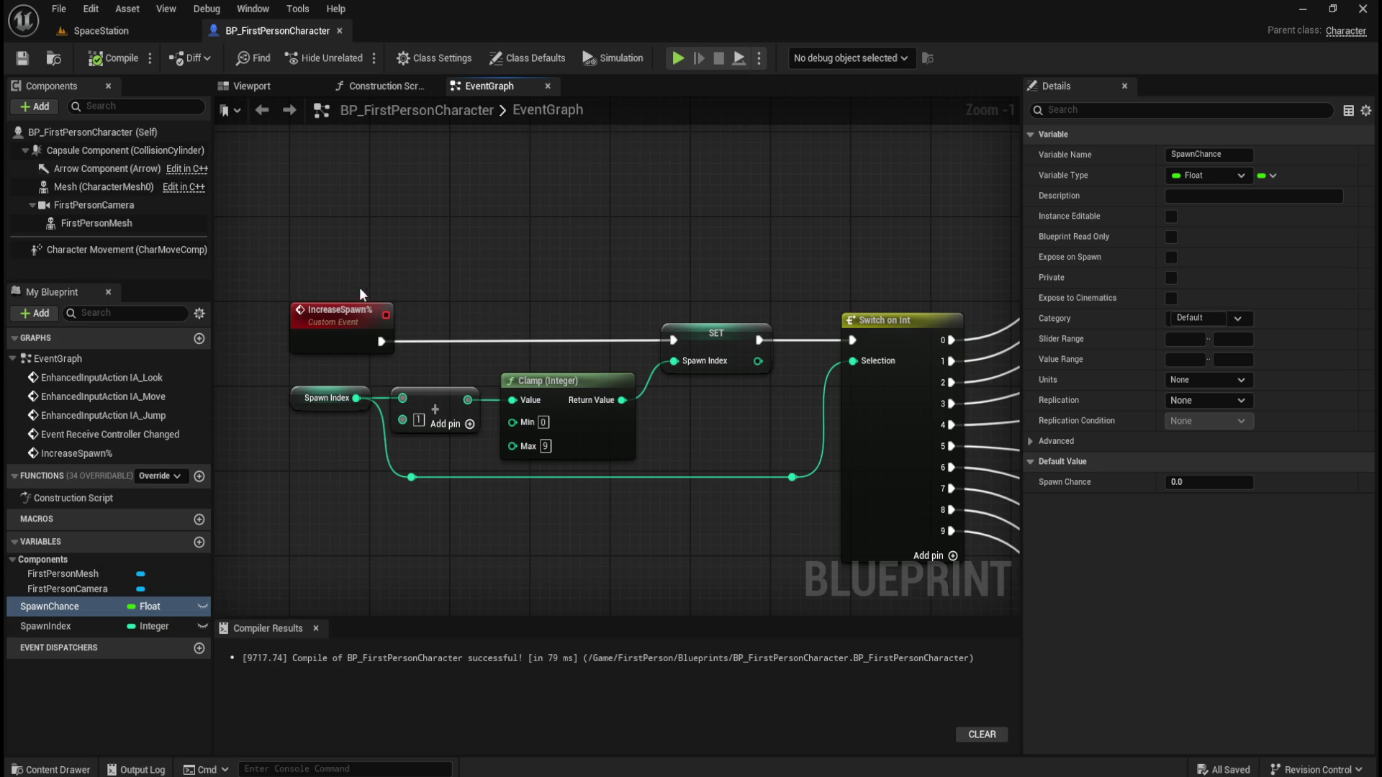
pyautogui.click(409, 328)
pyautogui.moveTo(271, 378); pyautogui.dragTo(352, 442)
pyautogui.click(346, 470)
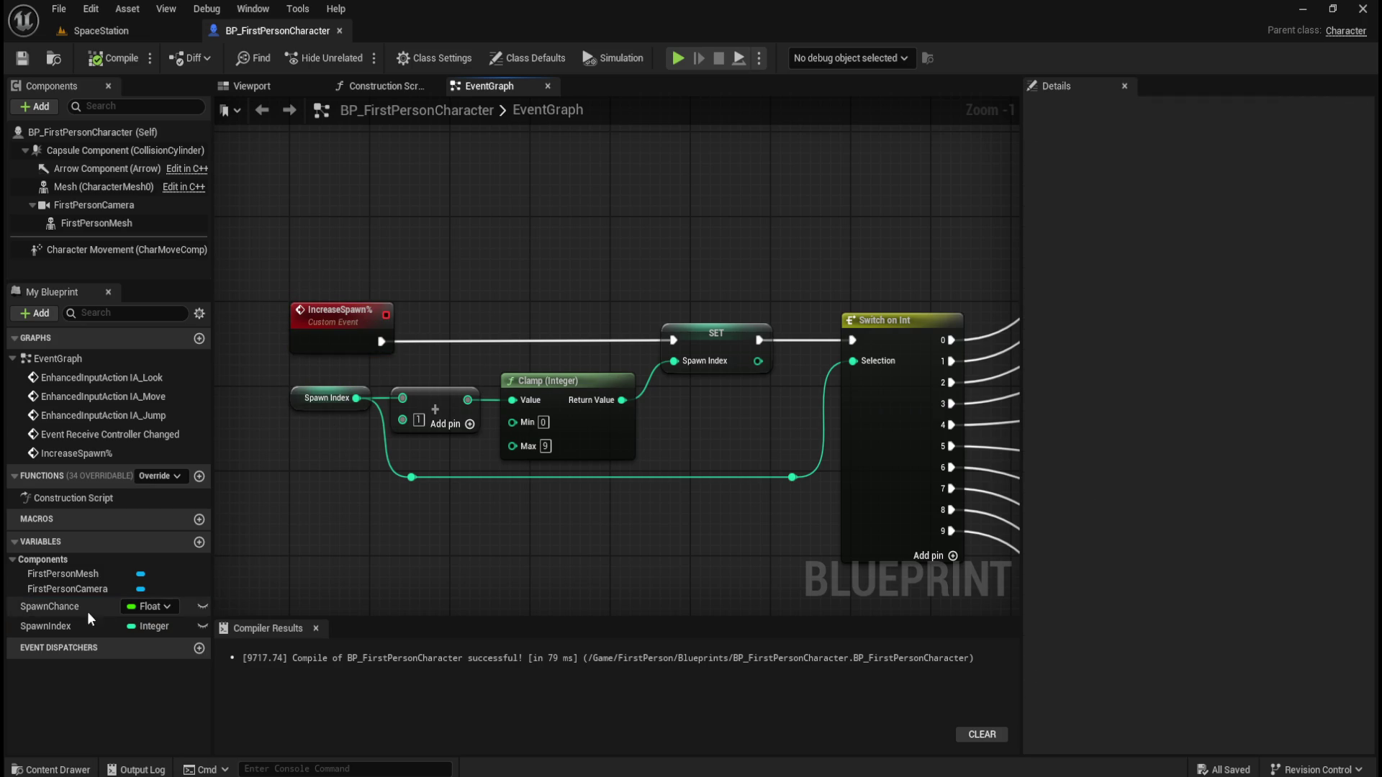
pyautogui.moveTo(539, 502); pyautogui.dragTo(396, 472)
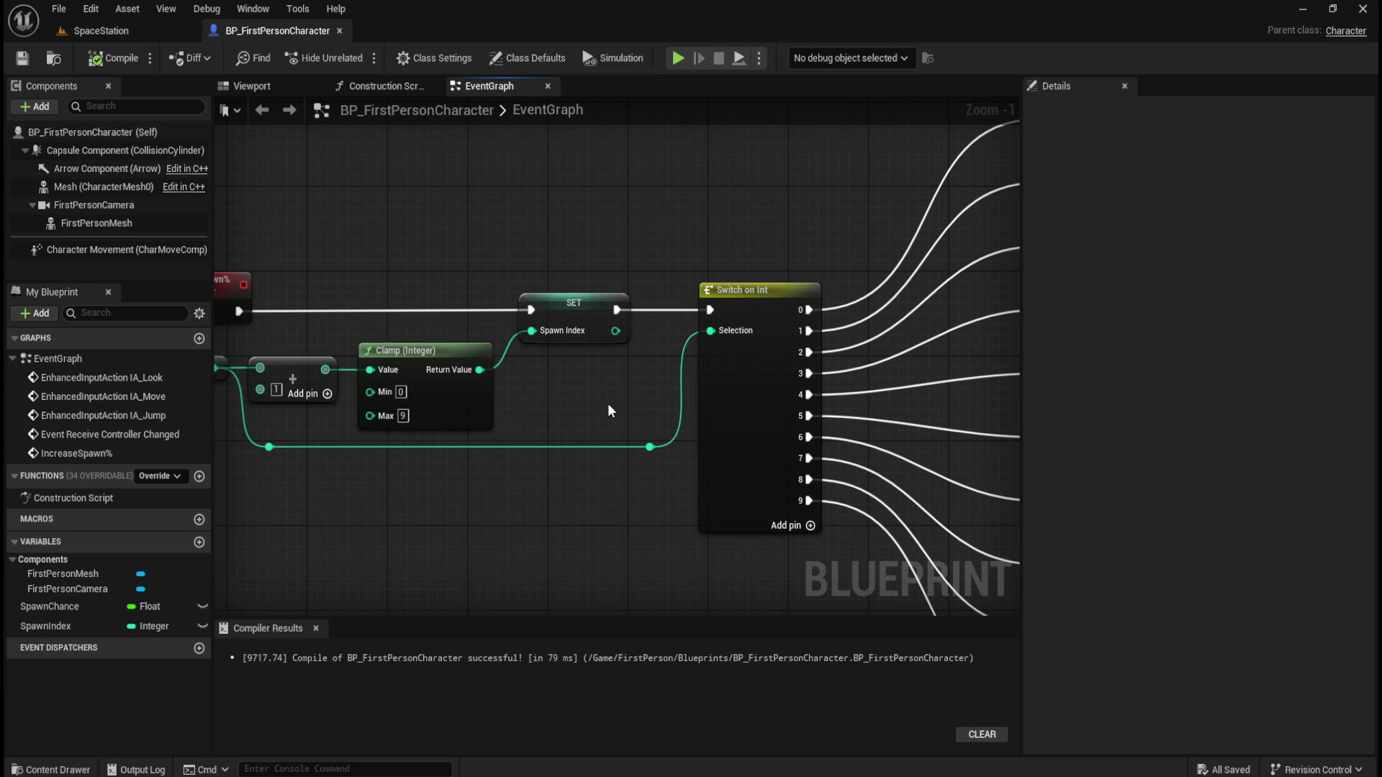
# Pan and zoom around the EventGraph to survey the IncreaseSpawn% chain, from the event to the Spawn Chance setters
pyautogui.moveTo(586, 393); pyautogui.dragTo(432, 431)
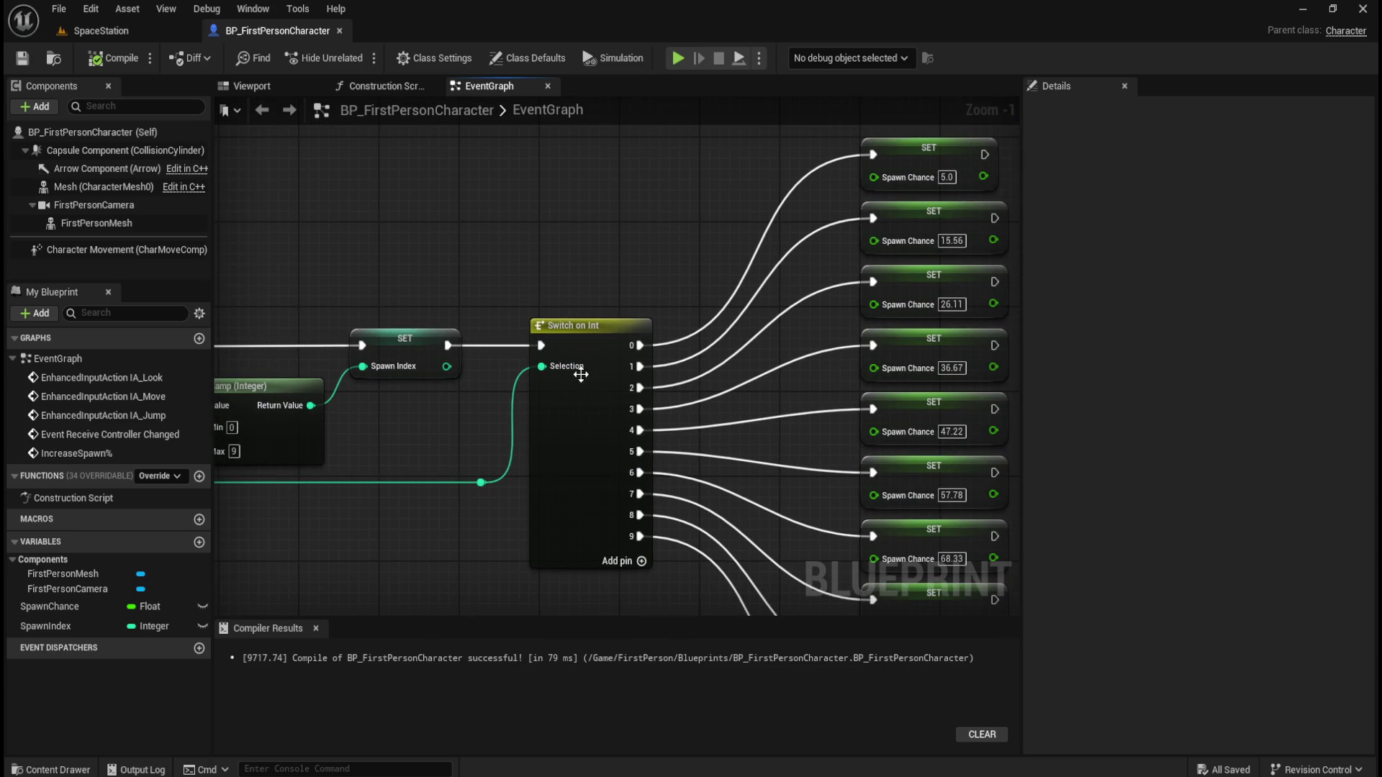
pyautogui.moveTo(538, 364)
pyautogui.mouseDown()
pyautogui.moveTo(556, 356)
pyautogui.moveTo(514, 364)
pyautogui.mouseUp()
pyautogui.moveTo(220, 414); pyautogui.dragTo(305, 421)
pyautogui.click(335, 360)
pyautogui.moveTo(874, 397)
pyautogui.mouseDown()
pyautogui.moveTo(619, 450)
pyautogui.moveTo(446, 450)
pyautogui.mouseUp()
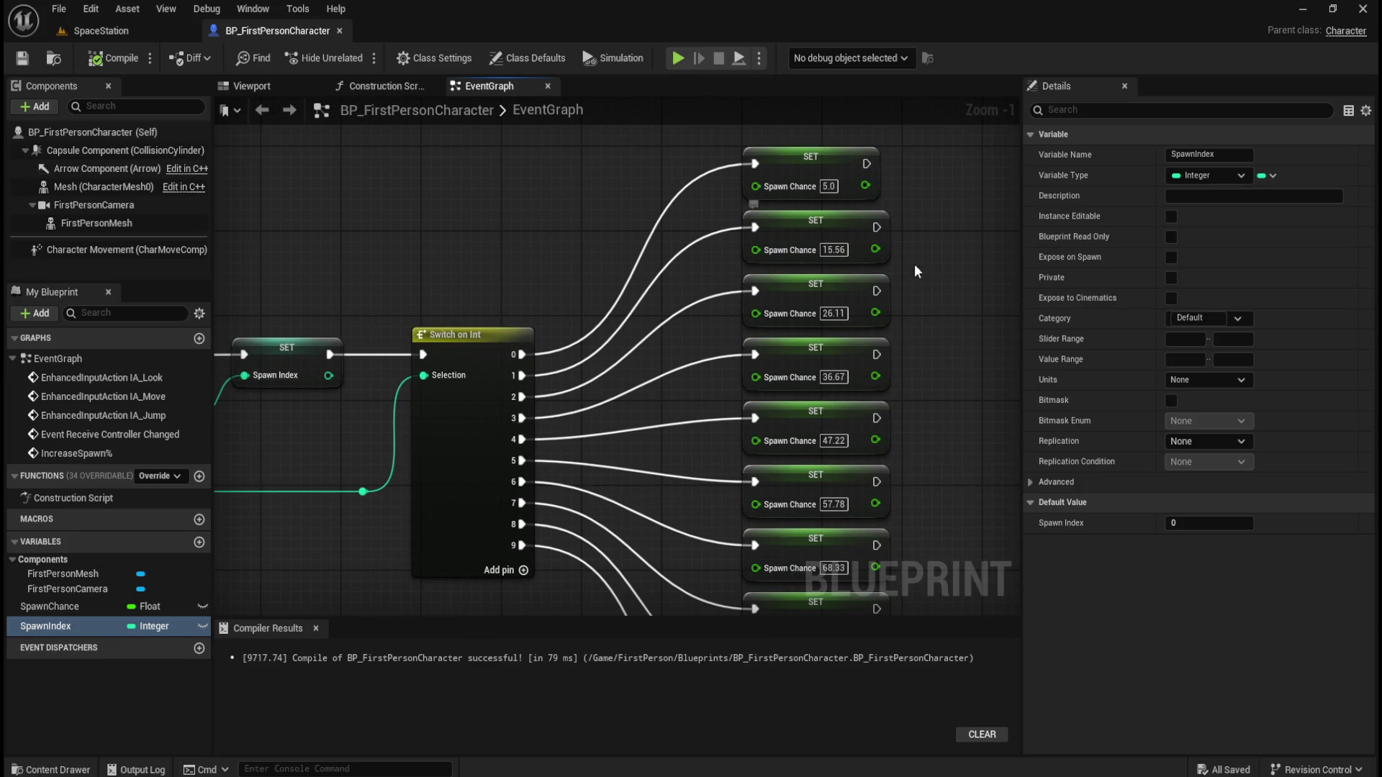
pyautogui.moveTo(943, 413)
pyautogui.mouseDown()
pyautogui.moveTo(895, 193)
pyautogui.moveTo(840, 195)
pyautogui.moveTo(703, 364)
pyautogui.moveTo(759, 357)
pyautogui.mouseUp()
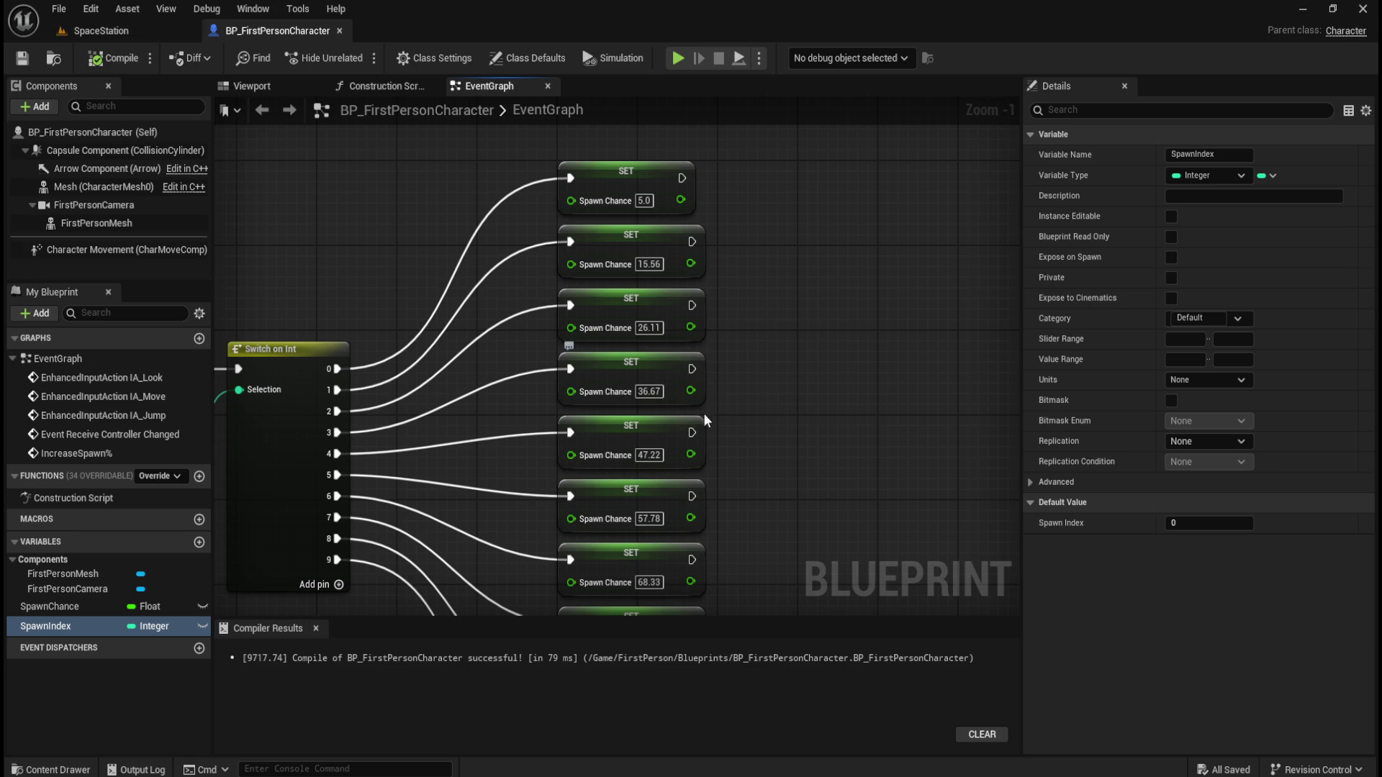
pyautogui.scroll(-5, 683, 445)
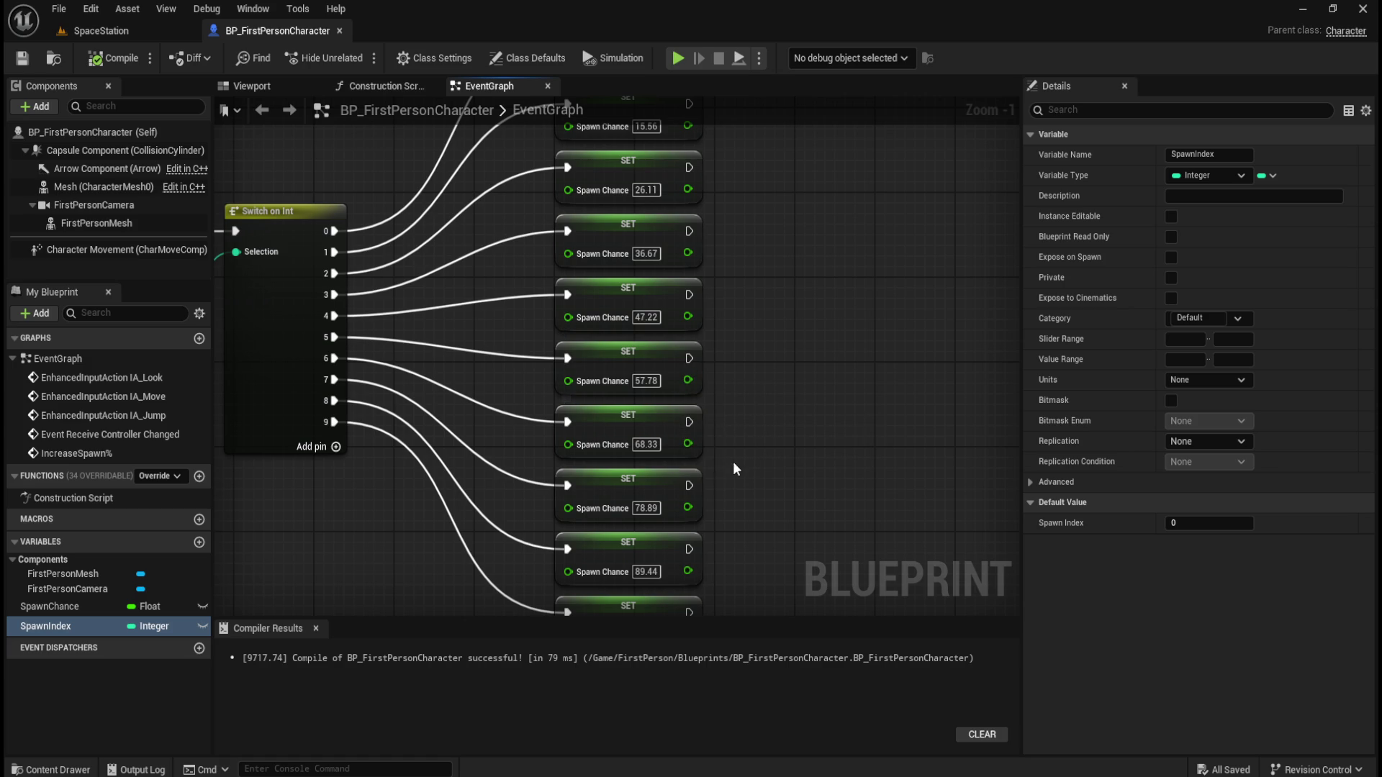
pyautogui.scroll(-3, 665, 489)
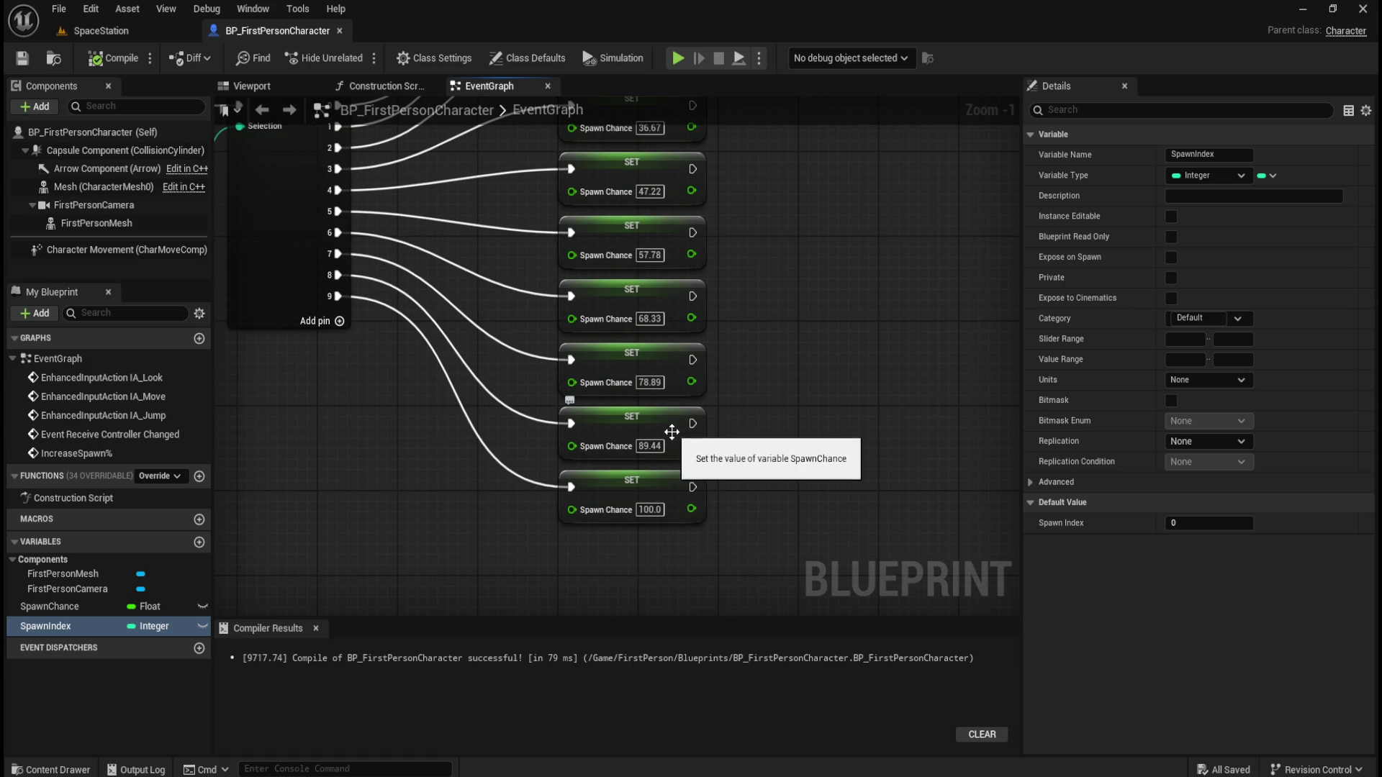
pyautogui.moveTo(757, 355)
pyautogui.mouseDown()
pyautogui.moveTo(825, 394)
pyautogui.moveTo(814, 515)
pyautogui.moveTo(839, 223)
pyautogui.moveTo(831, 477)
pyautogui.moveTo(809, 464)
pyautogui.moveTo(844, 291)
pyautogui.mouseUp()
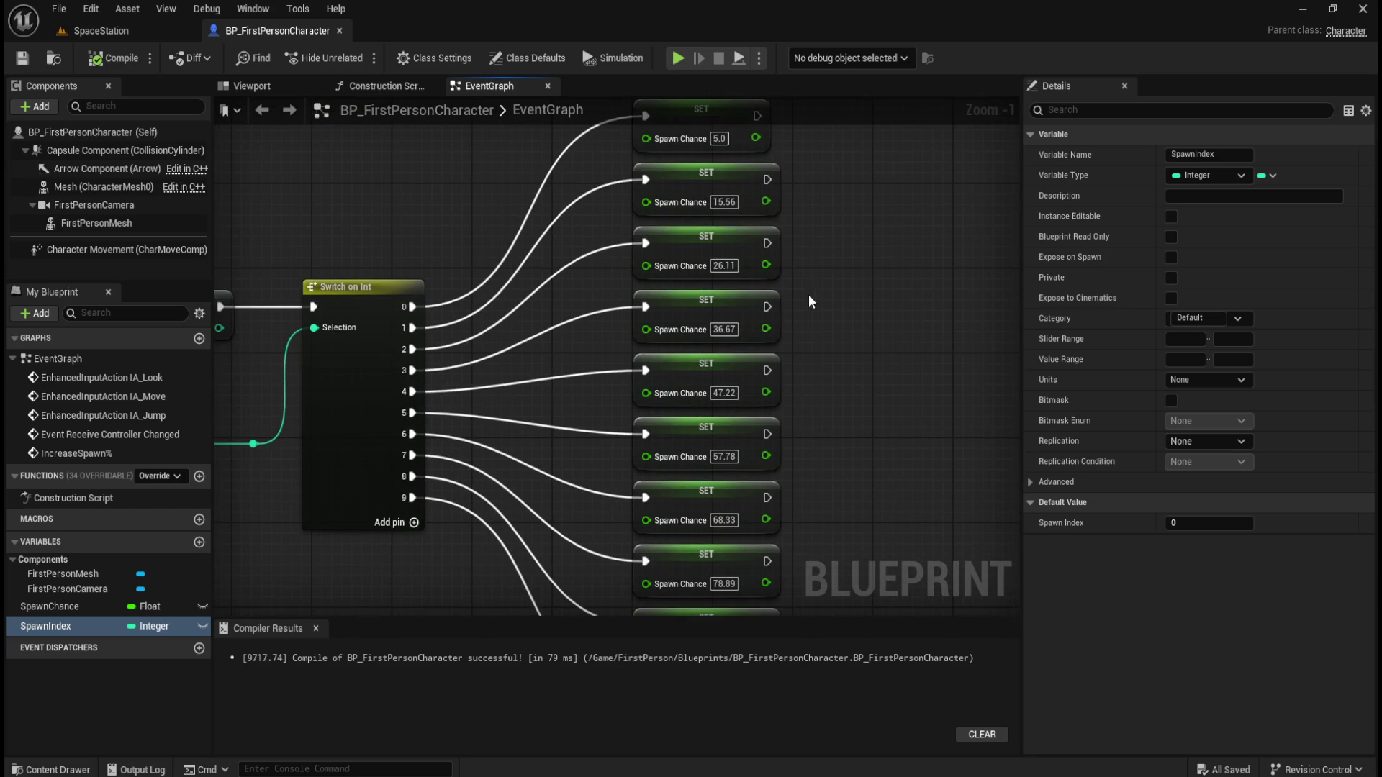
pyautogui.moveTo(852, 405); pyautogui.dragTo(867, 317)
pyautogui.moveTo(851, 403)
pyautogui.mouseDown()
pyautogui.moveTo(846, 360)
pyautogui.moveTo(801, 455)
pyautogui.mouseUp()
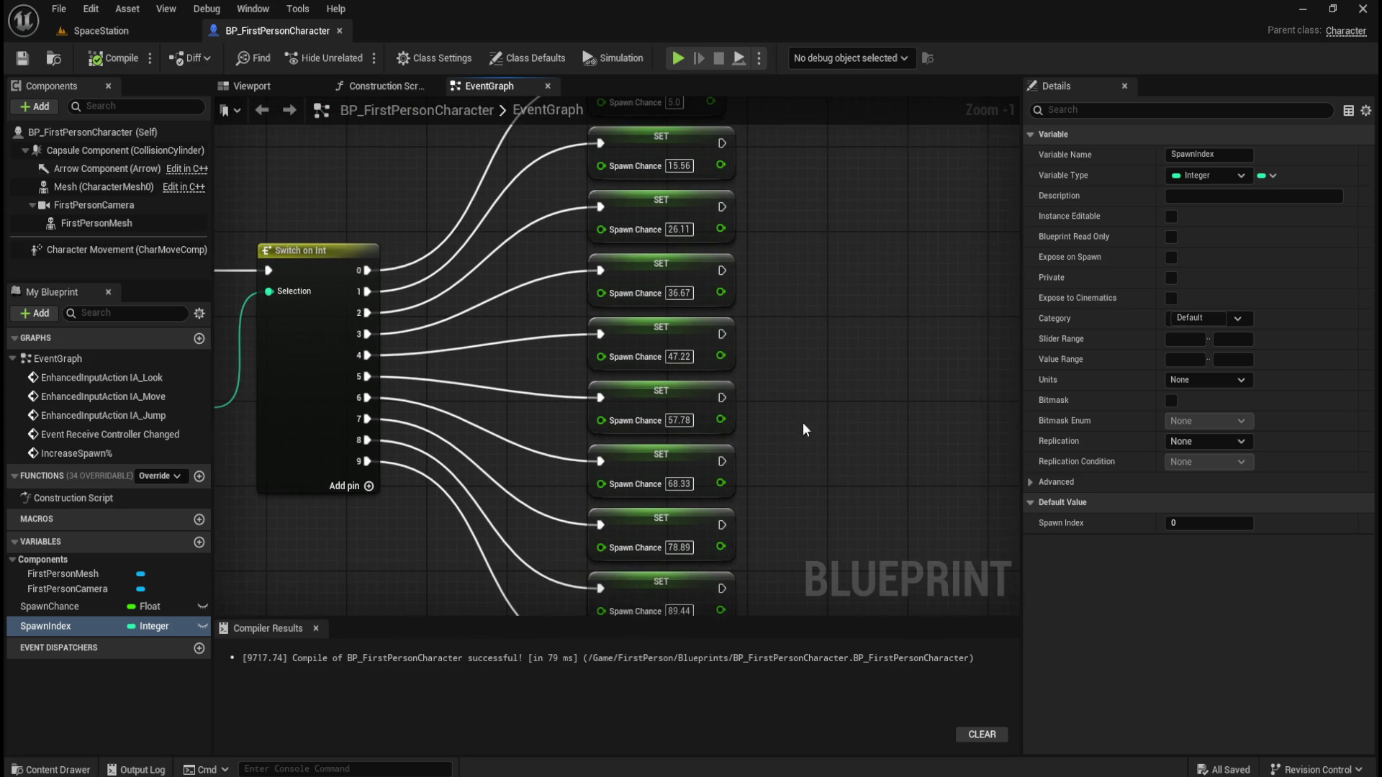
pyautogui.moveTo(395, 232); pyautogui.dragTo(754, 301)
pyautogui.scroll(-2, 754, 301)
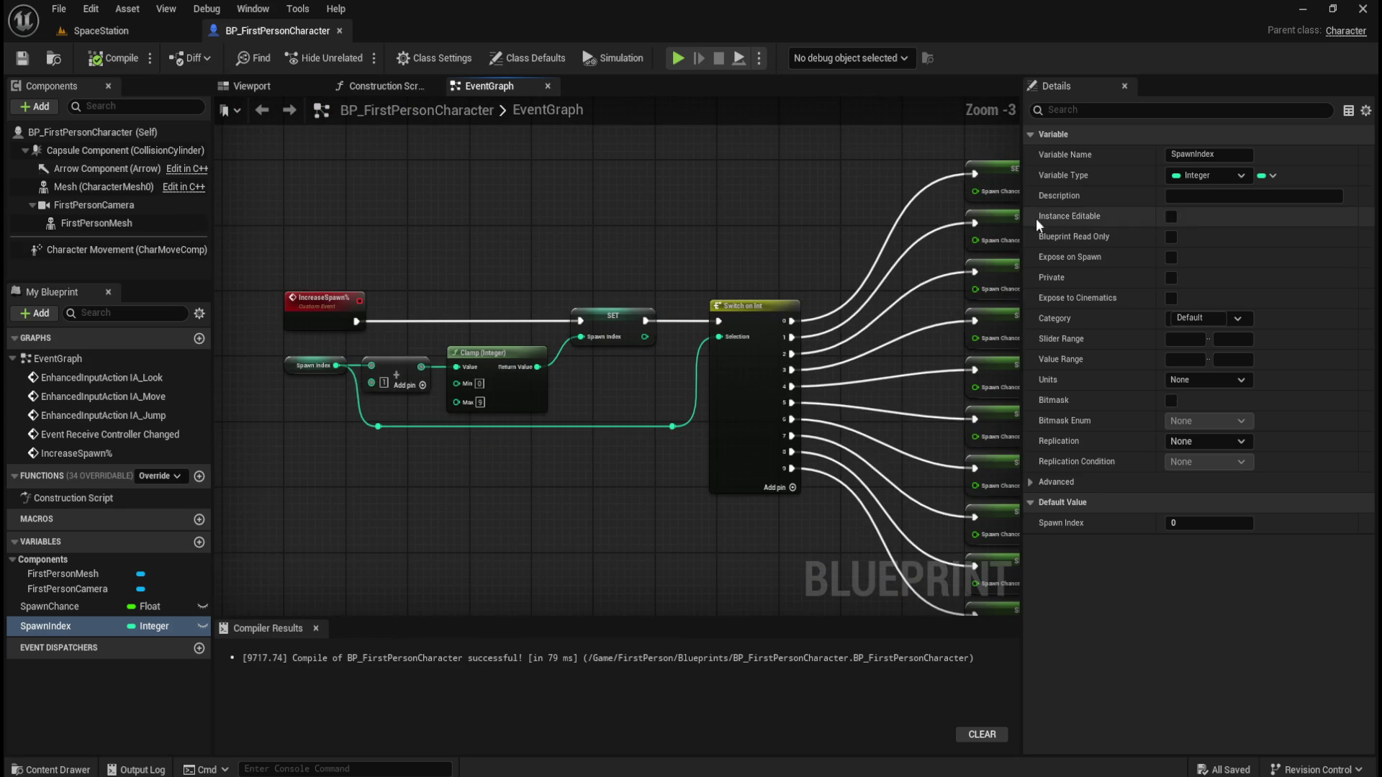
# Widen the graph beside Details, box-select the whole spawn-chance chain and start a comment over it
pyautogui.moveTo(1021, 198); pyautogui.dragTo(1088, 199)
pyautogui.moveTo(722, 247)
pyautogui.mouseDown()
pyautogui.moveTo(680, 239)
pyautogui.moveTo(624, 268)
pyautogui.mouseUp()
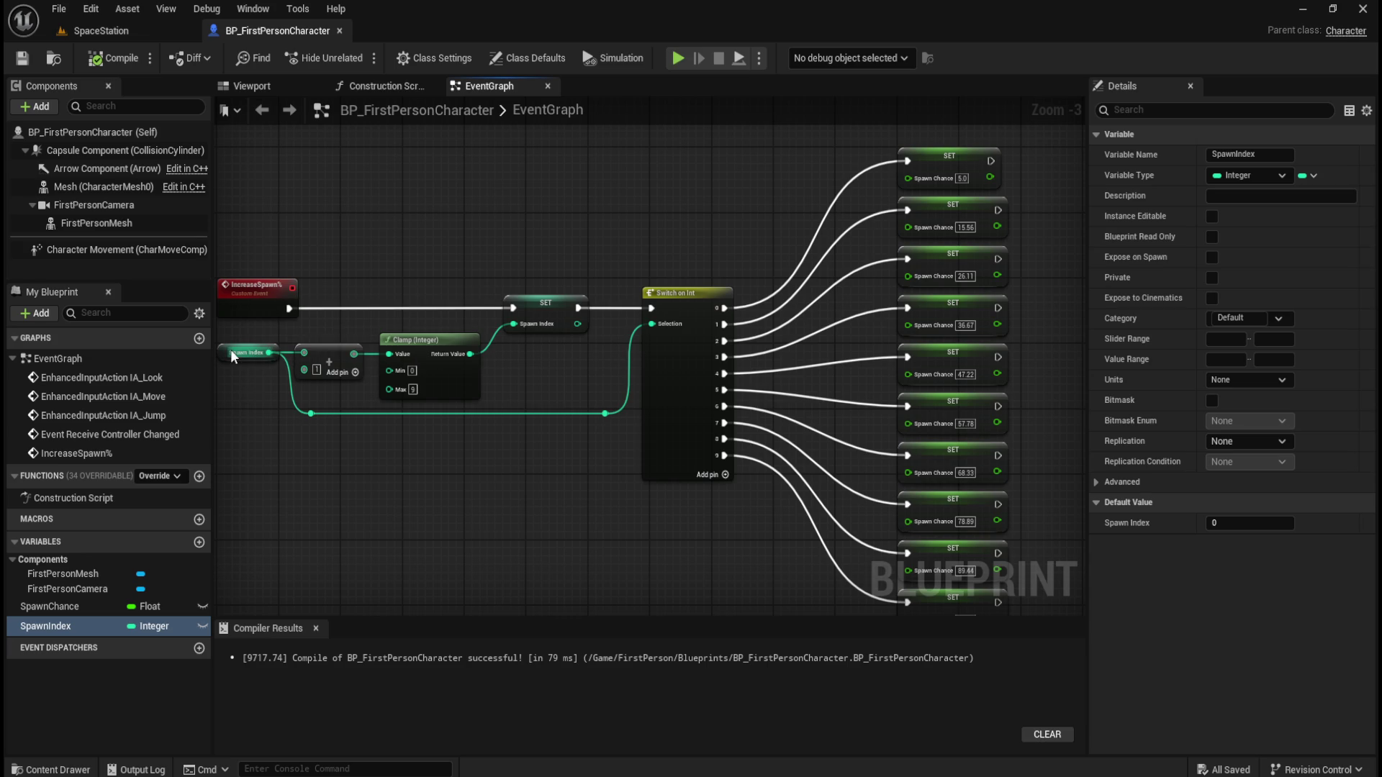
pyautogui.click(102, 611)
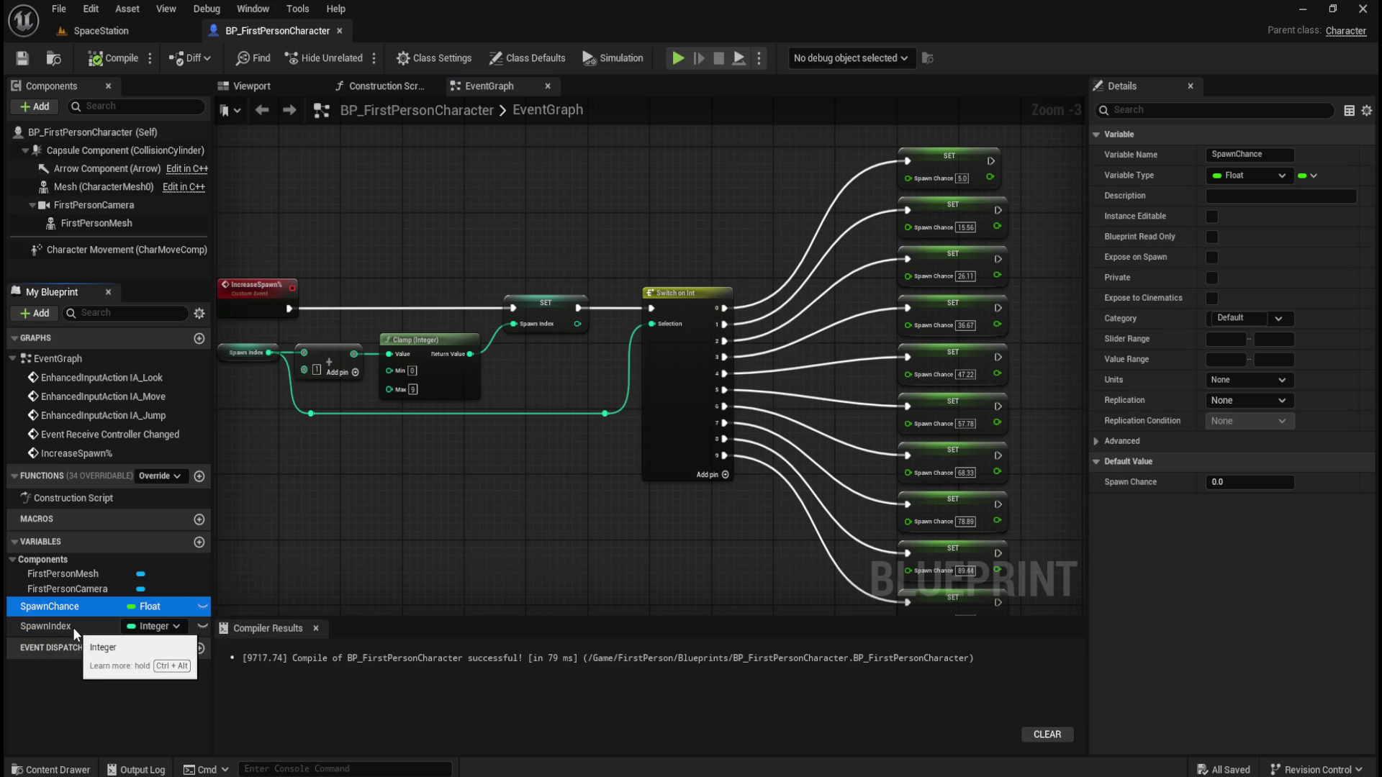
pyautogui.click(72, 628)
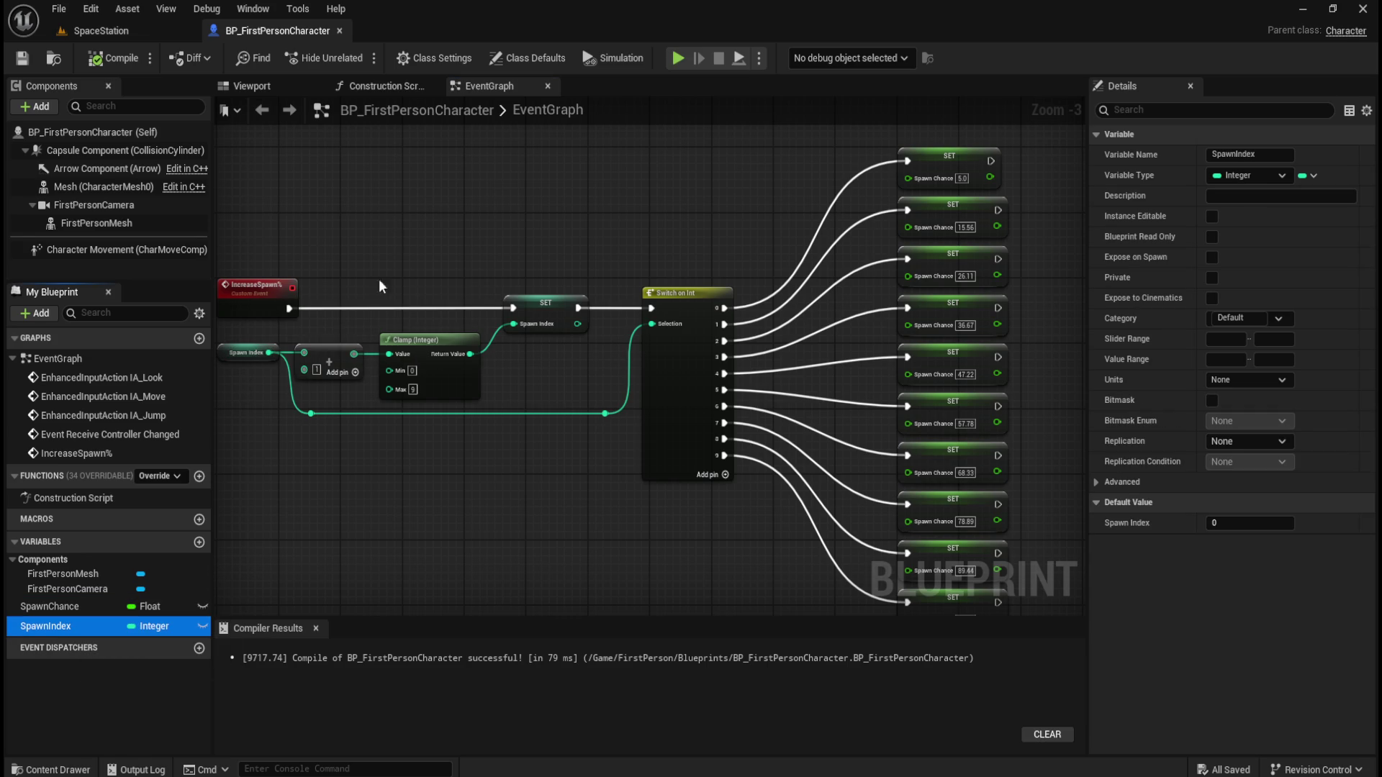
pyautogui.moveTo(412, 204)
pyautogui.mouseDown()
pyautogui.moveTo(580, 304)
pyautogui.moveTo(559, 312)
pyautogui.moveTo(480, 288)
pyautogui.mouseUp()
pyautogui.scroll(-2, 480, 288)
pyautogui.moveTo(328, 191)
pyautogui.mouseDown()
pyautogui.moveTo(725, 495)
pyautogui.moveTo(843, 525)
pyautogui.mouseUp()
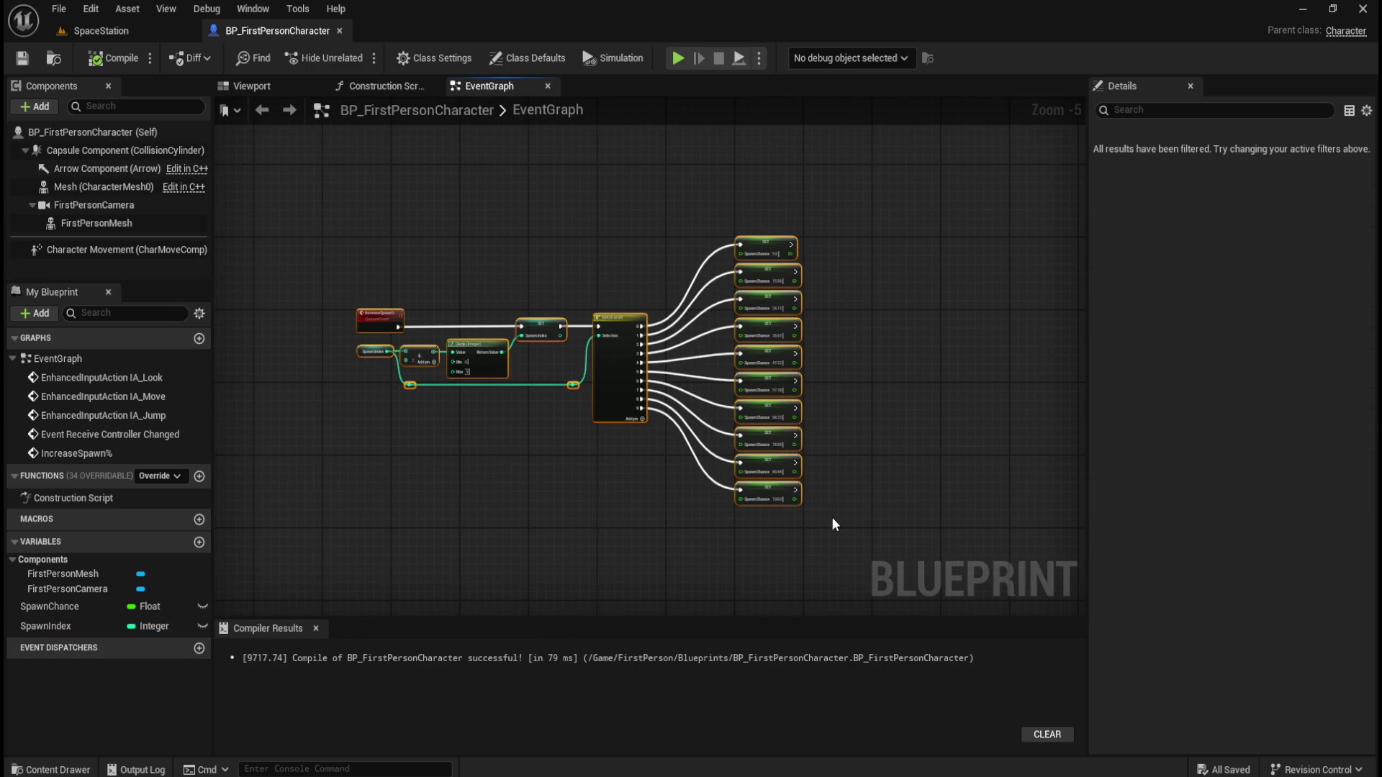
pyautogui.write('c')
pyautogui.write('Inc')
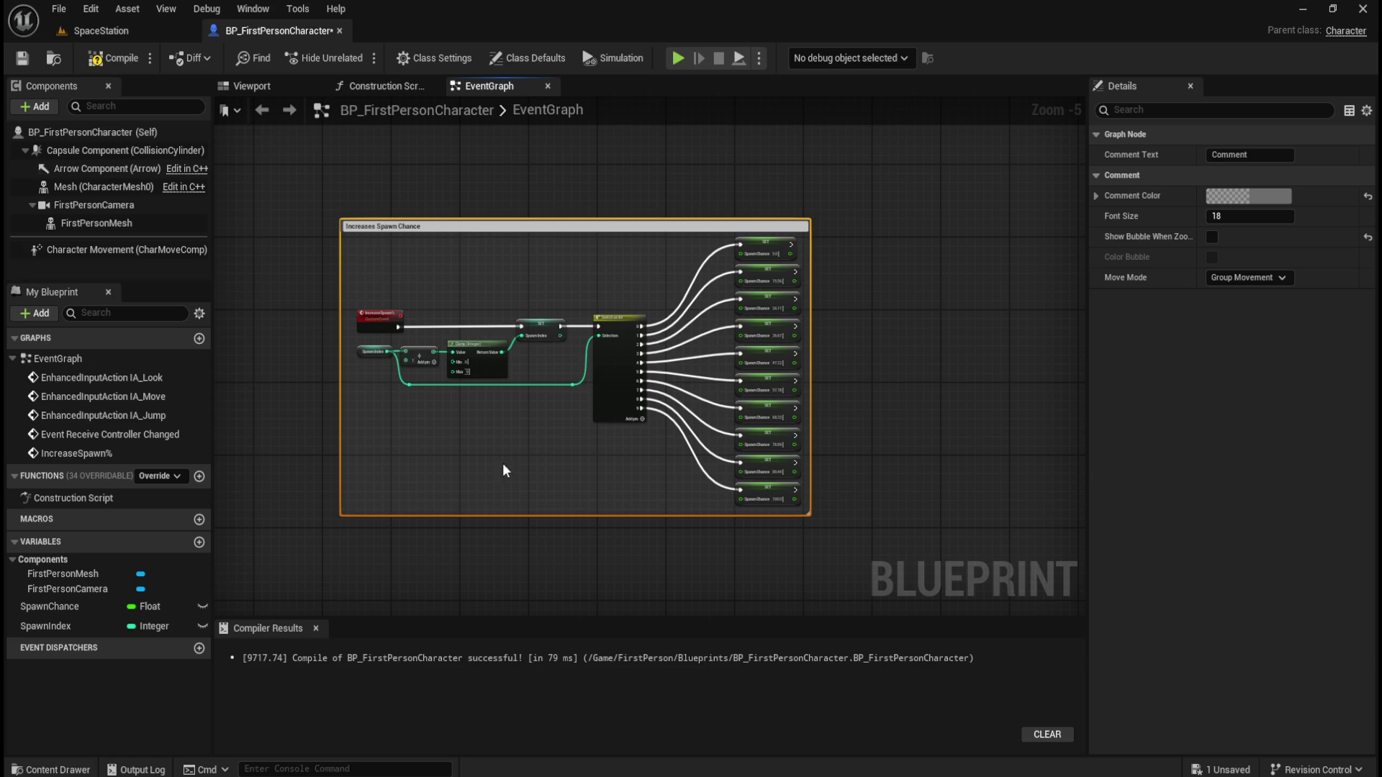
# Title the comment 'Increases Spawn Chance' and give it a fully opaque, vivid orange colour
pyautogui.click(378, 217)
pyautogui.scroll(2, 378, 218)
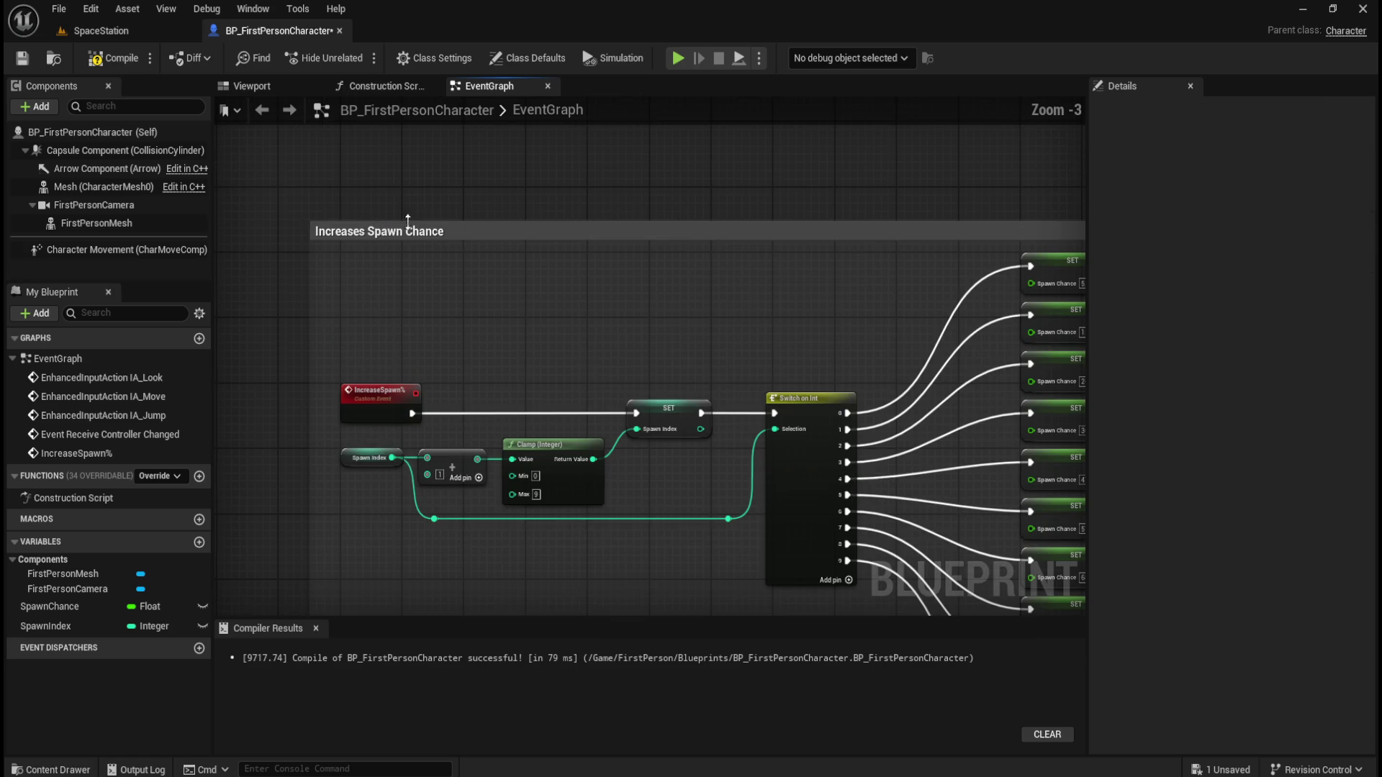
pyautogui.click(486, 232)
pyautogui.click(1250, 195)
pyautogui.moveTo(1007, 528); pyautogui.dragTo(1091, 528)
pyautogui.moveTo(1073, 358)
pyautogui.mouseDown()
pyautogui.moveTo(1106, 386)
pyautogui.moveTo(1113, 362)
pyautogui.moveTo(1073, 348)
pyautogui.mouseUp()
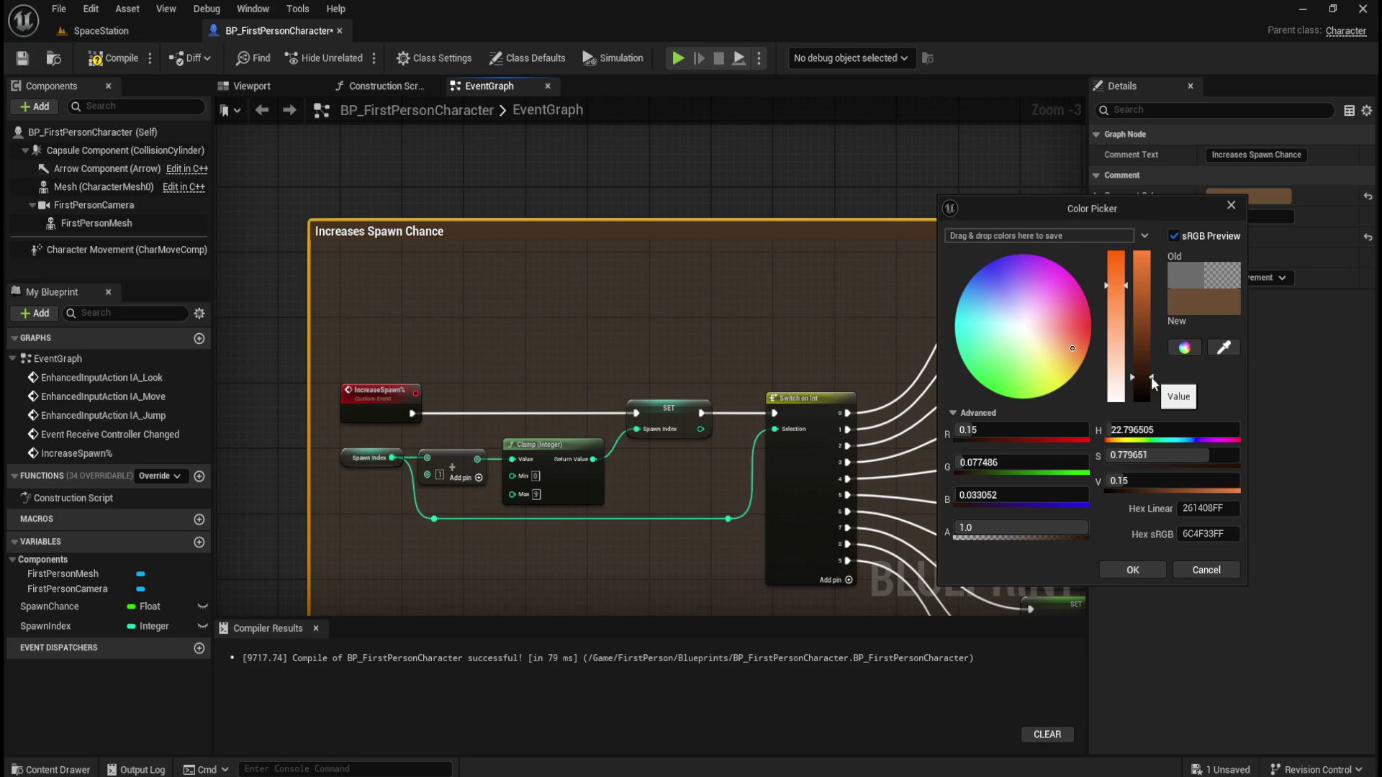
pyautogui.moveTo(1150, 377); pyautogui.dragTo(1151, 254)
pyautogui.moveTo(1074, 352); pyautogui.dragTo(1094, 359)
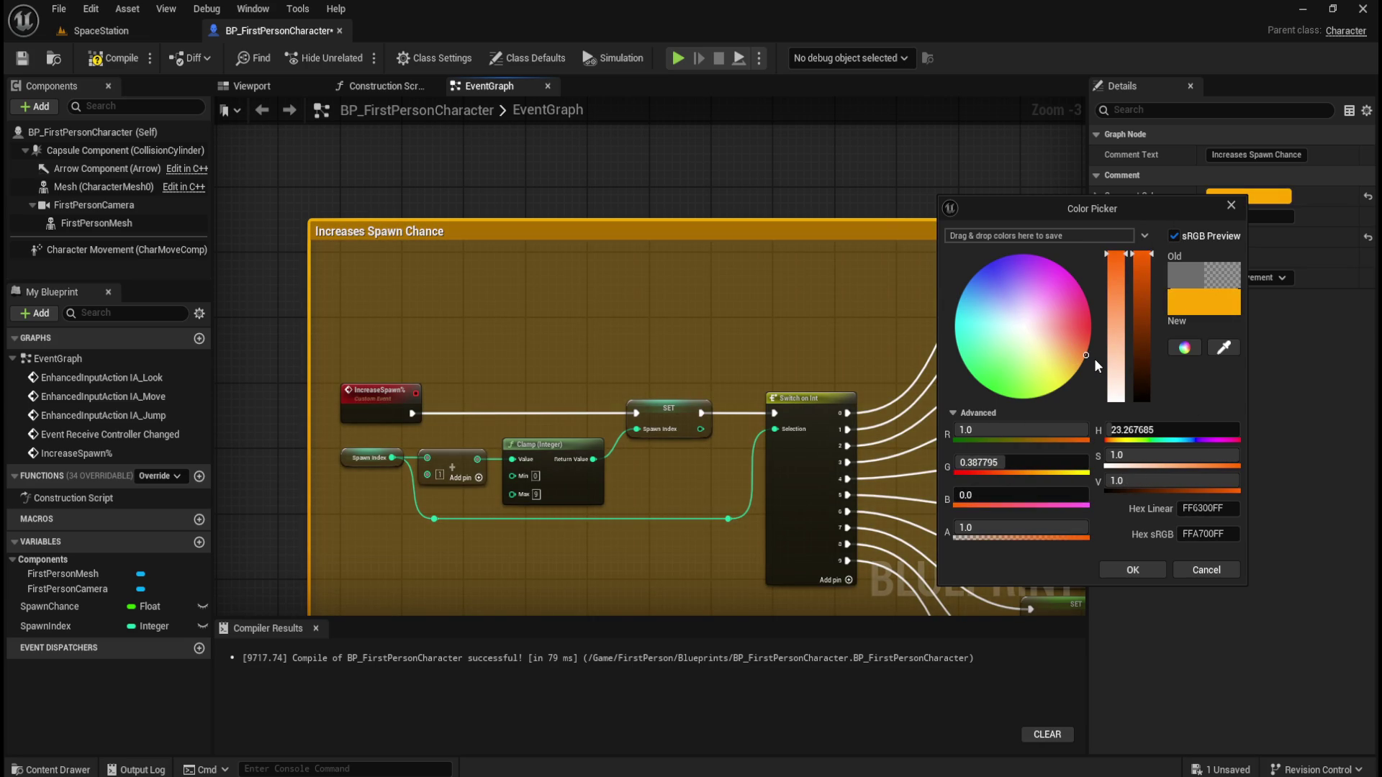
pyautogui.click(1132, 569)
# Reopen the comment's colour settings to confirm the orange, then close them unchanged
pyautogui.click(809, 174)
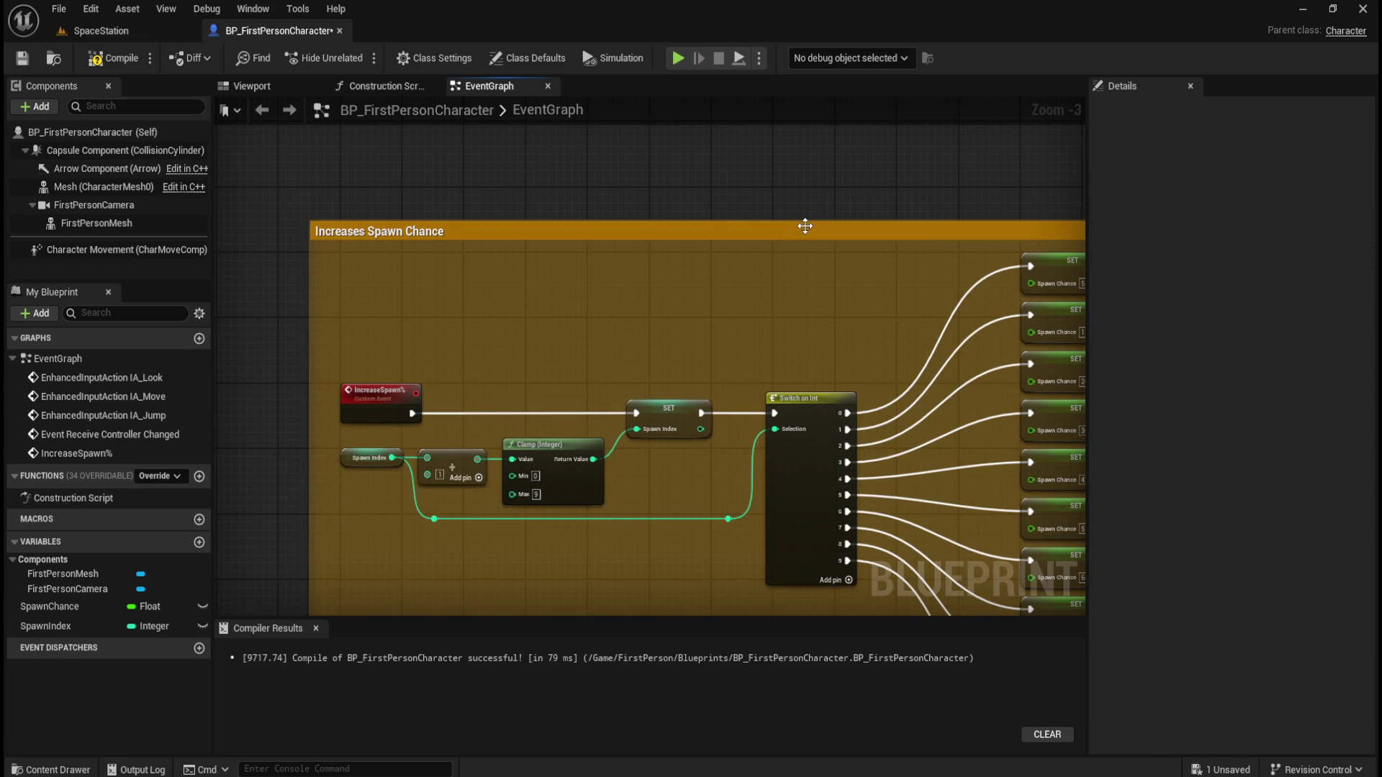
pyautogui.click(816, 232)
pyautogui.click(1223, 196)
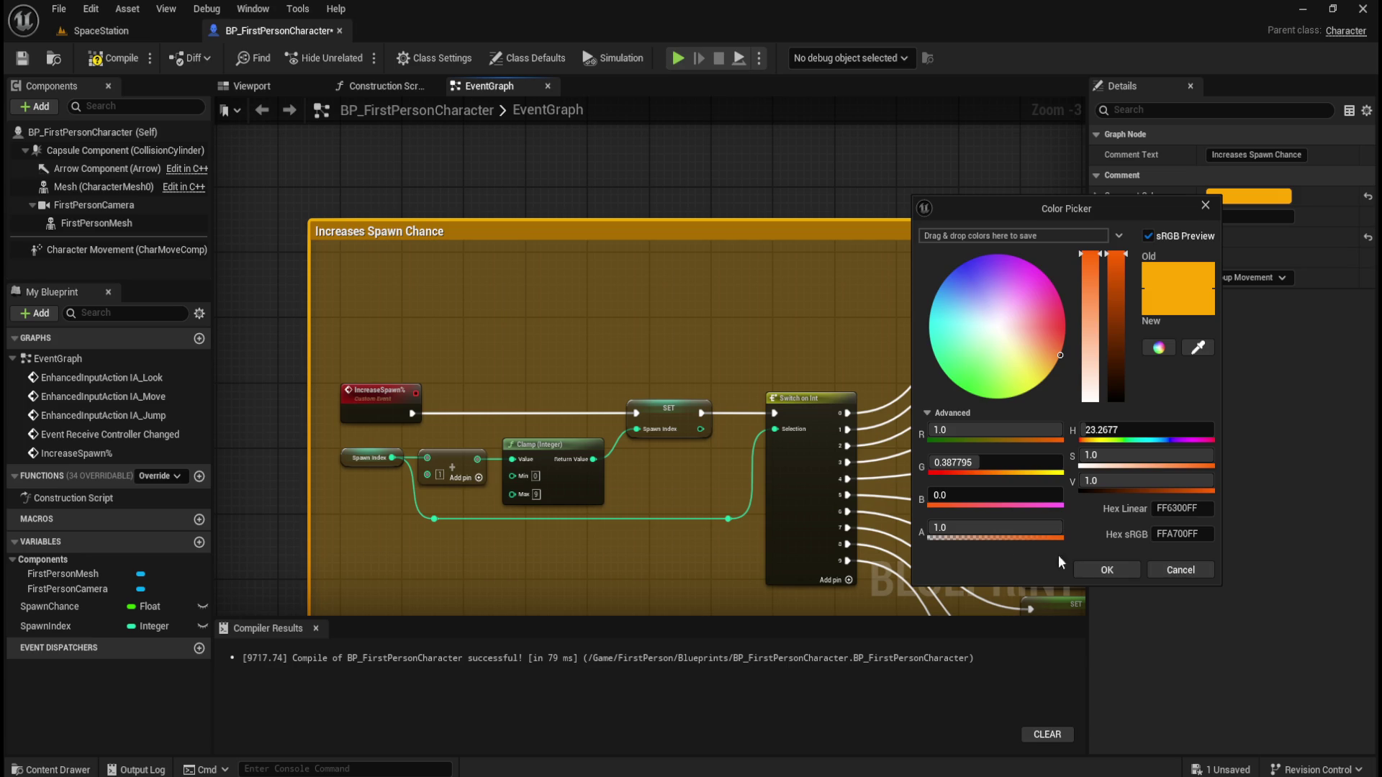
pyautogui.click(1107, 568)
pyautogui.scroll(-3, 432, 285)
pyautogui.scroll(2, 443, 338)
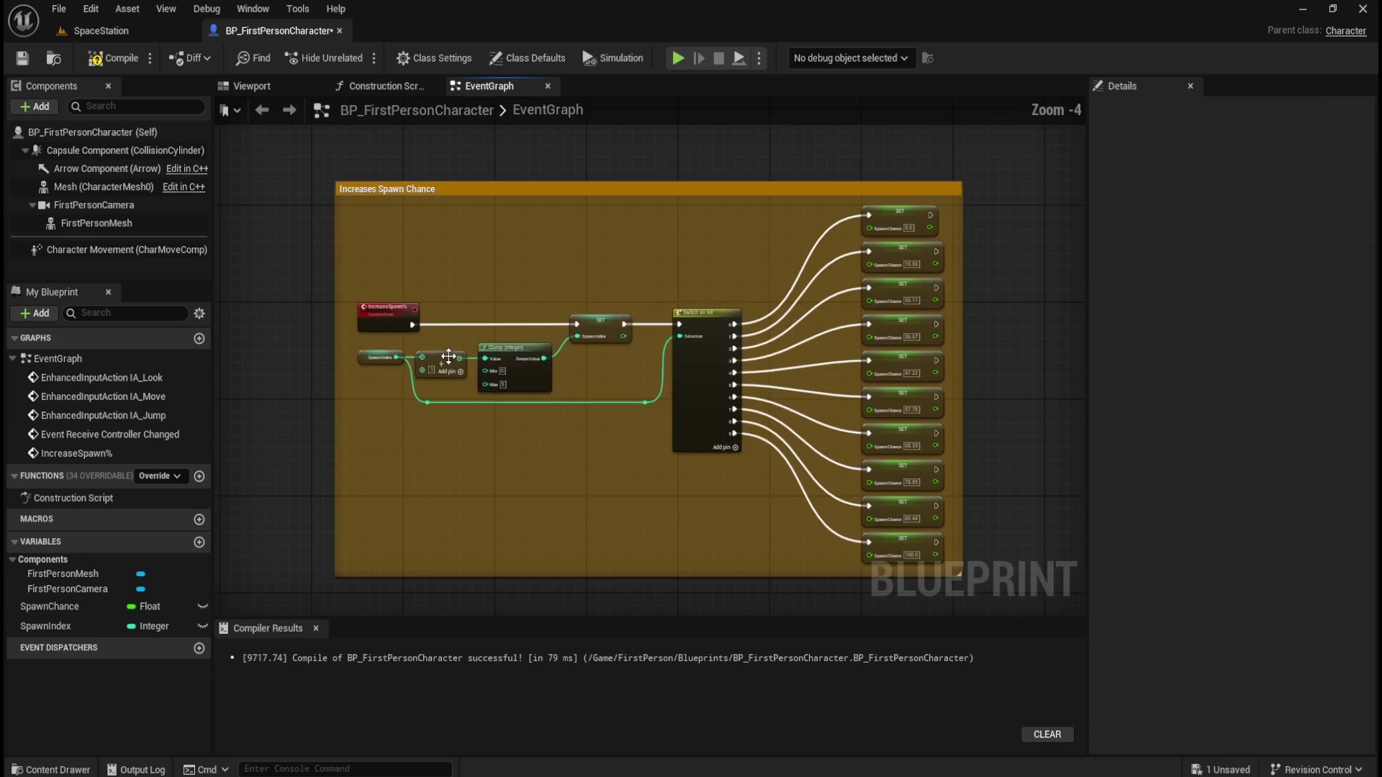
pyautogui.scroll(1, 512, 247)
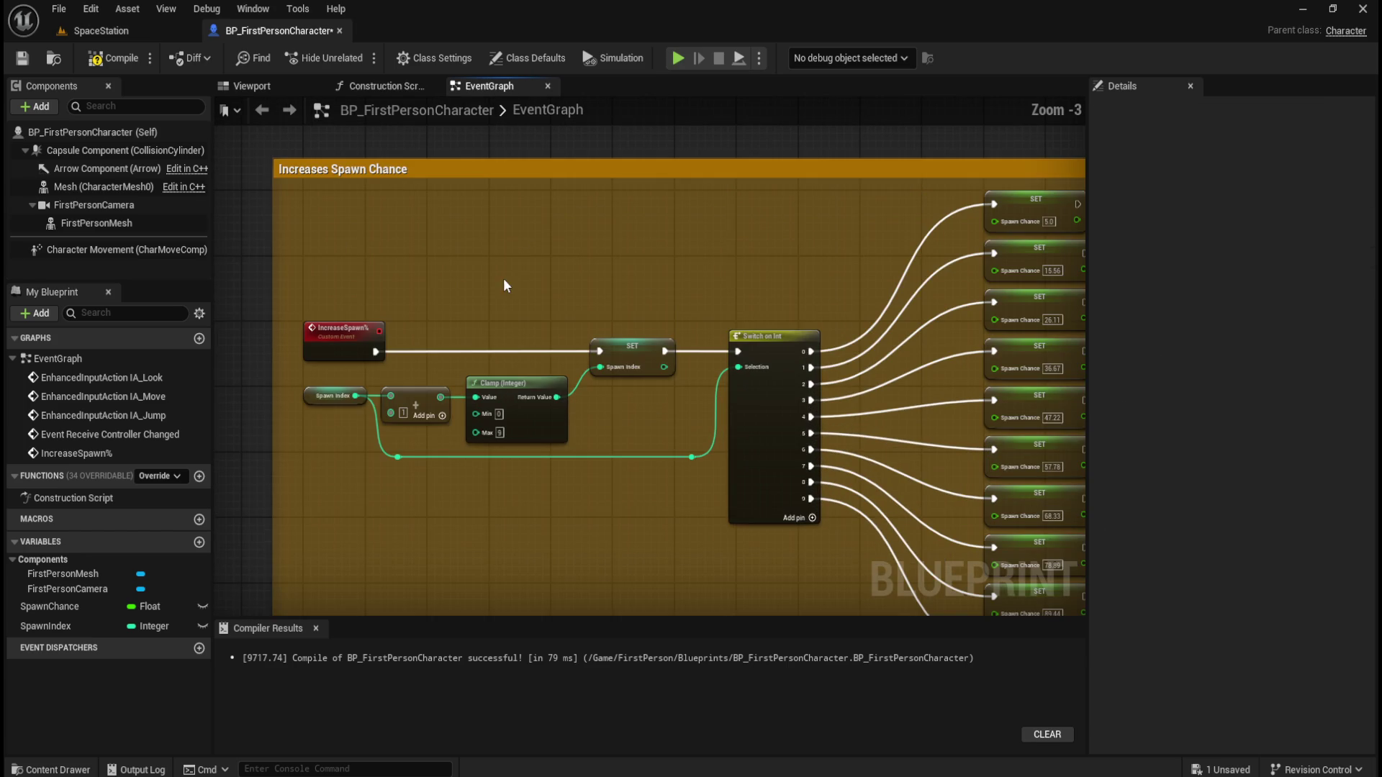
pyautogui.scroll(-4, 542, 487)
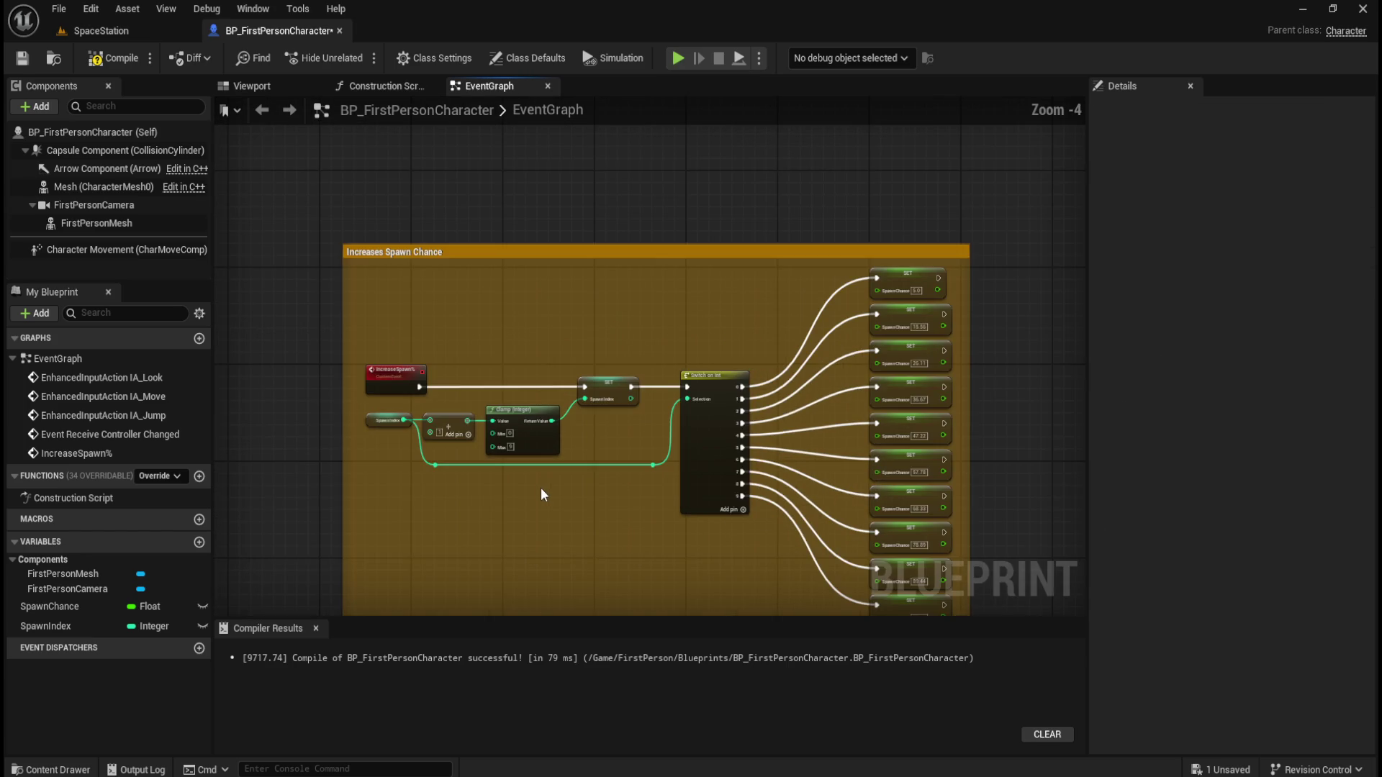
pyautogui.scroll(-1, 498, 415)
pyautogui.moveTo(498, 414)
pyautogui.mouseDown()
pyautogui.moveTo(728, 265)
pyautogui.moveTo(894, 192)
pyautogui.moveTo(796, 302)
pyautogui.moveTo(751, 293)
pyautogui.moveTo(746, 272)
pyautogui.moveTo(675, 259)
pyautogui.mouseUp()
pyautogui.scroll(3, 740, 225)
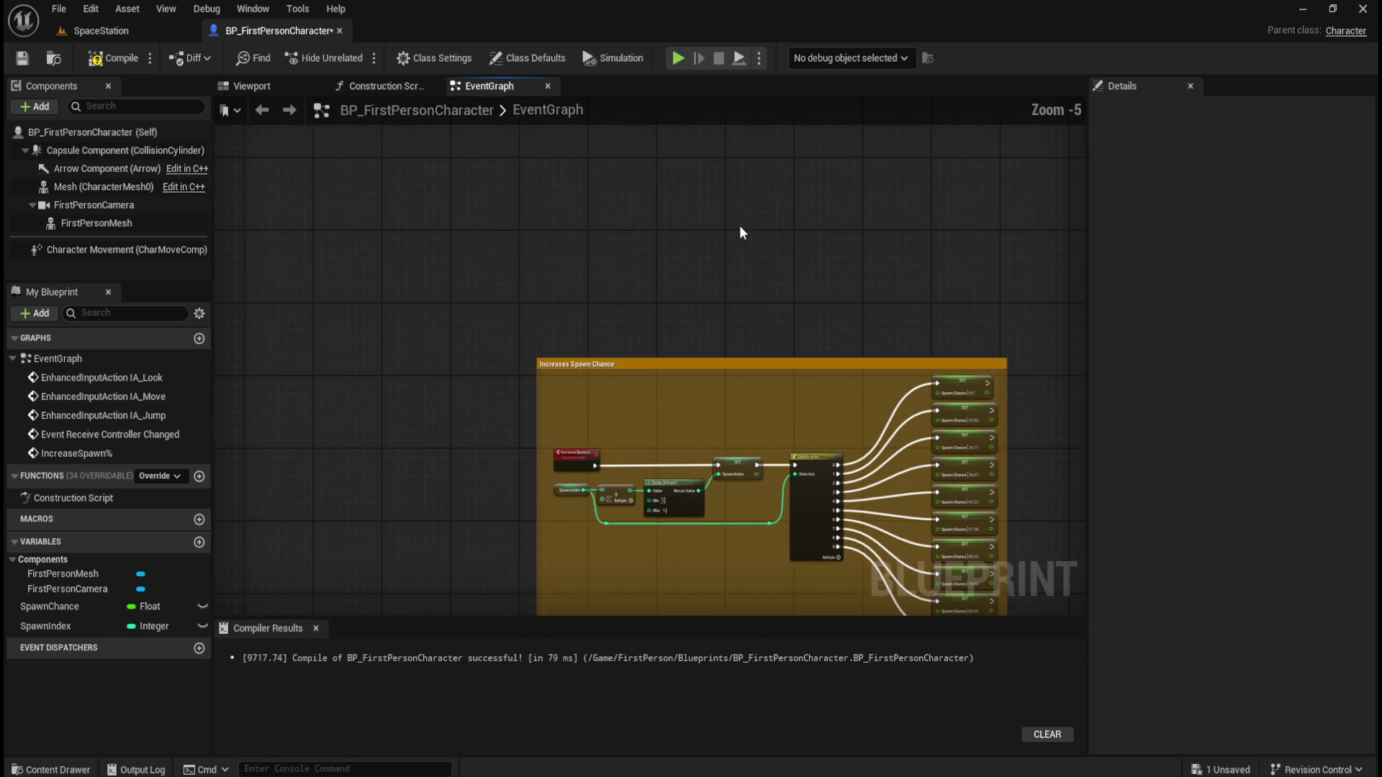
pyautogui.scroll(2, 775, 324)
pyautogui.moveTo(772, 325)
pyautogui.mouseDown()
pyautogui.moveTo(597, 178)
pyautogui.moveTo(657, 145)
pyautogui.moveTo(627, 170)
pyautogui.moveTo(659, 159)
pyautogui.mouseUp()
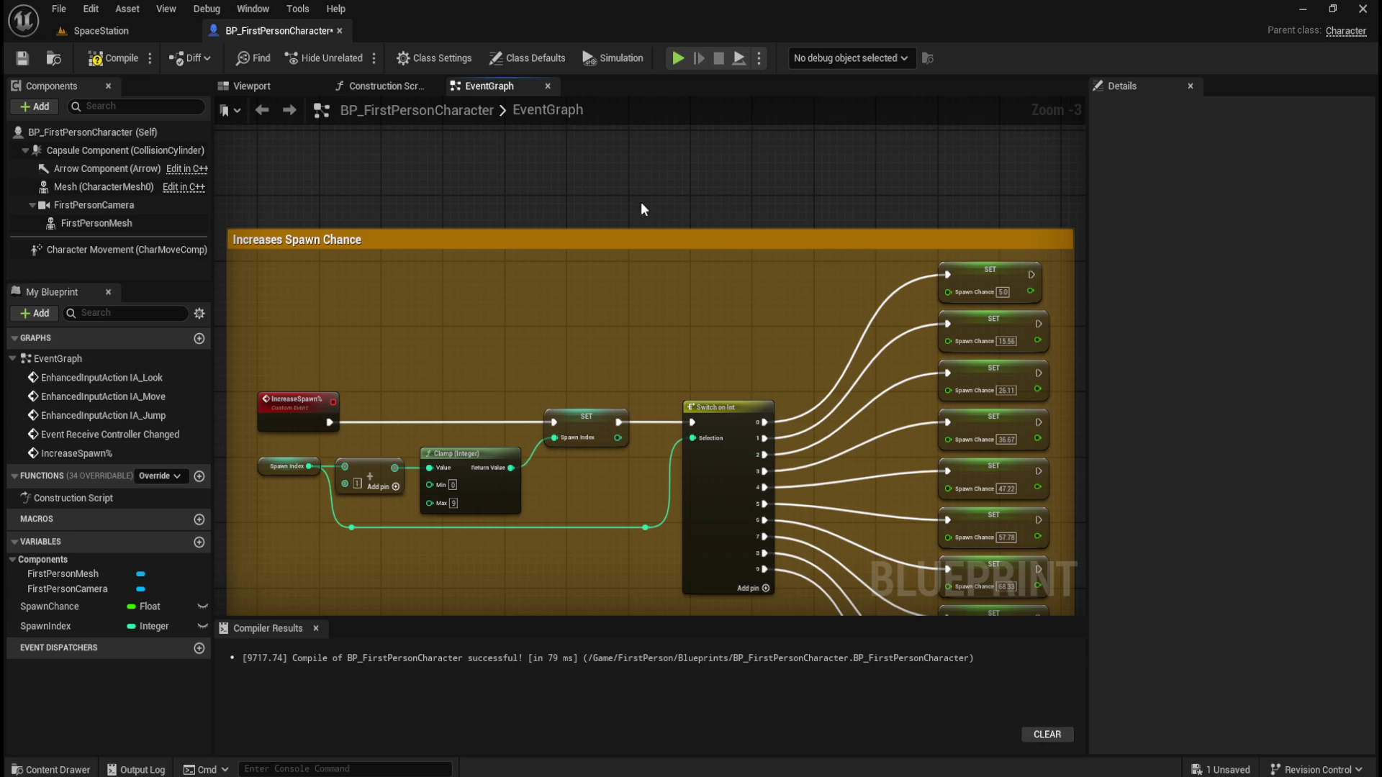
pyautogui.scroll(-9, 851, 217)
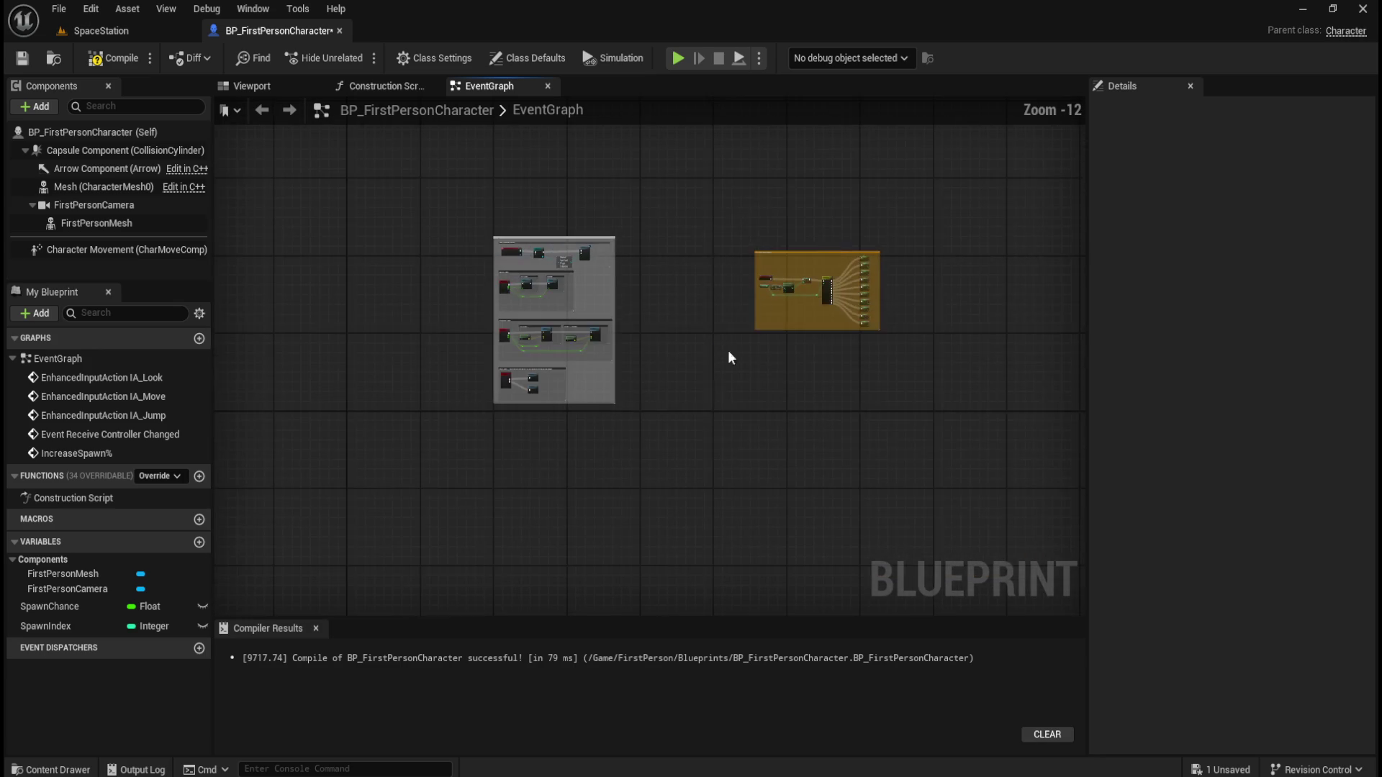
pyautogui.moveTo(703, 407)
pyautogui.mouseDown()
pyautogui.moveTo(806, 615)
pyautogui.moveTo(480, 615)
pyautogui.moveTo(764, 318)
pyautogui.moveTo(1000, 612)
pyautogui.moveTo(485, 223)
pyautogui.moveTo(719, 410)
pyautogui.mouseUp()
pyautogui.scroll(7, 607, 410)
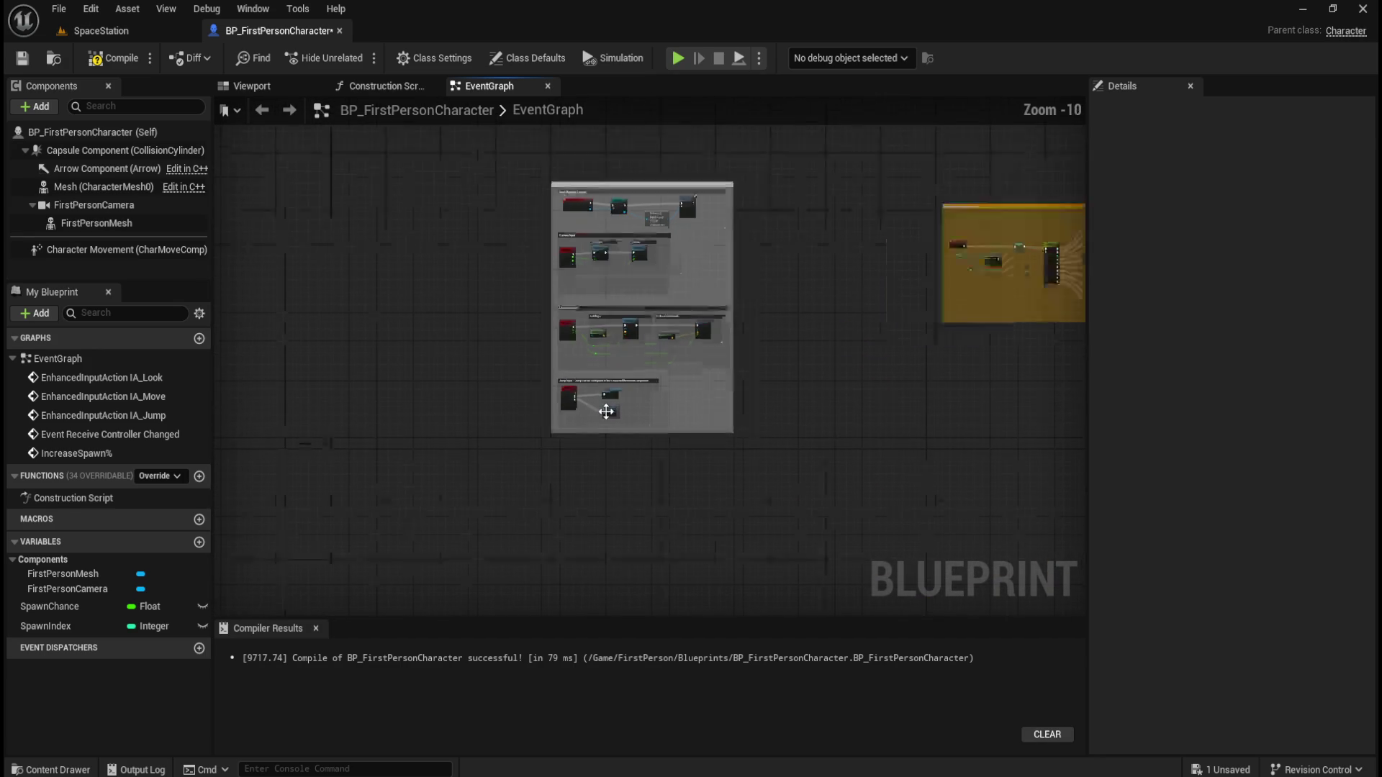
pyautogui.scroll(2, 798, 331)
pyautogui.moveTo(798, 331)
pyautogui.mouseDown()
pyautogui.moveTo(734, 407)
pyautogui.moveTo(729, 497)
pyautogui.mouseUp()
pyautogui.scroll(1, 734, 407)
pyautogui.scroll(-1, 603, 423)
pyautogui.moveTo(711, 206); pyautogui.dragTo(616, 558)
pyautogui.moveTo(574, 192)
pyautogui.mouseDown()
pyautogui.moveTo(666, 490)
pyautogui.moveTo(401, 493)
pyautogui.mouseUp()
pyautogui.scroll(-5, 343, 368)
pyautogui.scroll(4, 910, 271)
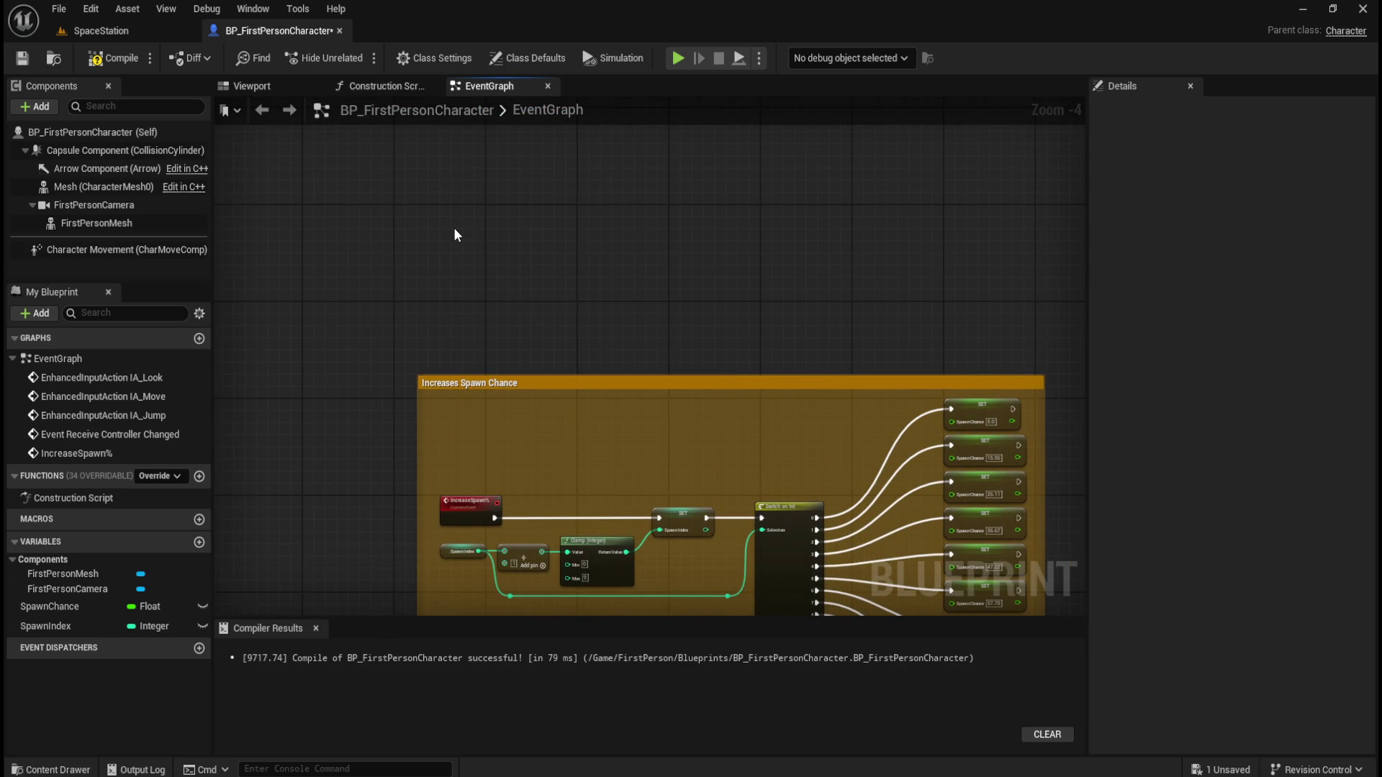
# Add an Event BeginPlay node and place it just above the comment
pyautogui.rightClick(454, 230)
pyautogui.write('being')
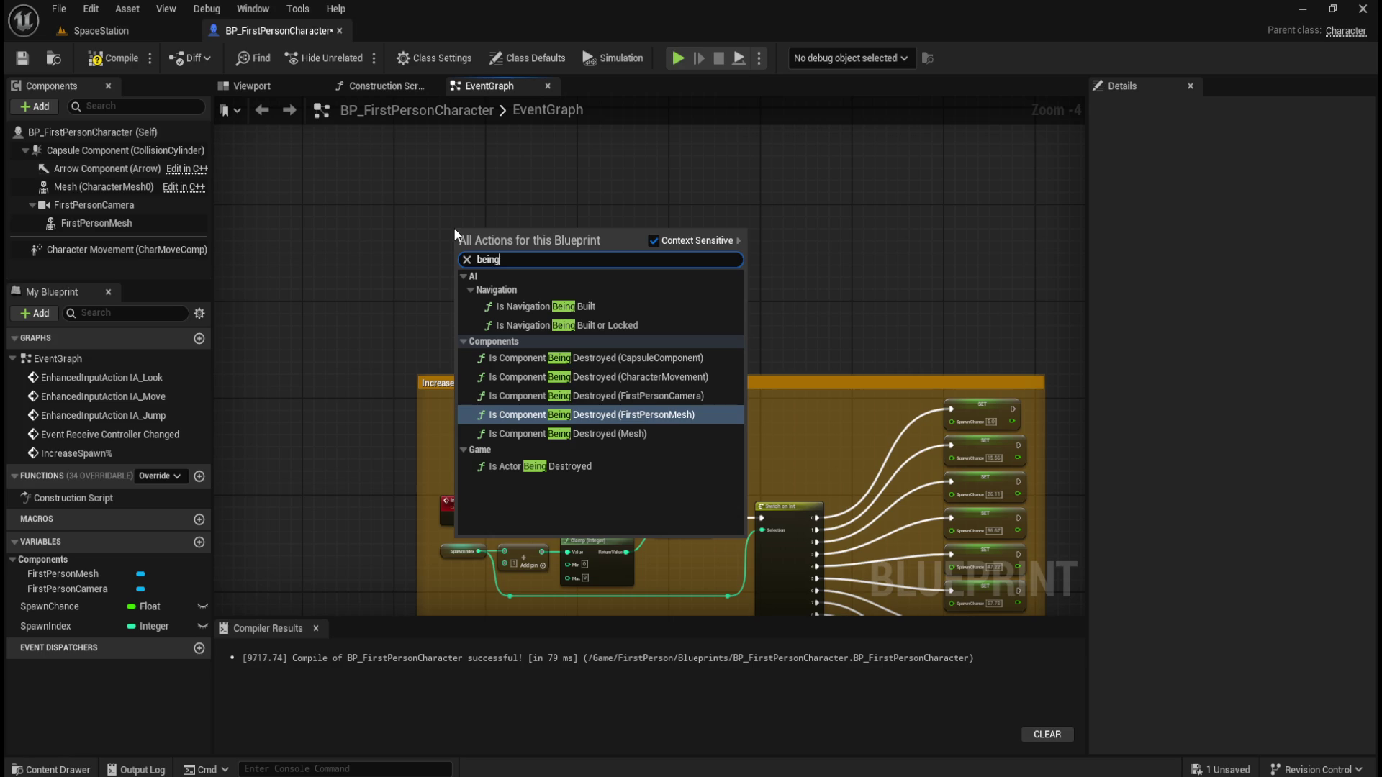
pyautogui.press('BackSpace')
pyautogui.press('BackSpace')
pyautogui.press('BackSpace')
pyautogui.write('gin')
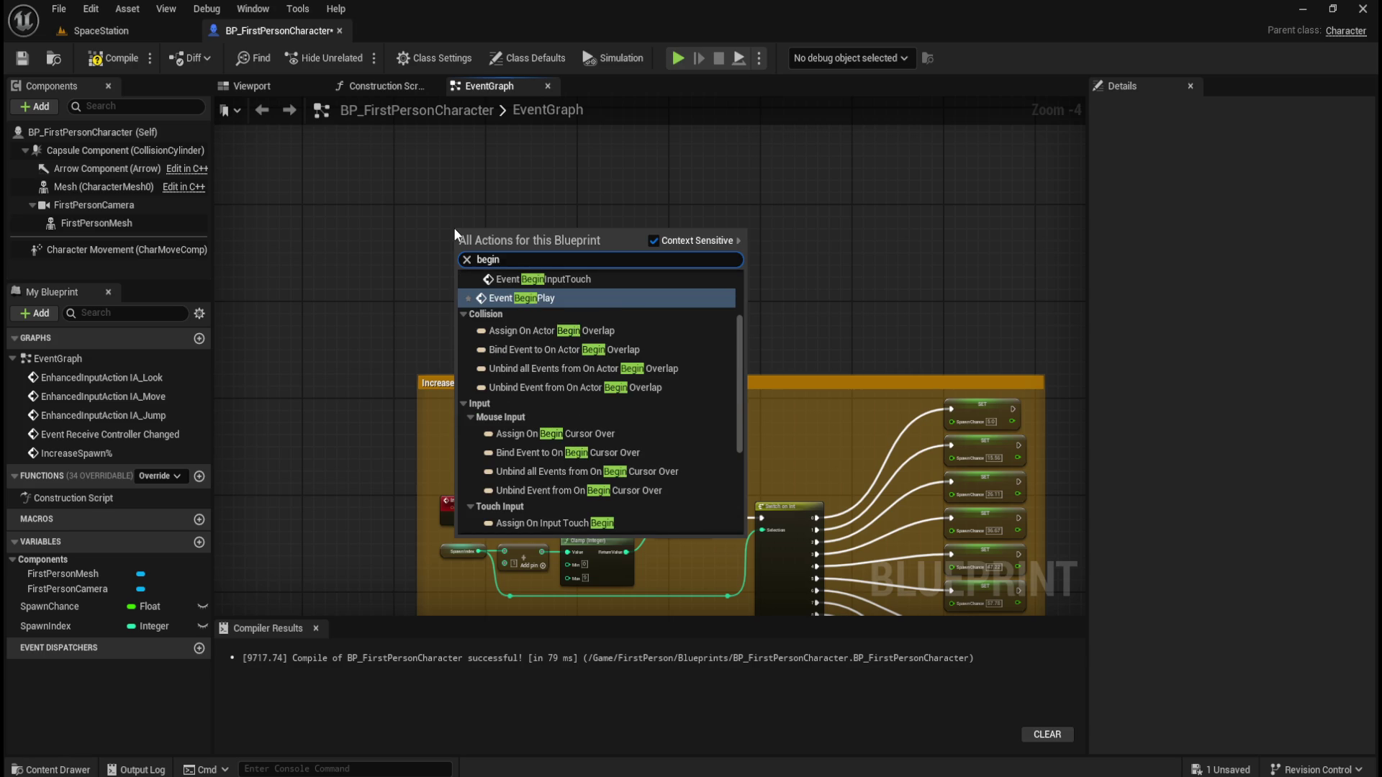
pyautogui.press('Return')
pyautogui.moveTo(486, 230); pyautogui.dragTo(472, 236)
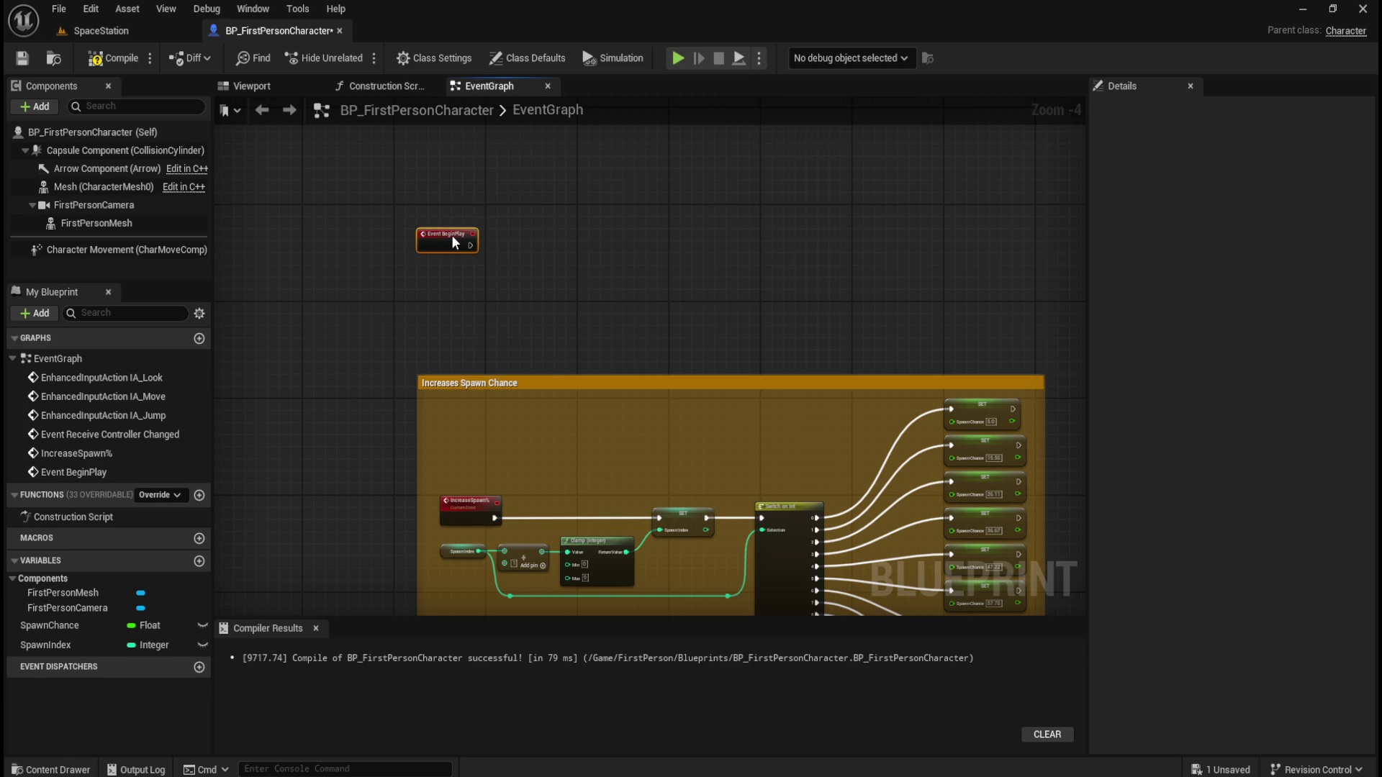
pyautogui.click(553, 233)
# Check the SpawnChance and SpawnIndex default values, confirming SpawnIndex stays at 0
pyautogui.click(68, 646)
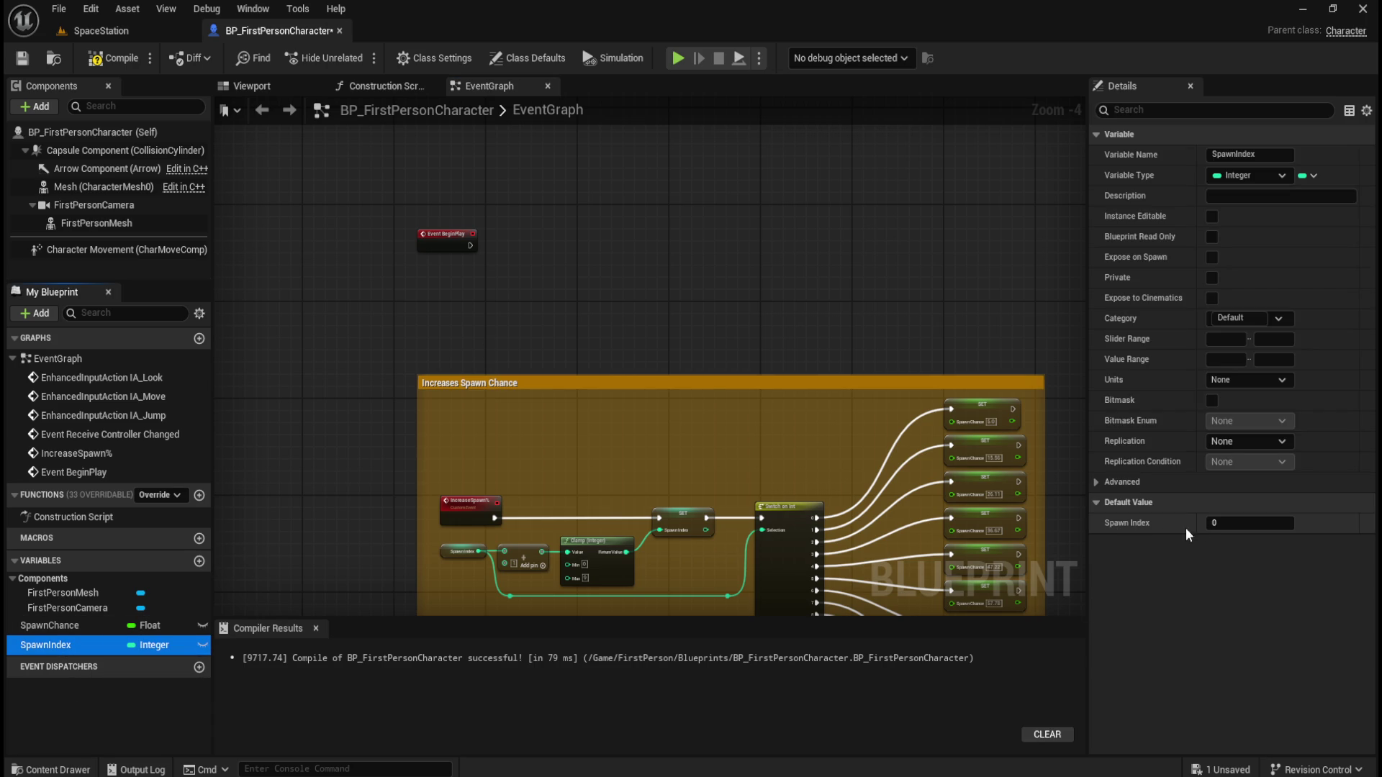
pyautogui.click(81, 623)
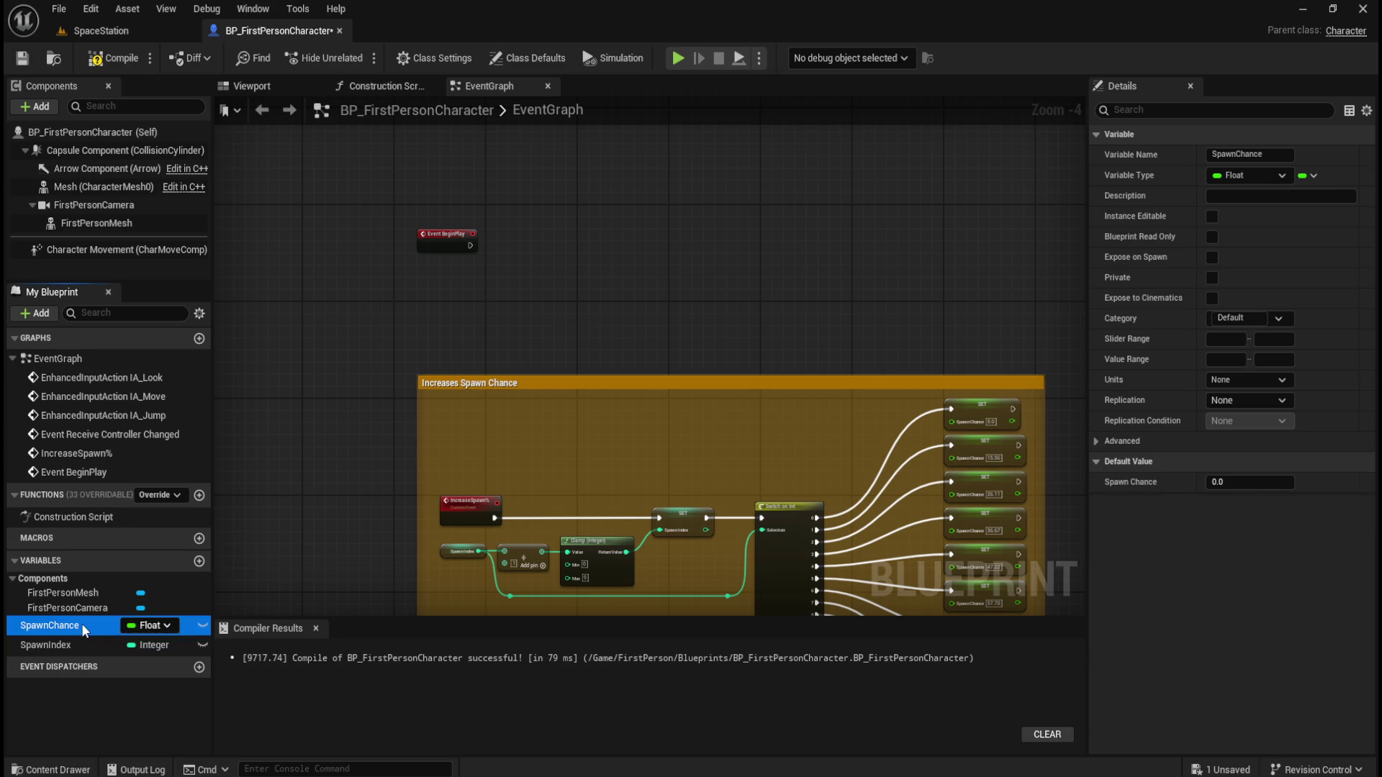
pyautogui.click(36, 644)
pyautogui.click(564, 265)
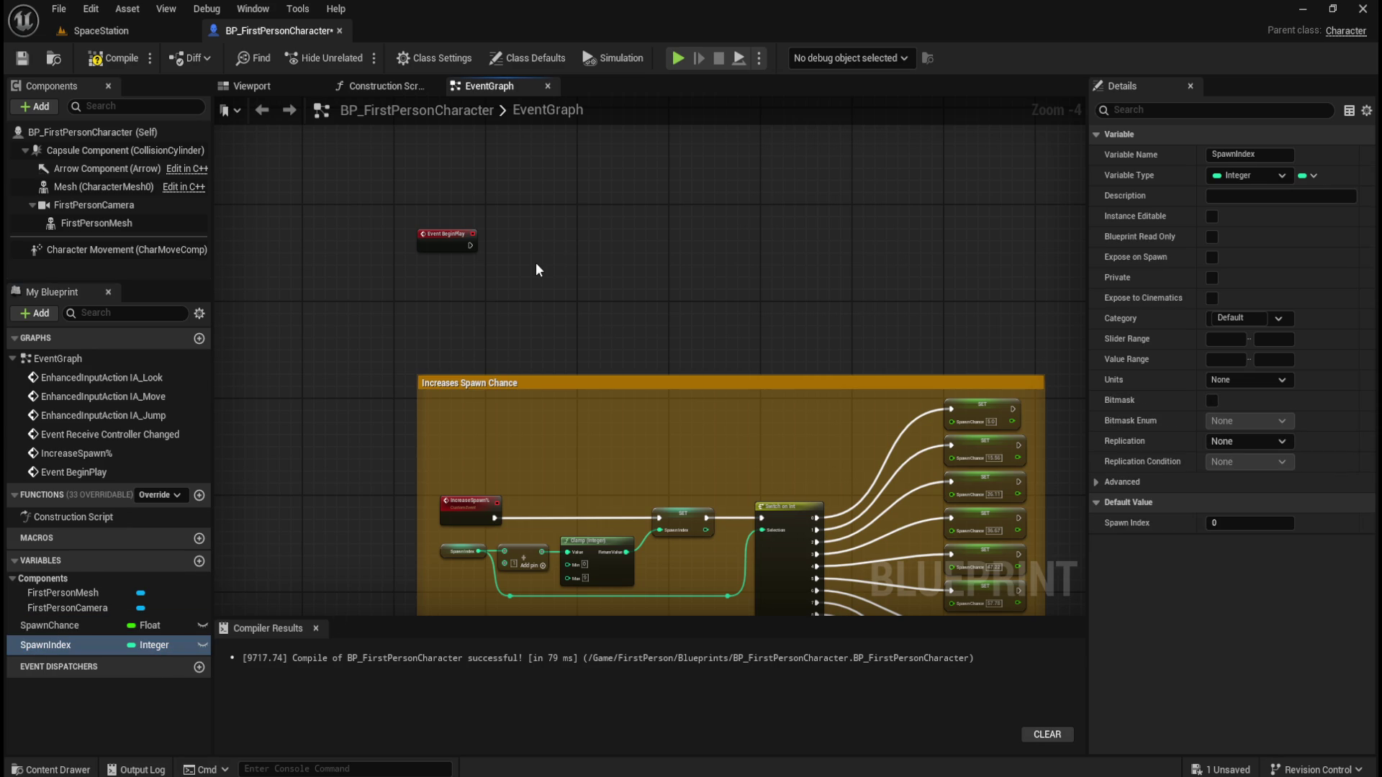
pyautogui.click(94, 625)
pyautogui.click(84, 646)
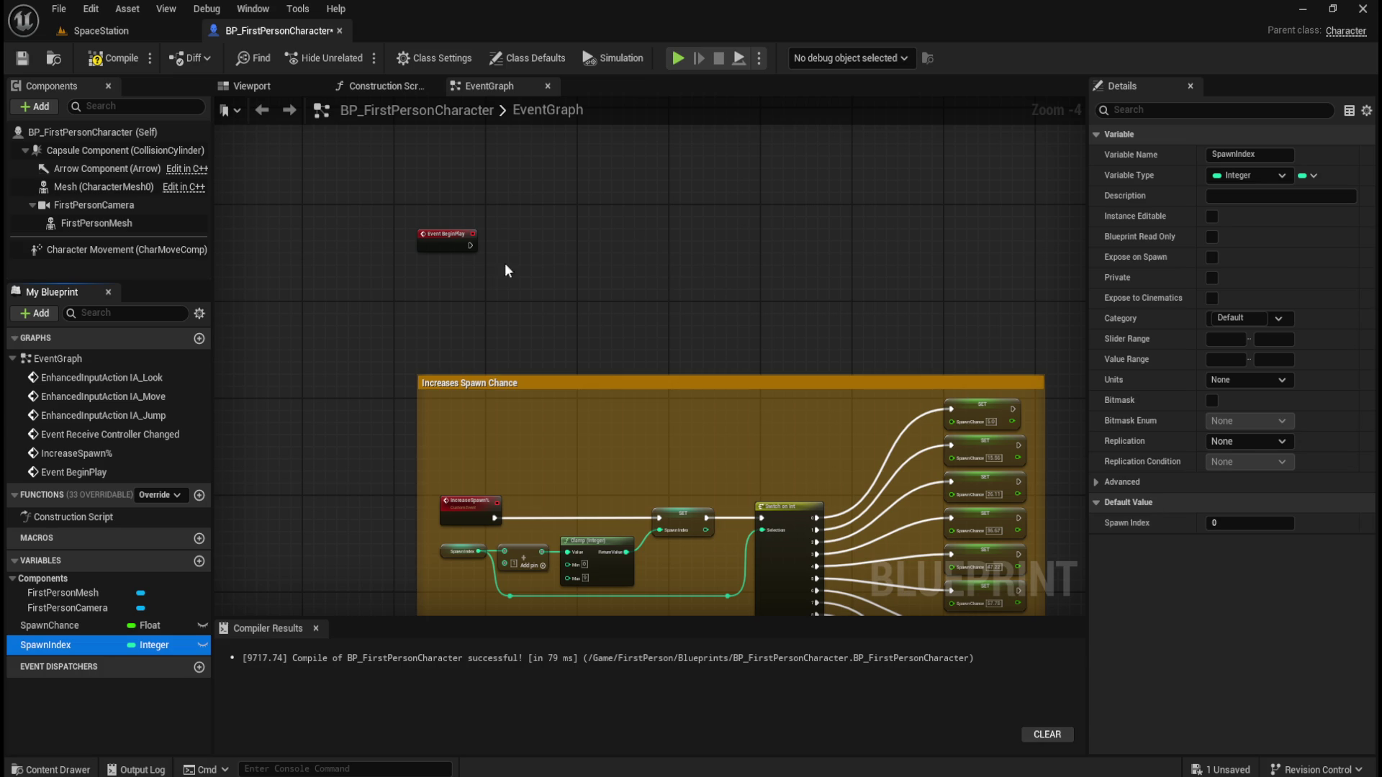
pyautogui.moveTo(715, 304); pyautogui.dragTo(662, 241)
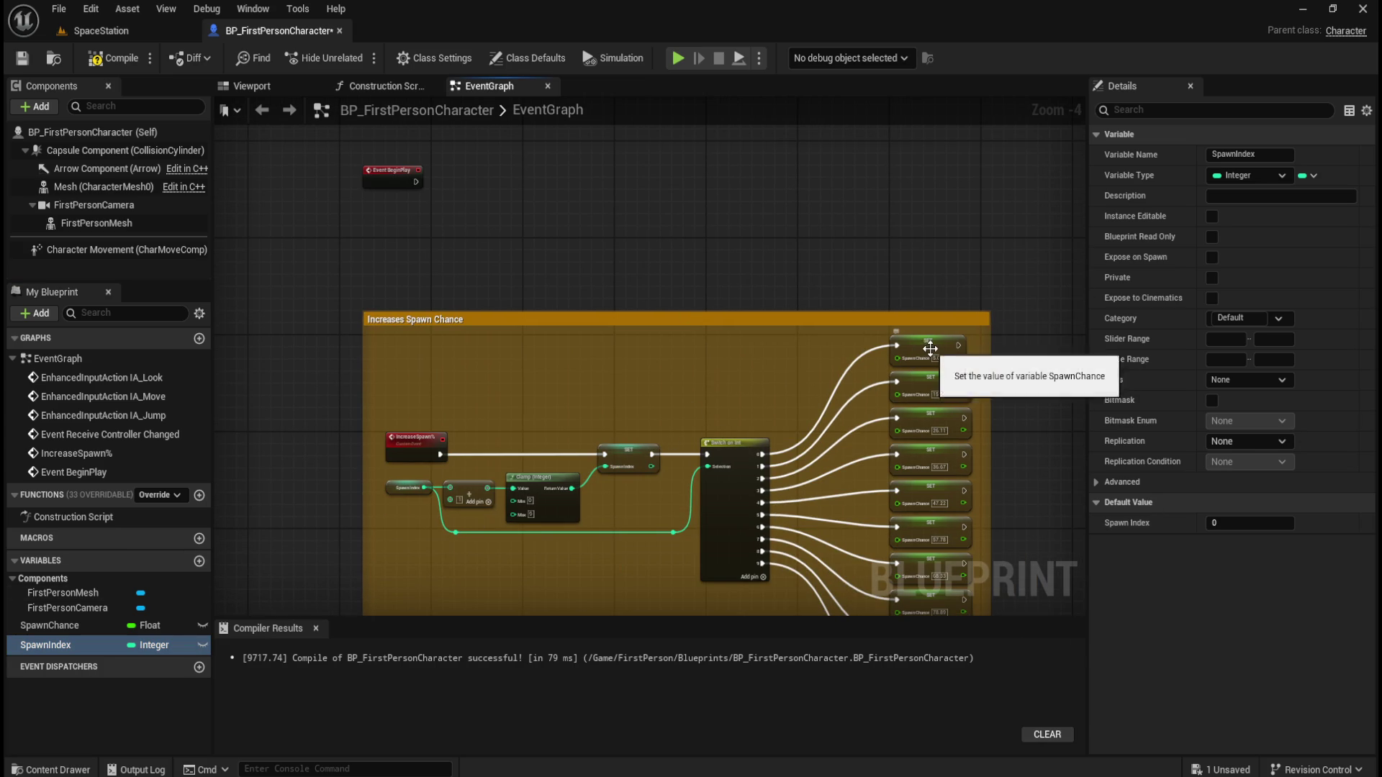
# Wire Event BeginPlay into the Switch on Int input and shift BeginPlay further right
pyautogui.moveTo(416, 182)
pyautogui.mouseDown()
pyautogui.moveTo(431, 205)
pyautogui.moveTo(513, 223)
pyautogui.moveTo(694, 365)
pyautogui.moveTo(709, 449)
pyautogui.mouseUp()
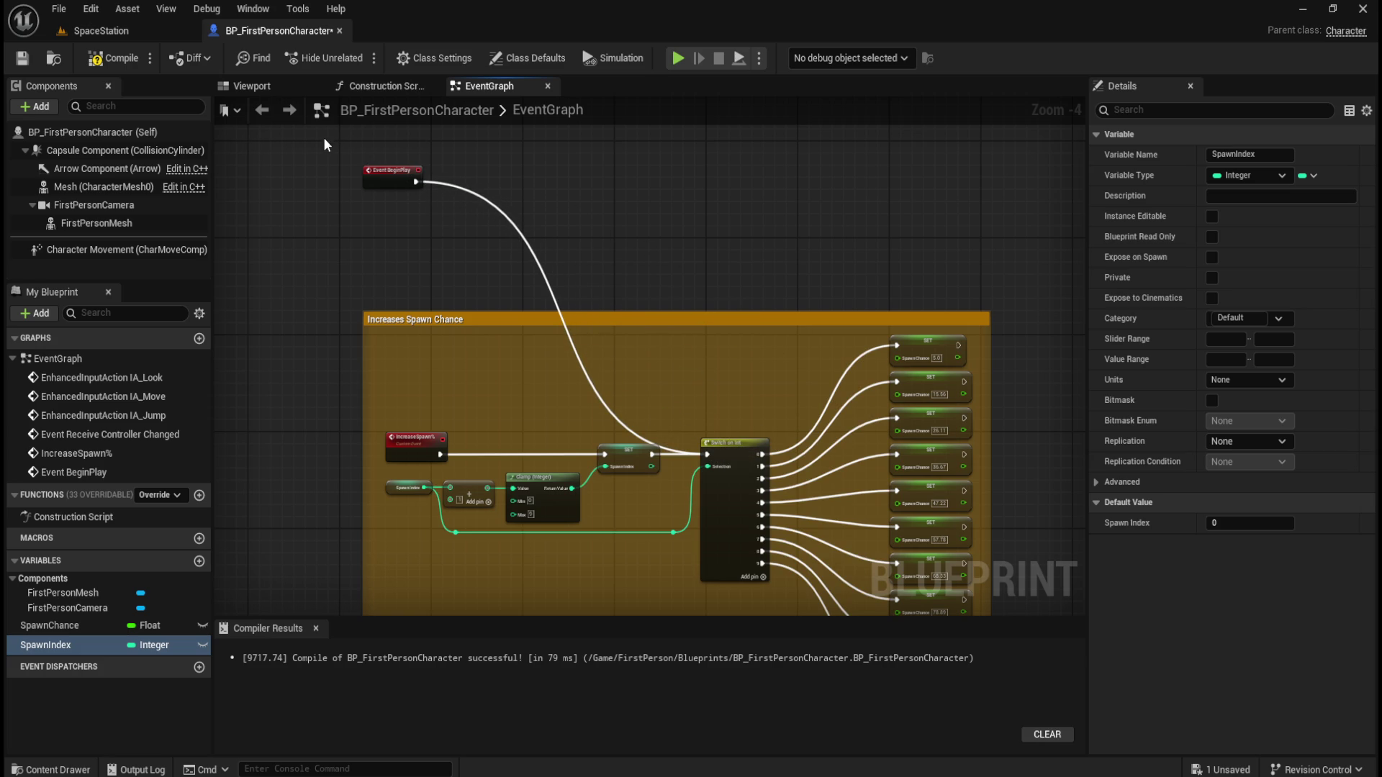
pyautogui.moveTo(382, 177); pyautogui.dragTo(542, 225)
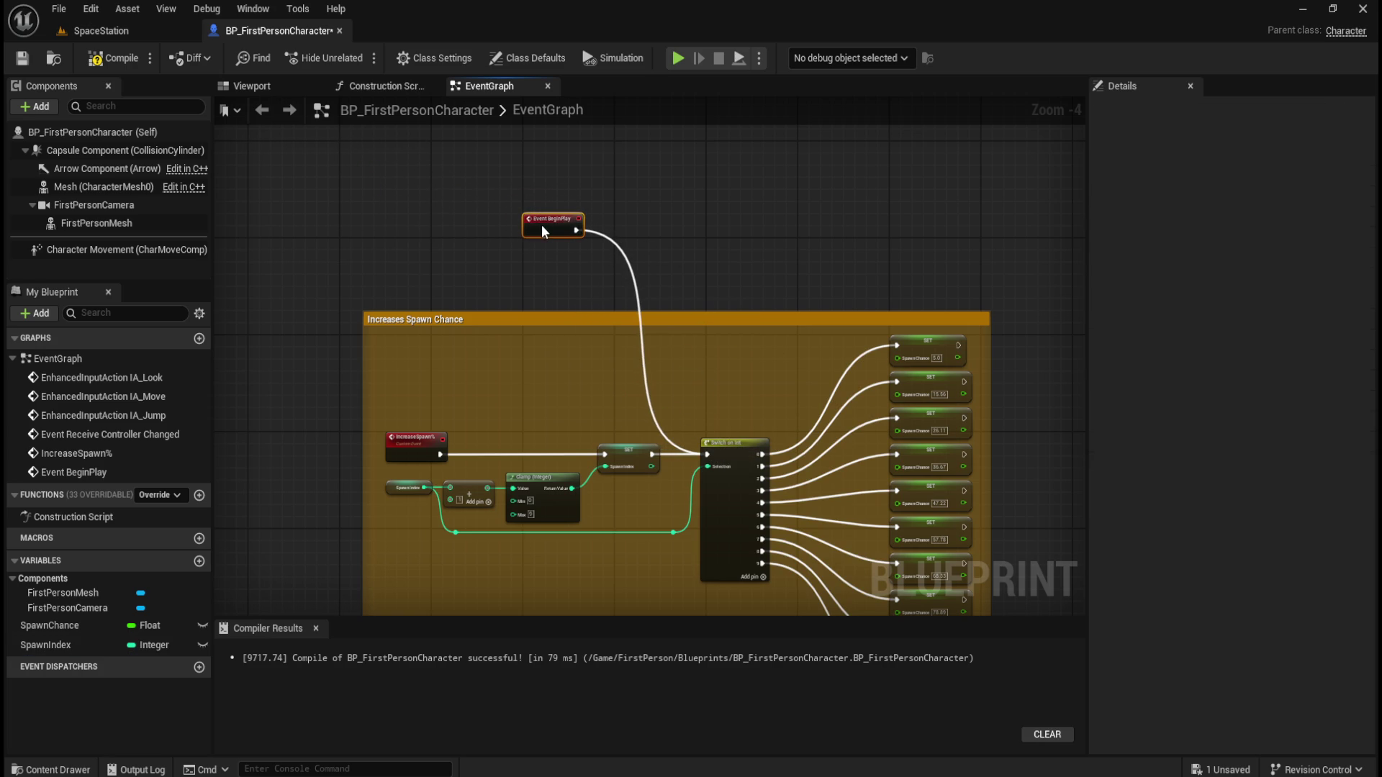
pyautogui.click(719, 235)
pyautogui.moveTo(825, 259); pyautogui.dragTo(706, 209)
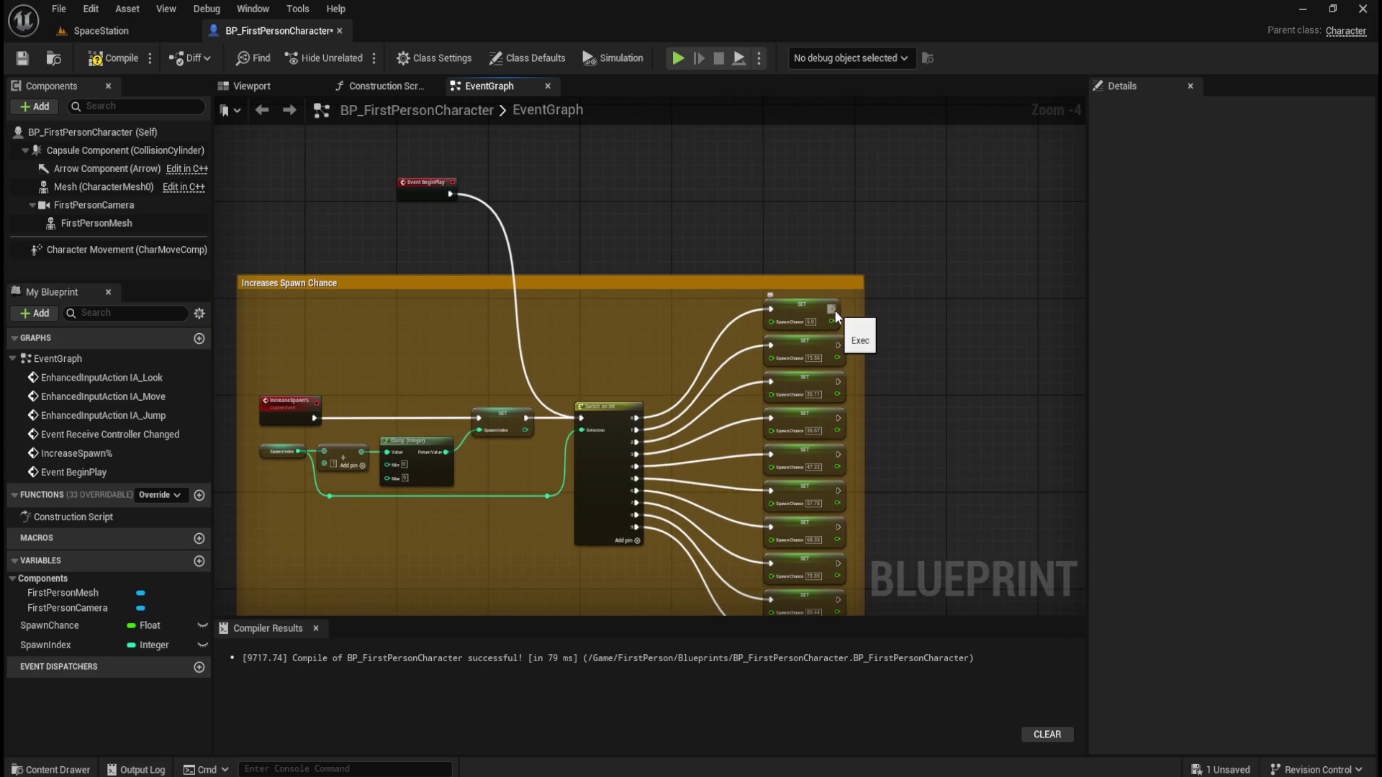
# Add a Print String node fed by the top setter's Spawn Chance through a string conversion
pyautogui.moveTo(832, 321); pyautogui.dragTo(876, 318)
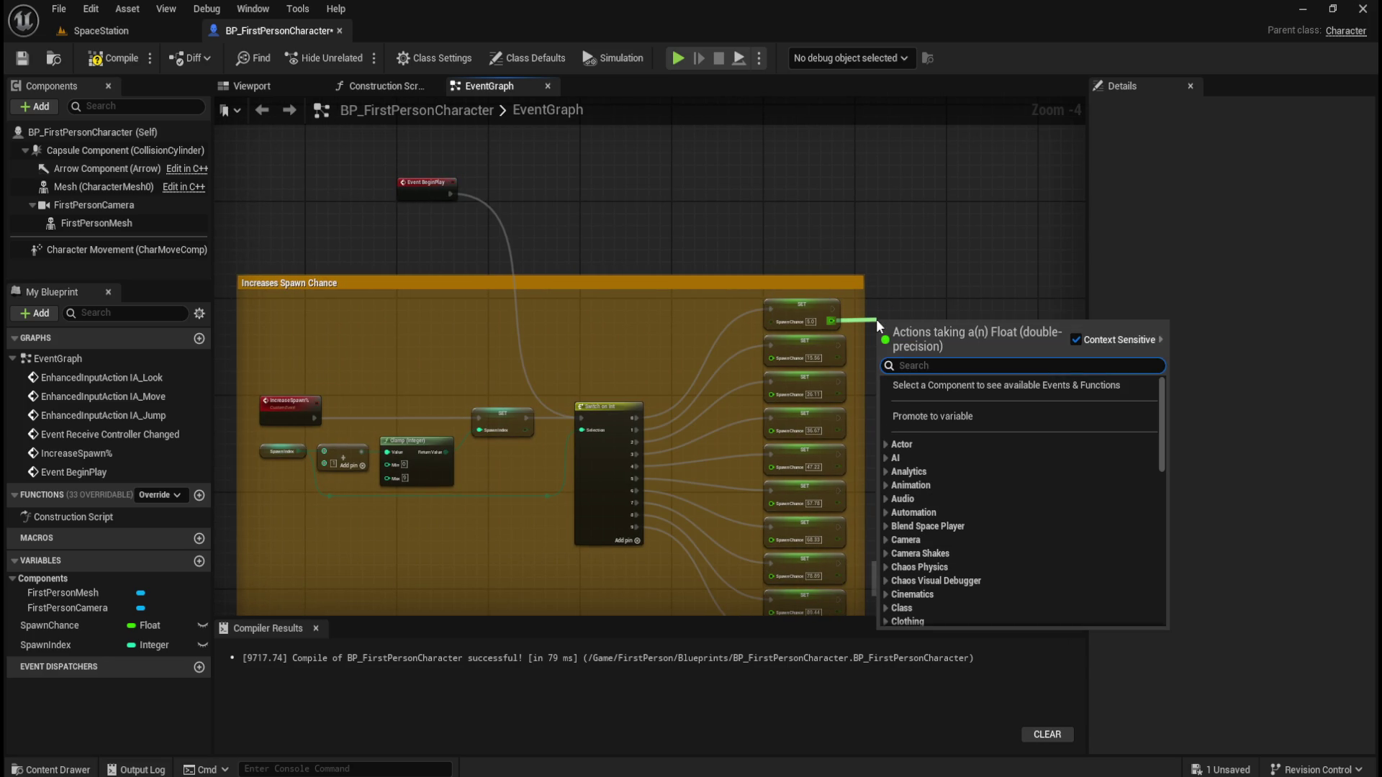
pyautogui.write('print str')
pyautogui.press('Return')
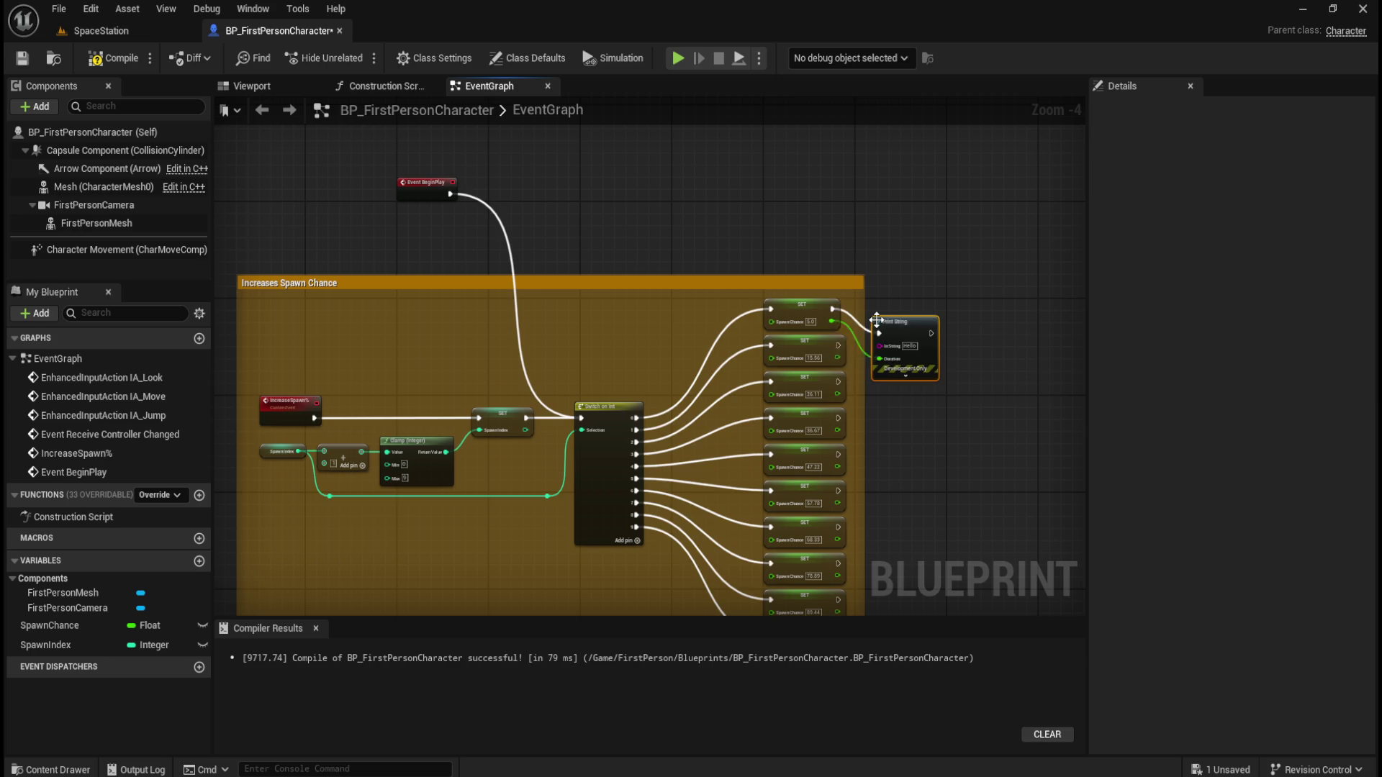
pyautogui.moveTo(916, 333); pyautogui.dragTo(934, 310)
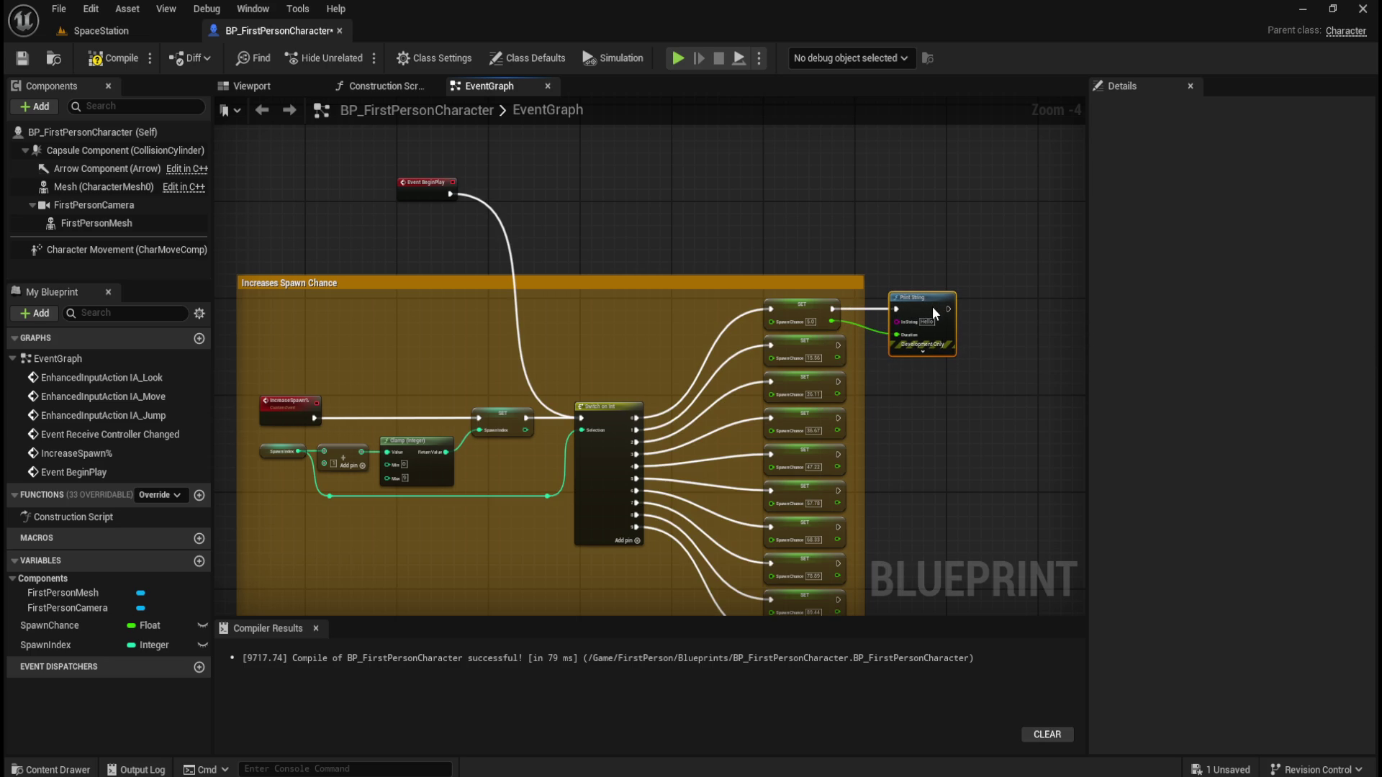
pyautogui.scroll(2, 952, 259)
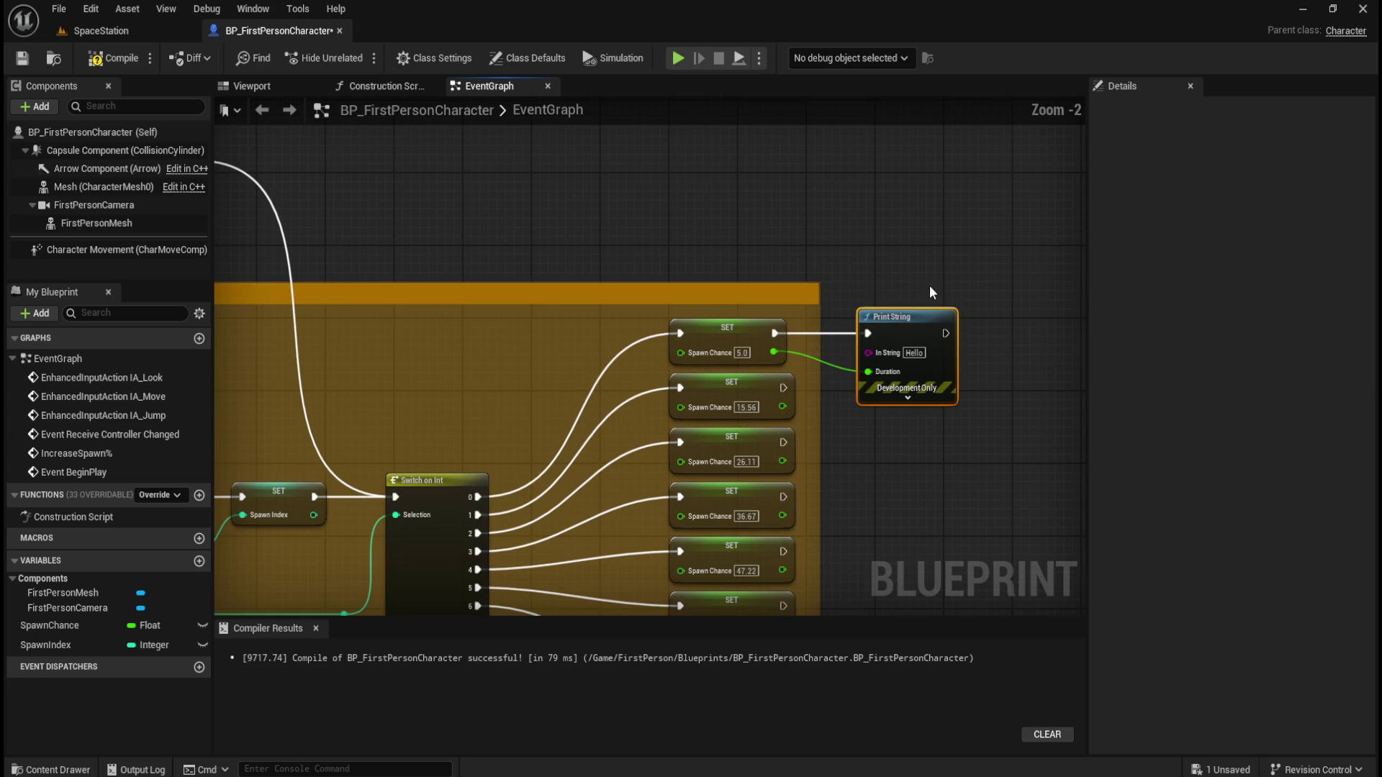
pyautogui.keyDown('alt'); pyautogui.click(774, 352); pyautogui.keyUp('alt')
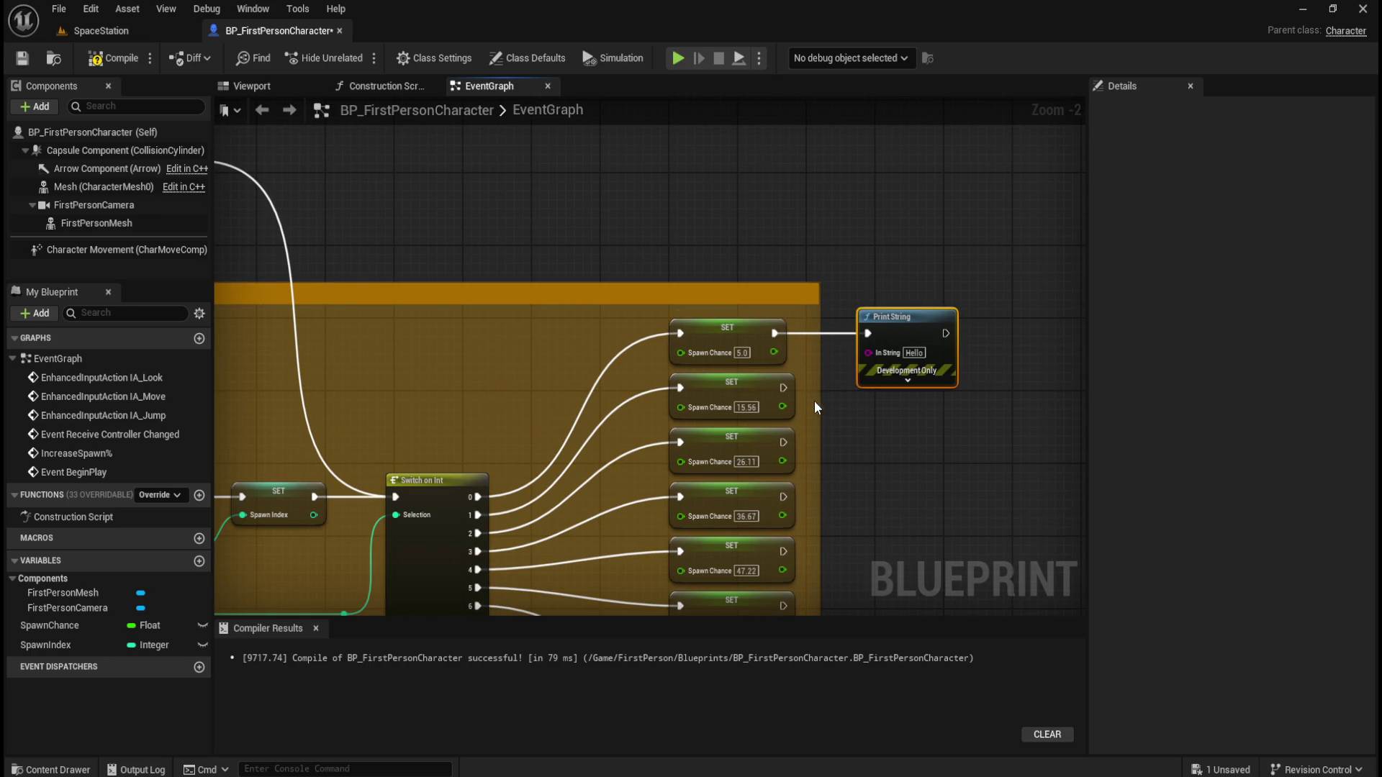
pyautogui.click(913, 379)
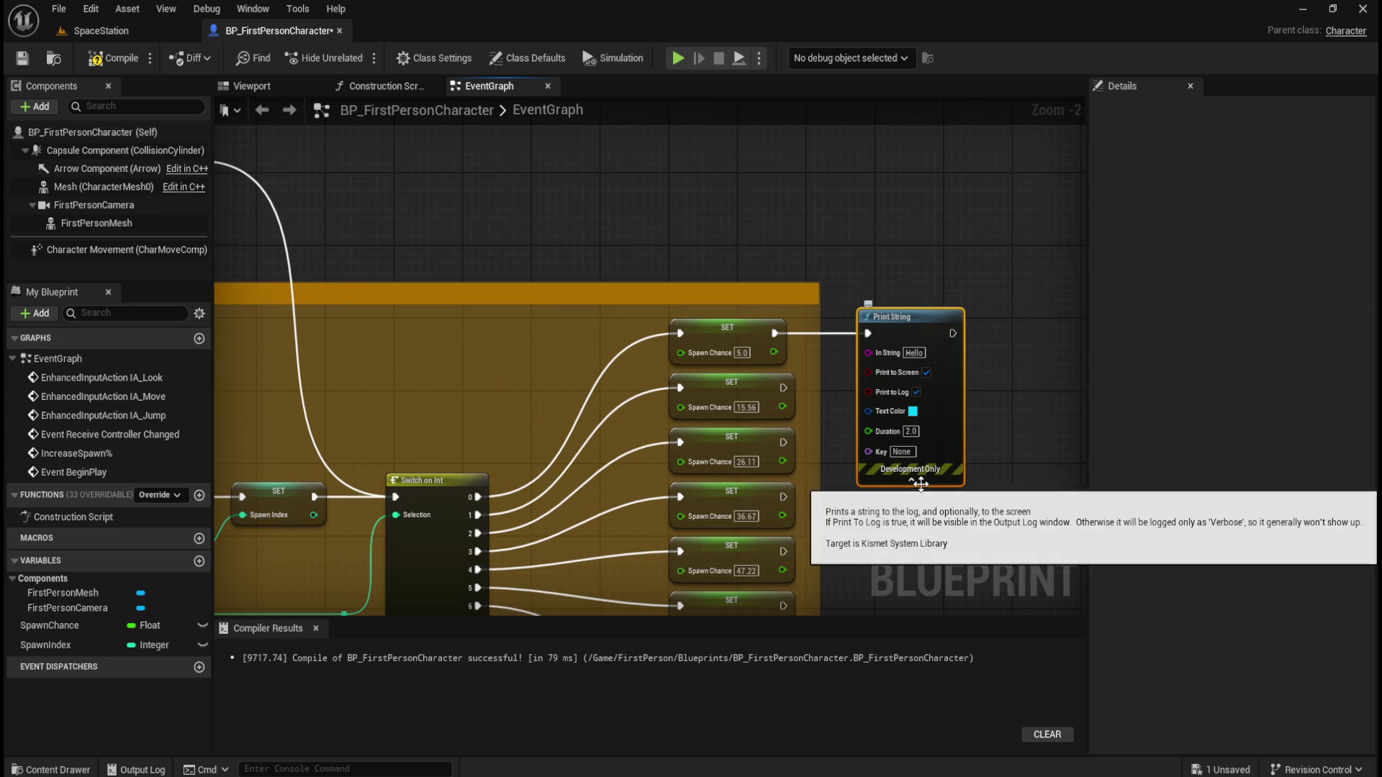
pyautogui.click(928, 486)
pyautogui.moveTo(773, 352); pyautogui.dragTo(865, 356)
pyautogui.moveTo(948, 254); pyautogui.dragTo(829, 344)
pyautogui.moveTo(896, 315); pyautogui.dragTo(1000, 312)
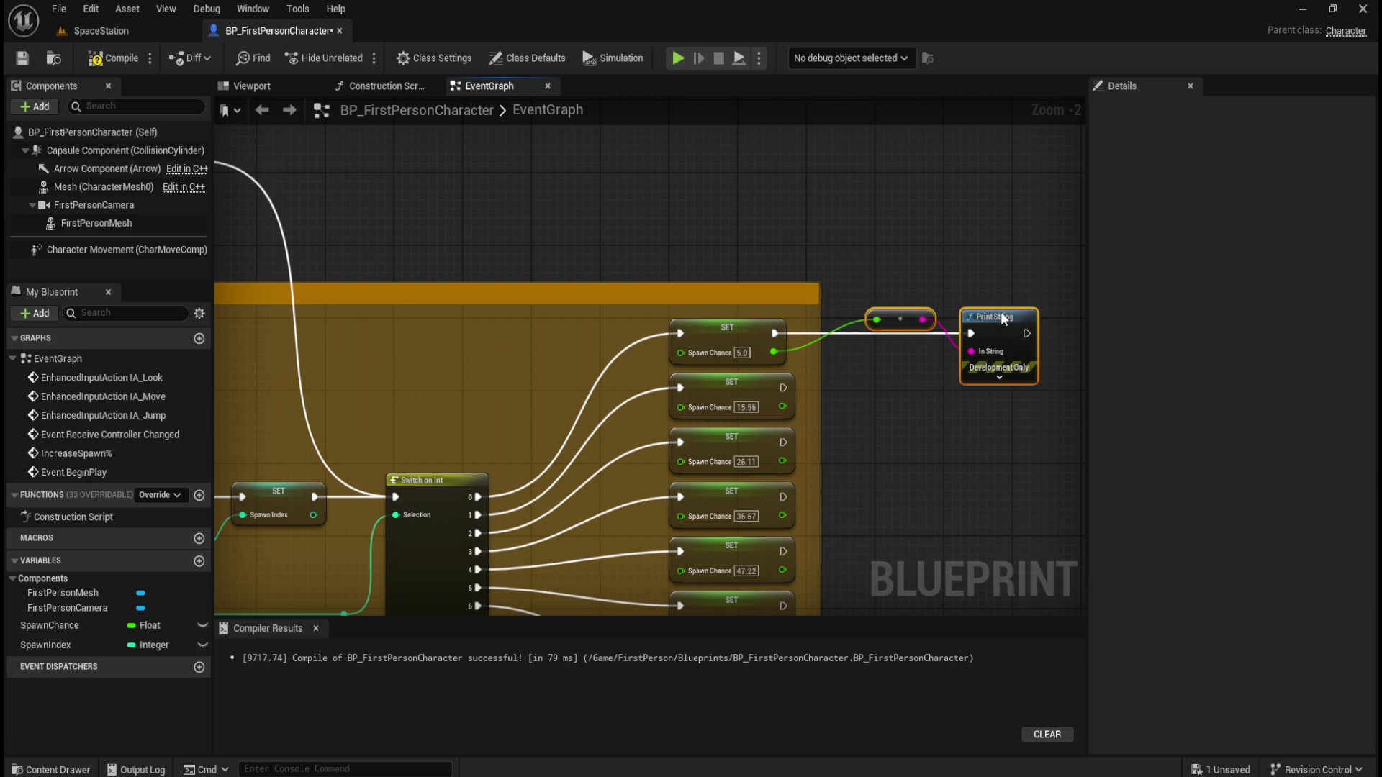
# Compile and save the Blueprint, then play-test the level
pyautogui.click(109, 67)
pyautogui.click(28, 63)
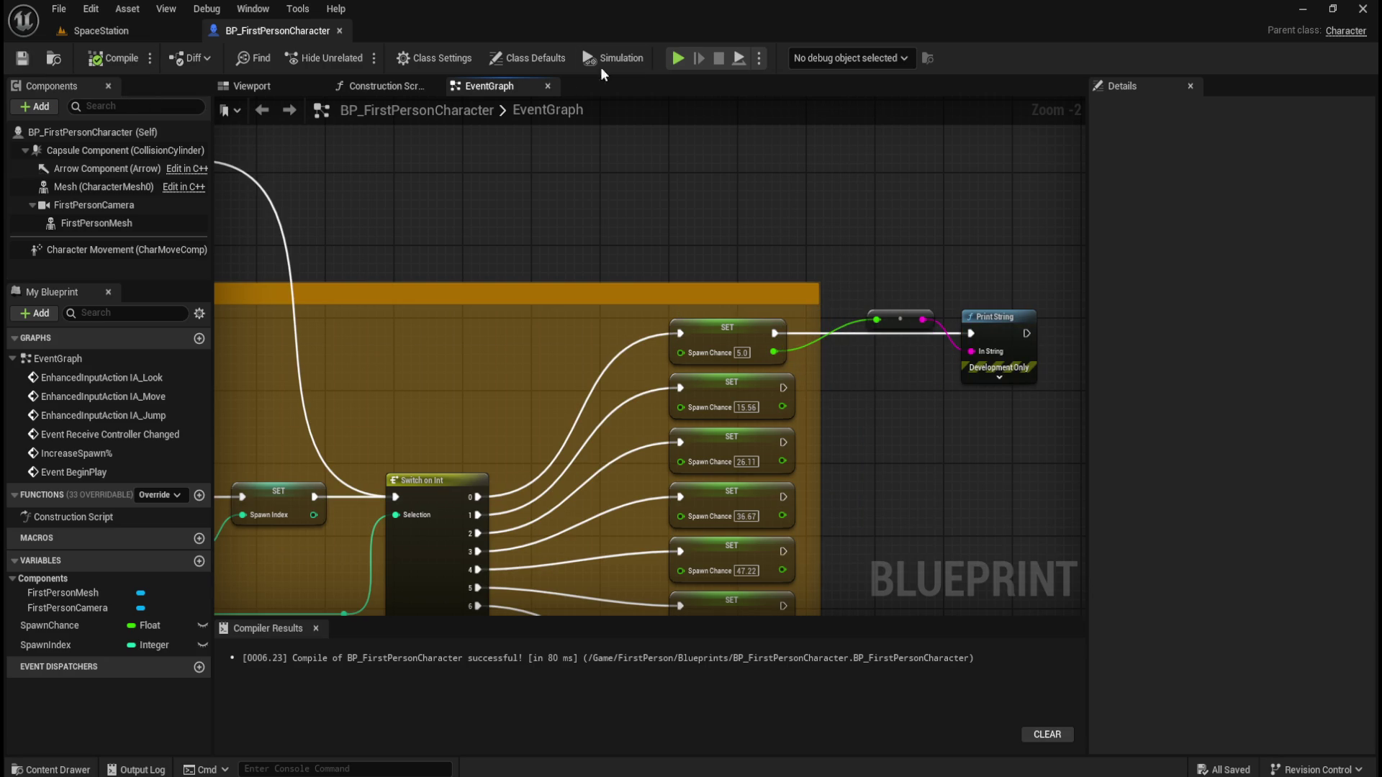
pyautogui.click(679, 59)
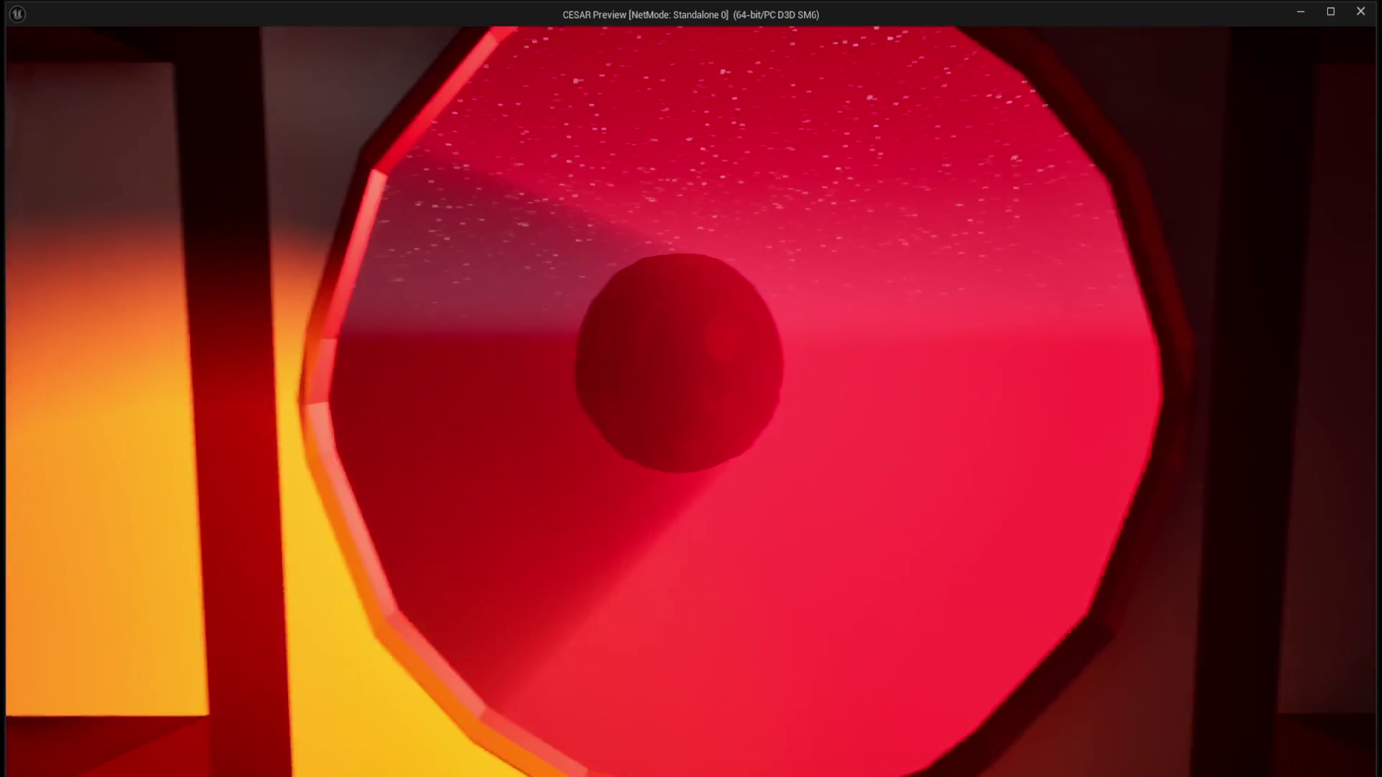
pyautogui.press('d')
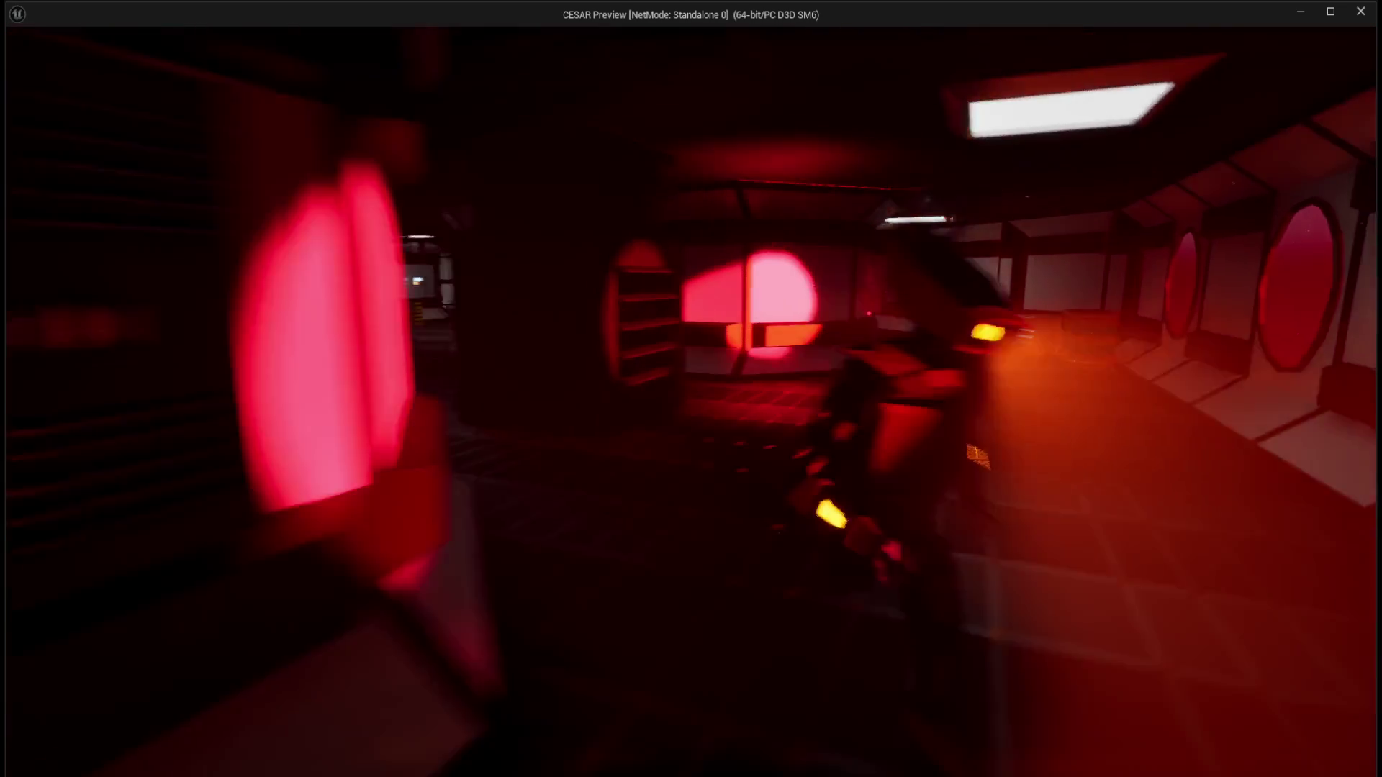
pyautogui.press('Escape')
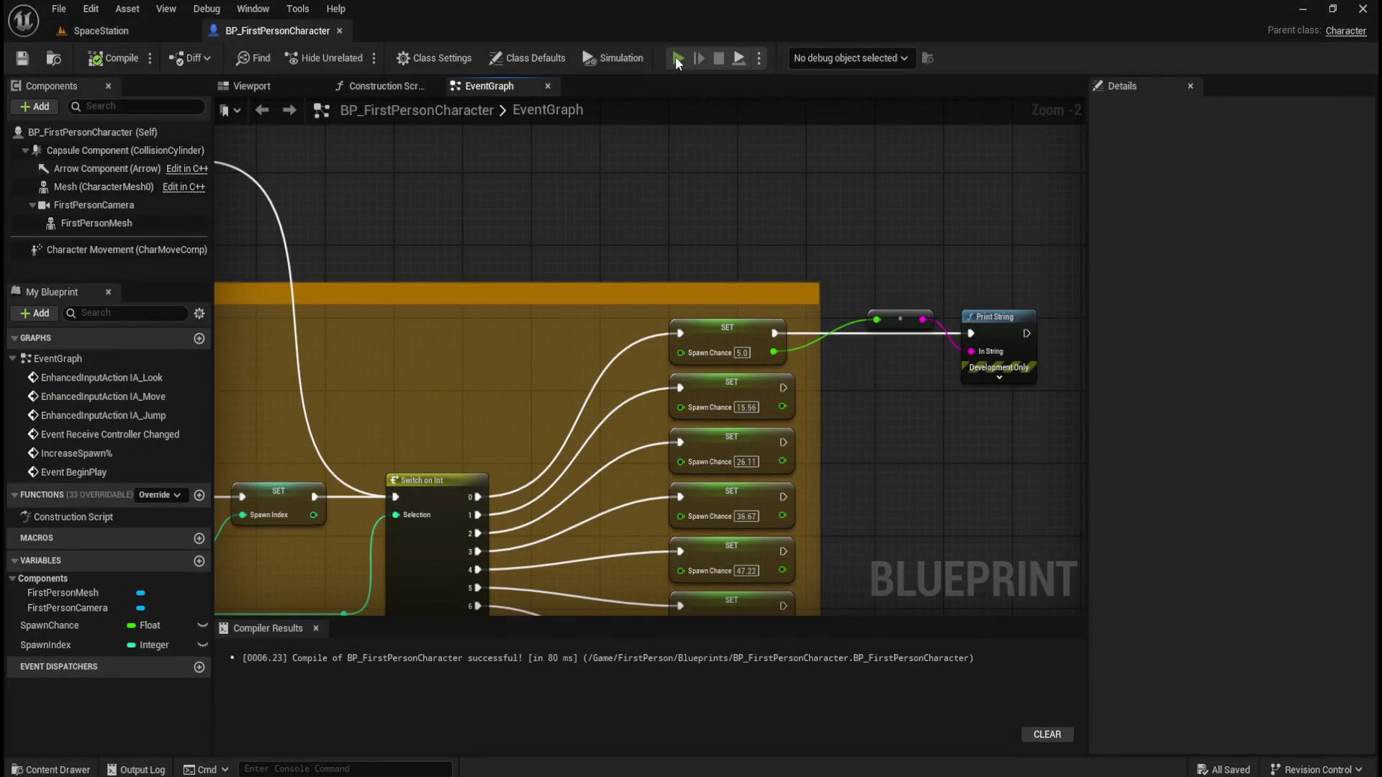
pyautogui.click(677, 59)
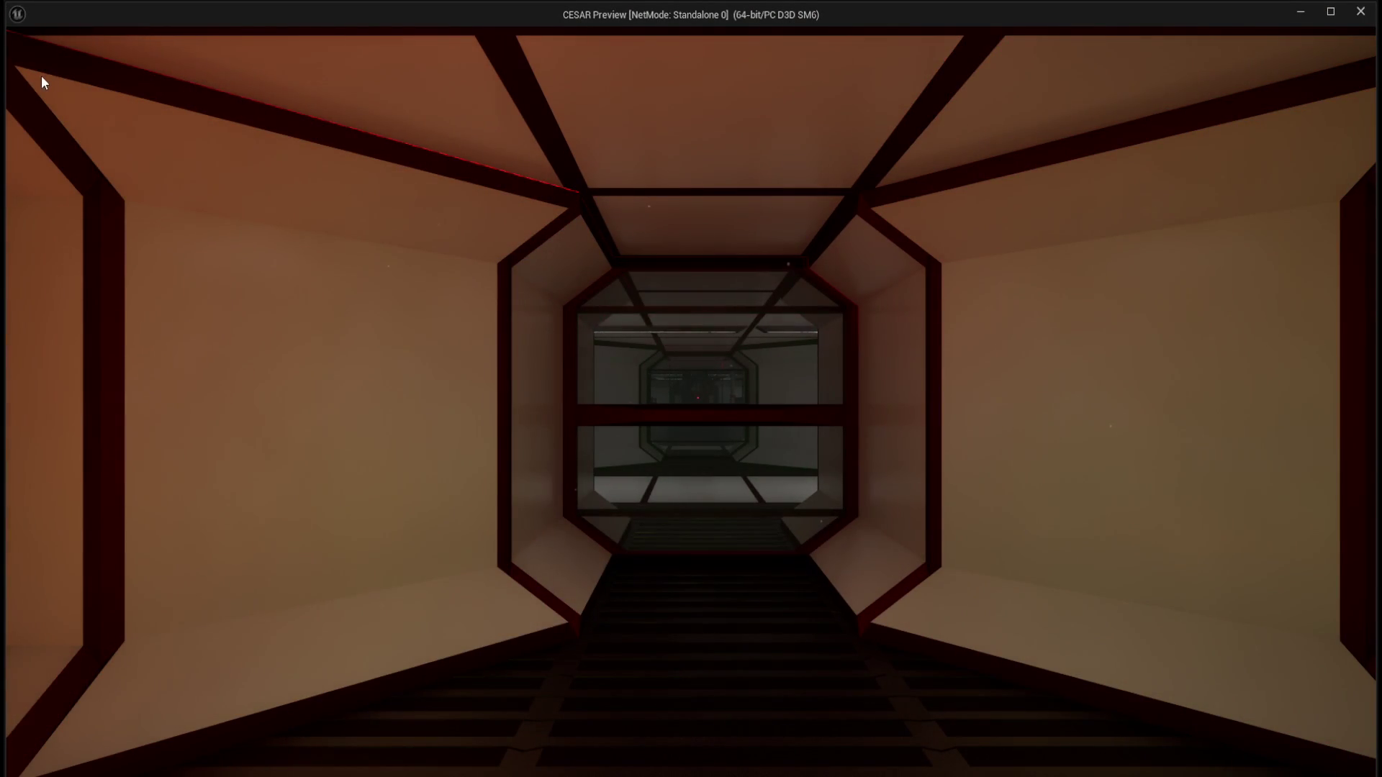
# End the play-test and delete the debug Print String and its conversion node
pyautogui.press('Escape')
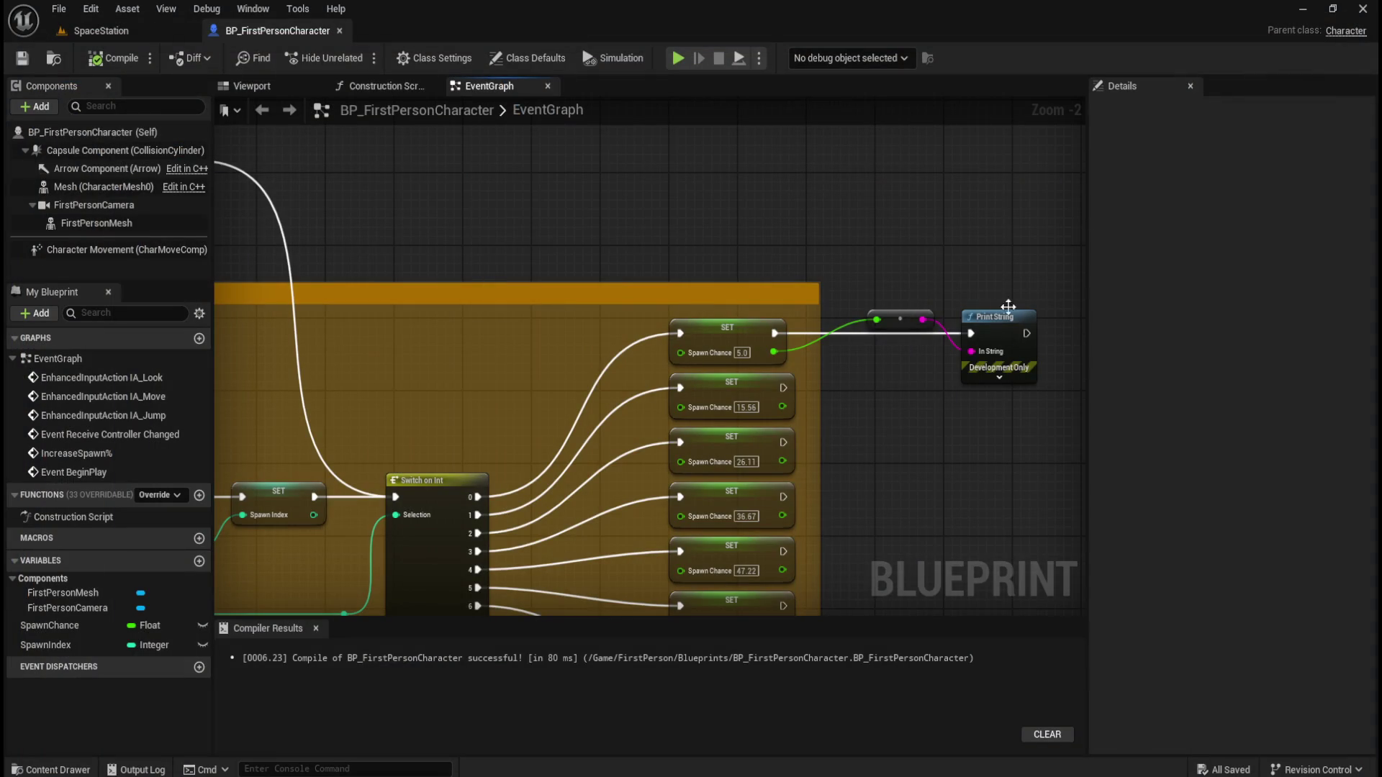
pyautogui.moveTo(889, 237); pyautogui.dragTo(1009, 387)
pyautogui.press('Delete')
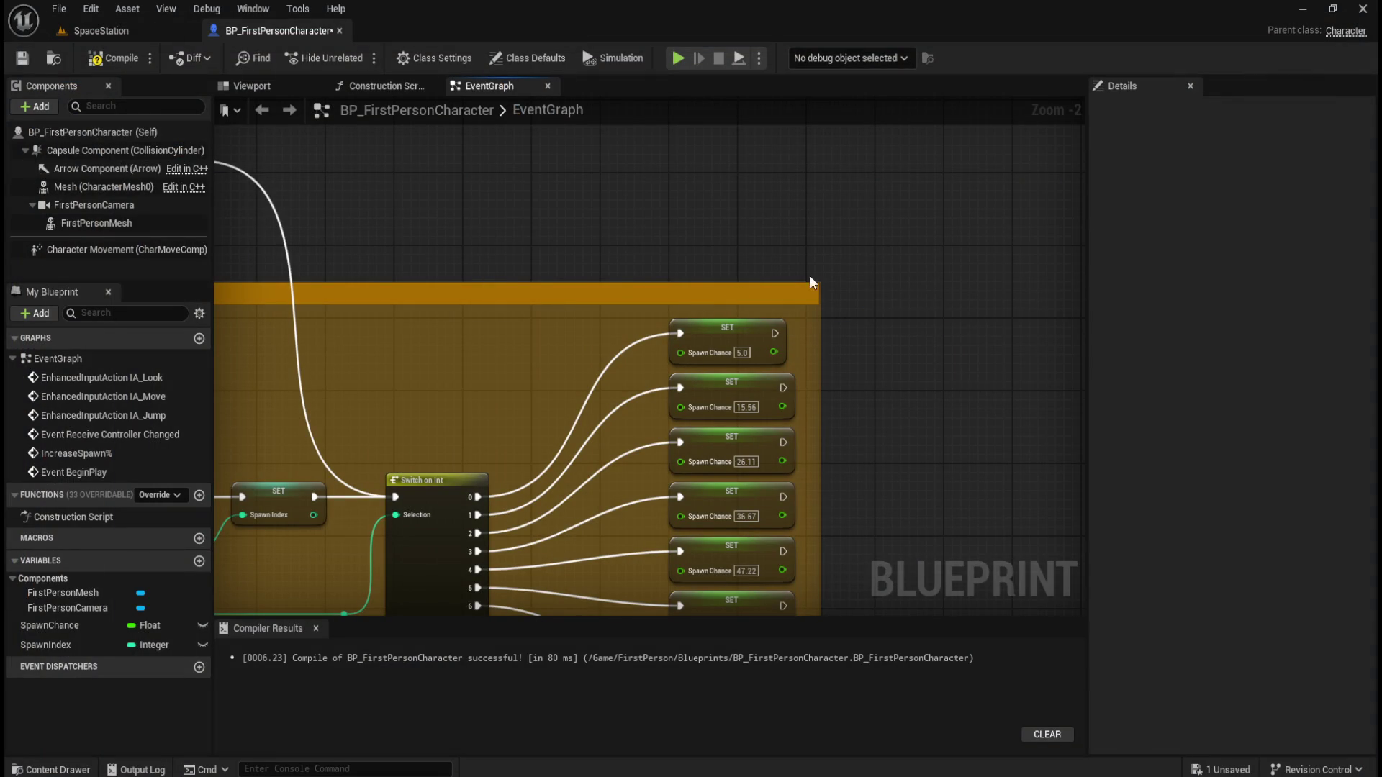
pyautogui.moveTo(600, 236); pyautogui.dragTo(832, 254)
# Compile and save the Blueprint, then centre the comment box in view
pyautogui.click(119, 59)
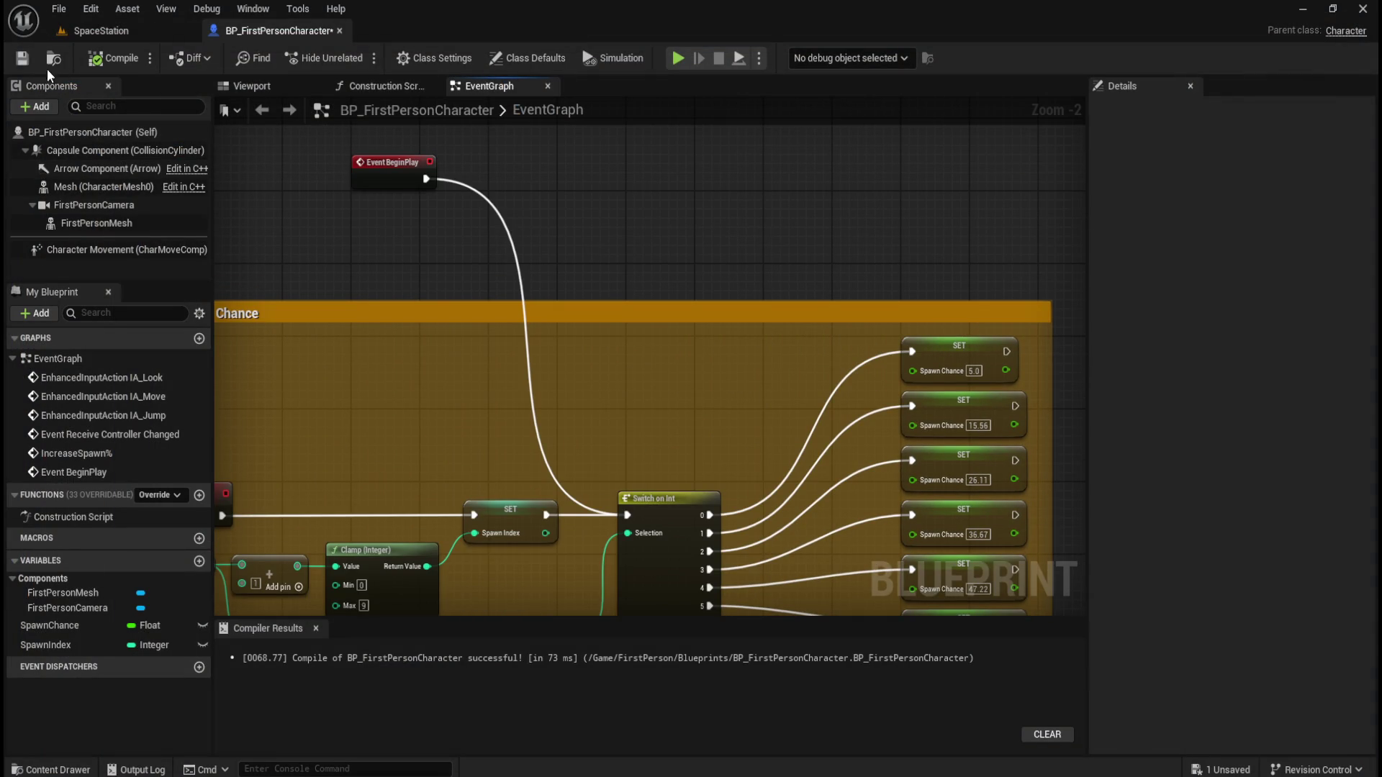
pyautogui.click(21, 61)
pyautogui.scroll(-2, 637, 274)
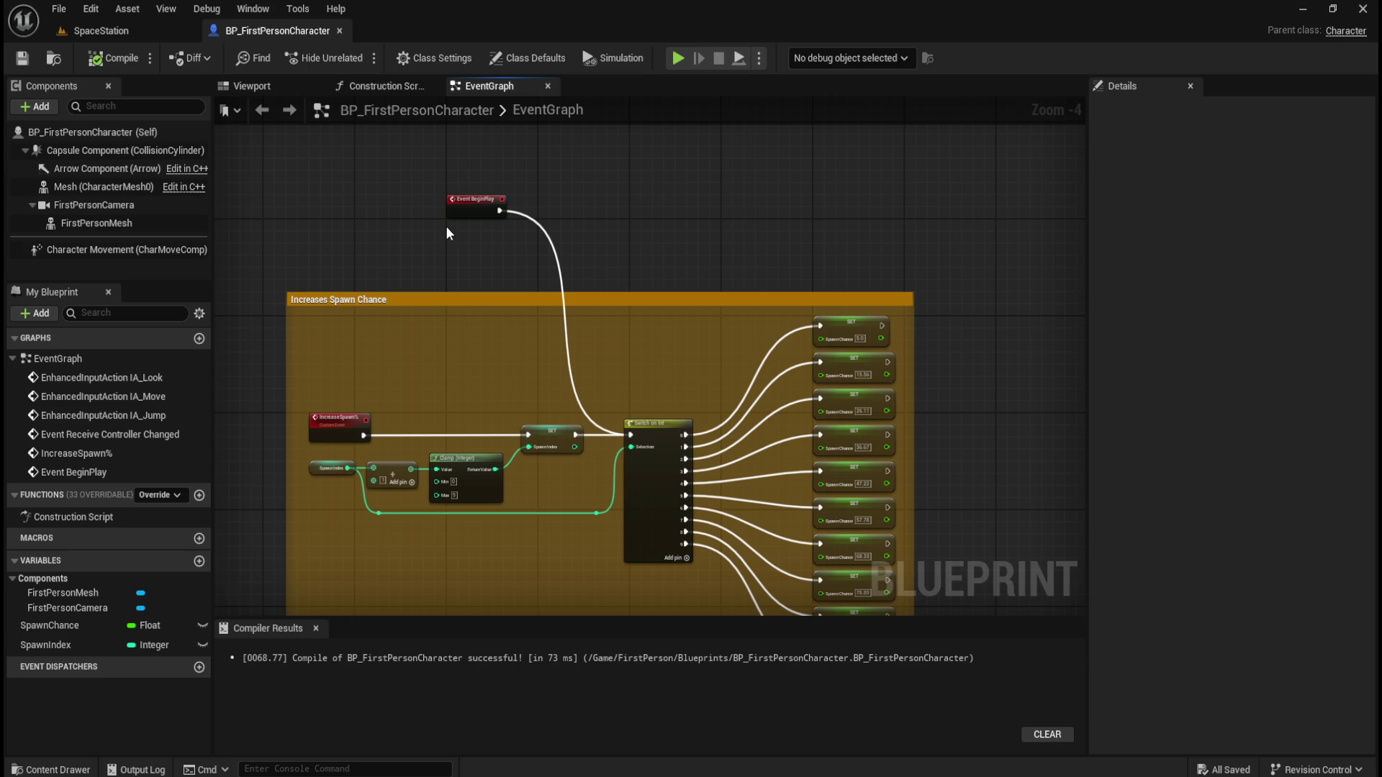
pyautogui.moveTo(399, 252)
pyautogui.mouseDown()
pyautogui.moveTo(488, 223)
pyautogui.moveTo(501, 207)
pyautogui.moveTo(478, 201)
pyautogui.mouseUp()
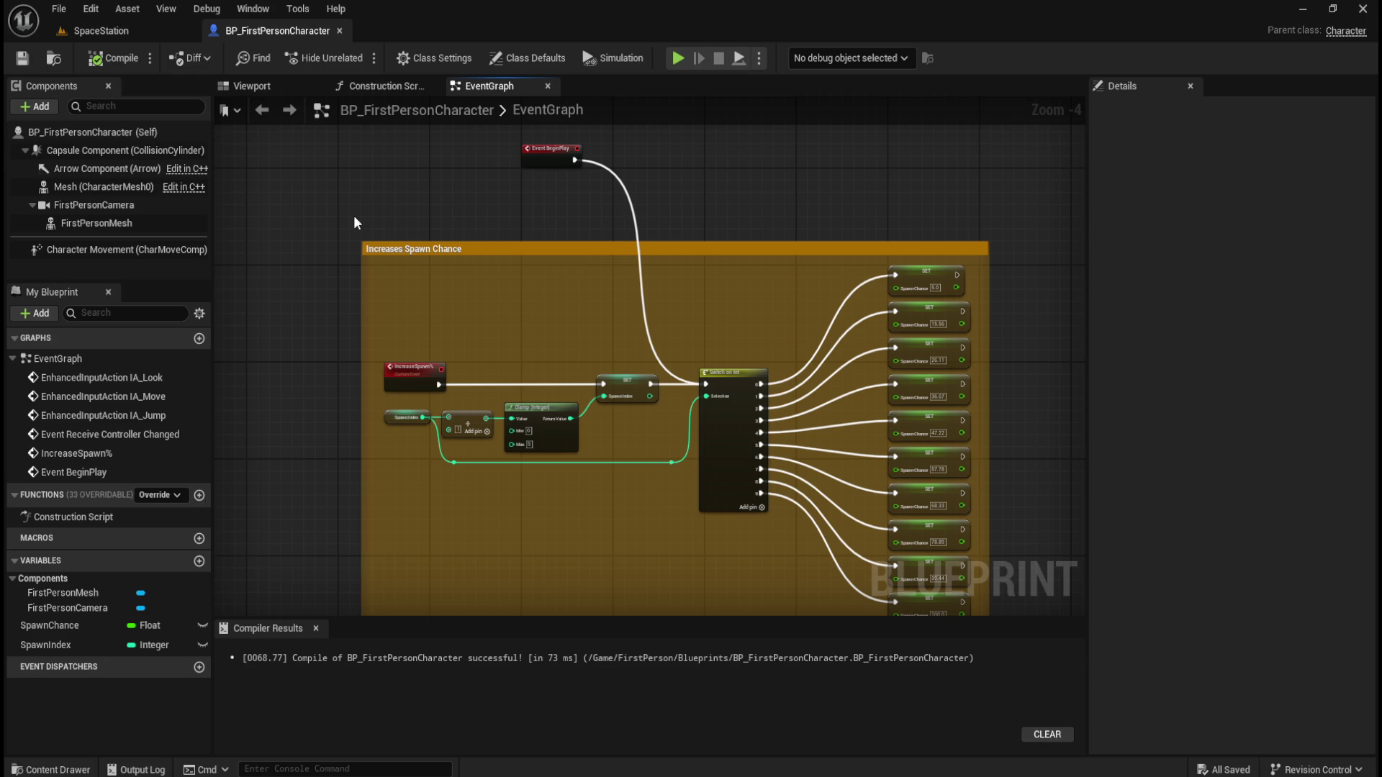
# Recompile BP_FirstPersonCharacter and inspect the Increases Spawn Chance comment and its SpawnIndex variable
pyautogui.click(100, 64)
pyautogui.scroll(3, 503, 403)
pyautogui.scroll(-1, 407, 458)
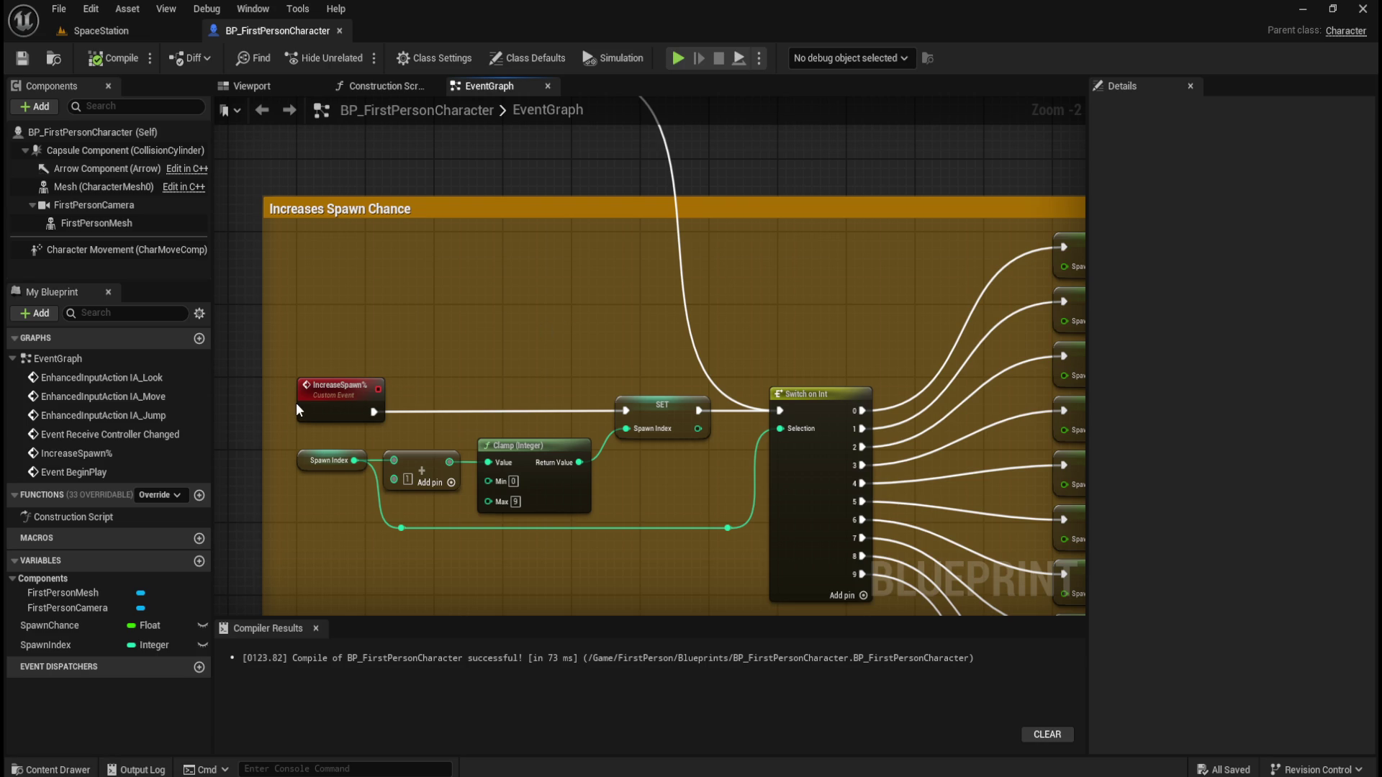
pyautogui.scroll(2, 296, 407)
pyautogui.scroll(-4, 283, 410)
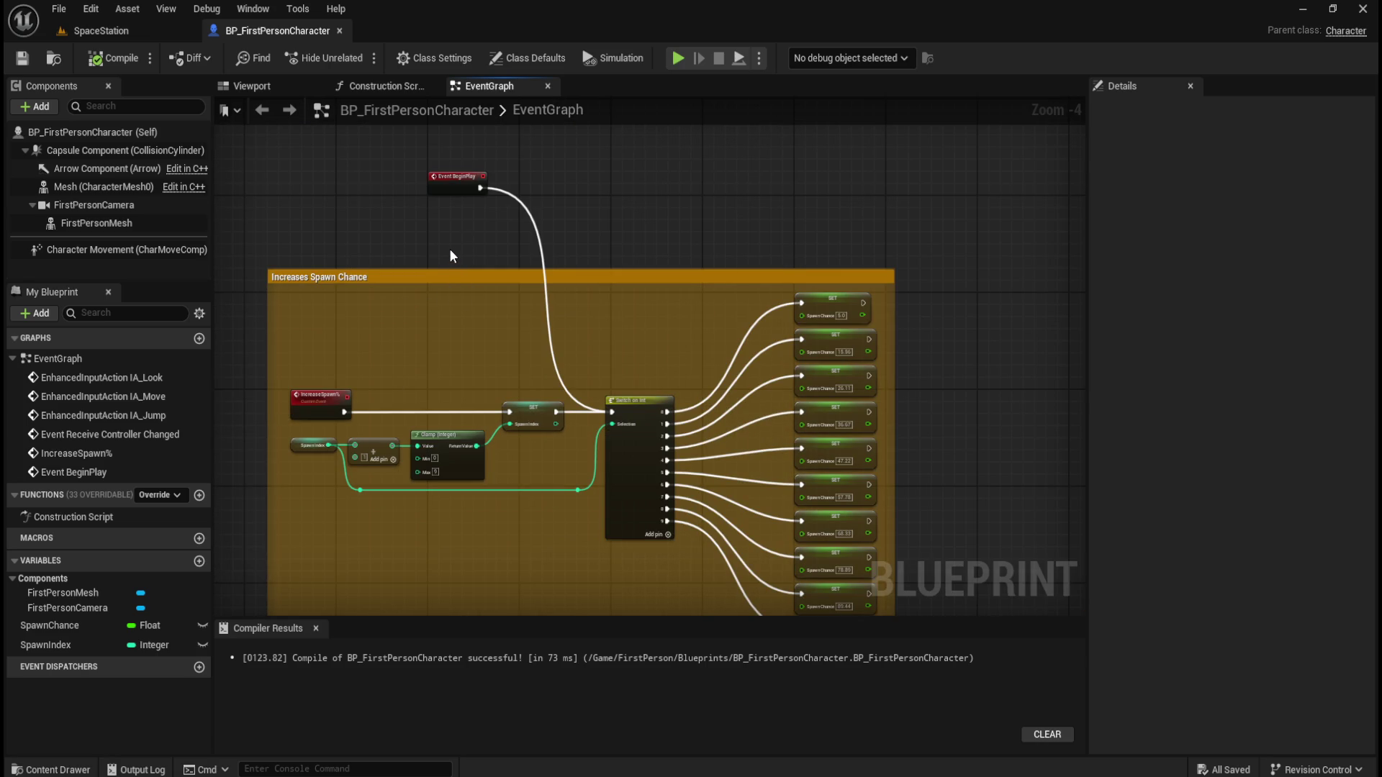
pyautogui.scroll(1, 451, 246)
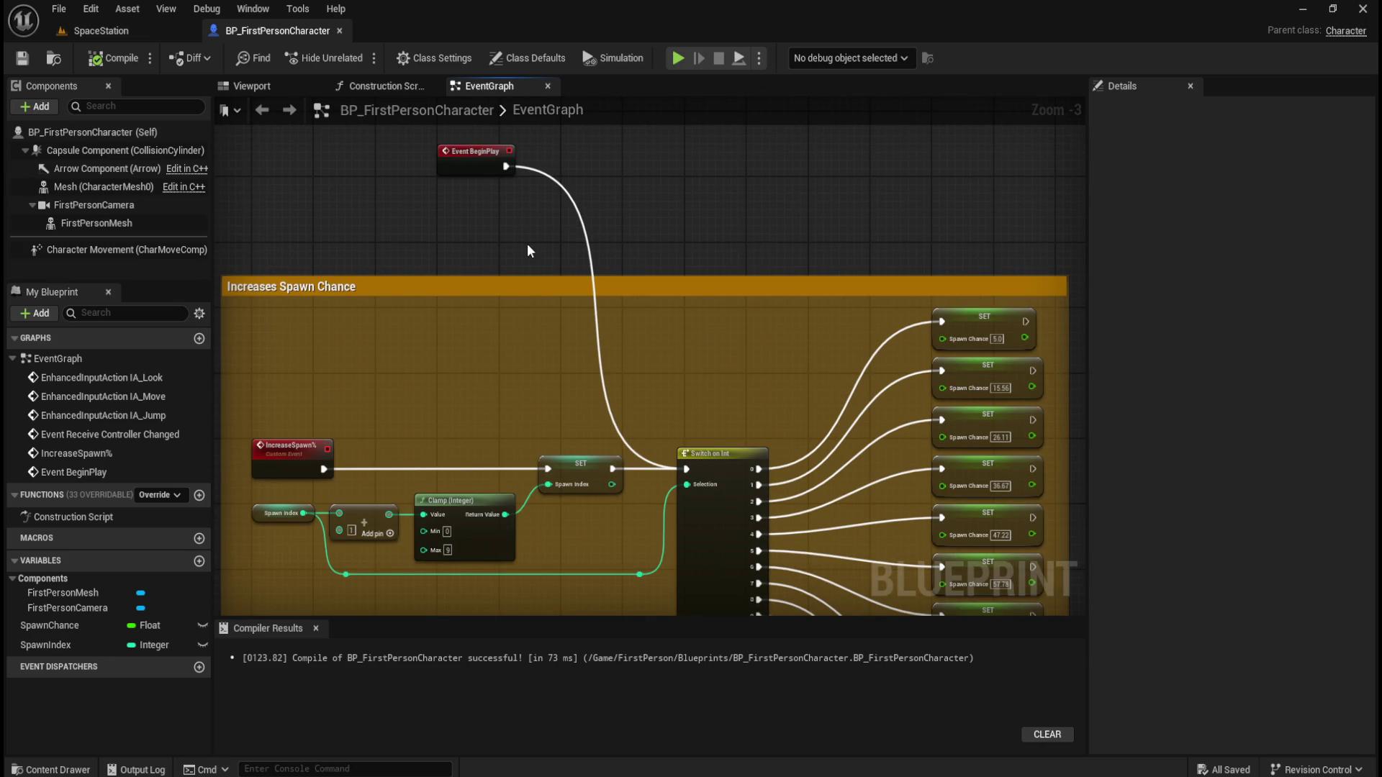
pyautogui.moveTo(455, 248); pyautogui.dragTo(505, 240)
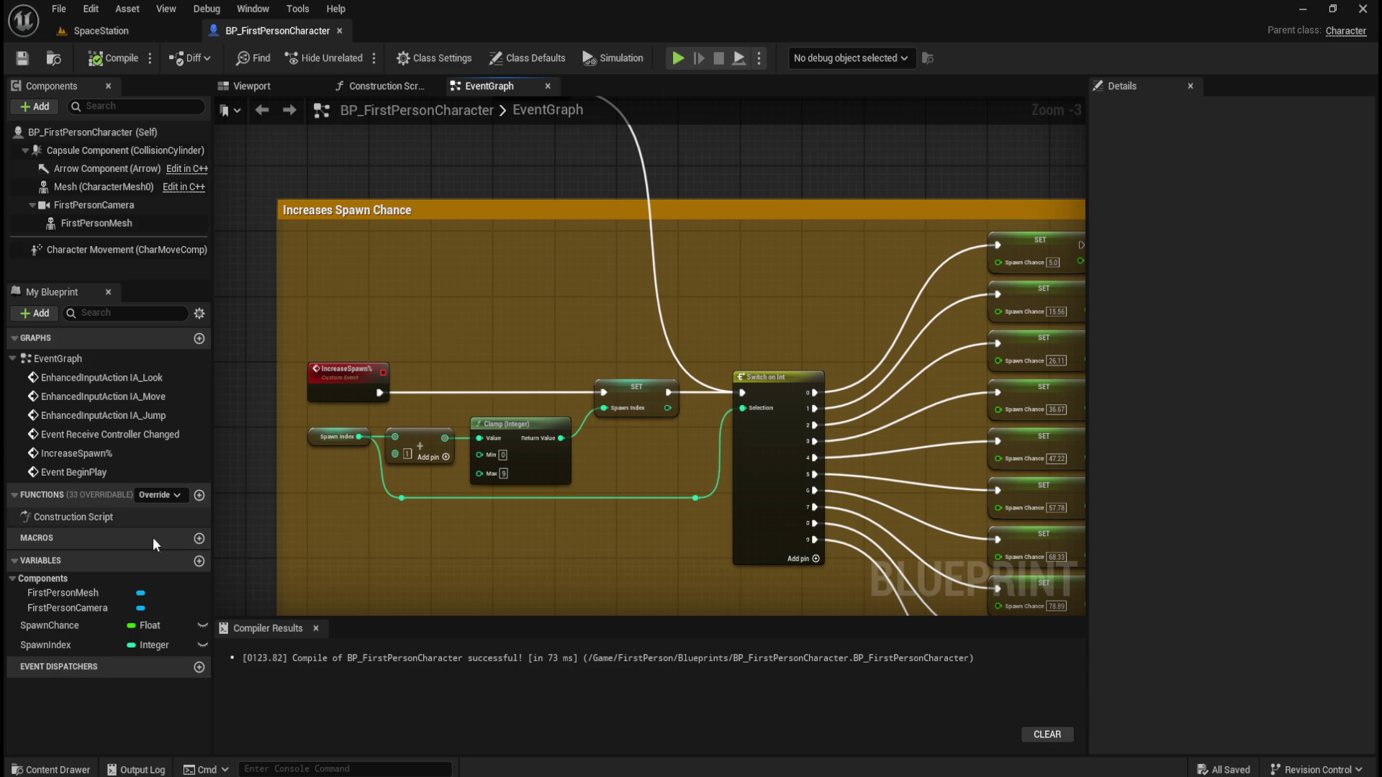
pyautogui.click(71, 640)
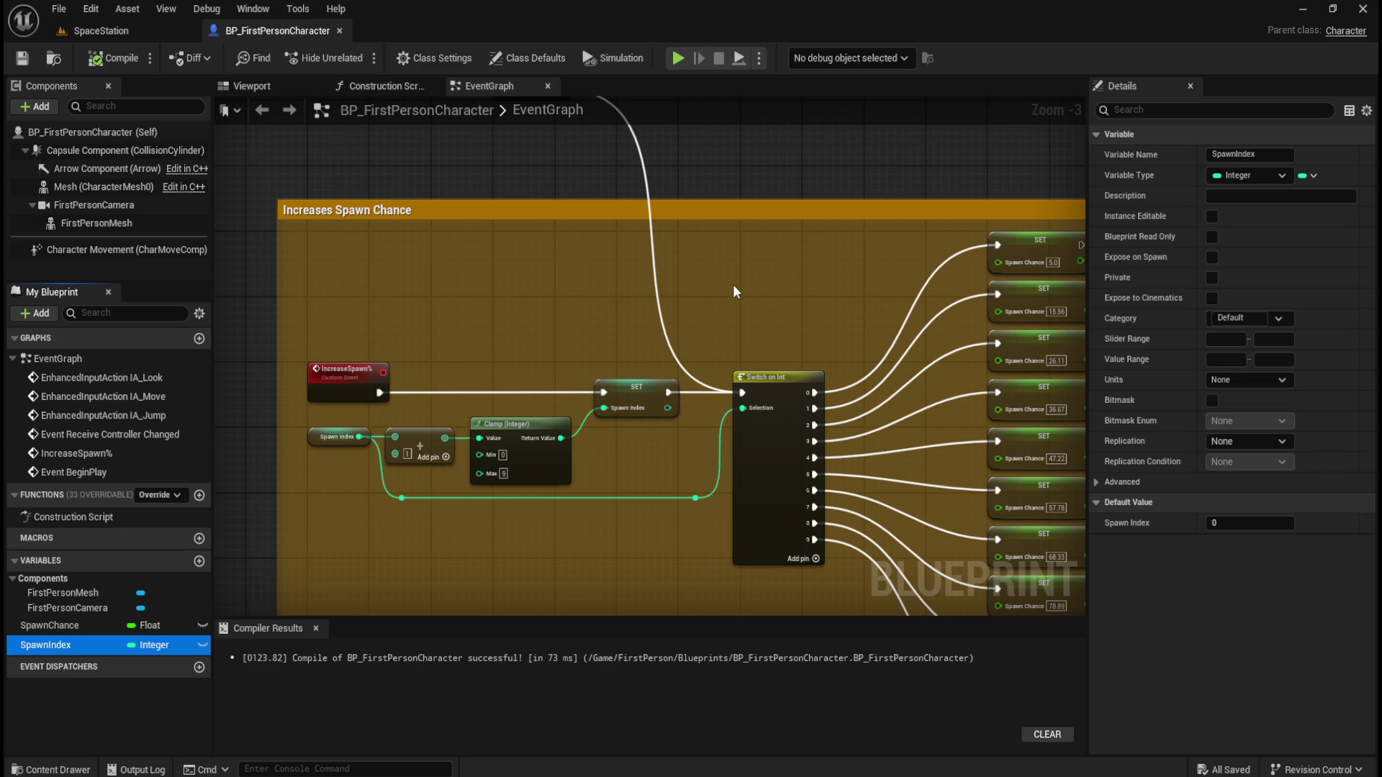
# Pan and zoom to view the Switch on SpawnIndex setters rising from 5.0 to 100.0
pyautogui.moveTo(732, 270)
pyautogui.mouseDown()
pyautogui.moveTo(710, 395)
pyautogui.moveTo(728, 115)
pyautogui.mouseUp()
pyautogui.scroll(-4, 573, 446)
pyautogui.scroll(4, 515, 380)
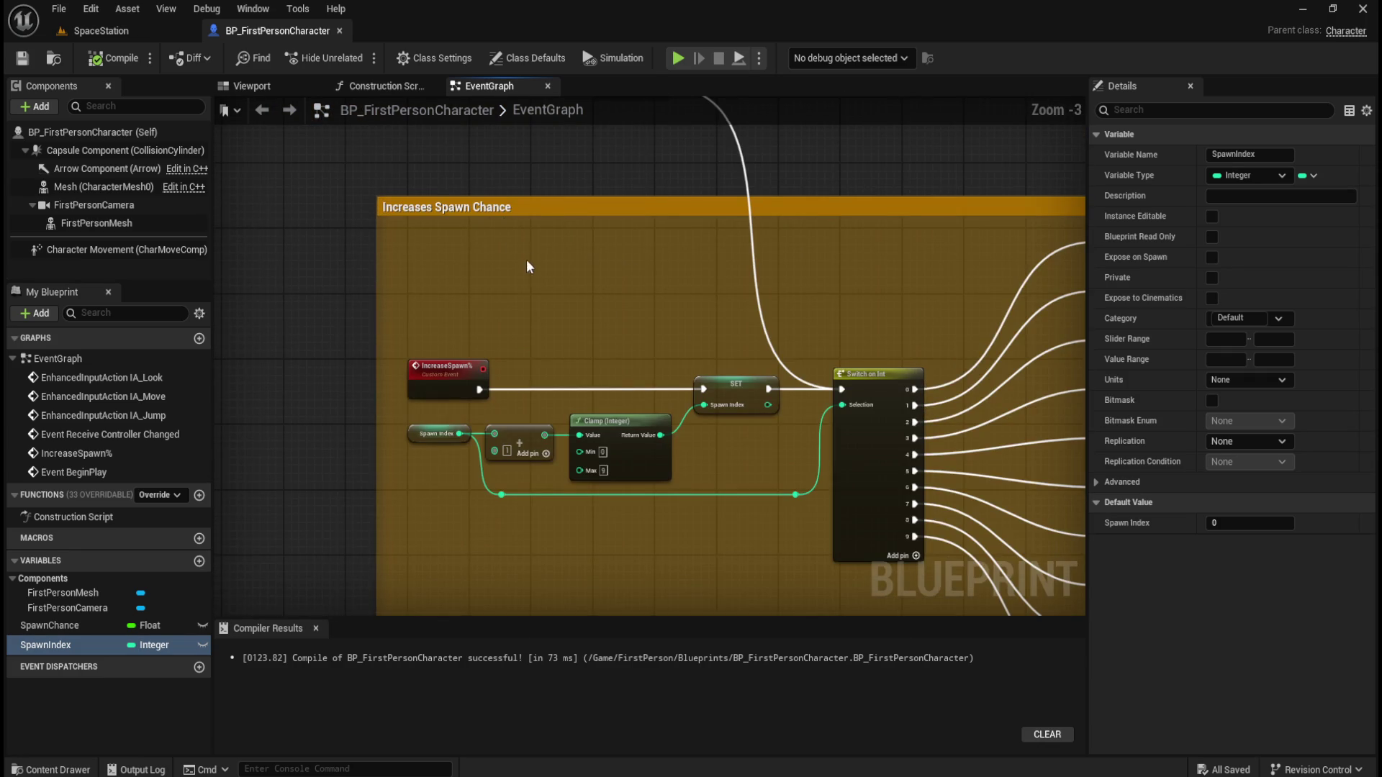
pyautogui.scroll(-1, 520, 271)
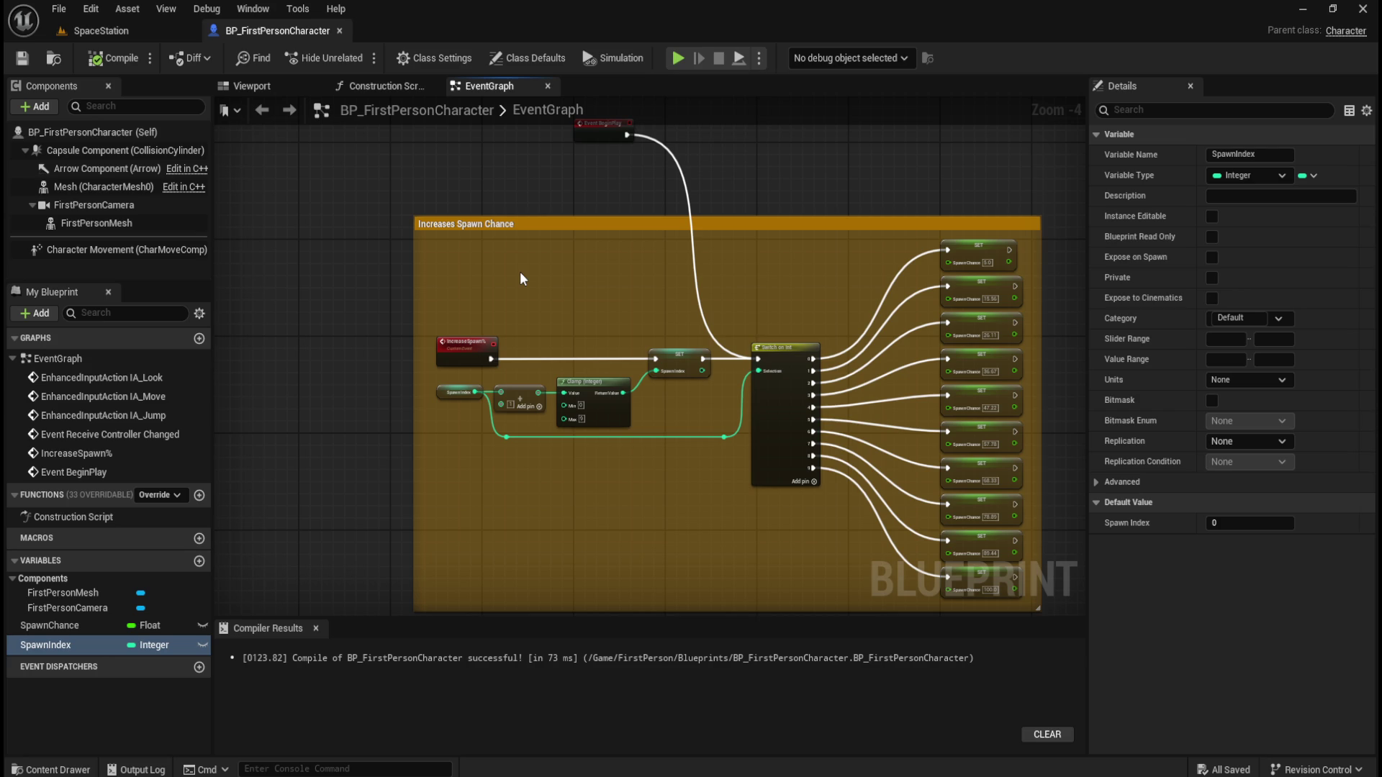
pyautogui.moveTo(650, 547)
pyautogui.mouseDown()
pyautogui.moveTo(617, 432)
pyautogui.moveTo(583, 485)
pyautogui.moveTo(635, 475)
pyautogui.moveTo(642, 499)
pyautogui.moveTo(632, 479)
pyautogui.mouseUp()
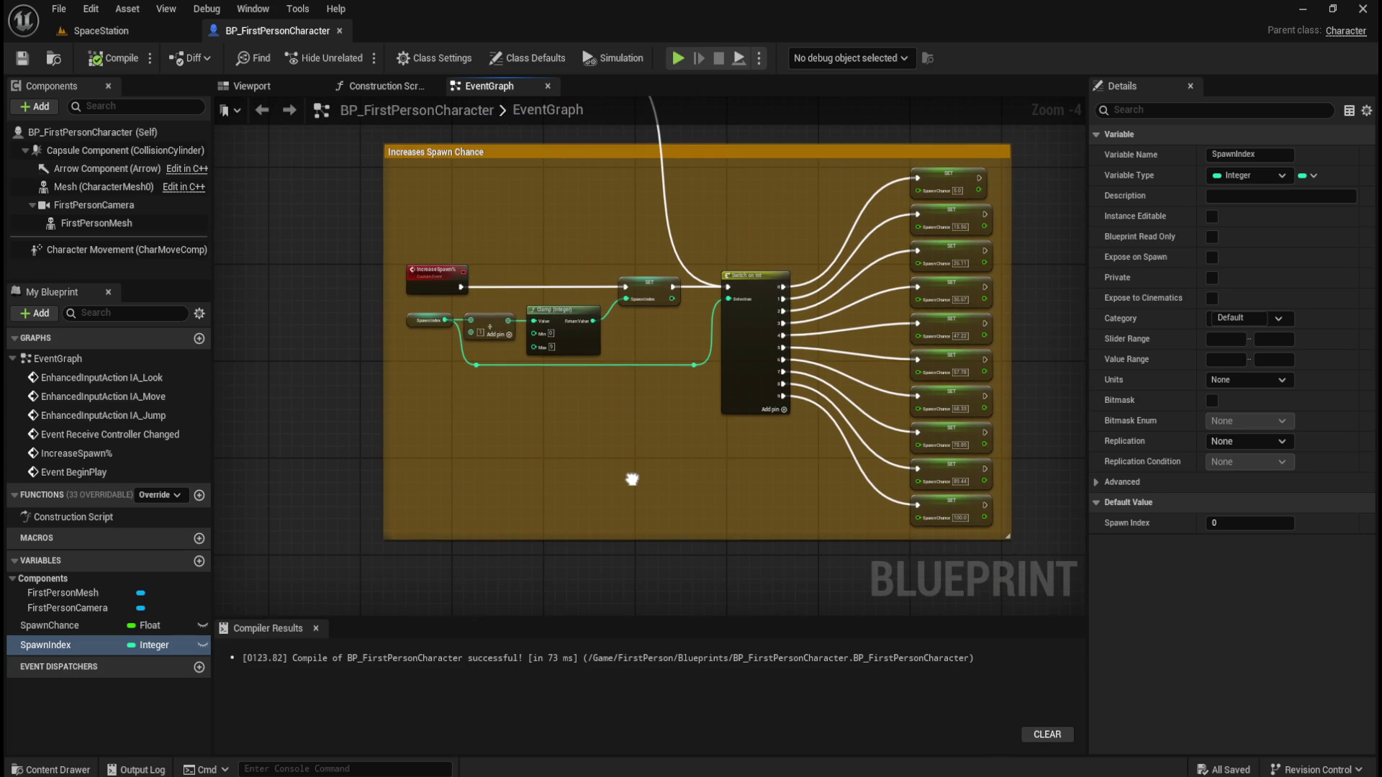
pyautogui.moveTo(642, 527); pyautogui.dragTo(609, 475)
pyautogui.moveTo(571, 392)
pyautogui.mouseDown()
pyautogui.moveTo(571, 472)
pyautogui.moveTo(595, 348)
pyautogui.moveTo(466, 475)
pyautogui.mouseUp()
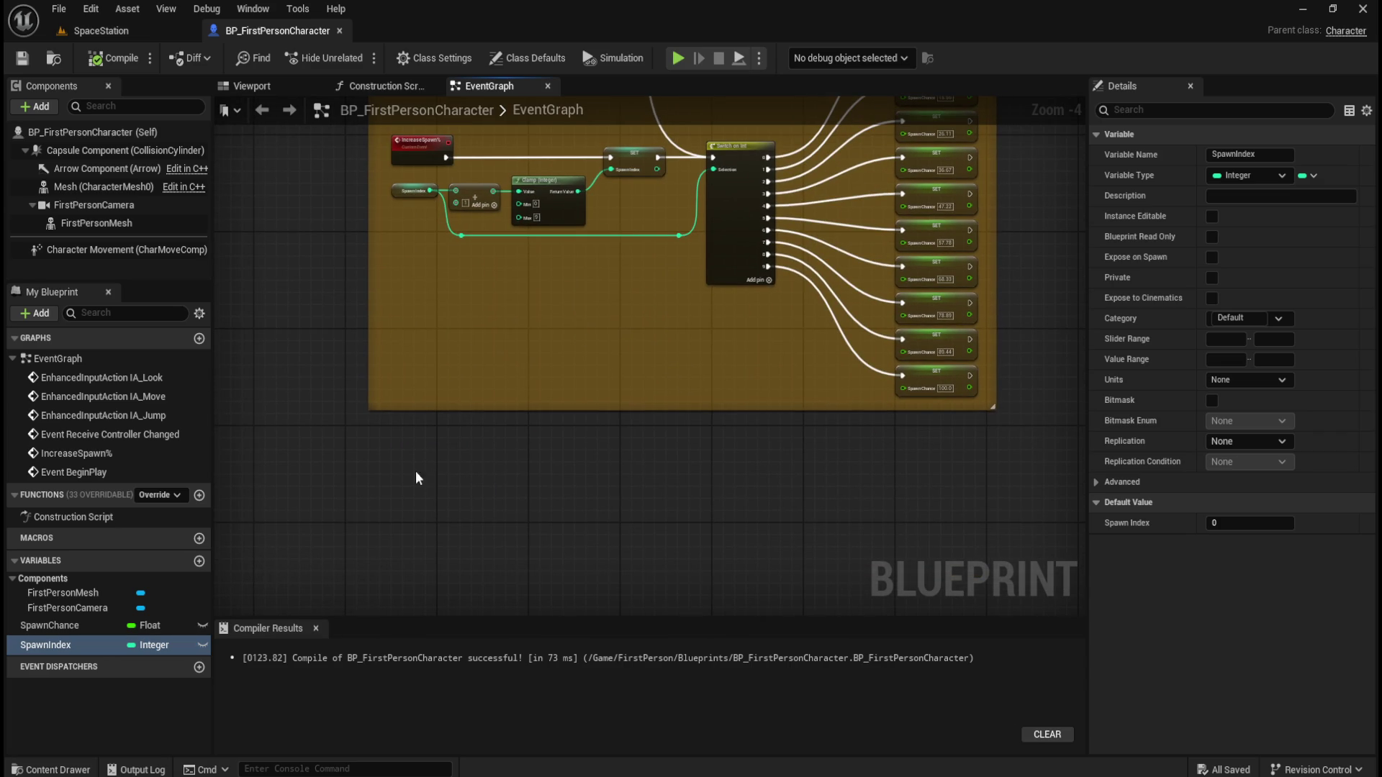
pyautogui.scroll(5, 414, 257)
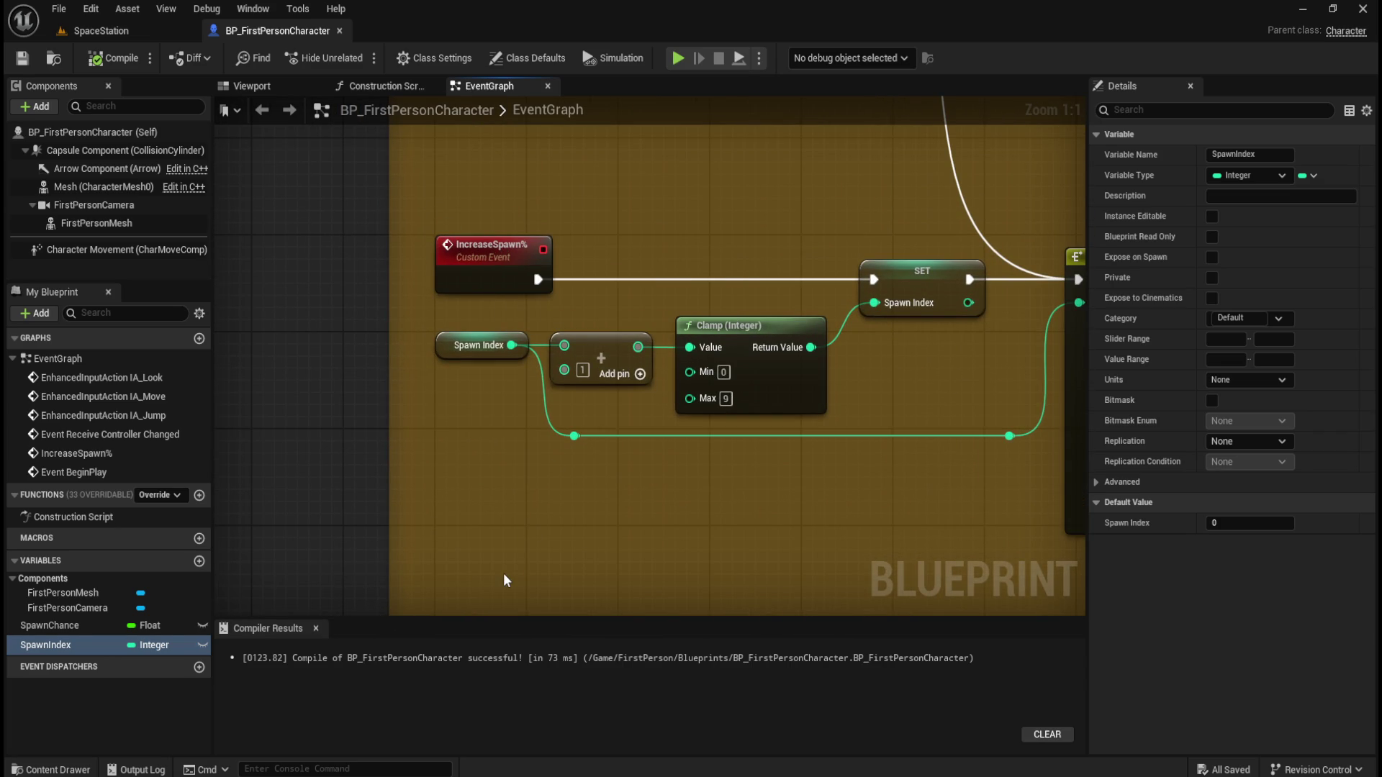
# Create a ResetSpawn% custom event below the comment box and place SpawnIndex beside it
pyautogui.rightClick(283, 389)
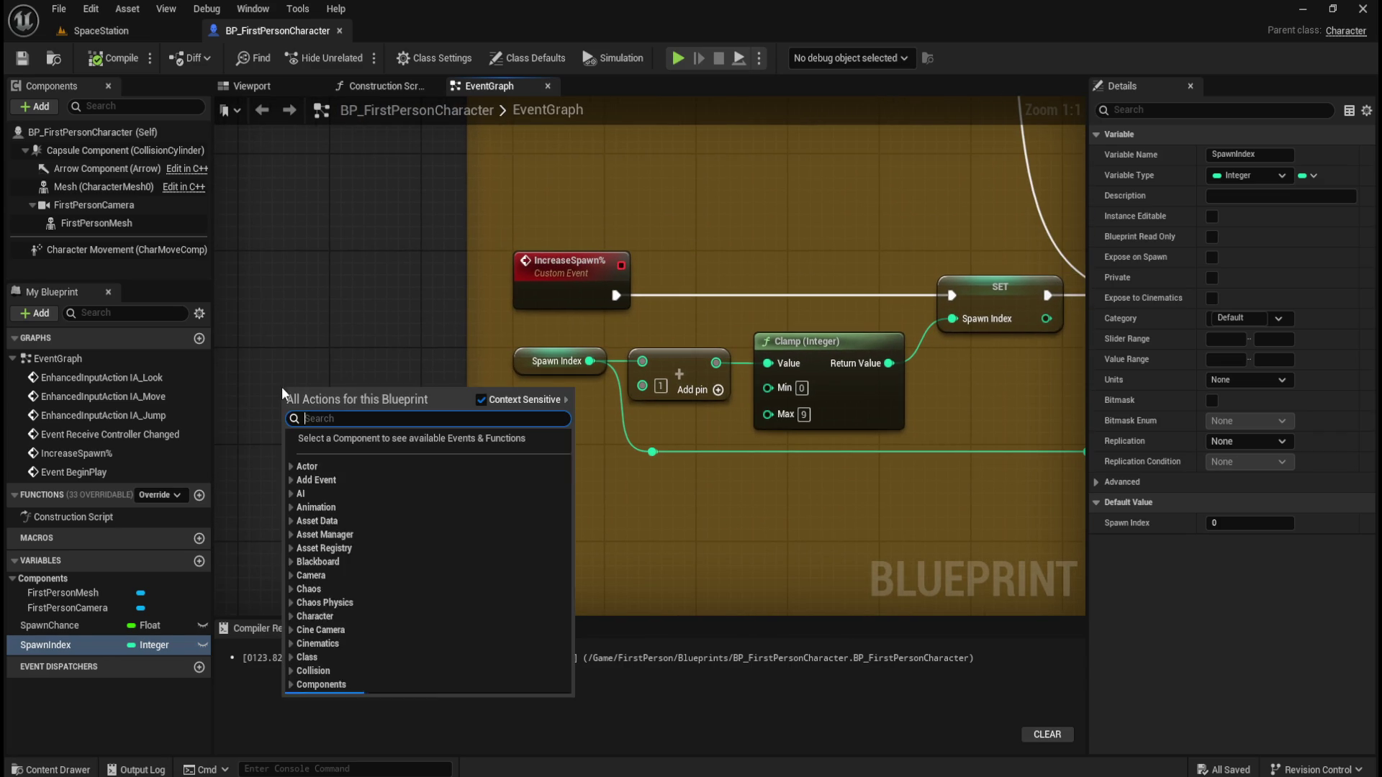
pyautogui.write('custom')
pyautogui.press('Return')
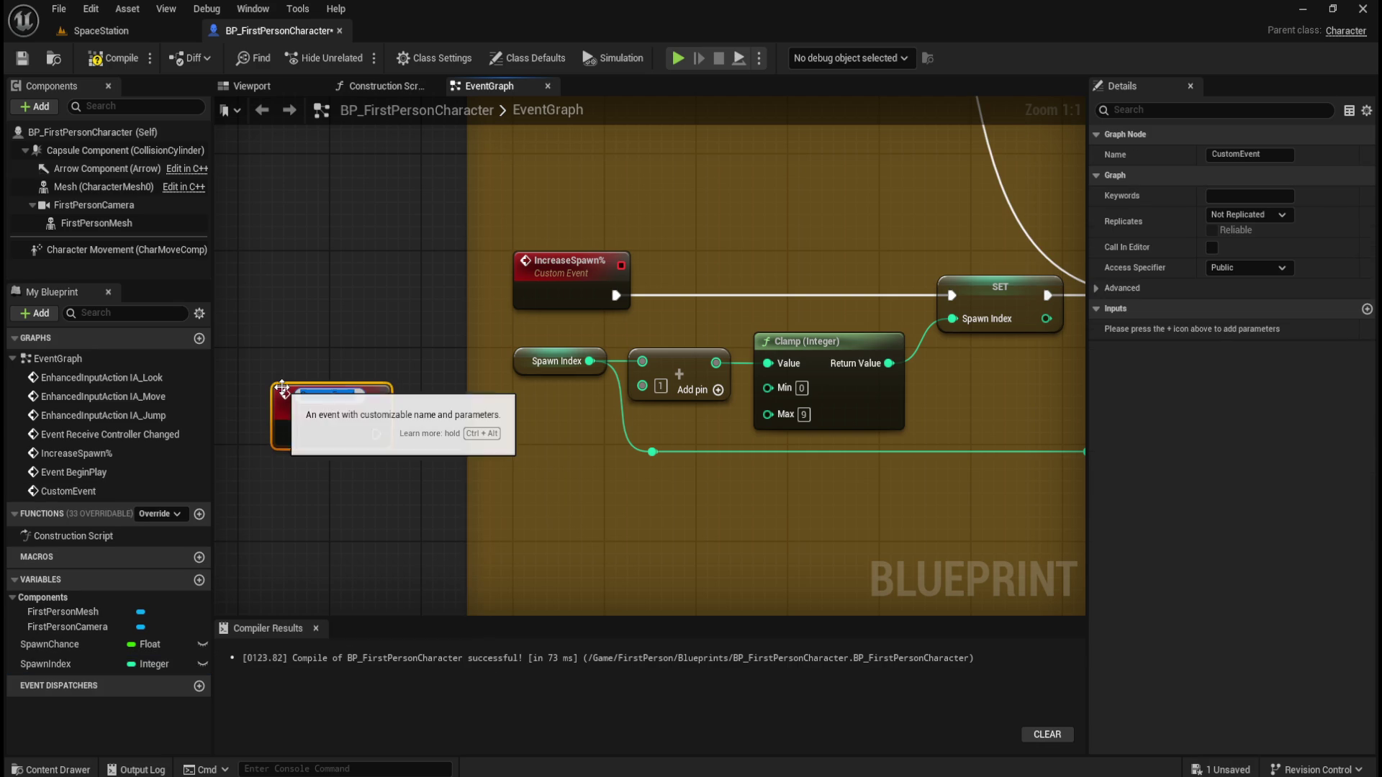
pyautogui.write('Reset')
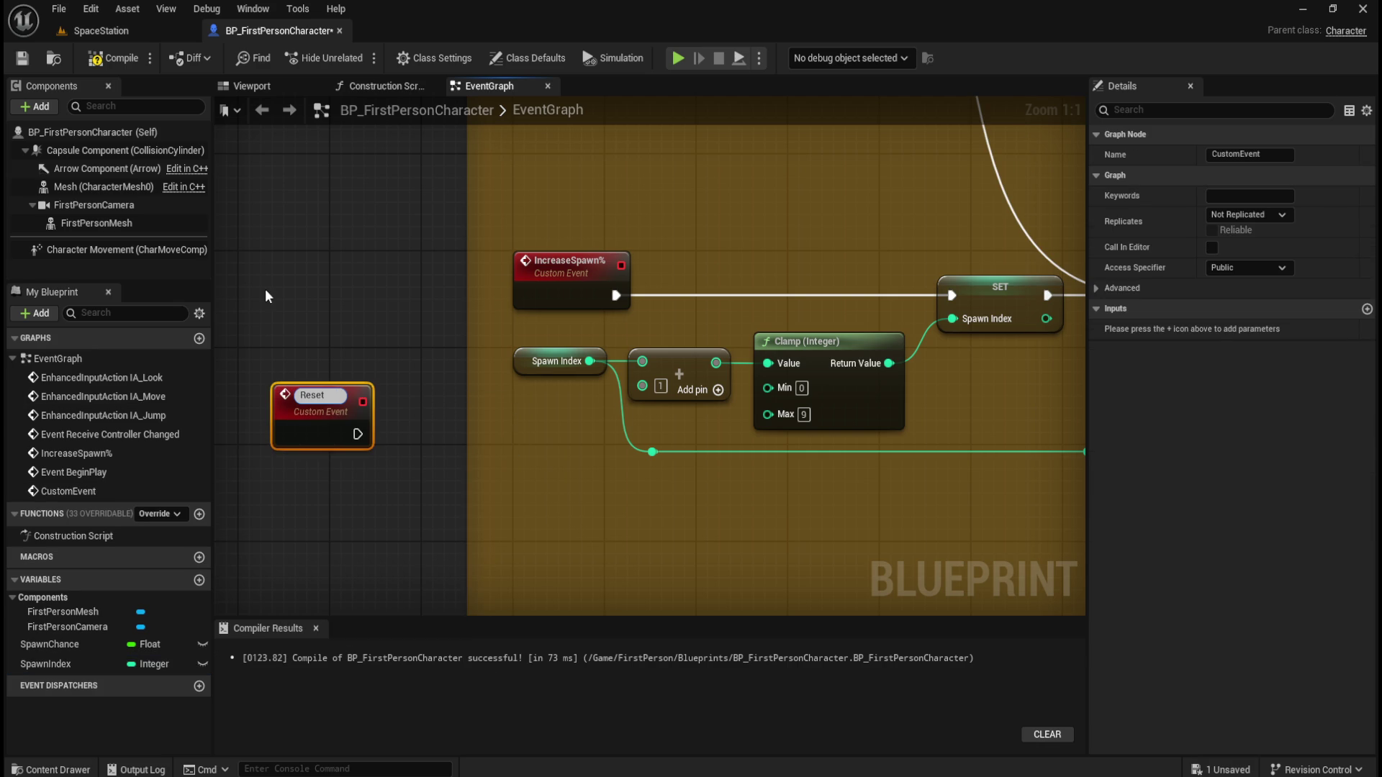
pyautogui.write('Spawn%')
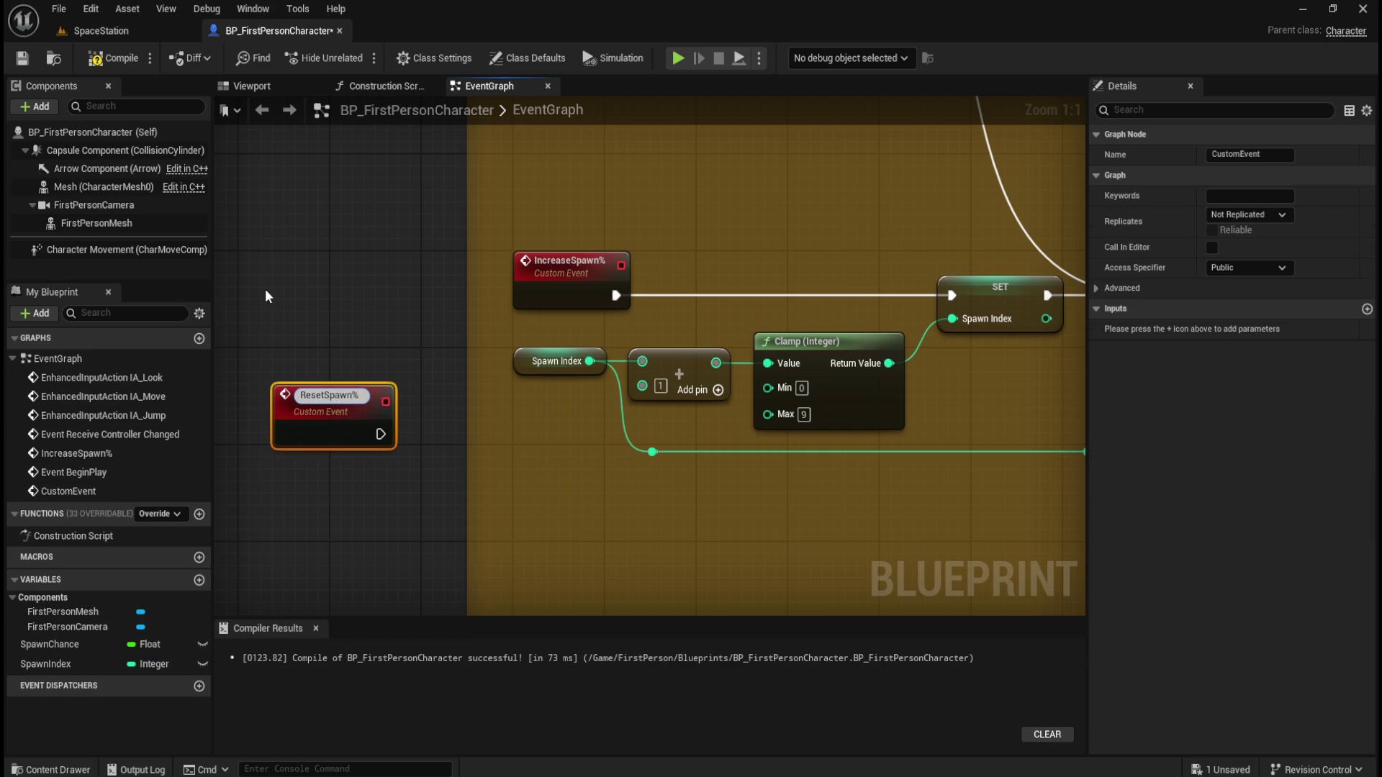
pyautogui.click(288, 284)
pyautogui.scroll(-2, 317, 338)
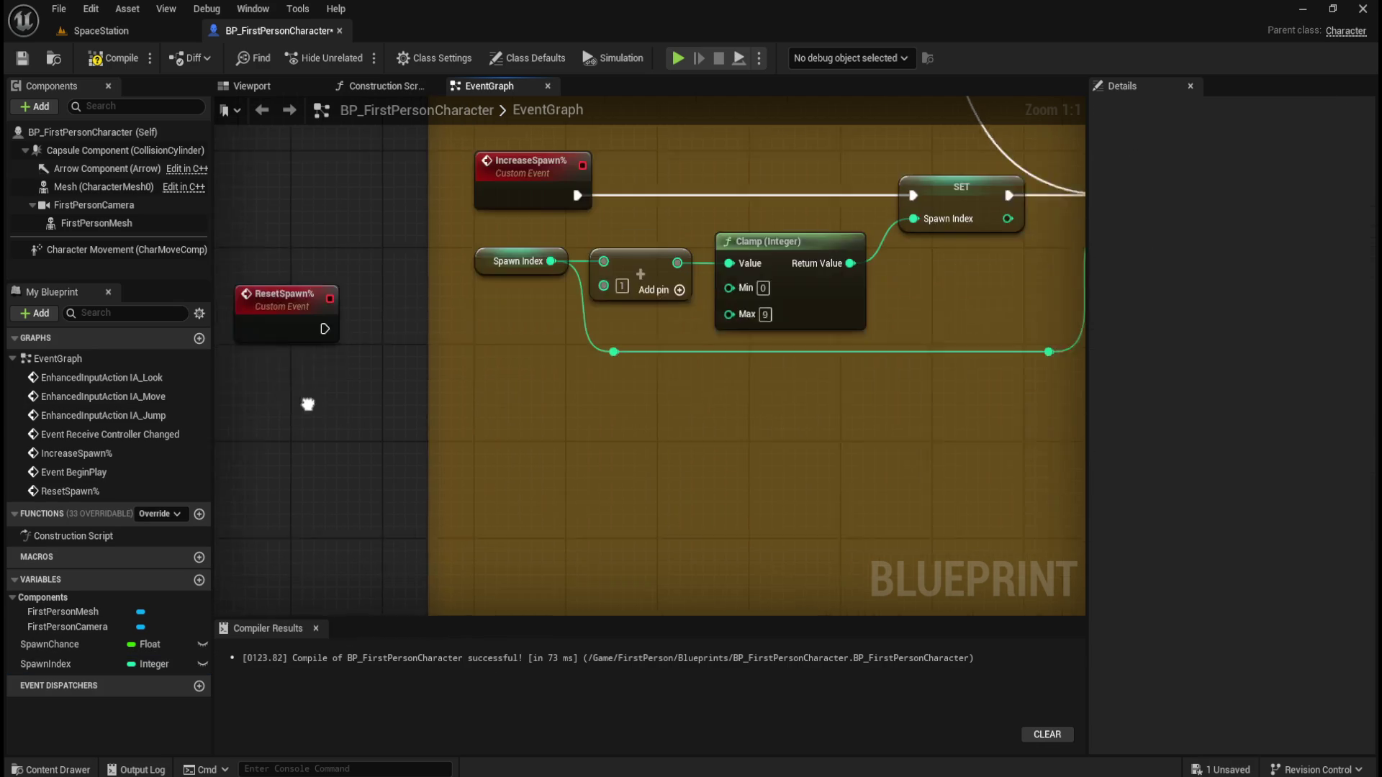
pyautogui.moveTo(282, 180)
pyautogui.mouseDown()
pyautogui.moveTo(497, 564)
pyautogui.moveTo(456, 531)
pyautogui.moveTo(484, 489)
pyautogui.mouseUp()
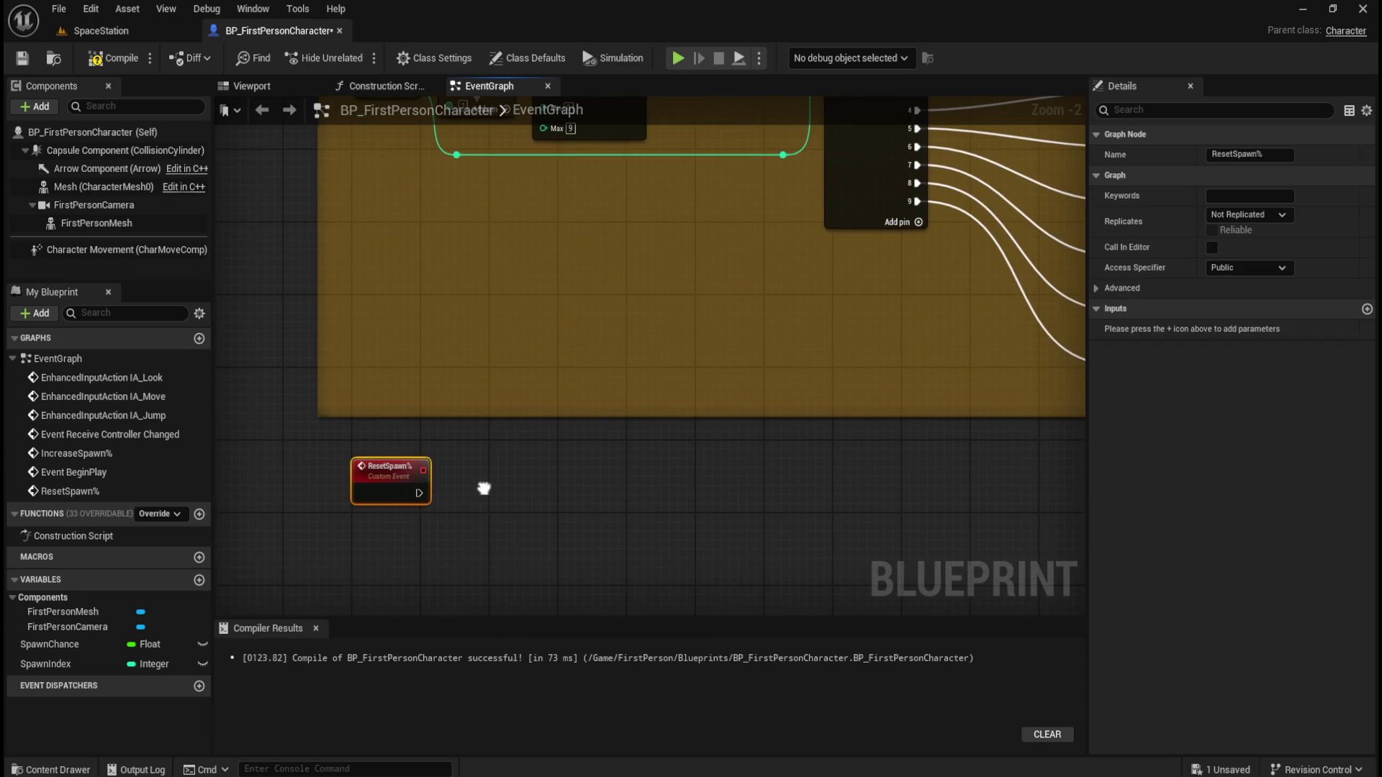
pyautogui.moveTo(43, 663); pyautogui.dragTo(498, 507)
# Wire ResetSpawn% into a Set SpawnIndex node left at 0, deleting the extra getter
pyautogui.click(549, 556)
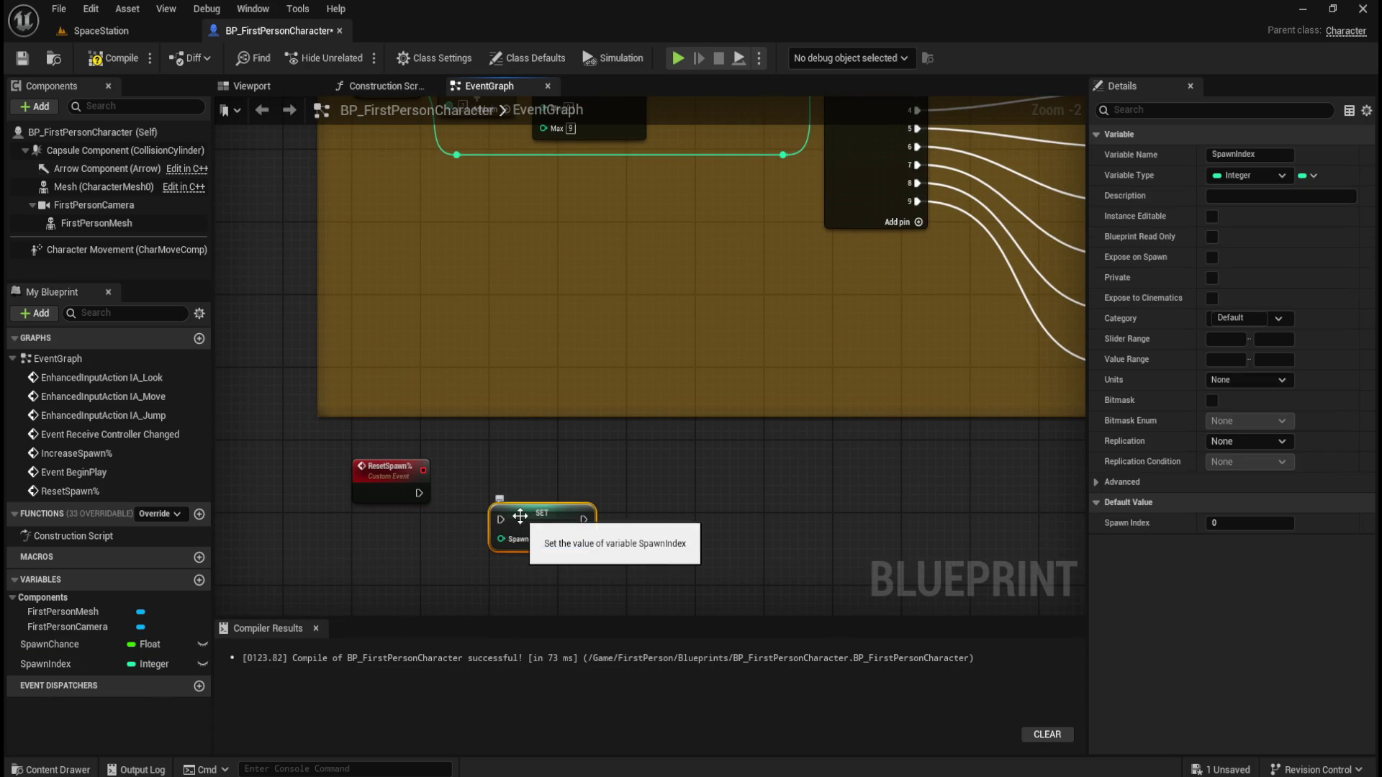
pyautogui.moveTo(419, 493); pyautogui.dragTo(484, 492)
pyautogui.click(619, 486)
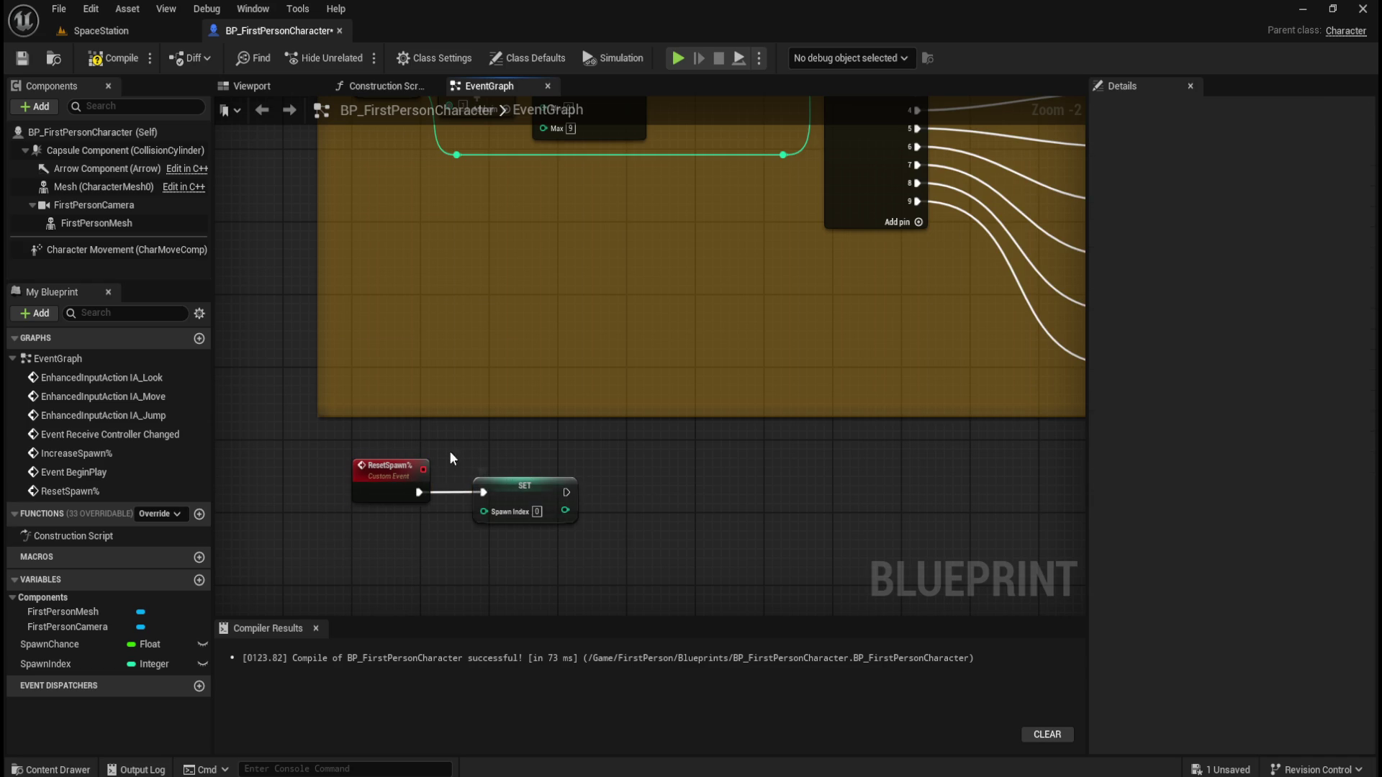
pyautogui.moveTo(58, 665)
pyautogui.mouseDown()
pyautogui.moveTo(376, 574)
pyautogui.moveTo(478, 528)
pyautogui.moveTo(484, 510)
pyautogui.mouseUp()
pyautogui.click(454, 610)
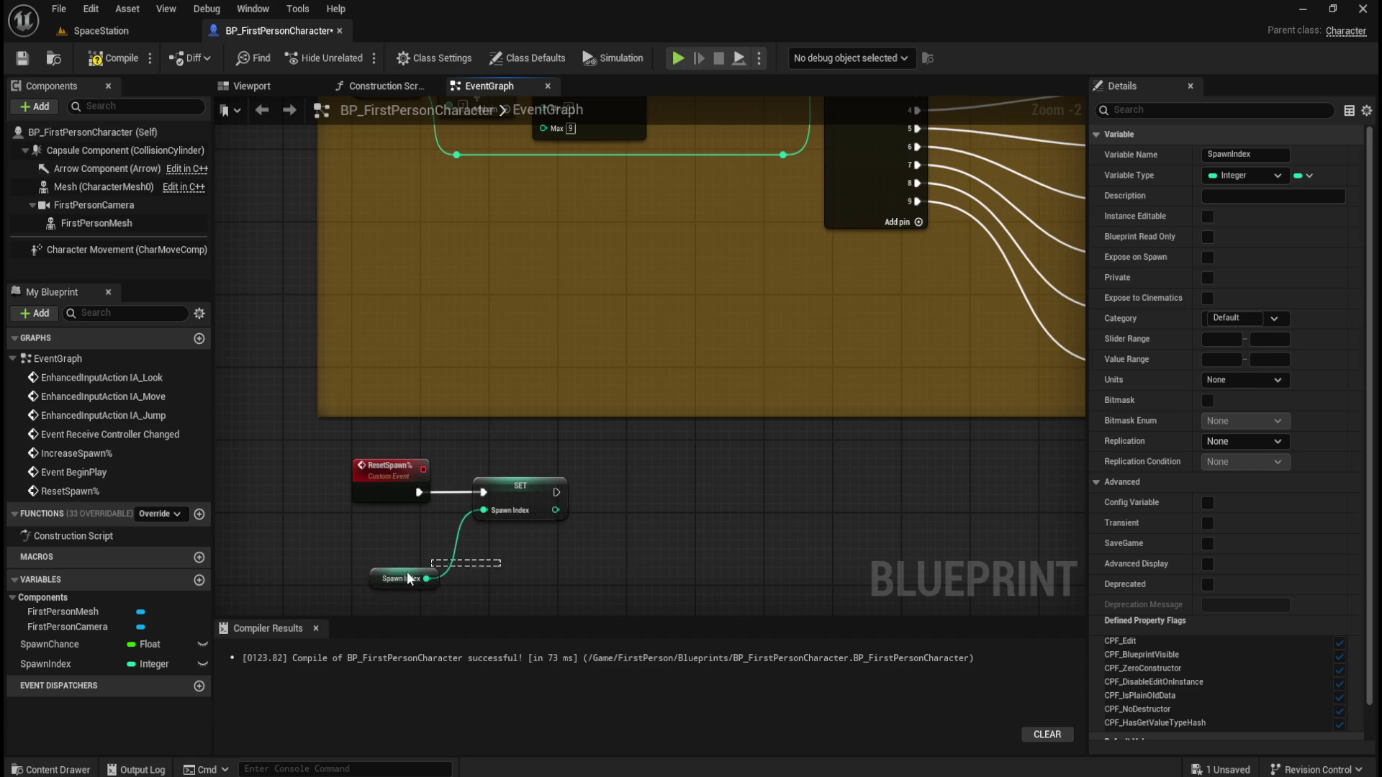
pyautogui.press('Delete')
# Review the ResetSpawn% chain alongside the Increases Spawn Chance comment and Switch on Int
pyautogui.moveTo(378, 580); pyautogui.dragTo(497, 496)
pyautogui.click(542, 579)
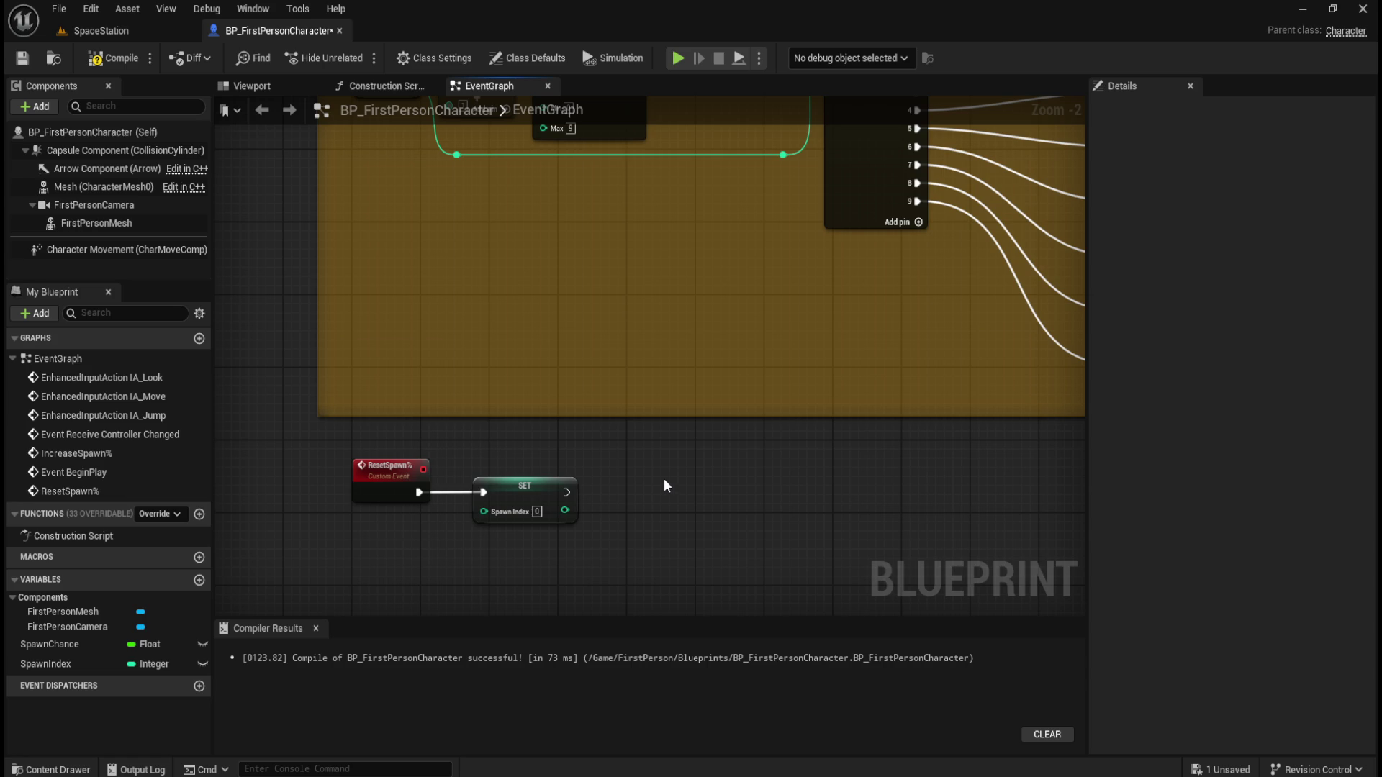
pyautogui.moveTo(693, 457)
pyautogui.mouseDown()
pyautogui.moveTo(726, 595)
pyautogui.moveTo(715, 303)
pyautogui.mouseUp()
pyautogui.moveTo(651, 534); pyautogui.dragTo(569, 516)
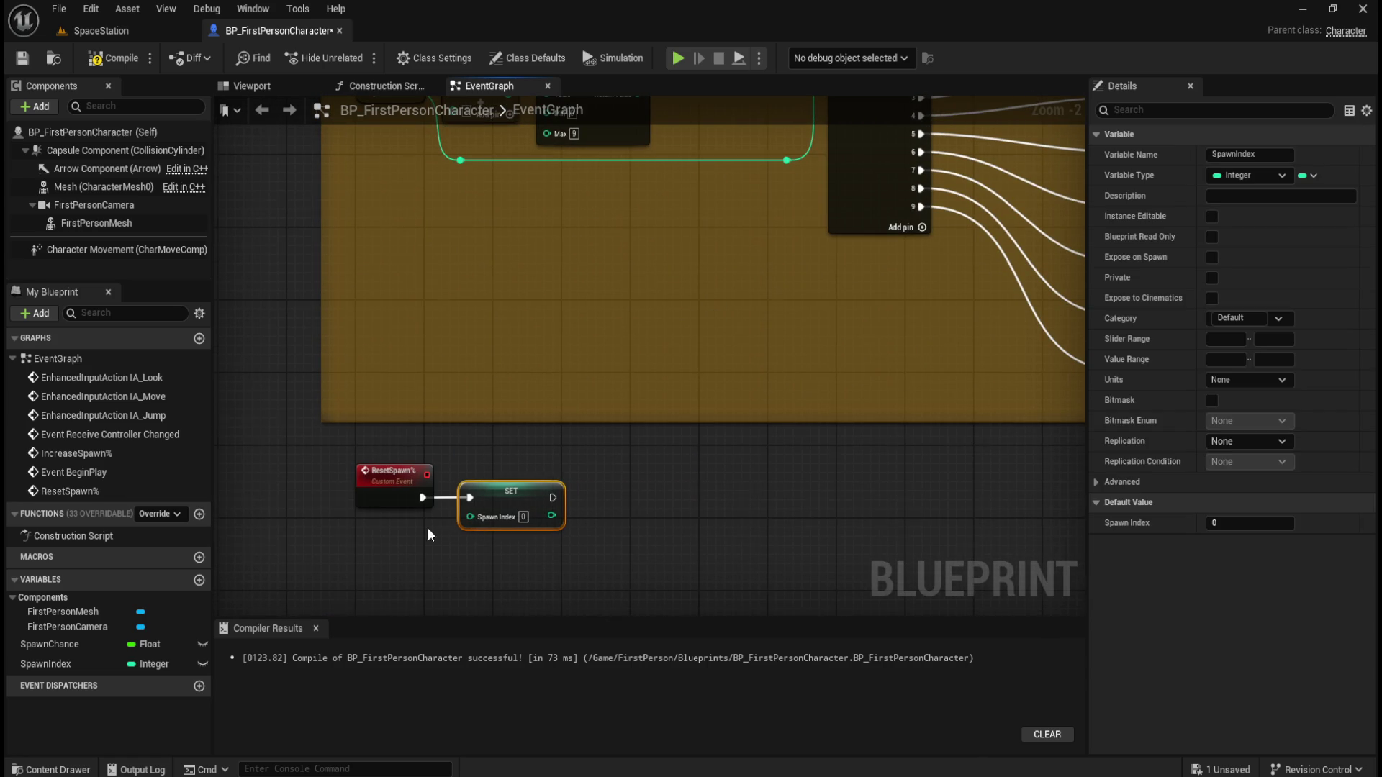
pyautogui.scroll(2, 446, 532)
pyautogui.click(397, 540)
pyautogui.scroll(-5, 368, 551)
pyautogui.scroll(2, 369, 550)
pyautogui.scroll(1, 369, 551)
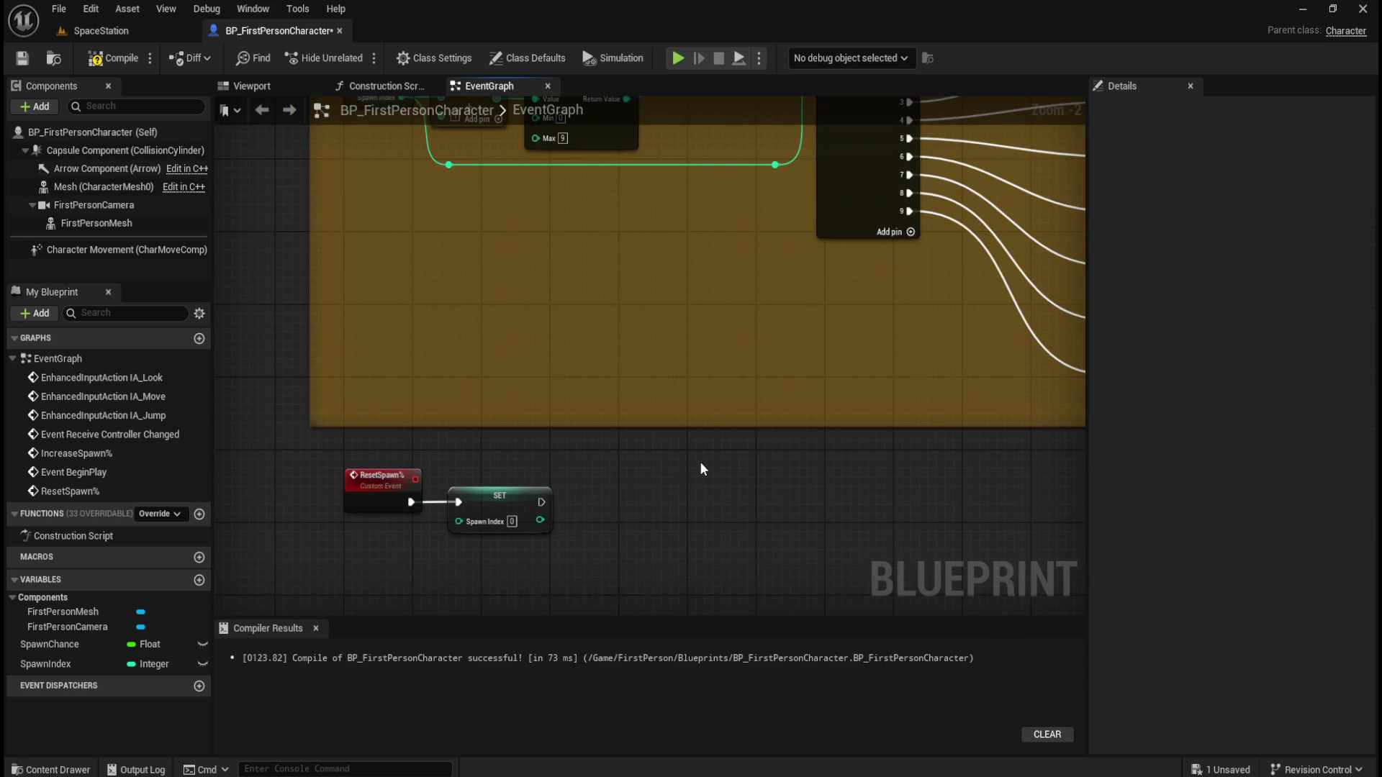
pyautogui.moveTo(812, 362); pyautogui.dragTo(497, 581)
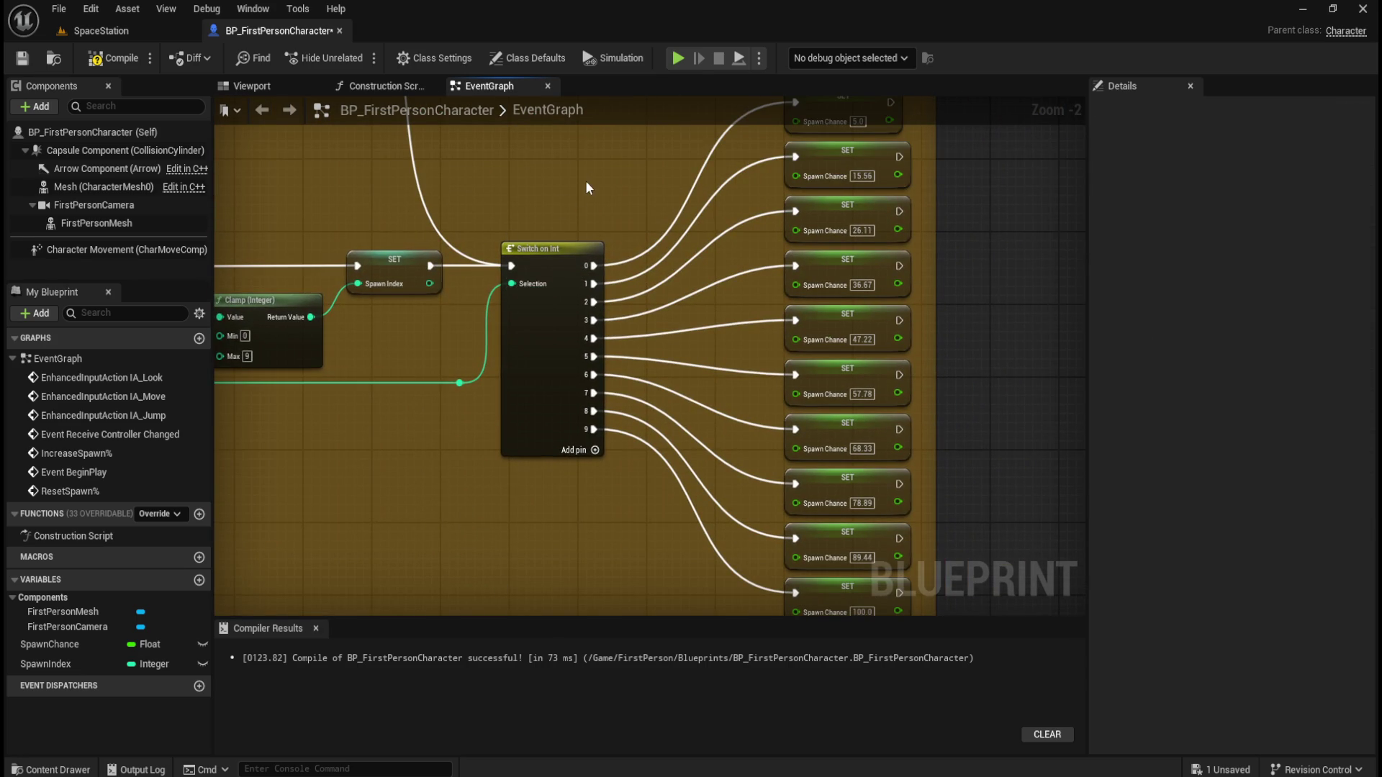
# Connect the reset SET node's output into the Switch on Int node
pyautogui.moveTo(576, 196); pyautogui.dragTo(527, 327)
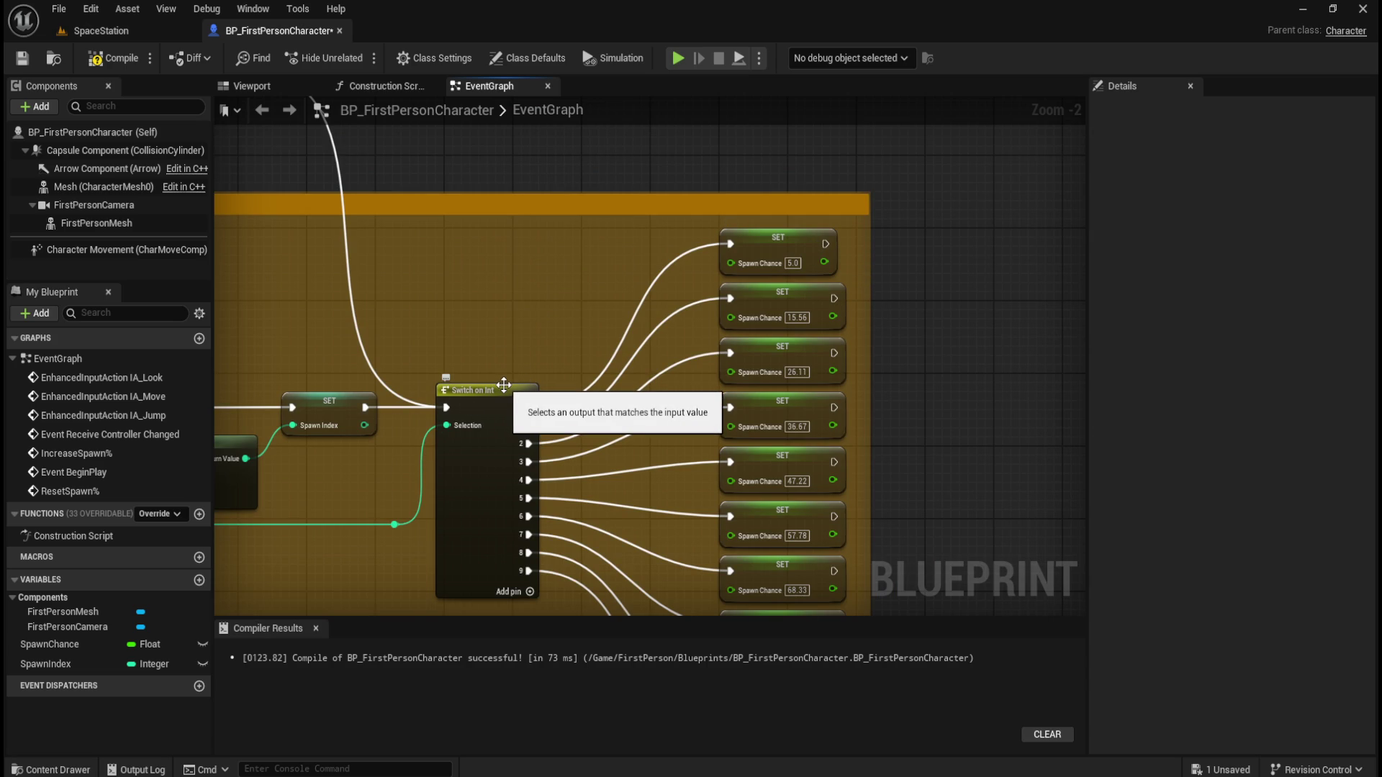
pyautogui.moveTo(373, 581)
pyautogui.mouseDown()
pyautogui.moveTo(669, 293)
pyautogui.moveTo(709, 392)
pyautogui.moveTo(759, 253)
pyautogui.moveTo(698, 344)
pyautogui.moveTo(722, 309)
pyautogui.moveTo(722, 266)
pyautogui.moveTo(578, 370)
pyautogui.mouseUp()
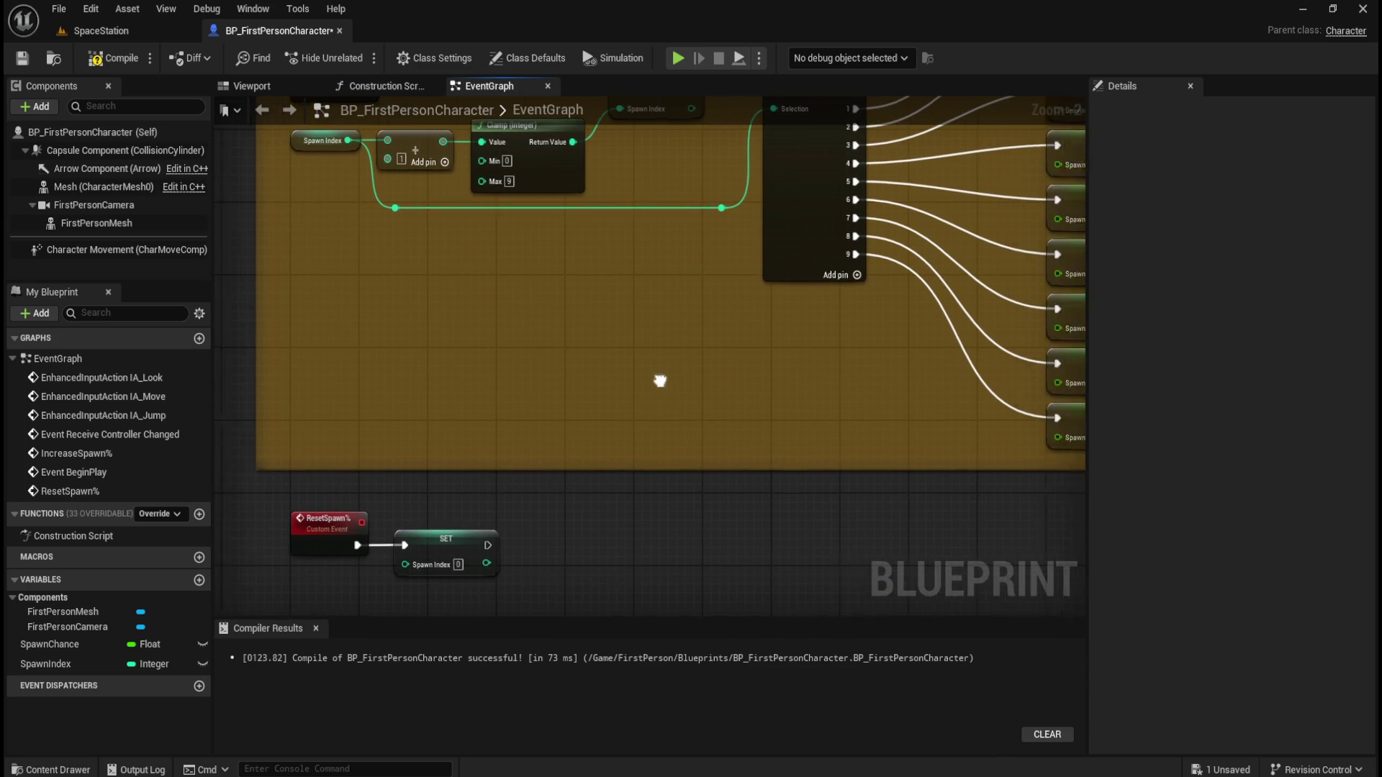
pyautogui.moveTo(678, 380); pyautogui.dragTo(484, 494)
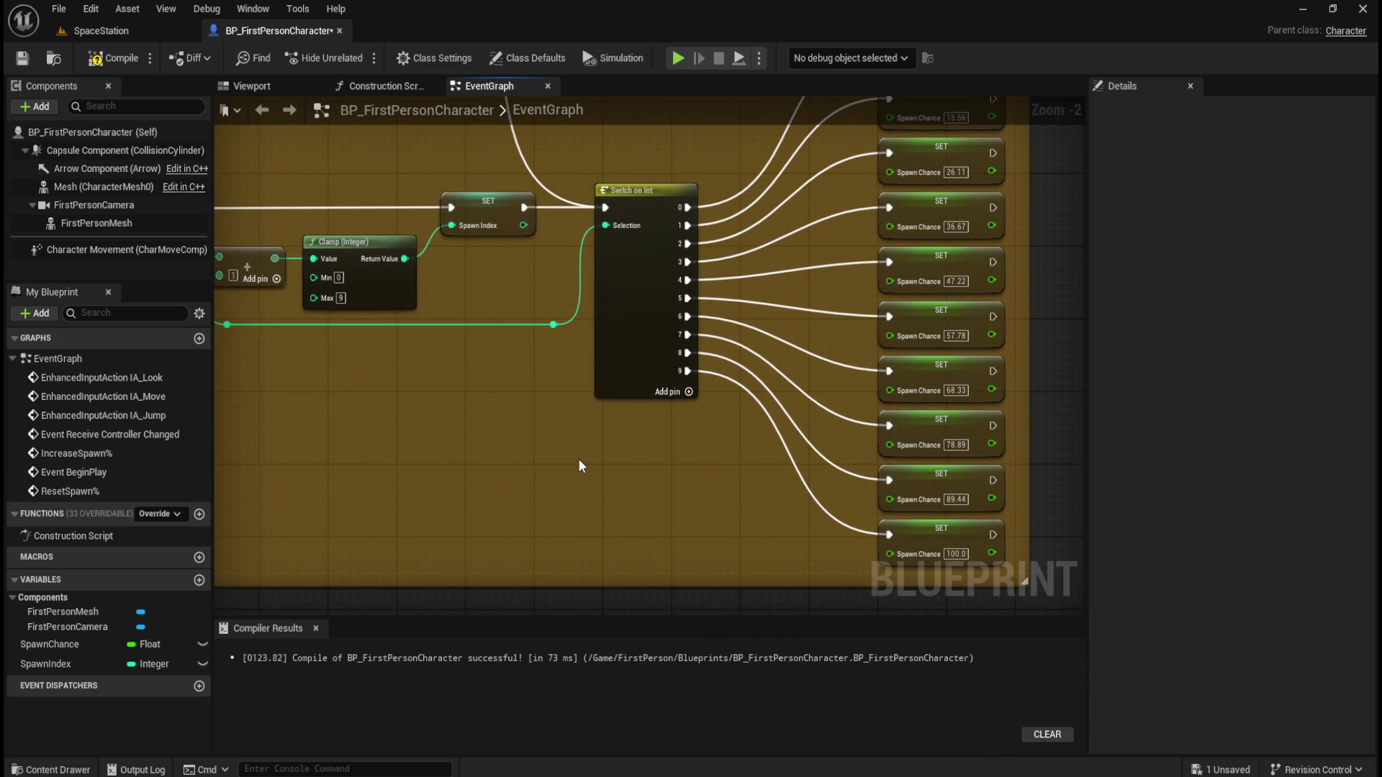
pyautogui.moveTo(547, 465)
pyautogui.mouseDown()
pyautogui.moveTo(755, 266)
pyautogui.moveTo(633, 429)
pyautogui.moveTo(551, 443)
pyautogui.mouseUp()
pyautogui.moveTo(658, 396)
pyautogui.mouseDown()
pyautogui.moveTo(548, 385)
pyautogui.moveTo(687, 350)
pyautogui.mouseUp()
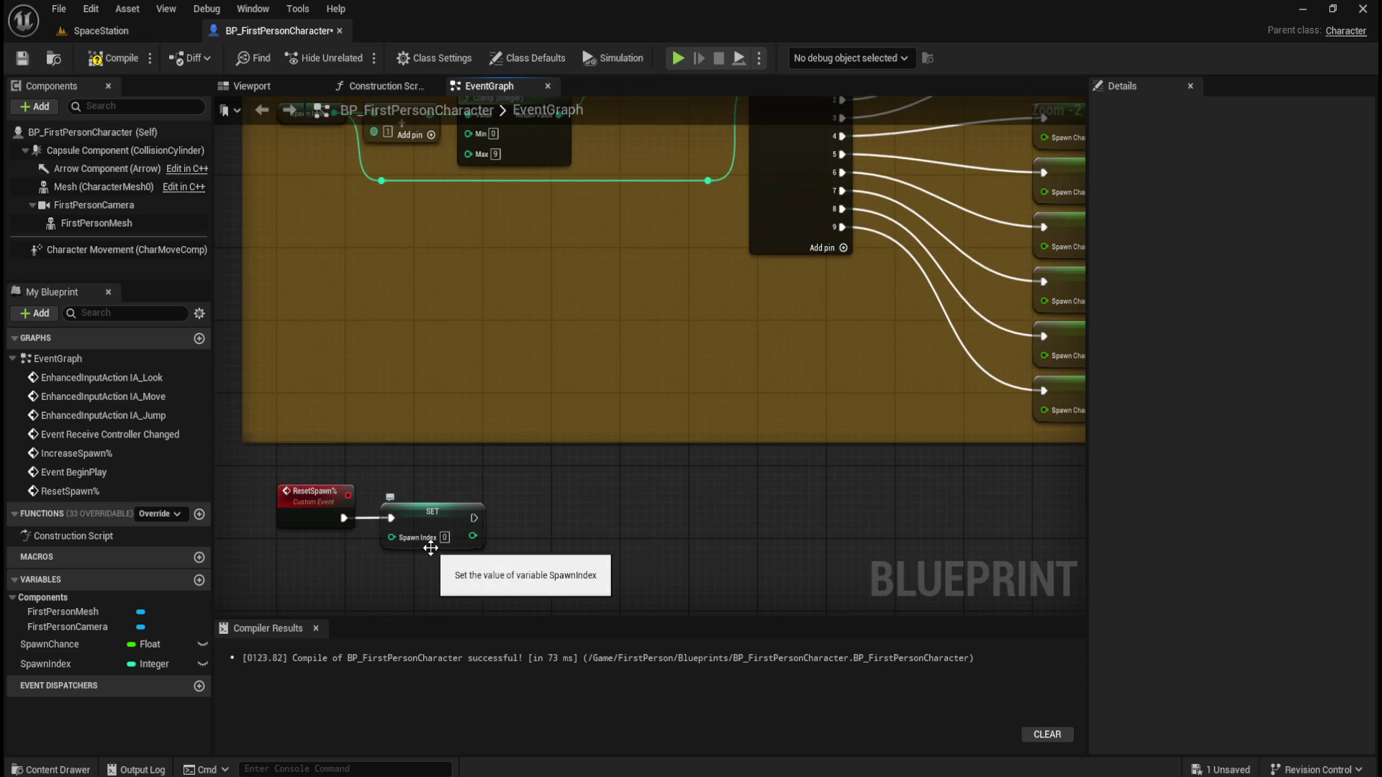
pyautogui.moveTo(824, 251); pyautogui.dragTo(498, 480)
pyautogui.moveTo(541, 236); pyautogui.dragTo(516, 348)
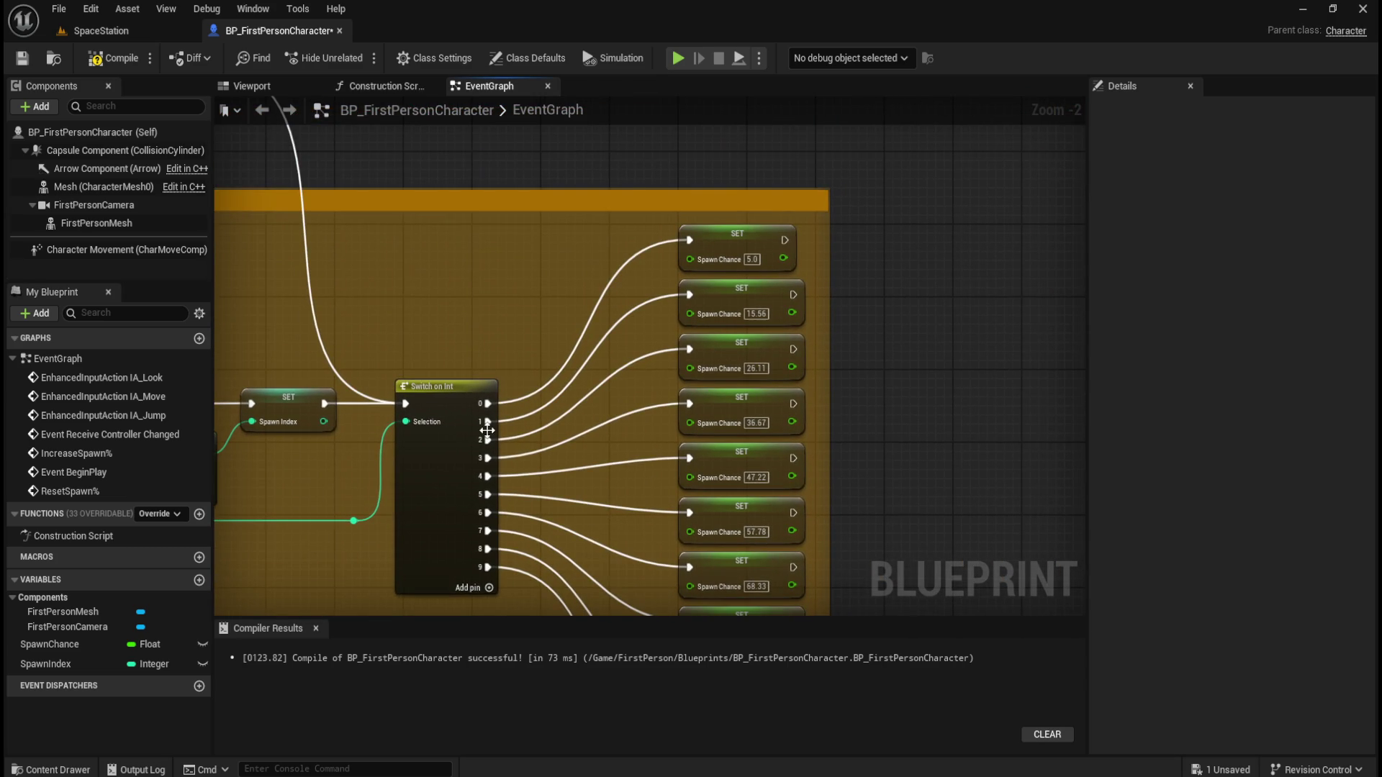
pyautogui.moveTo(294, 534)
pyautogui.mouseDown()
pyautogui.moveTo(703, 309)
pyautogui.moveTo(675, 296)
pyautogui.moveTo(675, 268)
pyautogui.mouseUp()
pyautogui.moveTo(510, 585)
pyautogui.mouseDown()
pyautogui.moveTo(768, 214)
pyautogui.moveTo(788, 239)
pyautogui.moveTo(804, 215)
pyautogui.mouseUp()
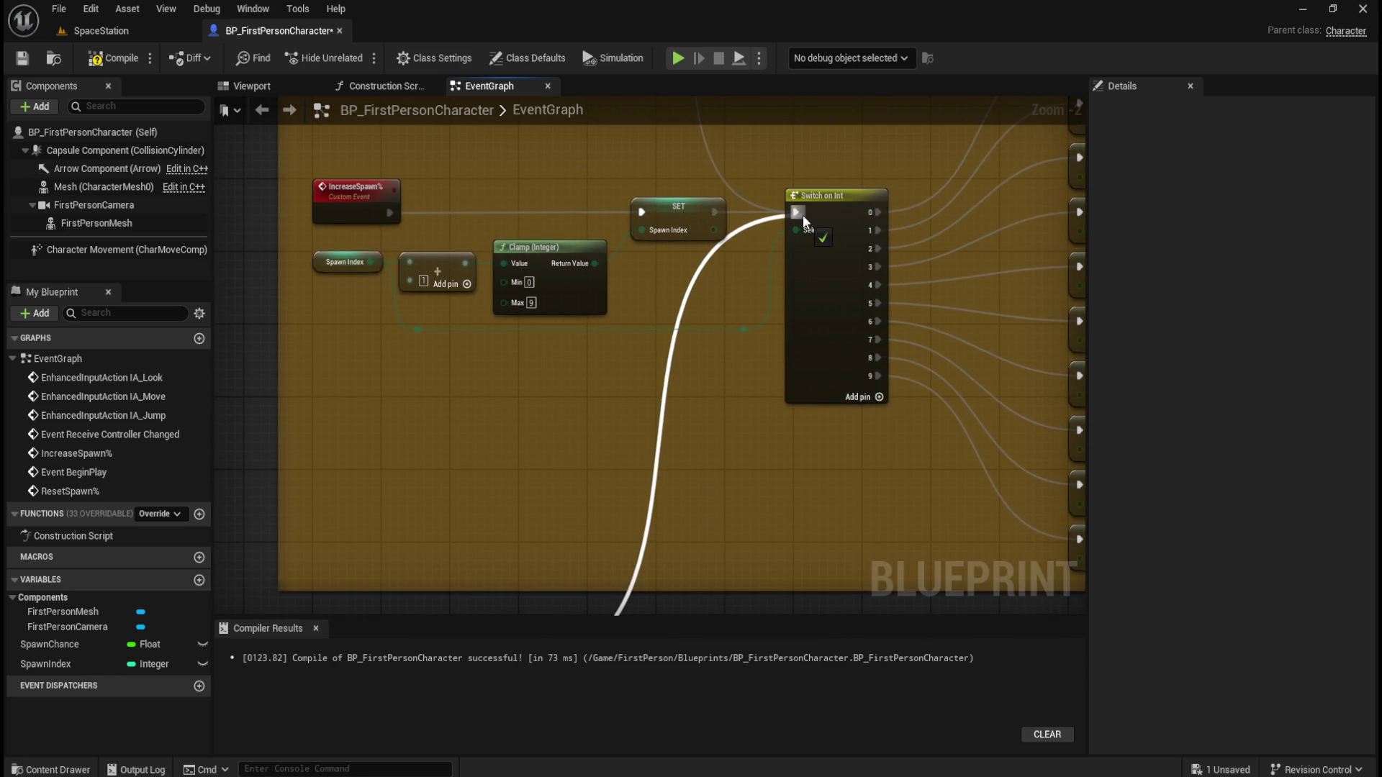
# Select the ResetSpawn% and SET nodes and wrap them in a new comment
pyautogui.scroll(-3, 678, 428)
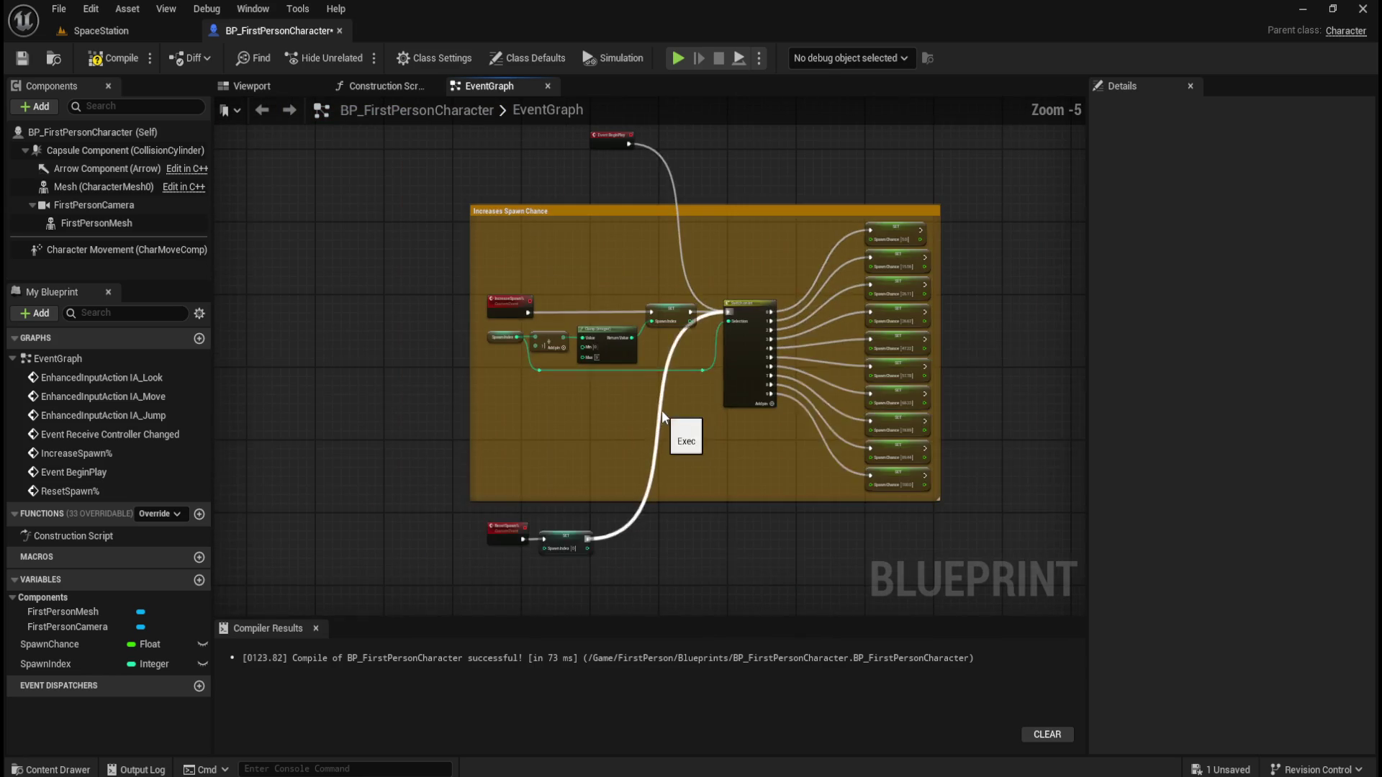
pyautogui.scroll(2, 513, 590)
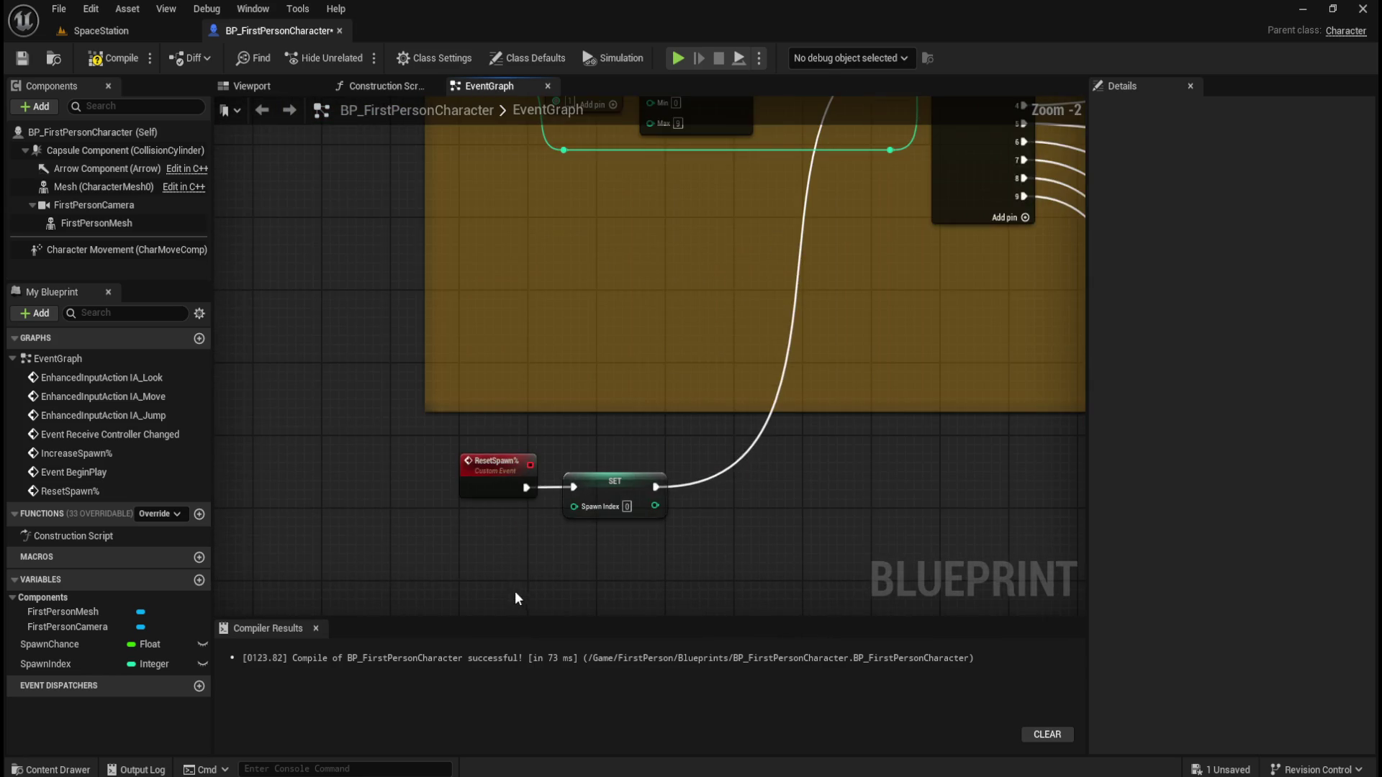
pyautogui.scroll(-1, 561, 432)
pyautogui.scroll(1, 583, 504)
pyautogui.moveTo(436, 531)
pyautogui.mouseDown()
pyautogui.moveTo(730, 424)
pyautogui.moveTo(753, 400)
pyautogui.mouseUp()
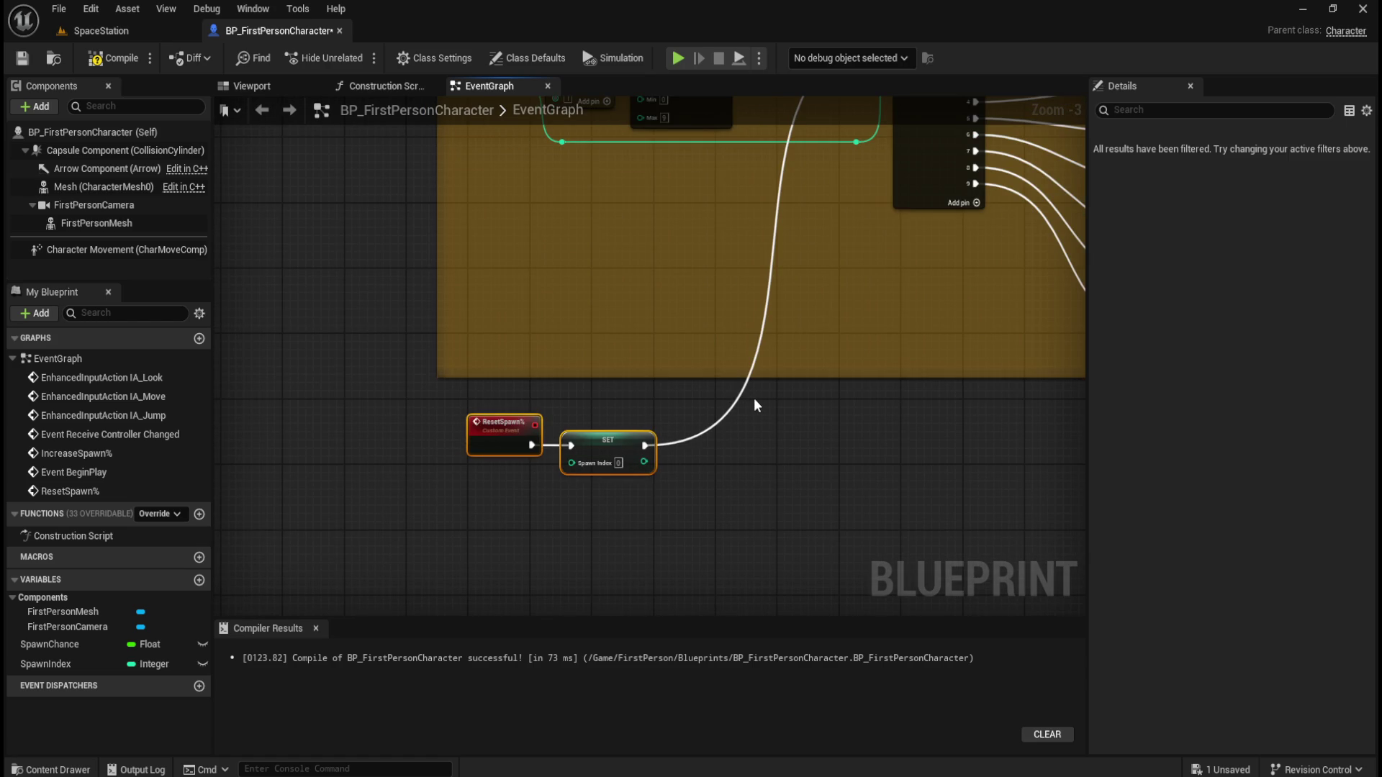
pyautogui.press('c')
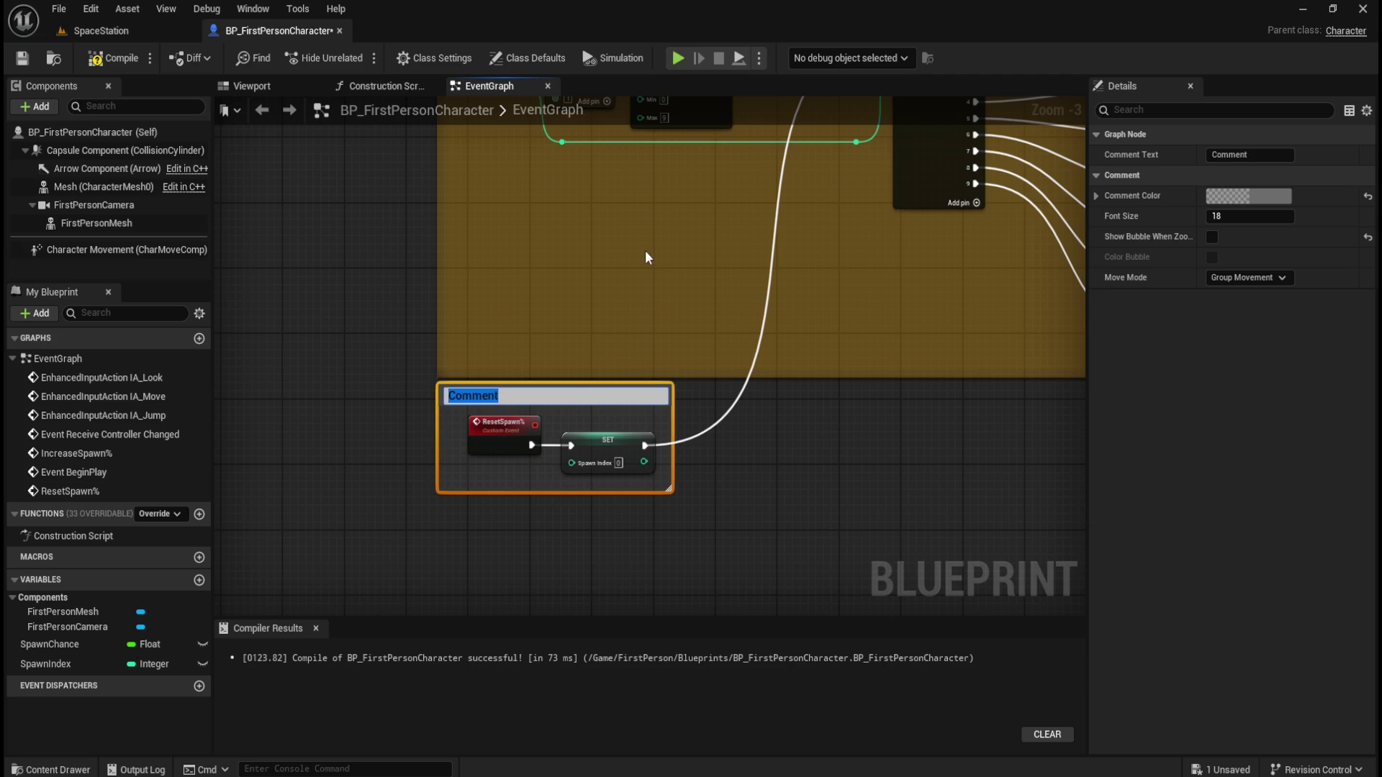
# Title the comment 'Reset Spawn Chance to default' and nudge it into position
pyautogui.write('Reset')
pyautogui.write(' Spawn Chance to')
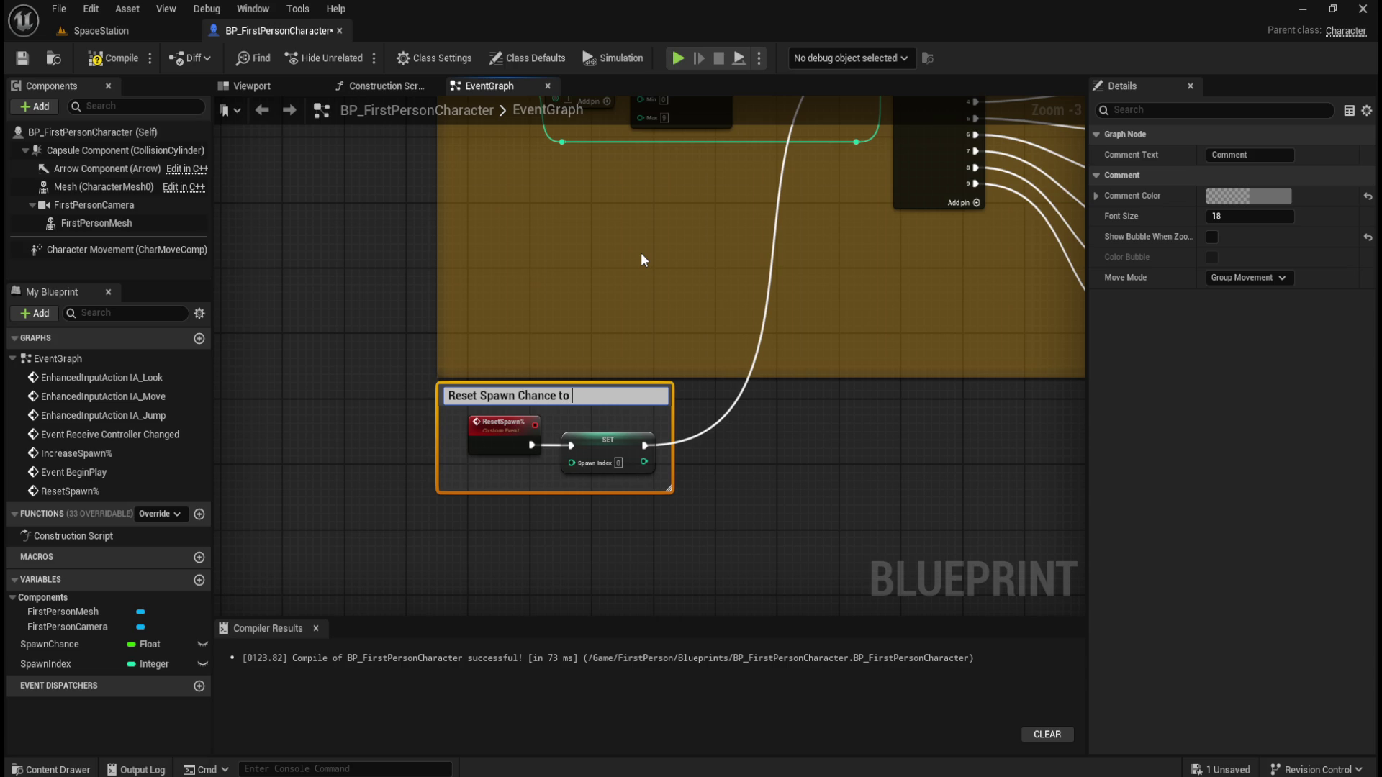
pyautogui.write(' default')
pyautogui.click(662, 252)
pyautogui.moveTo(563, 251)
pyautogui.mouseDown()
pyautogui.moveTo(482, 499)
pyautogui.moveTo(520, 613)
pyautogui.moveTo(557, 253)
pyautogui.moveTo(516, 559)
pyautogui.moveTo(535, 237)
pyautogui.mouseUp()
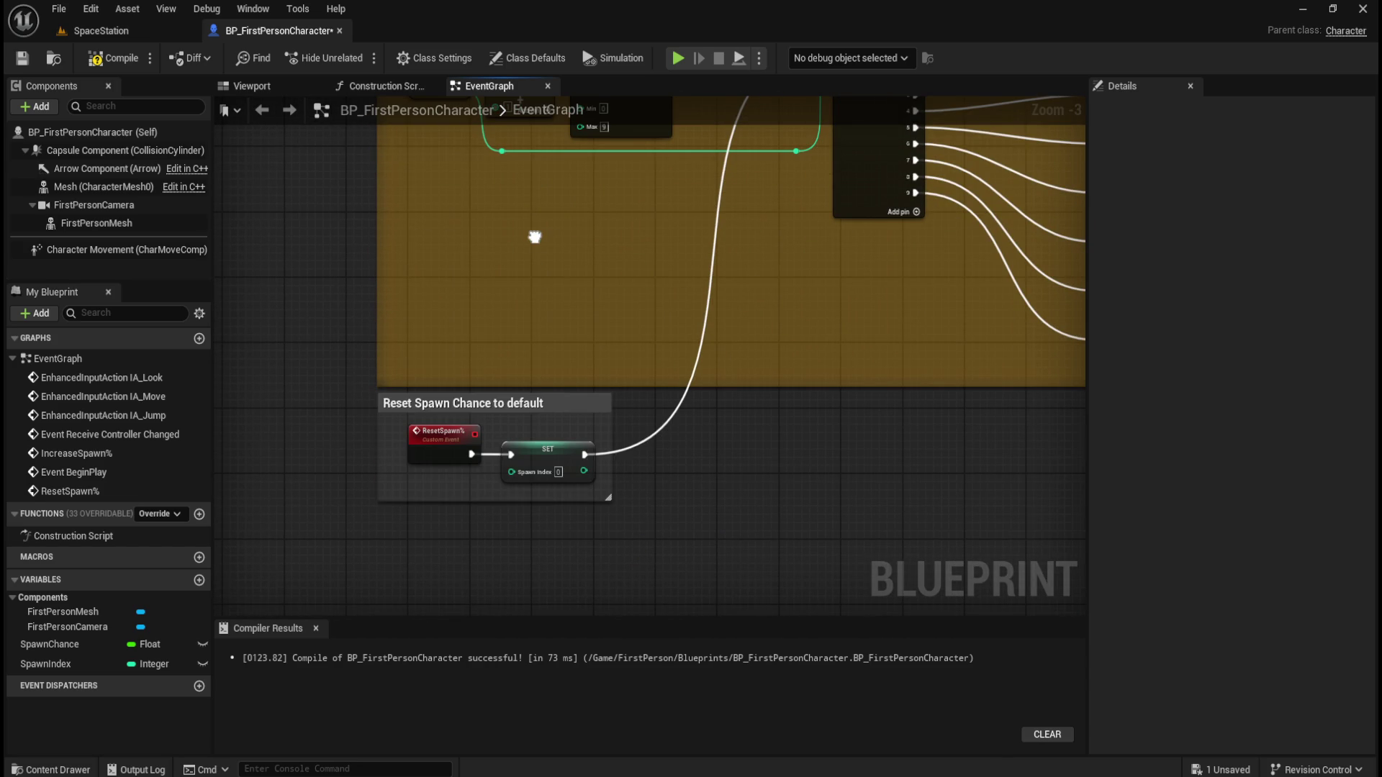
pyautogui.moveTo(558, 405); pyautogui.dragTo(555, 427)
pyautogui.click(715, 442)
# Set the Reset Spawn Chance comment colour to dark red with alpha 1
pyautogui.click(605, 424)
pyautogui.click(1263, 196)
pyautogui.click(1008, 532)
pyautogui.write('1')
pyautogui.press('Return')
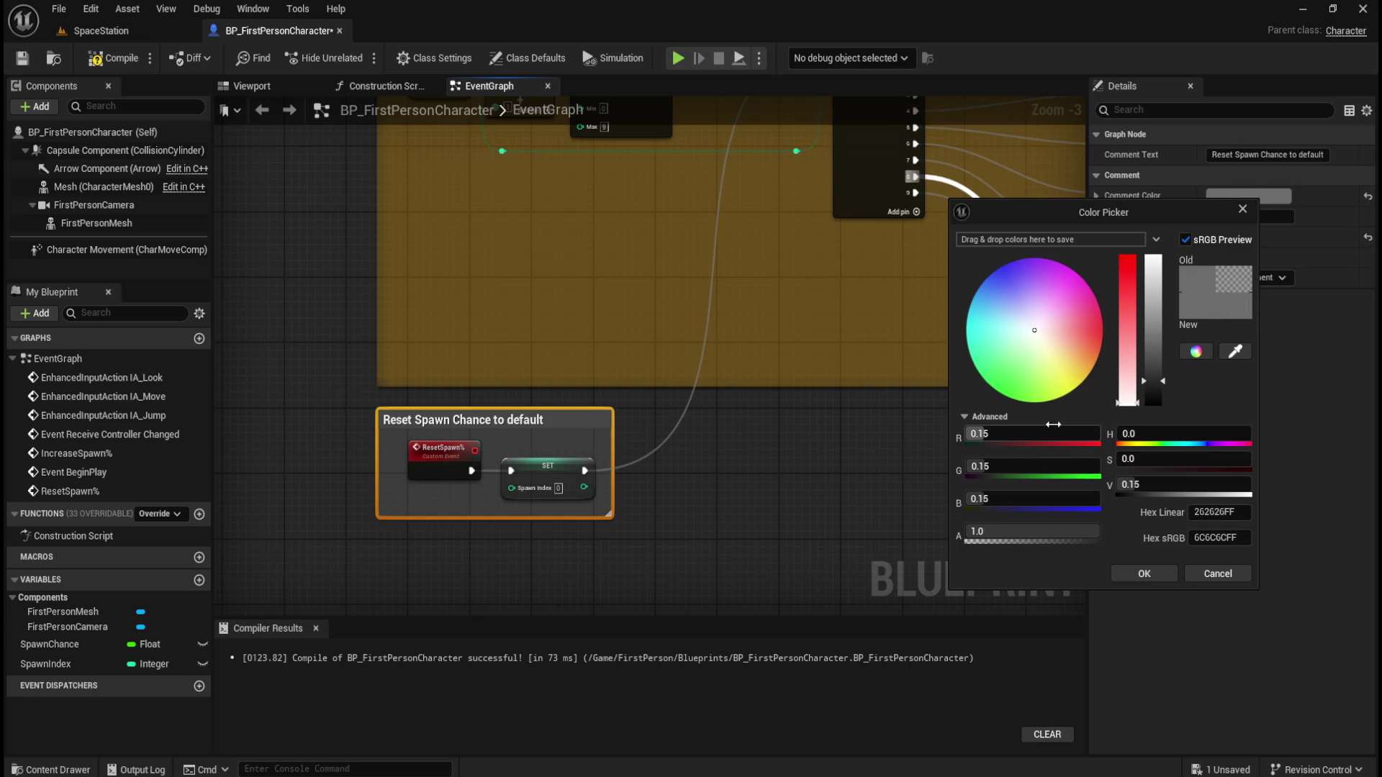
pyautogui.moveTo(1056, 336); pyautogui.dragTo(1159, 327)
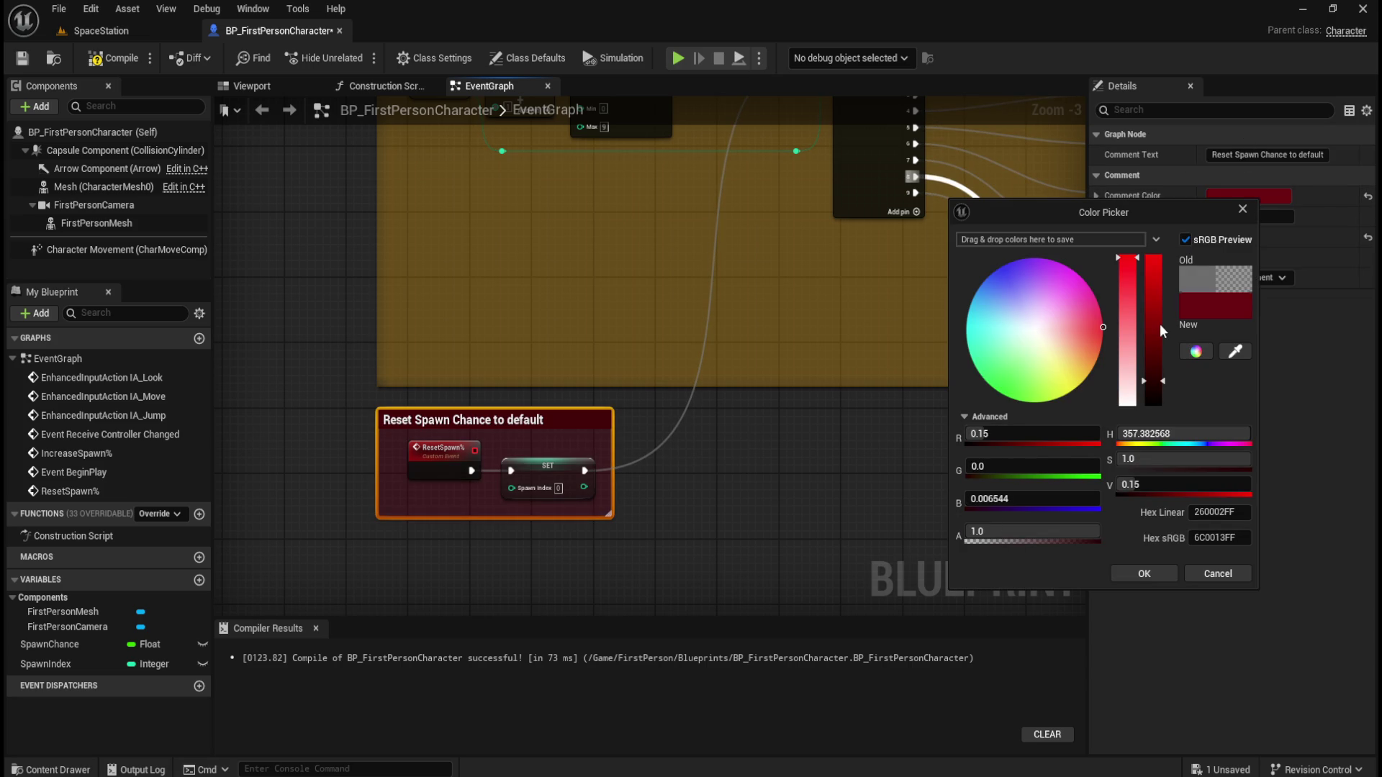
pyautogui.click(761, 510)
# Compile and save BP_FirstPersonCharacter
pyautogui.scroll(-4, 539, 555)
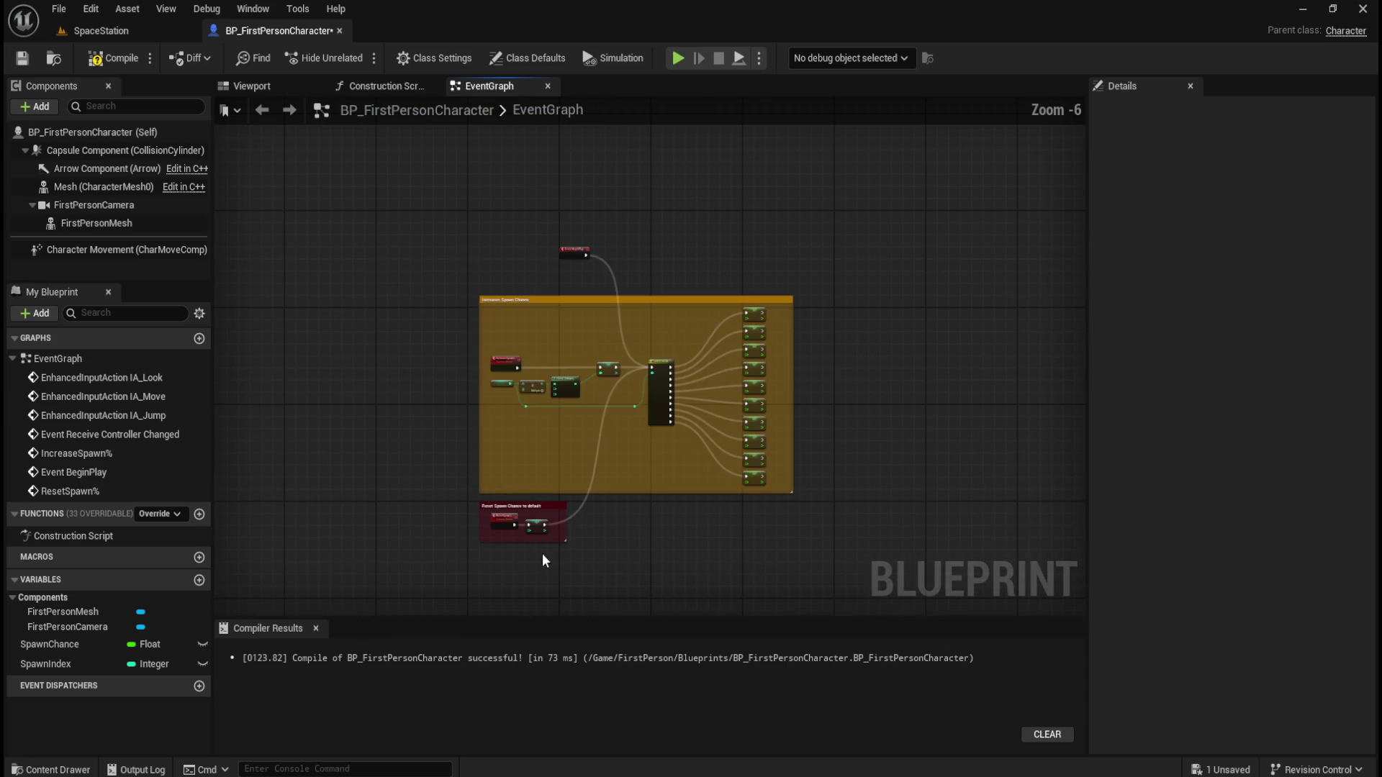
pyautogui.scroll(3, 554, 539)
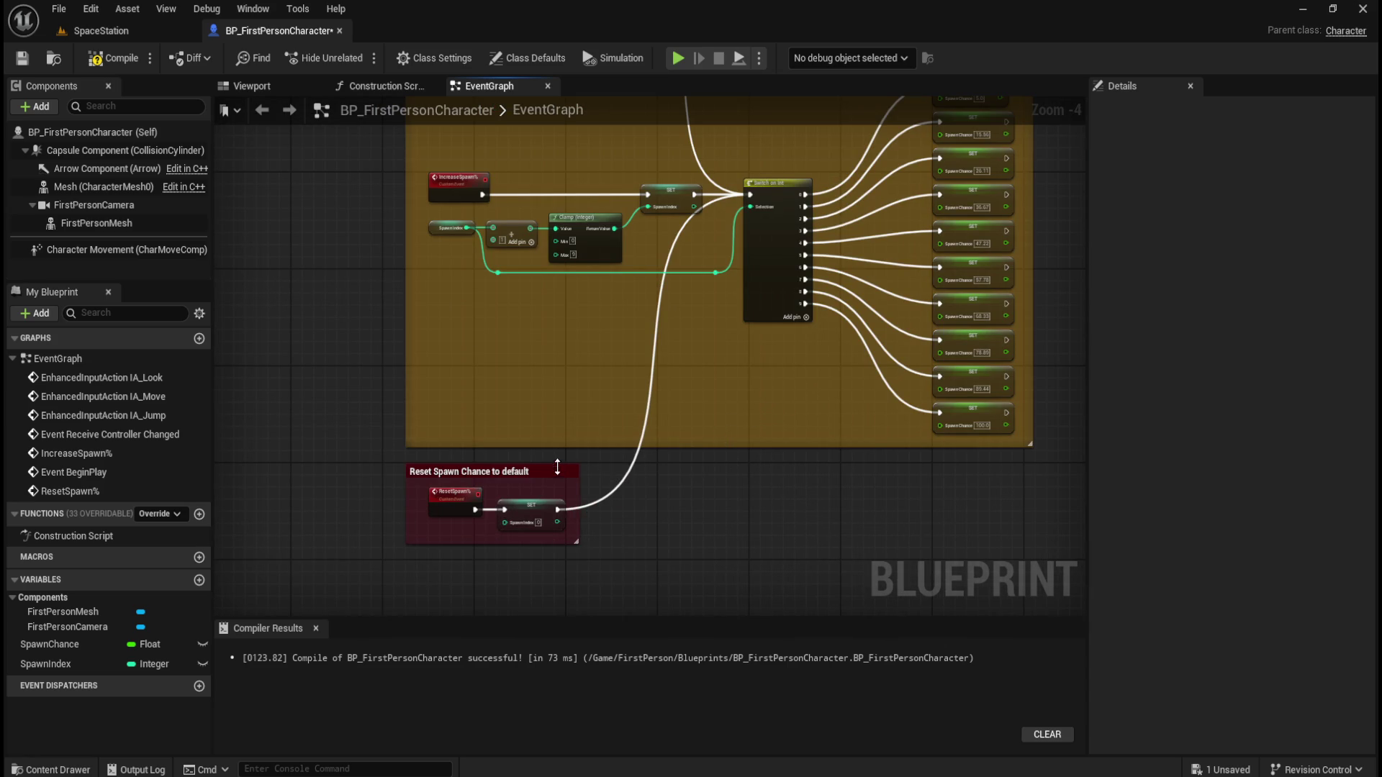
pyautogui.scroll(-1, 699, 404)
pyautogui.scroll(1, 715, 385)
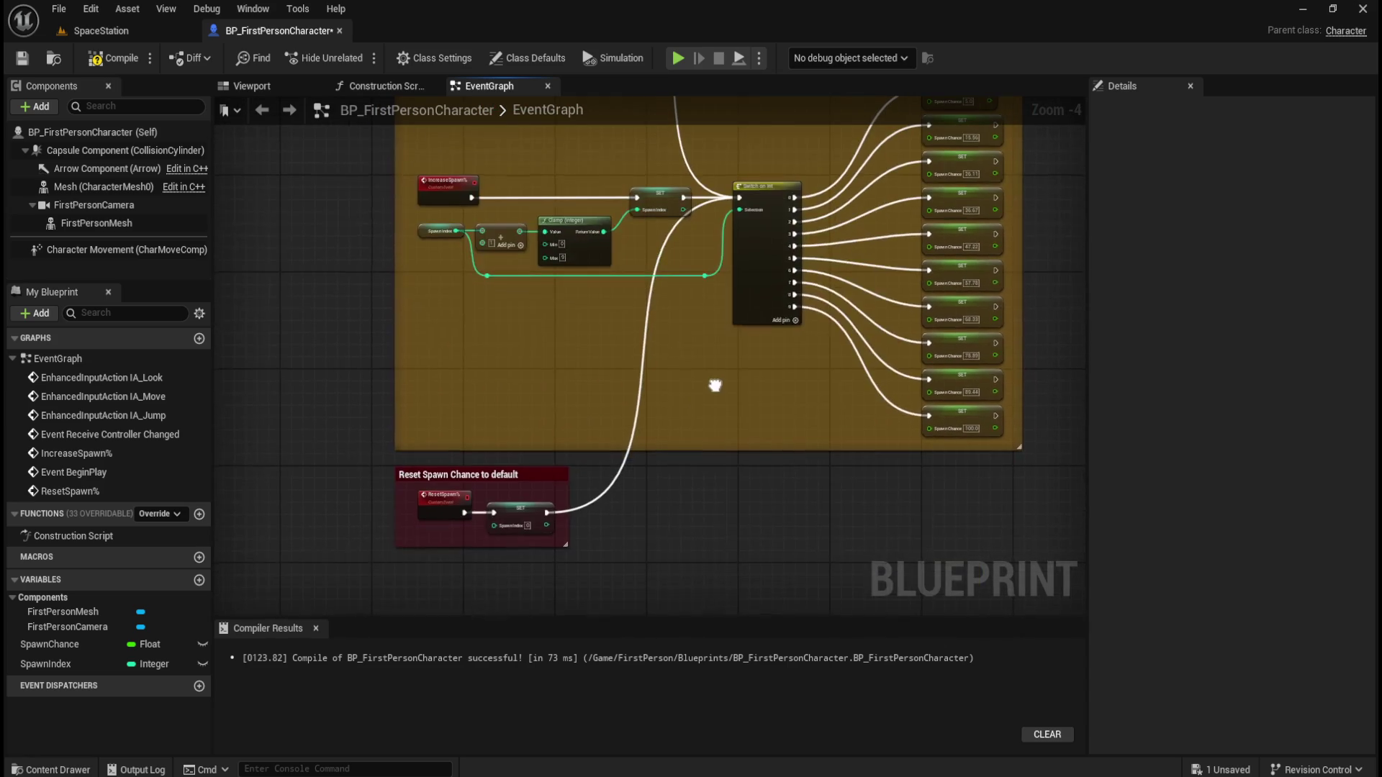
pyautogui.scroll(4, 546, 512)
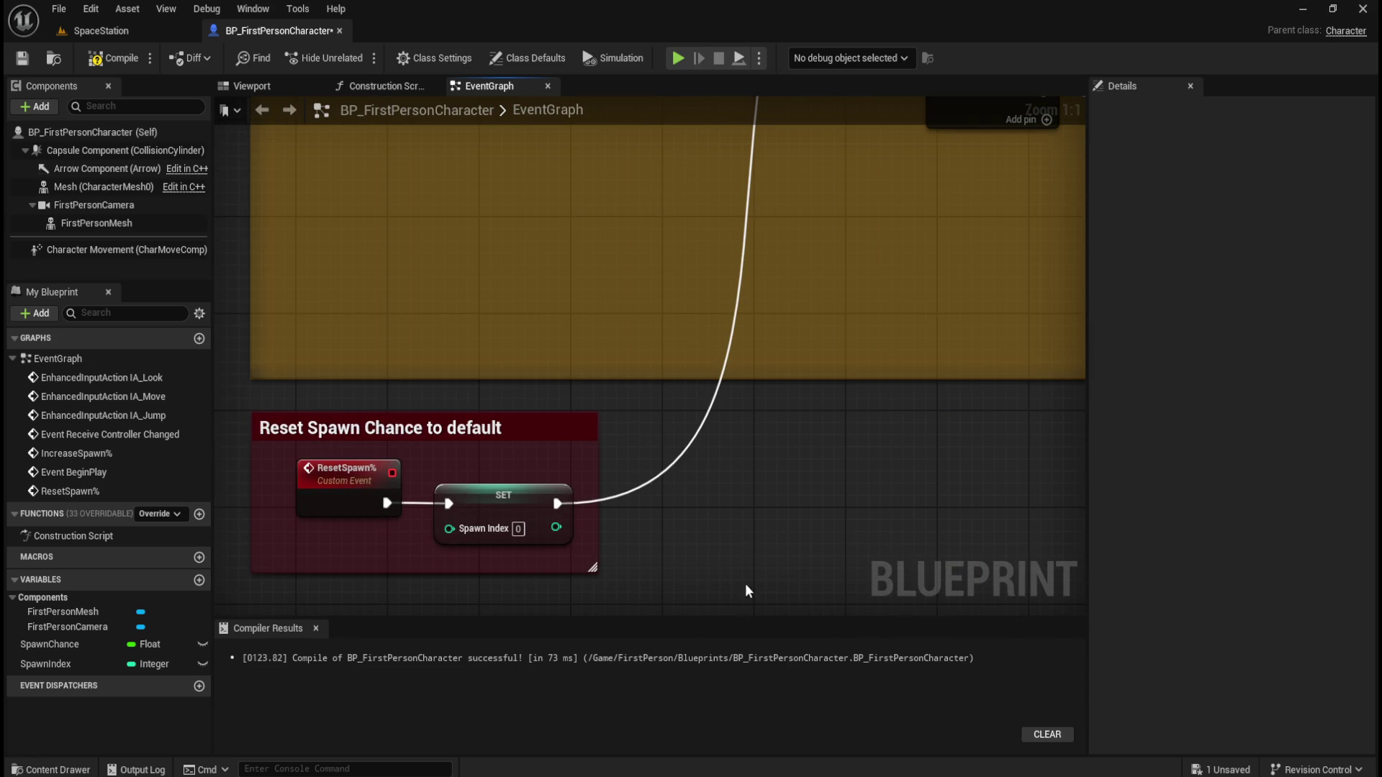
pyautogui.scroll(-4, 771, 508)
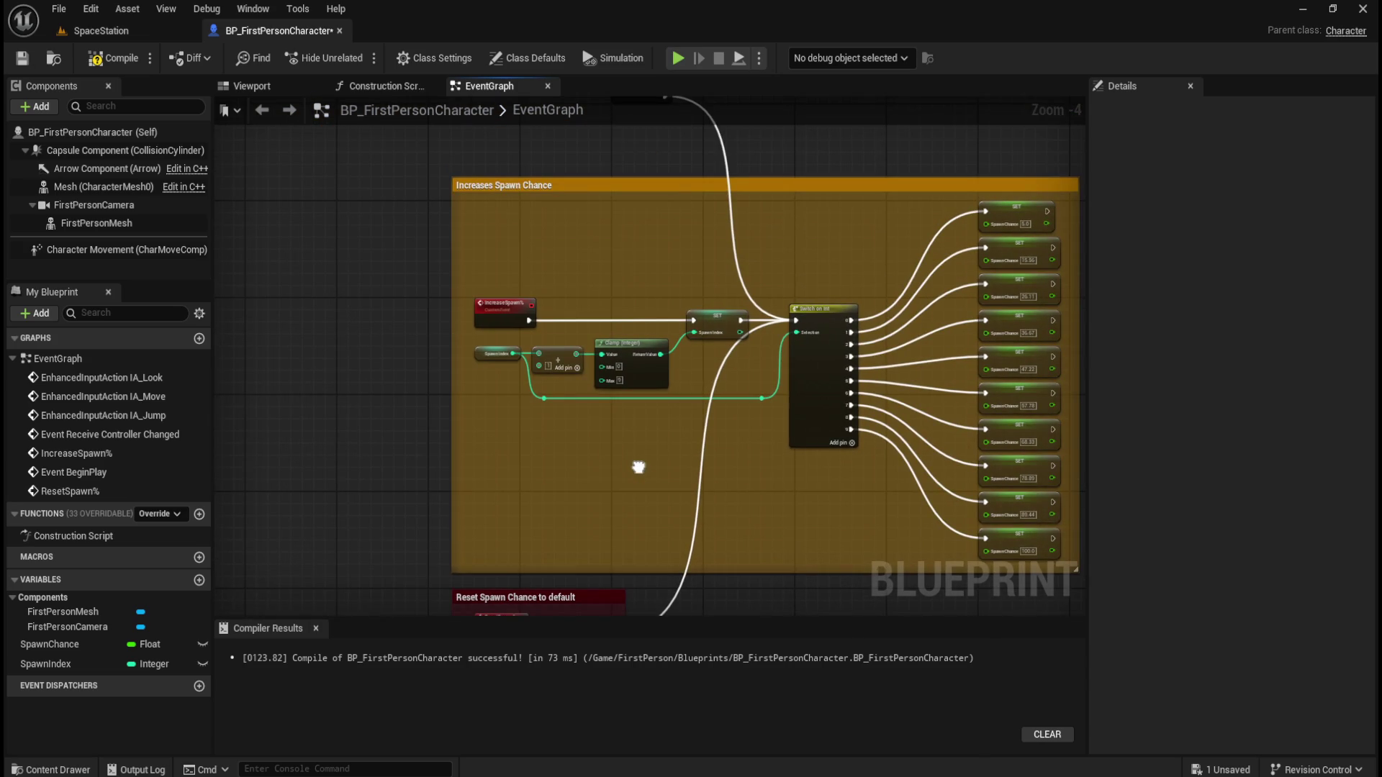
pyautogui.moveTo(629, 188)
pyautogui.mouseDown()
pyautogui.moveTo(593, 359)
pyautogui.moveTo(593, 181)
pyautogui.moveTo(544, 216)
pyautogui.mouseUp()
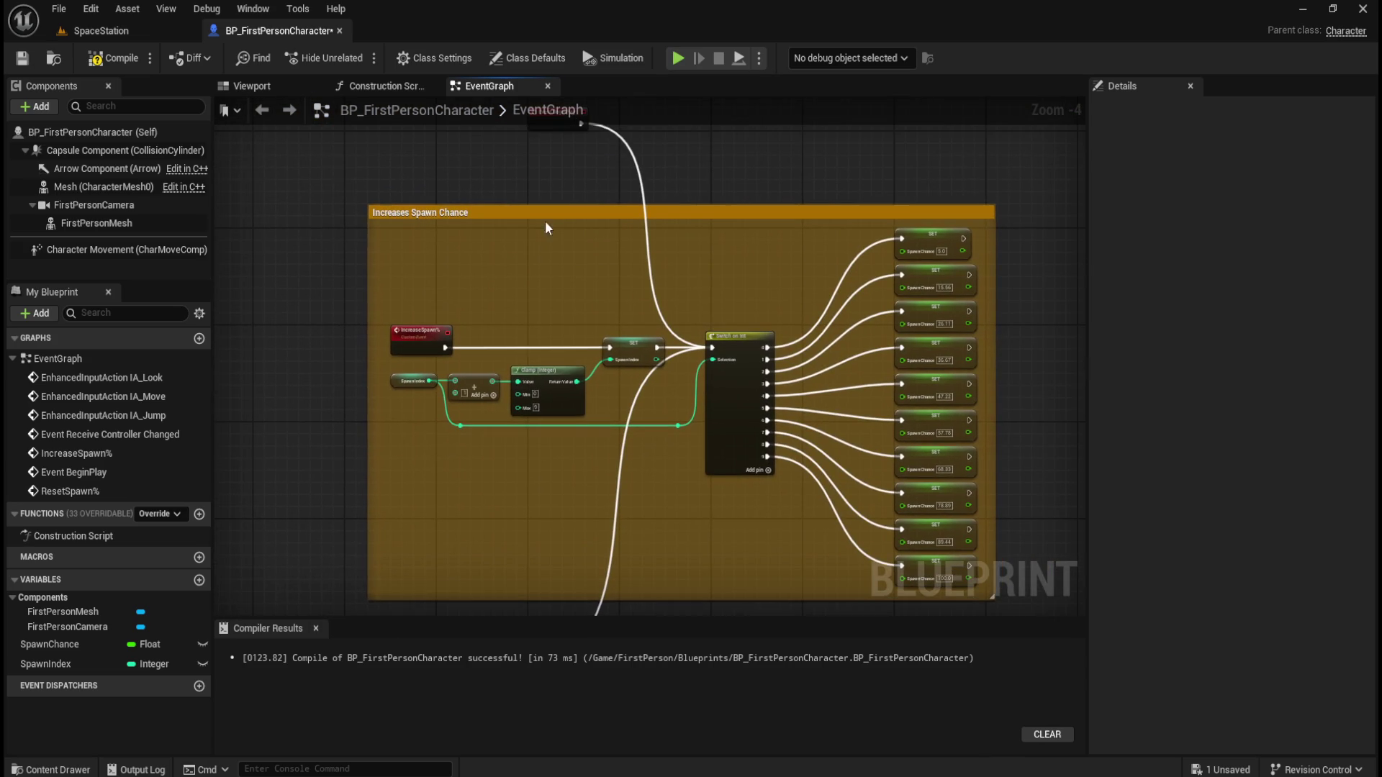
pyautogui.click(113, 57)
pyautogui.click(21, 57)
# Look over the grouped spawn chance logic, then return to the SpaceStation level
pyautogui.moveTo(686, 526); pyautogui.dragTo(678, 388)
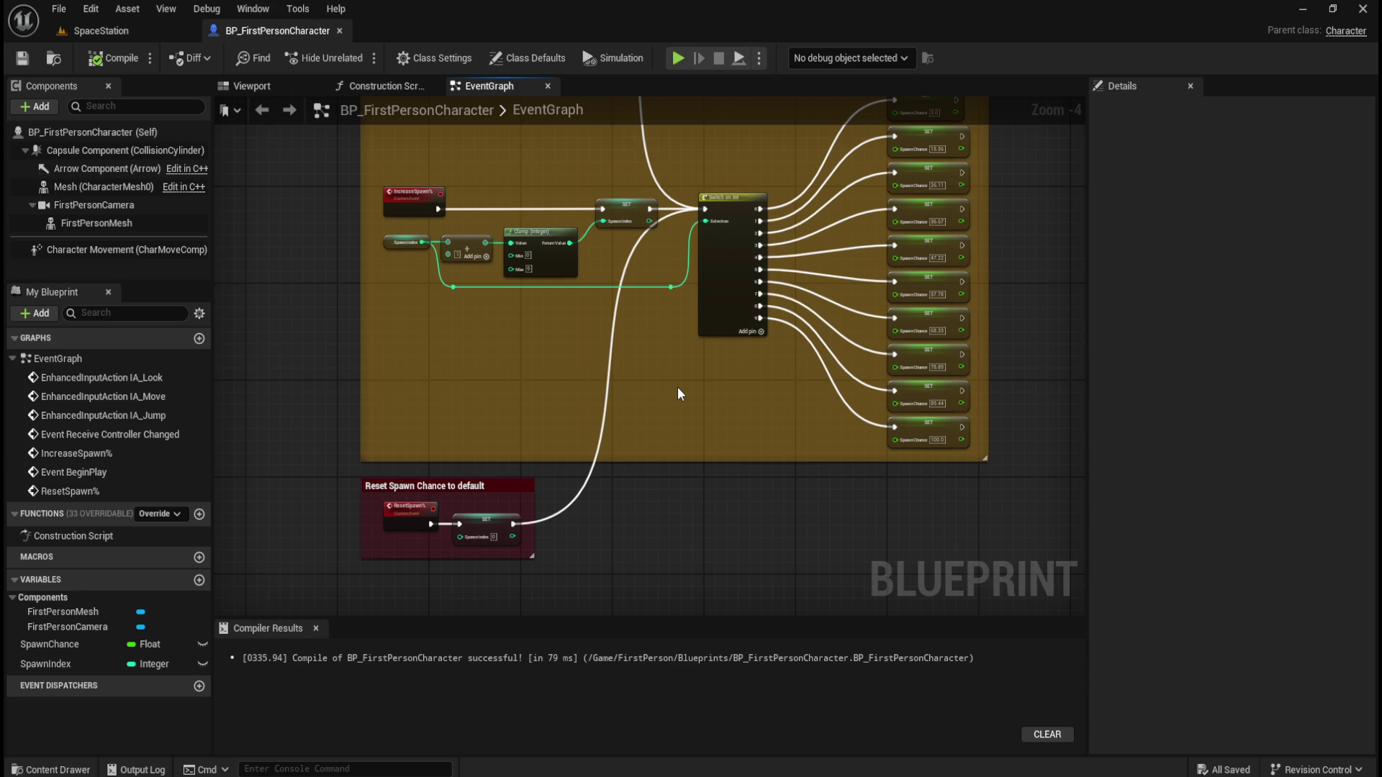
pyautogui.moveTo(695, 370); pyautogui.dragTo(757, 565)
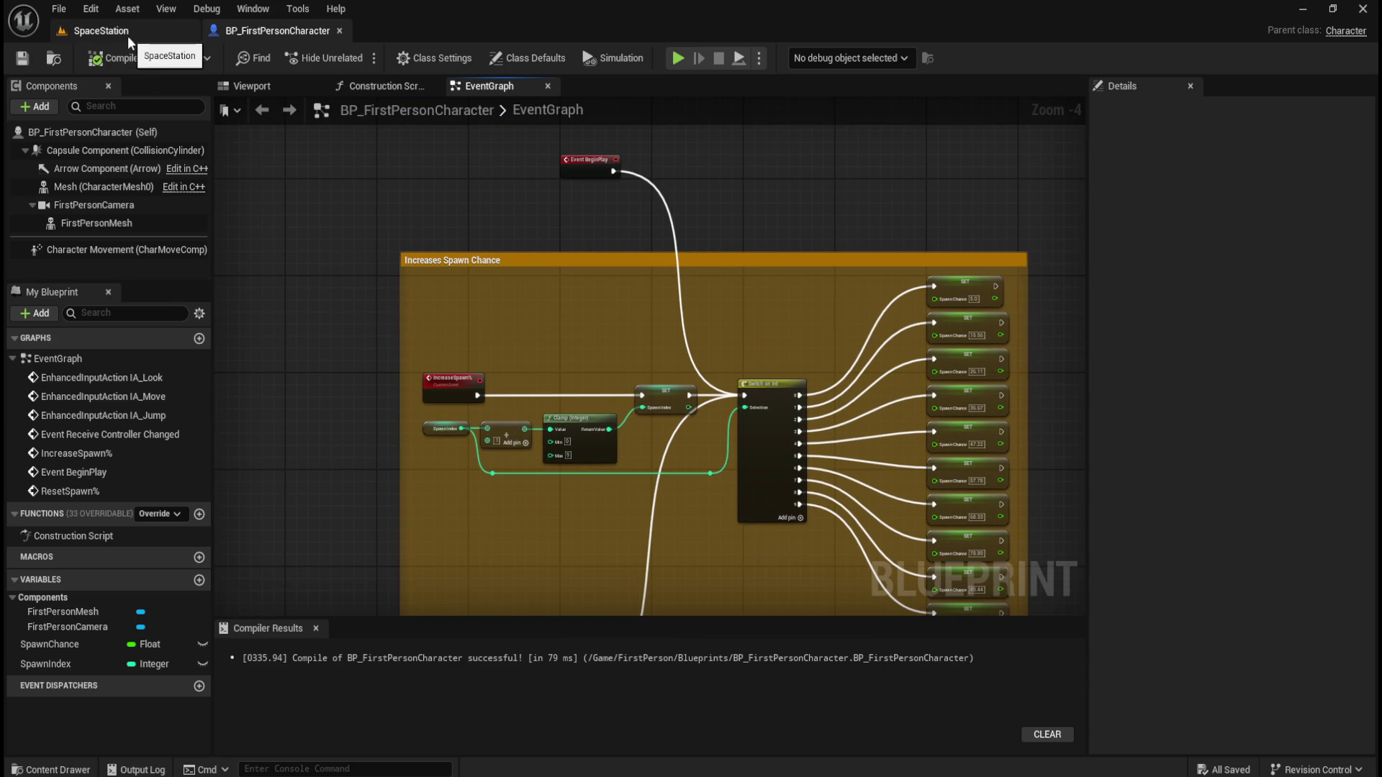
pyautogui.scroll(-7, 564, 256)
pyautogui.moveTo(462, 278)
pyautogui.mouseDown()
pyautogui.moveTo(769, 325)
pyautogui.moveTo(549, 302)
pyautogui.moveTo(672, 269)
pyautogui.moveTo(238, 274)
pyautogui.mouseUp()
pyautogui.scroll(1, 549, 302)
pyautogui.scroll(1, 672, 269)
pyautogui.moveTo(343, 242); pyautogui.dragTo(391, 229)
pyautogui.scroll(3, 395, 227)
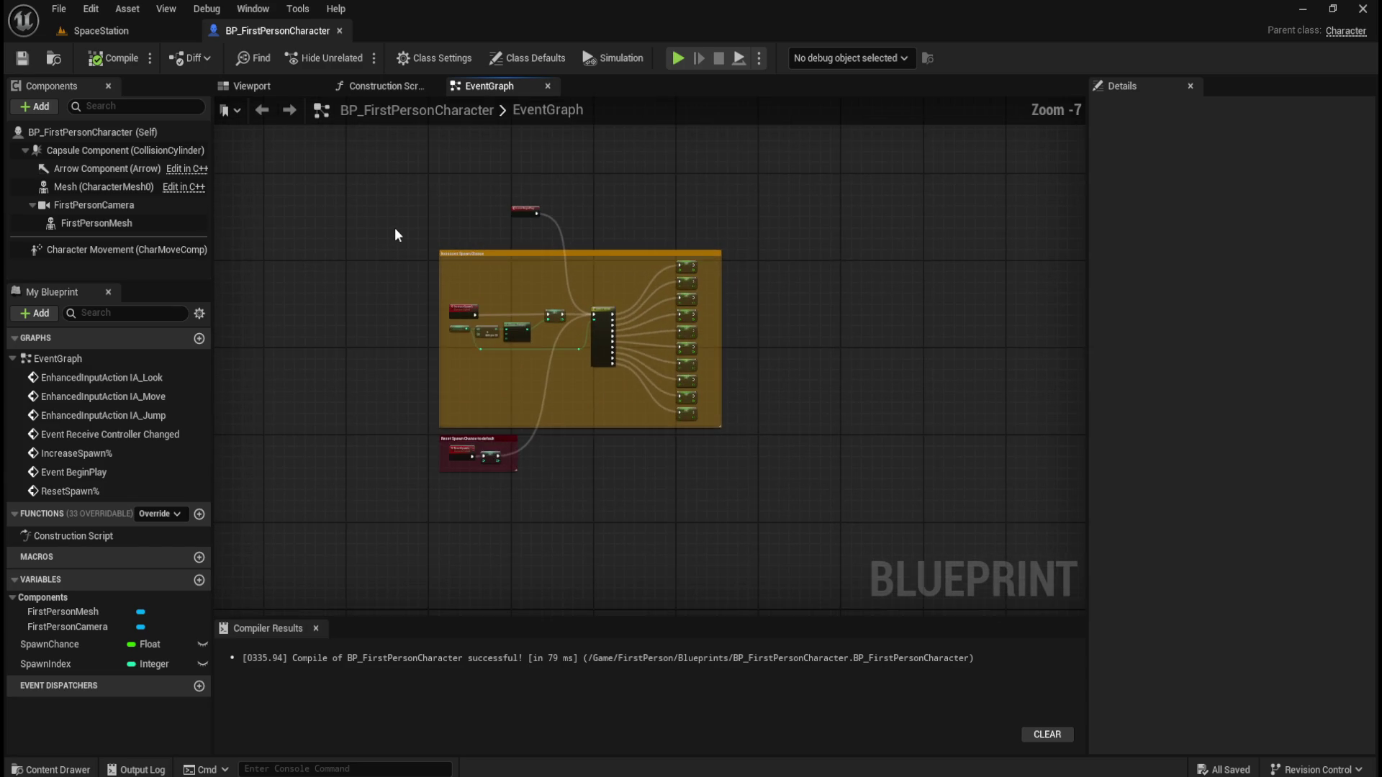
pyautogui.click(105, 29)
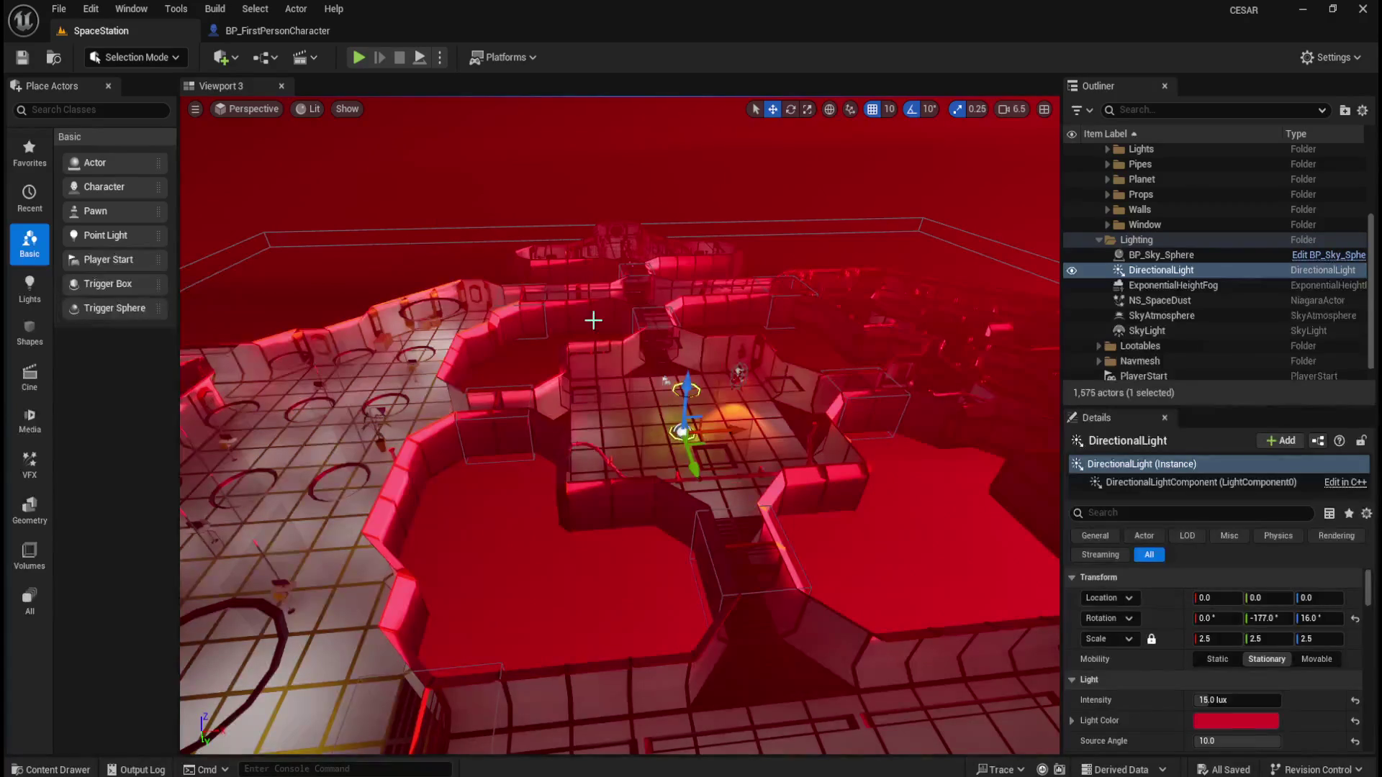
# Fly over the red-lit station, then return to the BP_FirstPersonCharacter IncreaseSpawn% nodes
pyautogui.moveTo(619, 425); pyautogui.dragTo(619, 288)
pyautogui.moveTo(584, 446); pyautogui.dragTo(636, 427)
pyautogui.hotkey('ctrl', 'space')
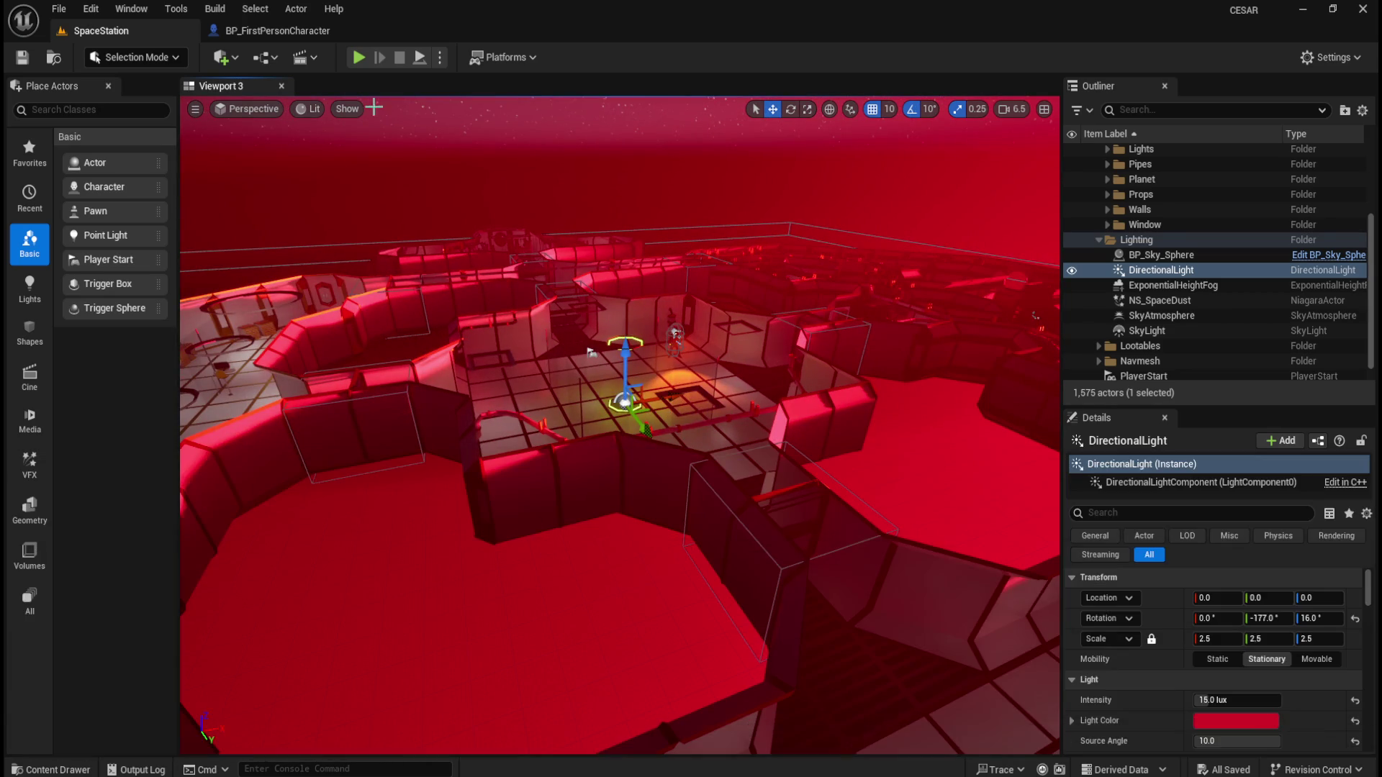
pyautogui.click(295, 31)
pyautogui.moveTo(563, 318)
pyautogui.mouseDown()
pyautogui.moveTo(380, 480)
pyautogui.moveTo(493, 247)
pyautogui.moveTo(472, 389)
pyautogui.moveTo(471, 277)
pyautogui.mouseUp()
pyautogui.scroll(-3, 472, 277)
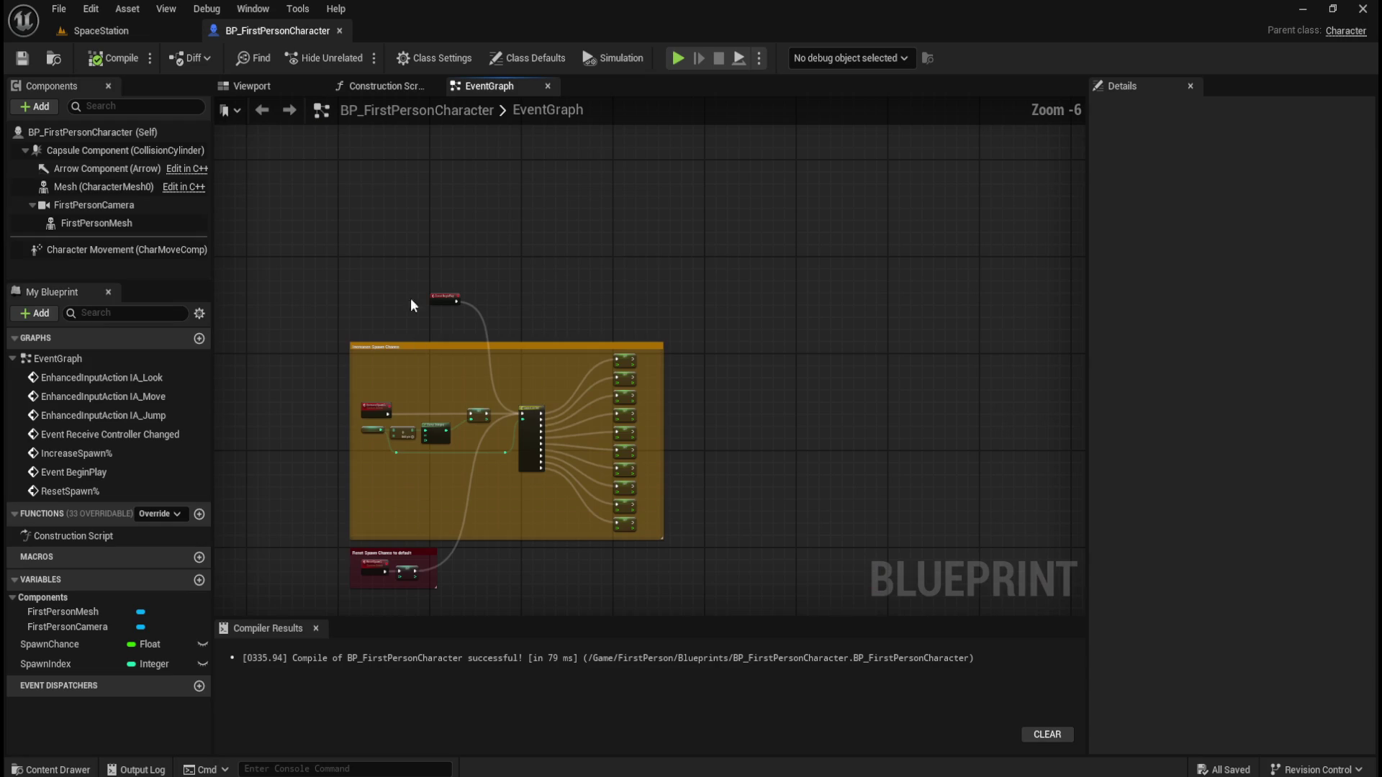
# Select both spawn chance comment groups and shift them left and down with Event BeginPlay
pyautogui.moveTo(301, 210)
pyautogui.mouseDown()
pyautogui.moveTo(700, 464)
pyautogui.moveTo(715, 603)
pyautogui.mouseUp()
pyautogui.moveTo(336, 244); pyautogui.dragTo(397, 266)
pyautogui.scroll(5, 442, 297)
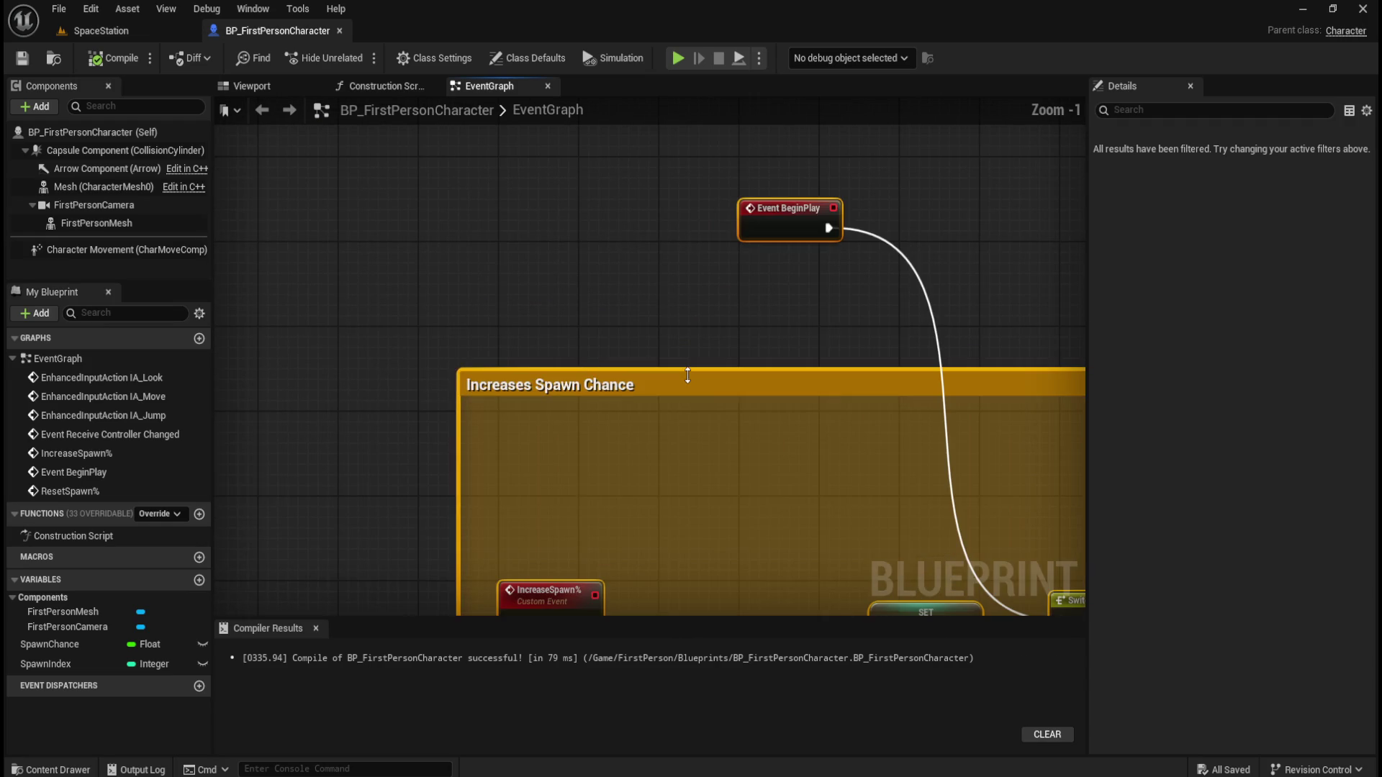
pyautogui.moveTo(681, 394); pyautogui.dragTo(645, 428)
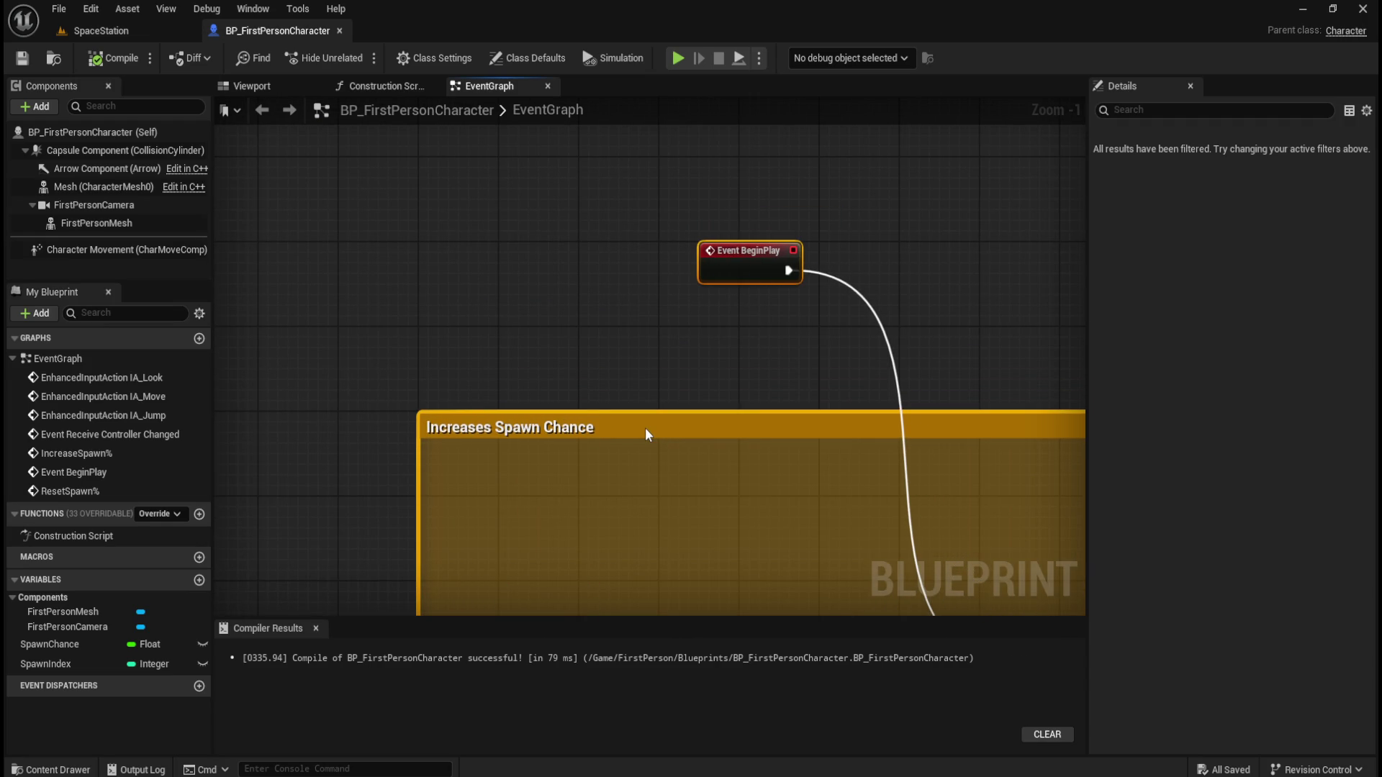
pyautogui.click(634, 347)
# Select the spawn chance groups and move the Increase Spawn Chance group up and left
pyautogui.scroll(-5, 348, 200)
pyautogui.moveTo(348, 401)
pyautogui.mouseDown()
pyautogui.moveTo(477, 499)
pyautogui.moveTo(891, 494)
pyautogui.moveTo(836, 457)
pyautogui.moveTo(987, 533)
pyautogui.mouseUp()
pyautogui.scroll(2, 367, 241)
pyautogui.scroll(-2, 439, 296)
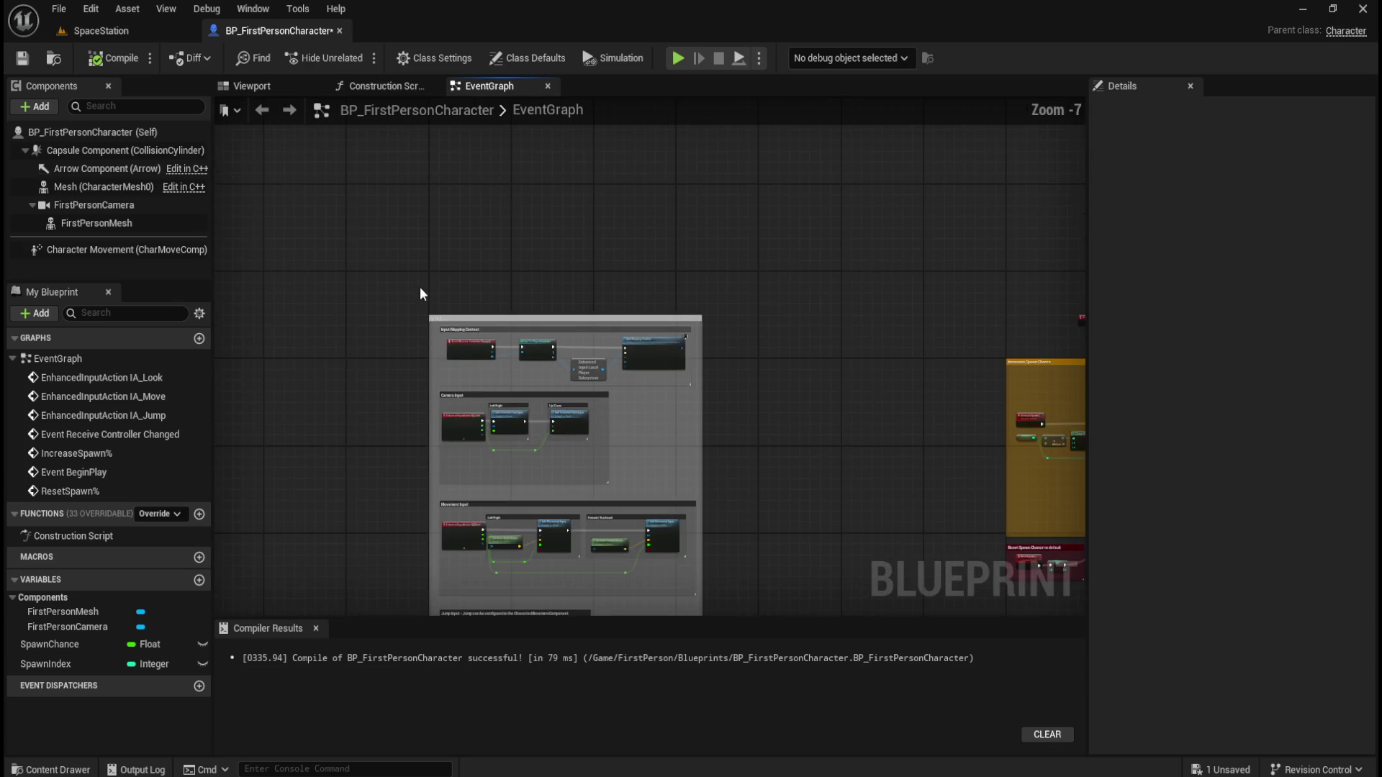
pyautogui.scroll(-1, 809, 413)
pyautogui.moveTo(808, 413); pyautogui.dragTo(655, 330)
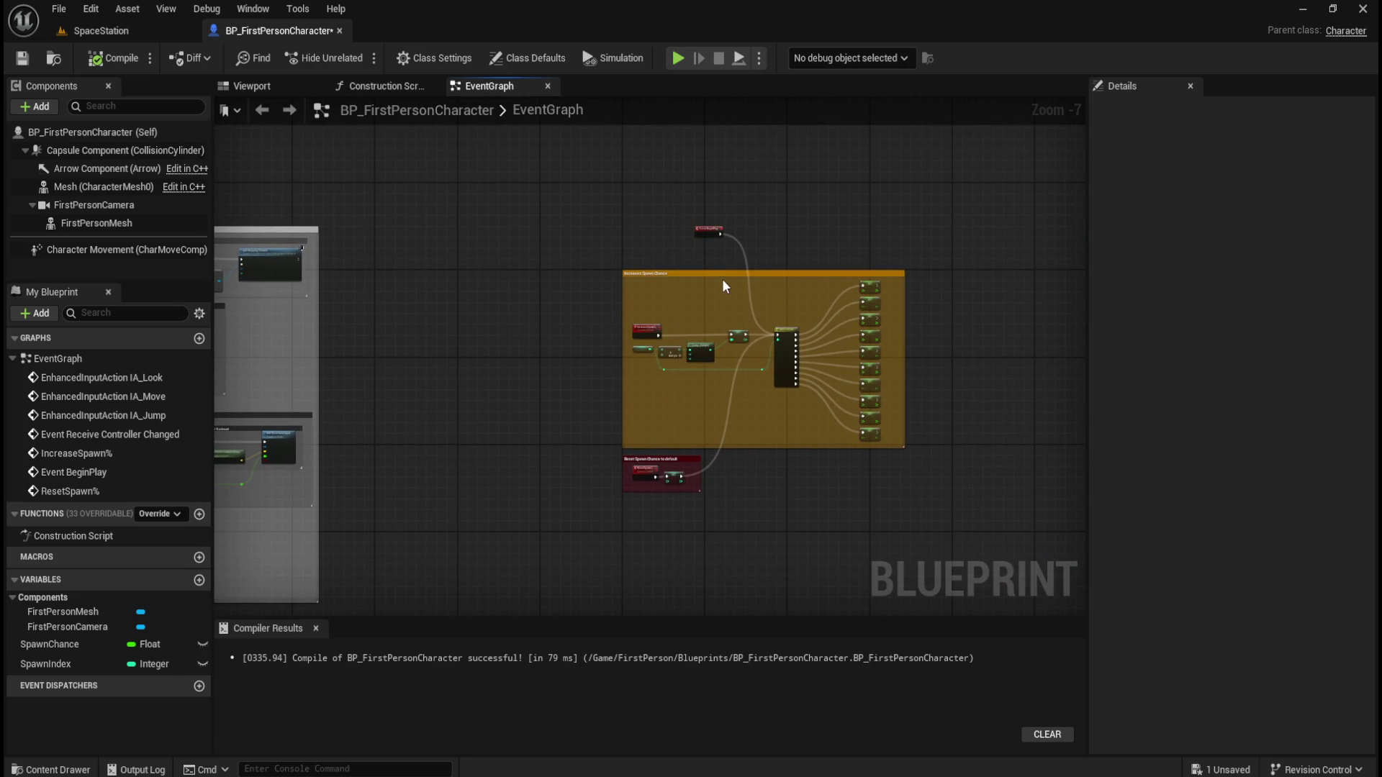
pyautogui.scroll(1, 792, 371)
pyautogui.scroll(-2, 756, 370)
pyautogui.moveTo(533, 195)
pyautogui.mouseDown()
pyautogui.moveTo(806, 364)
pyautogui.moveTo(939, 526)
pyautogui.mouseUp()
pyautogui.moveTo(652, 242); pyautogui.dragTo(803, 392)
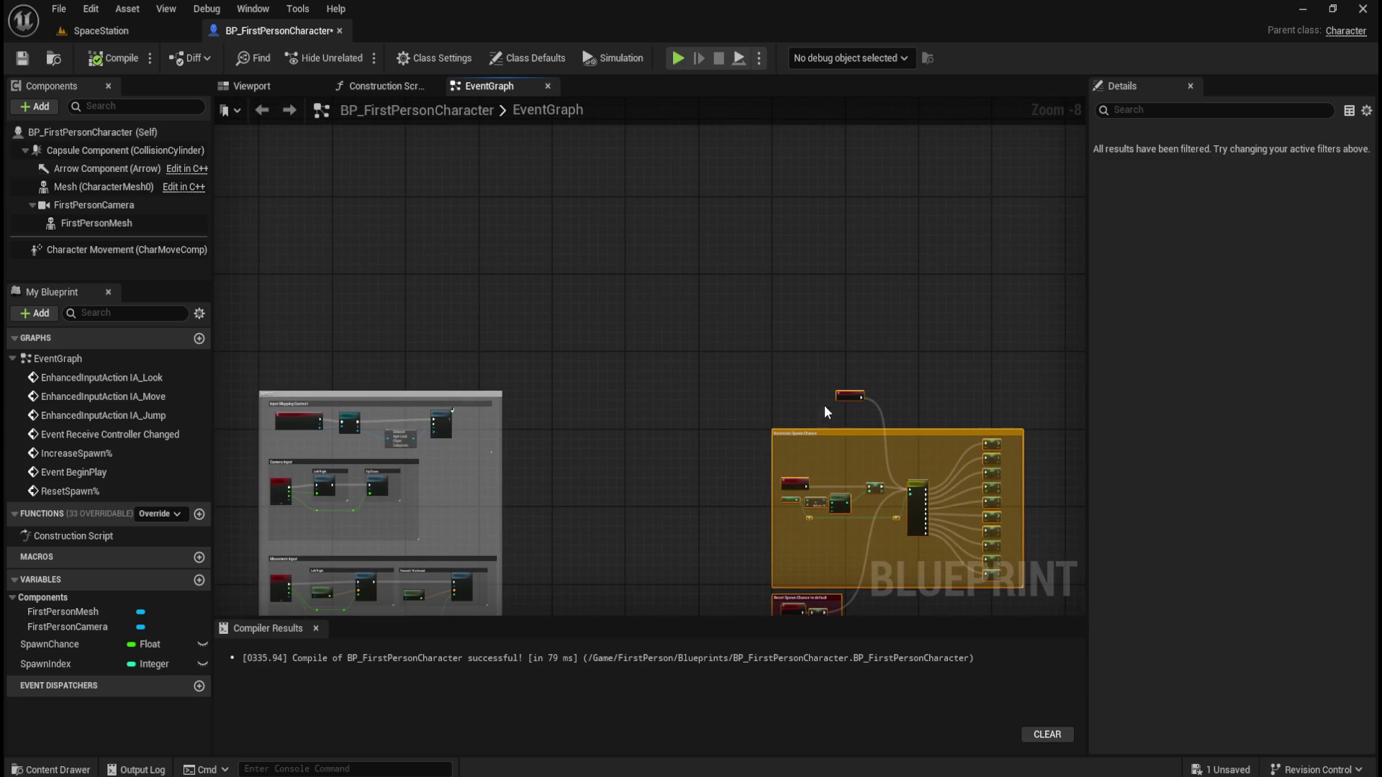
pyautogui.moveTo(848, 432)
pyautogui.mouseDown()
pyautogui.moveTo(733, 357)
pyautogui.moveTo(704, 357)
pyautogui.mouseUp()
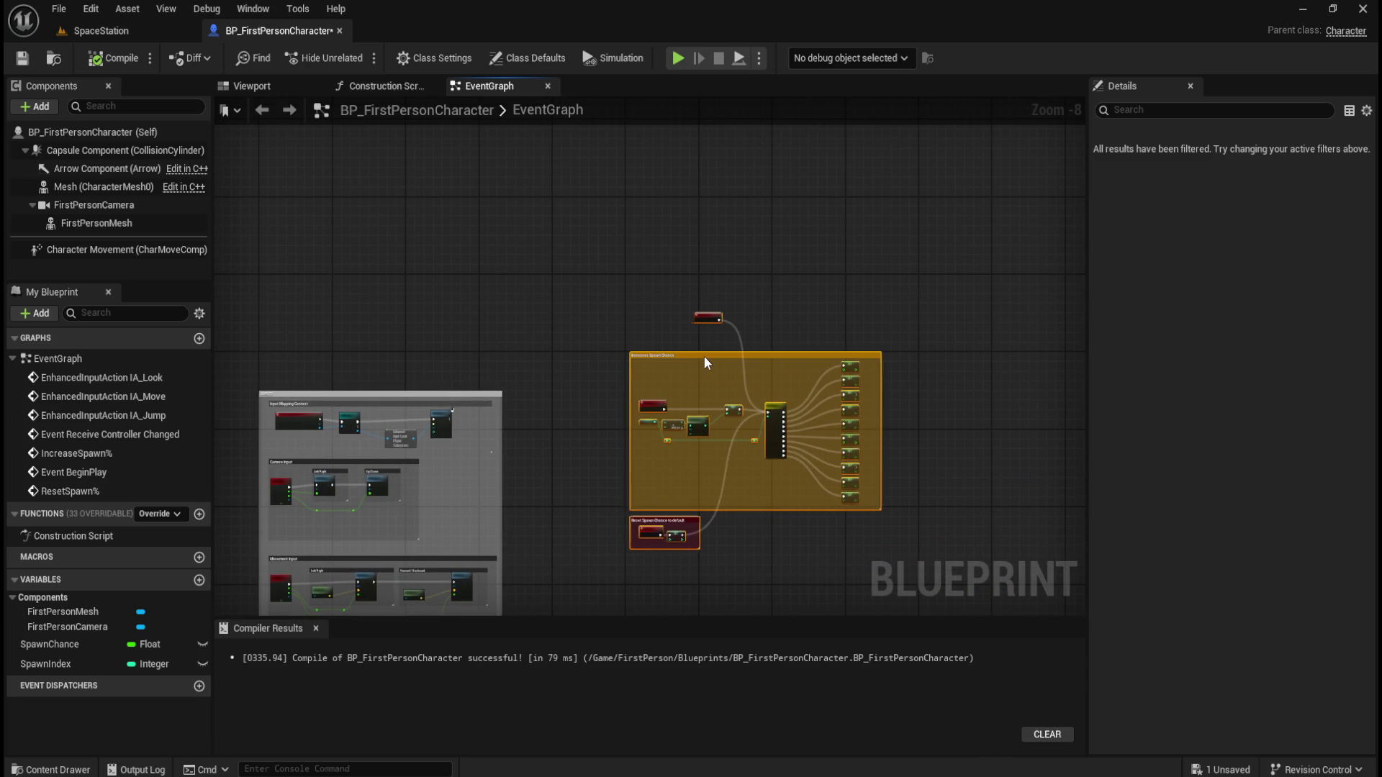
# Move the spawn chance groups closer to the grey input comment groups
pyautogui.moveTo(582, 387)
pyautogui.mouseDown()
pyautogui.moveTo(596, 284)
pyautogui.moveTo(680, 236)
pyautogui.mouseUp()
pyautogui.moveTo(335, 148)
pyautogui.mouseDown()
pyautogui.moveTo(530, 321)
pyautogui.moveTo(674, 549)
pyautogui.mouseUp()
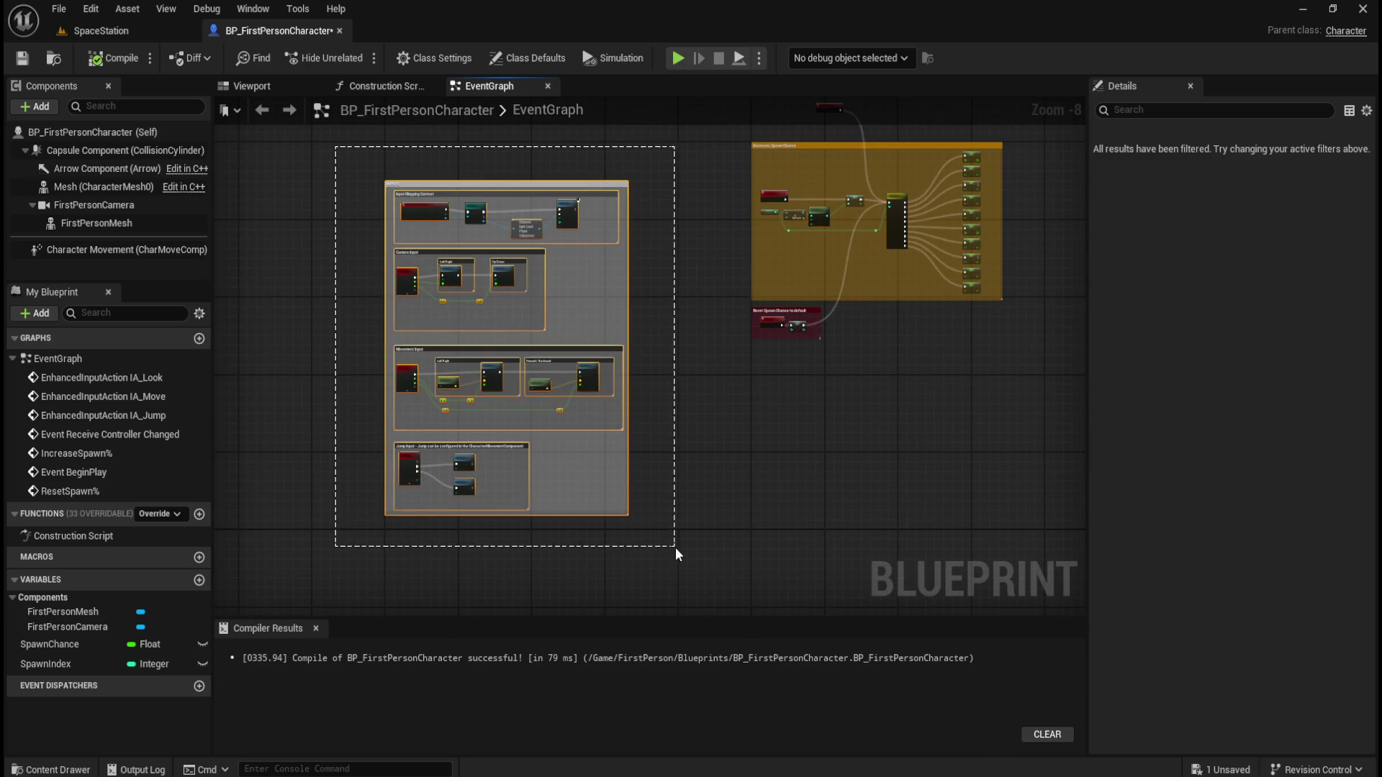
pyautogui.moveTo(669, 266)
pyautogui.mouseDown()
pyautogui.moveTo(711, 399)
pyautogui.moveTo(689, 325)
pyautogui.mouseUp()
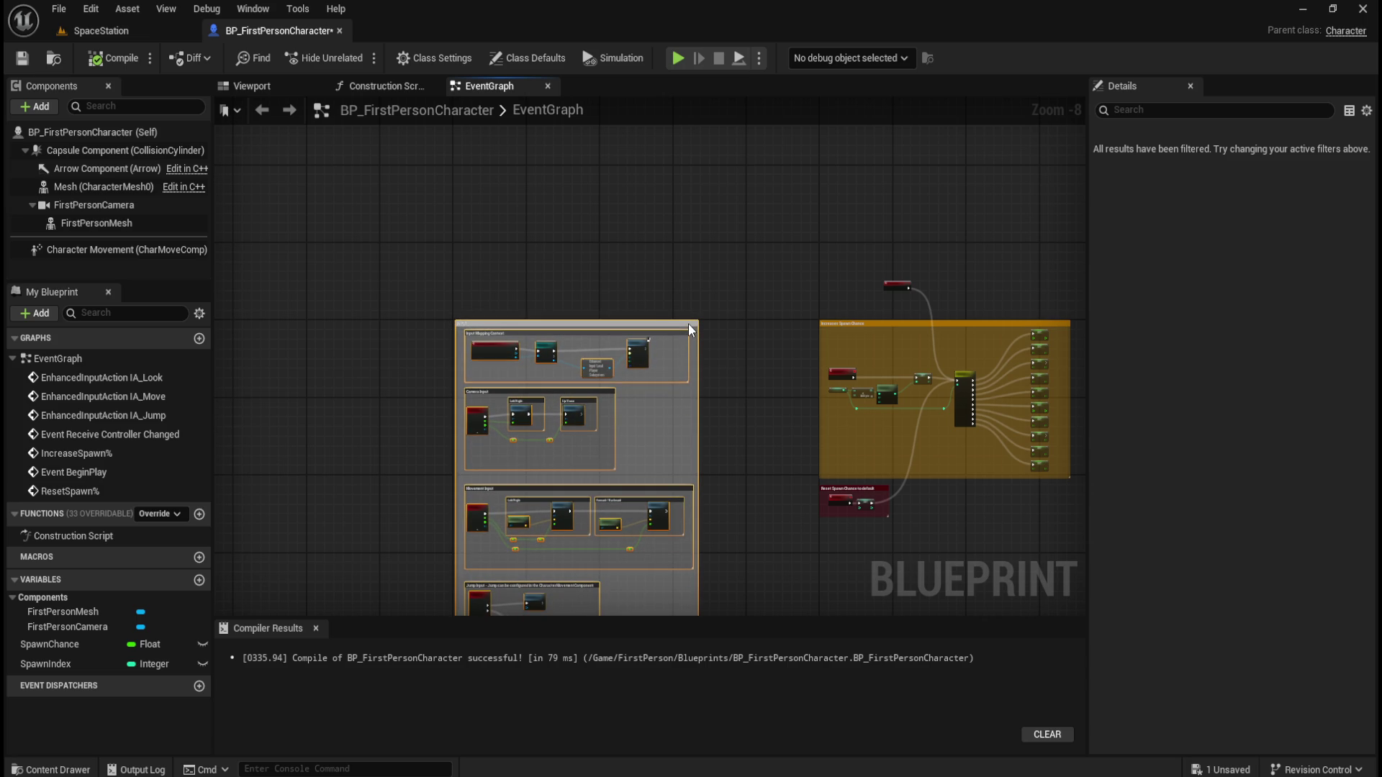
pyautogui.moveTo(764, 257)
pyautogui.mouseDown()
pyautogui.moveTo(597, 207)
pyautogui.moveTo(909, 467)
pyautogui.moveTo(891, 427)
pyautogui.mouseUp()
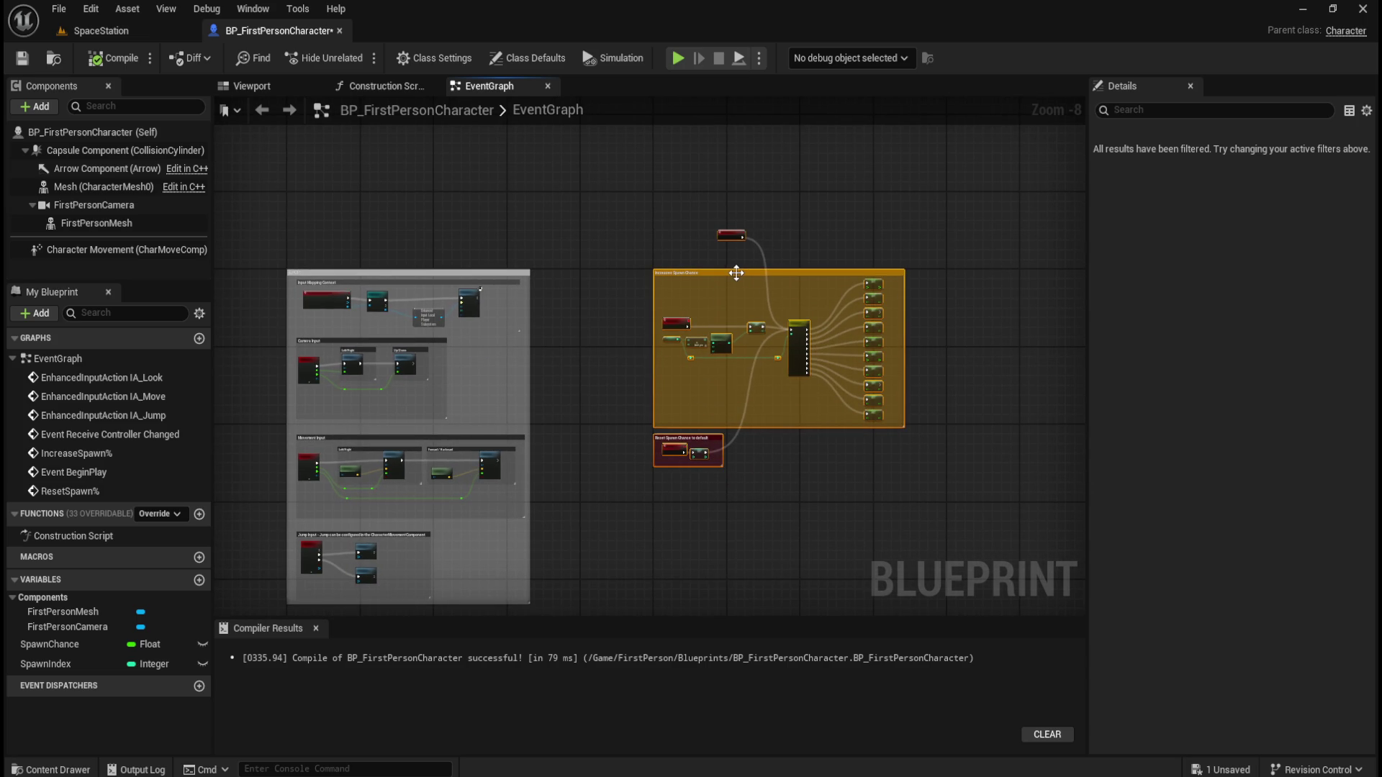
pyautogui.moveTo(733, 270); pyautogui.dragTo(663, 279)
pyautogui.click(795, 230)
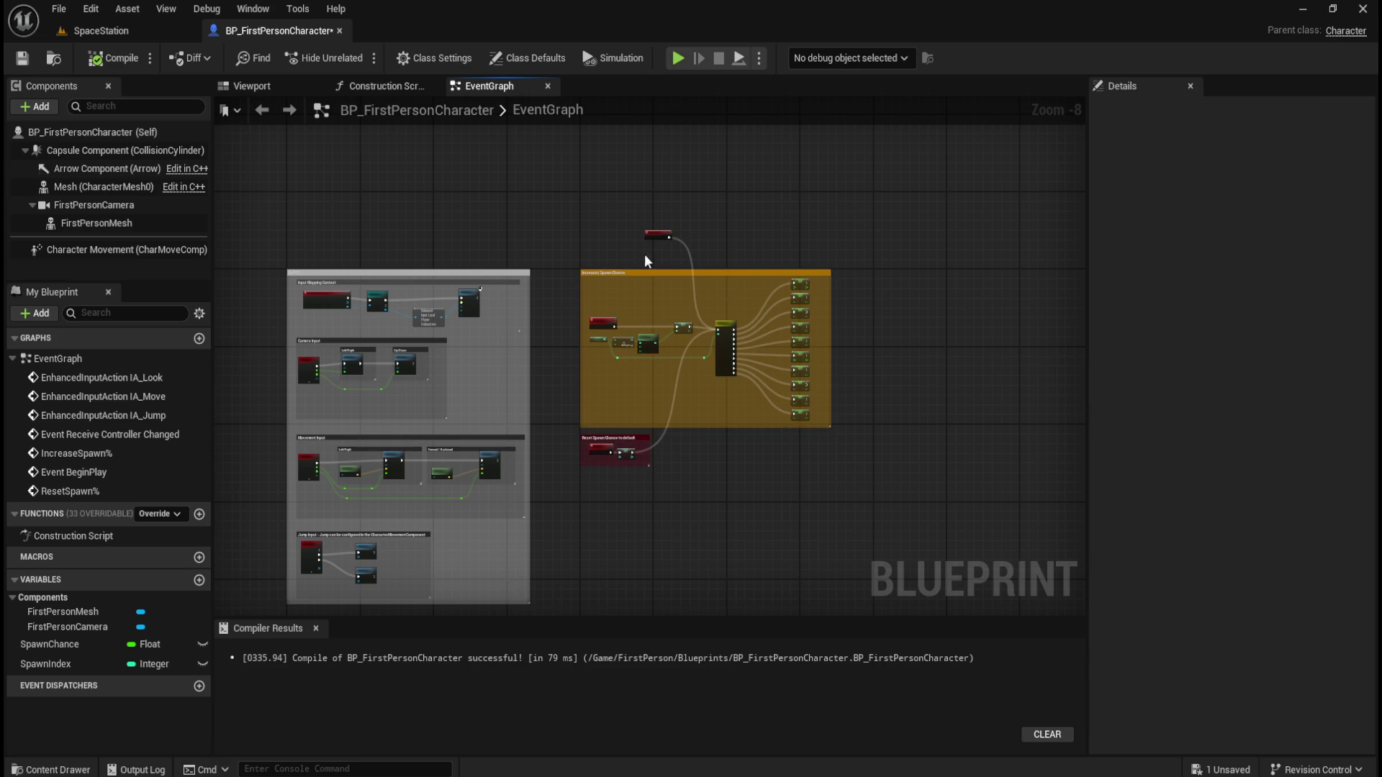
# Compile and save BP_FirstPersonCharacter, recompile, and go back to the SpaceStation level
pyautogui.click(113, 58)
pyautogui.click(21, 59)
pyautogui.scroll(2, 763, 390)
pyautogui.scroll(1, 753, 412)
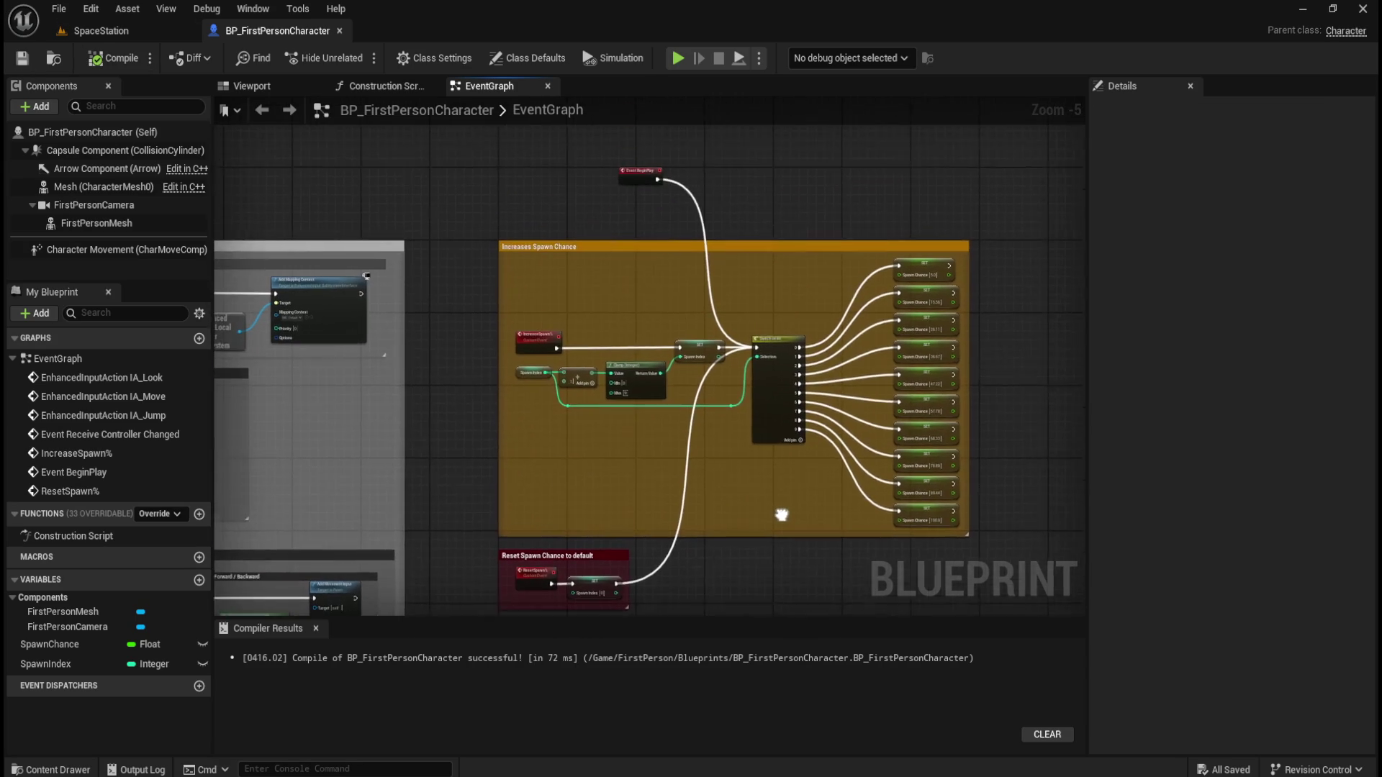
pyautogui.scroll(4, 524, 319)
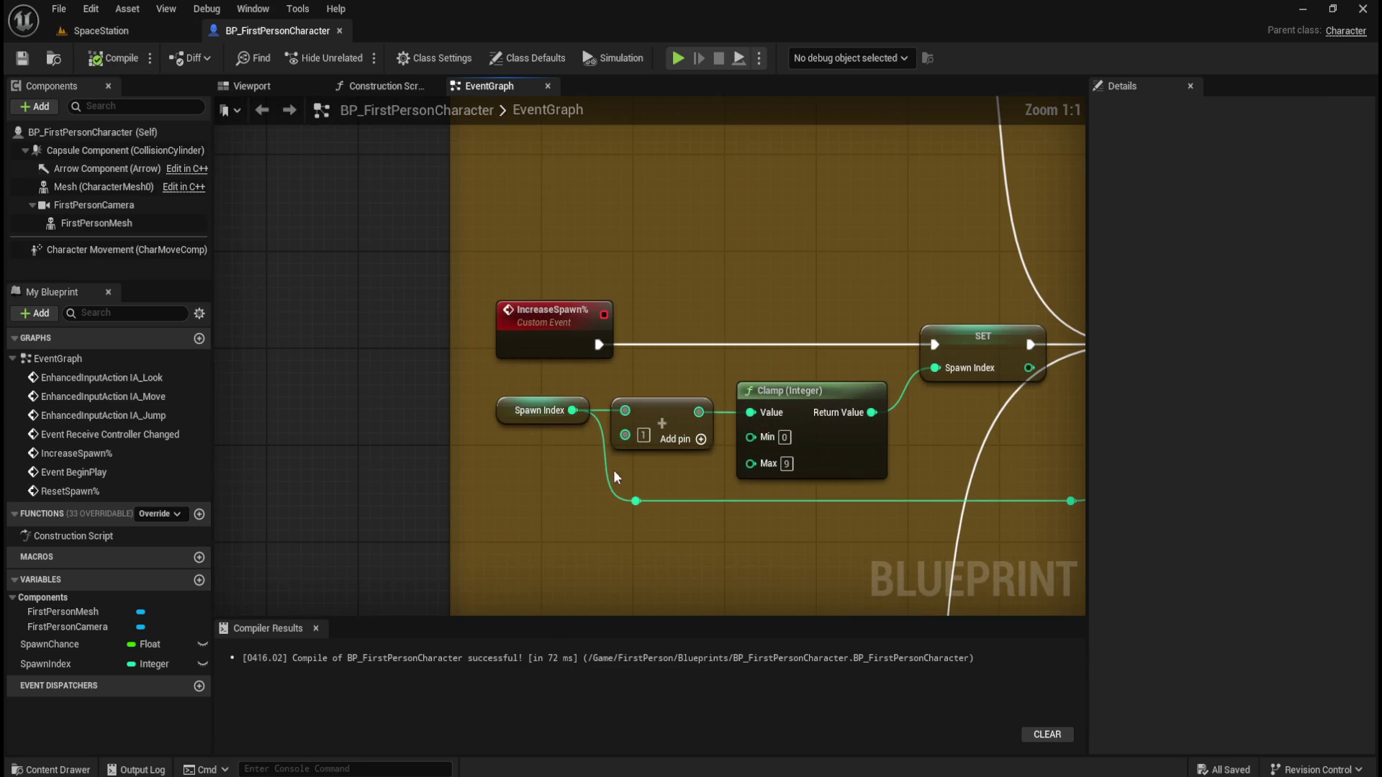
pyautogui.scroll(-1, 513, 375)
pyautogui.scroll(-3, 512, 373)
pyautogui.scroll(4, 565, 498)
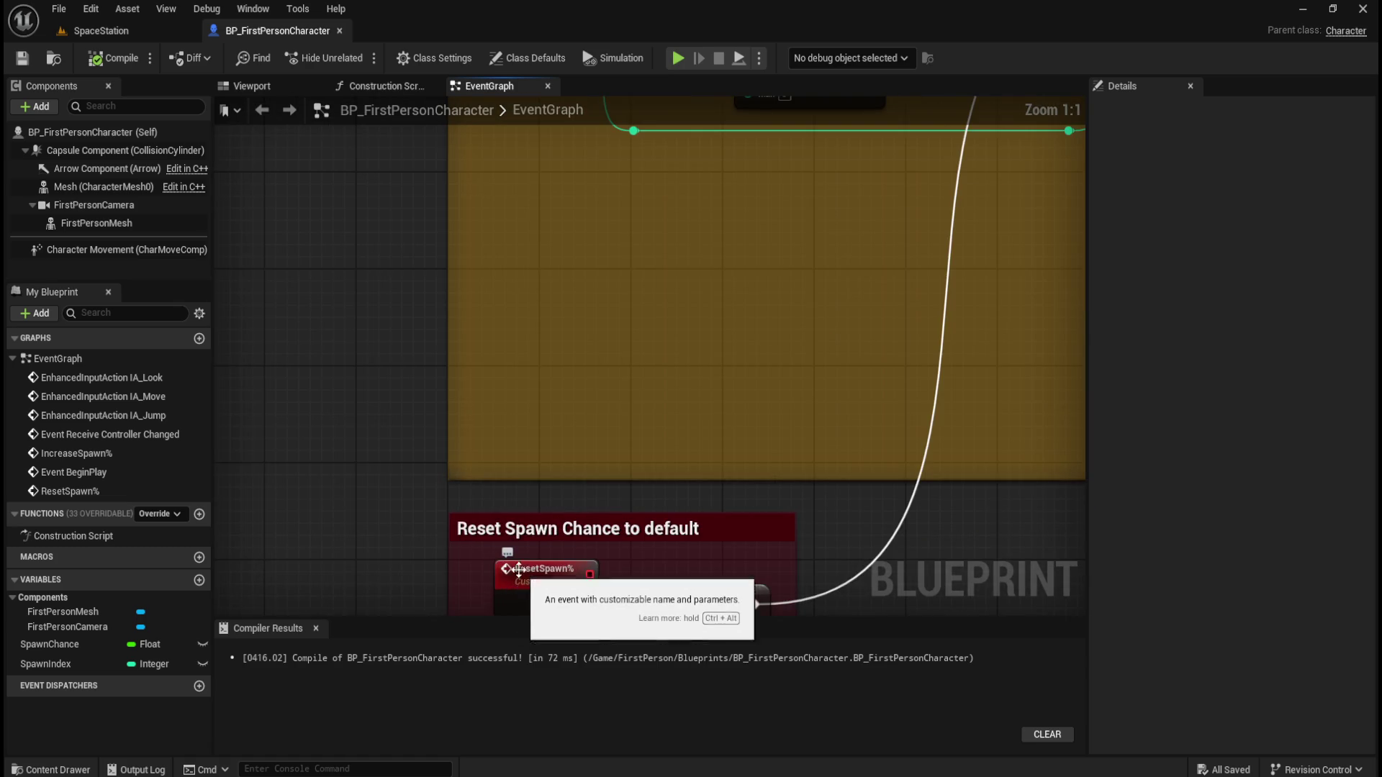
pyautogui.scroll(-4, 494, 416)
pyautogui.moveTo(538, 213); pyautogui.dragTo(560, 239)
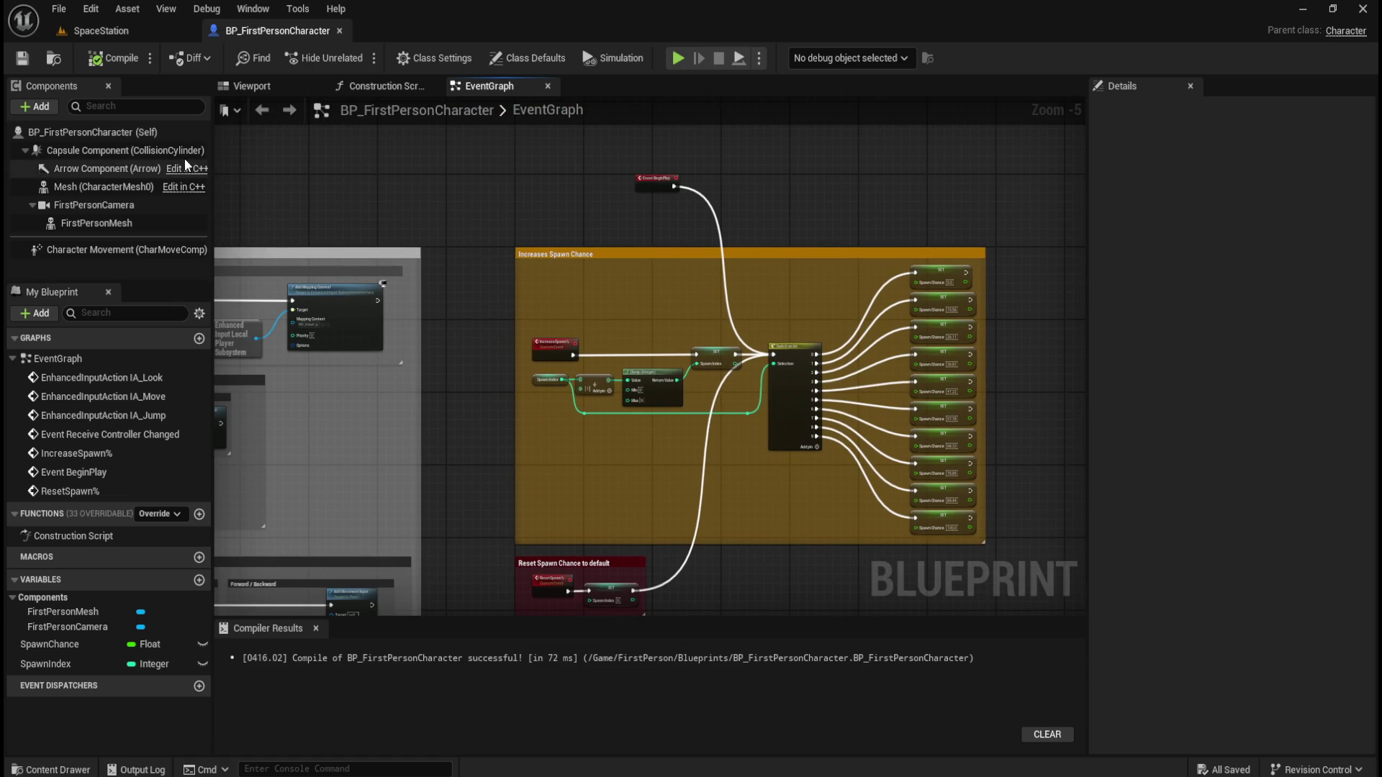
pyautogui.click(113, 57)
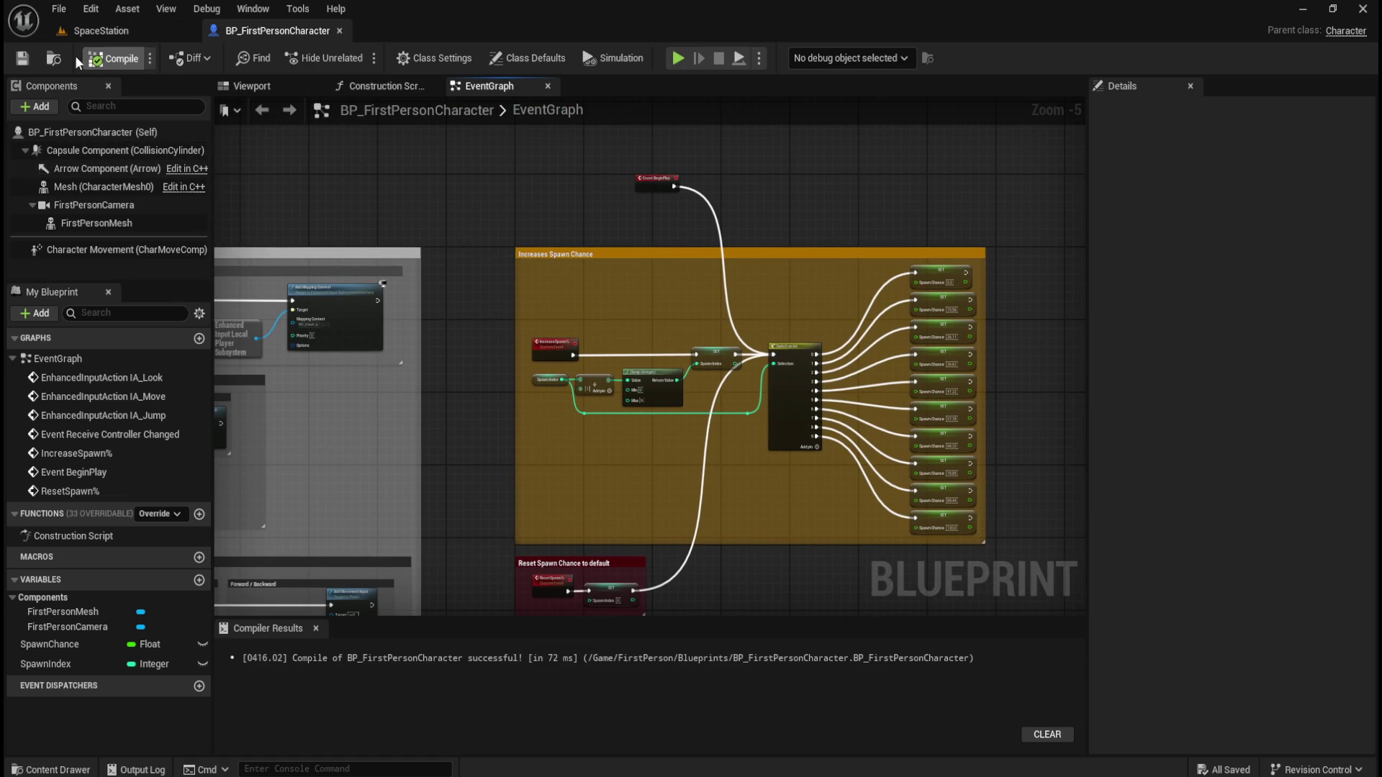
pyautogui.click(108, 31)
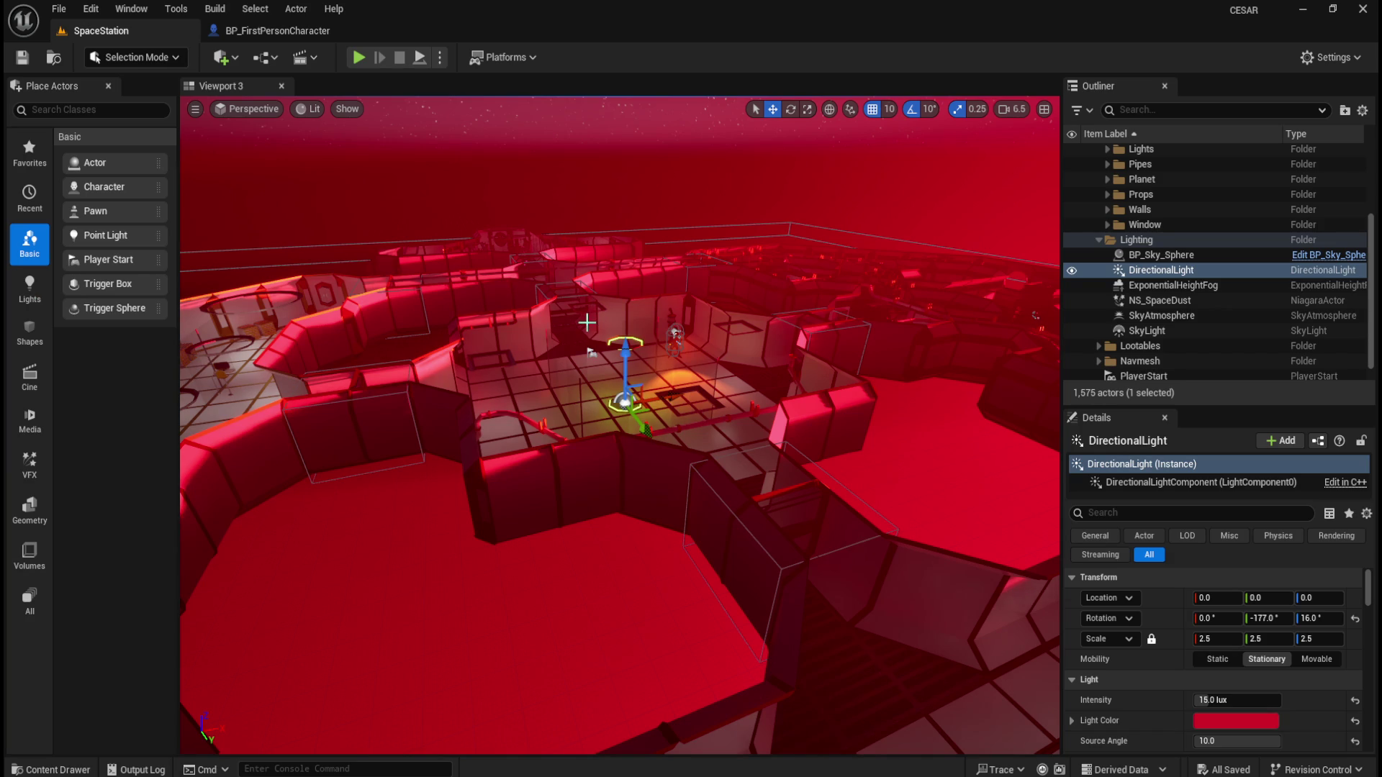
# In the Content Drawer, navigate up from FirstPerson to Content > Blueprints
pyautogui.hotkey('ctrl', 'space')
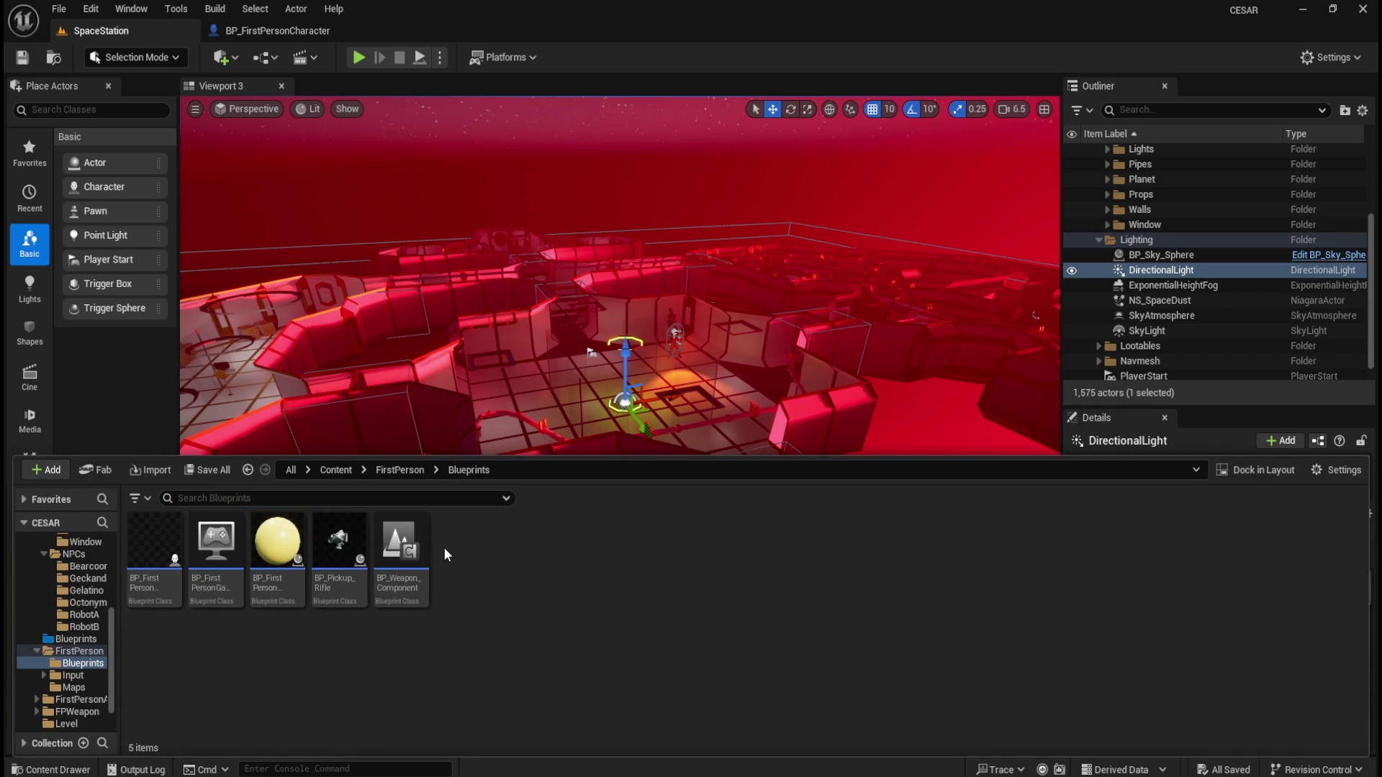
pyautogui.click(403, 470)
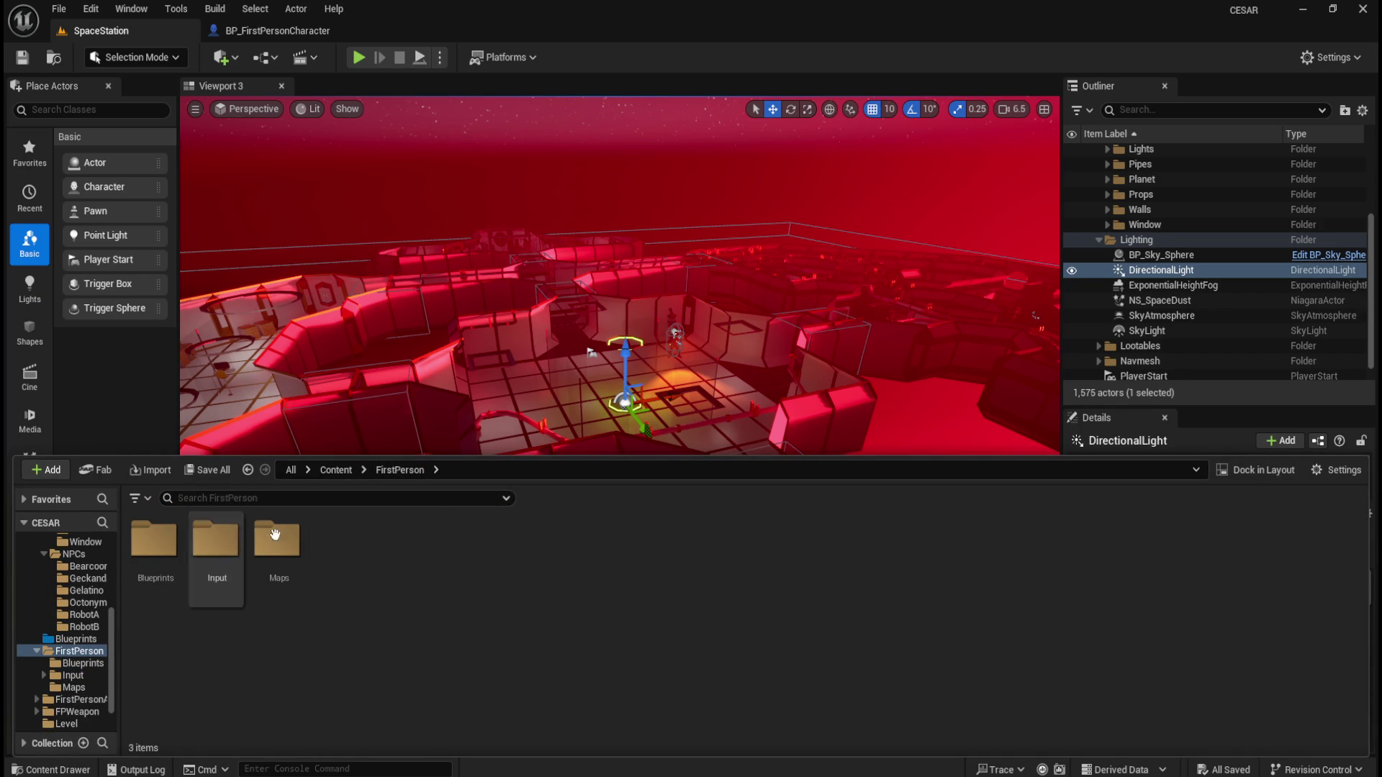
pyautogui.click(335, 469)
pyautogui.doubleClick(277, 541)
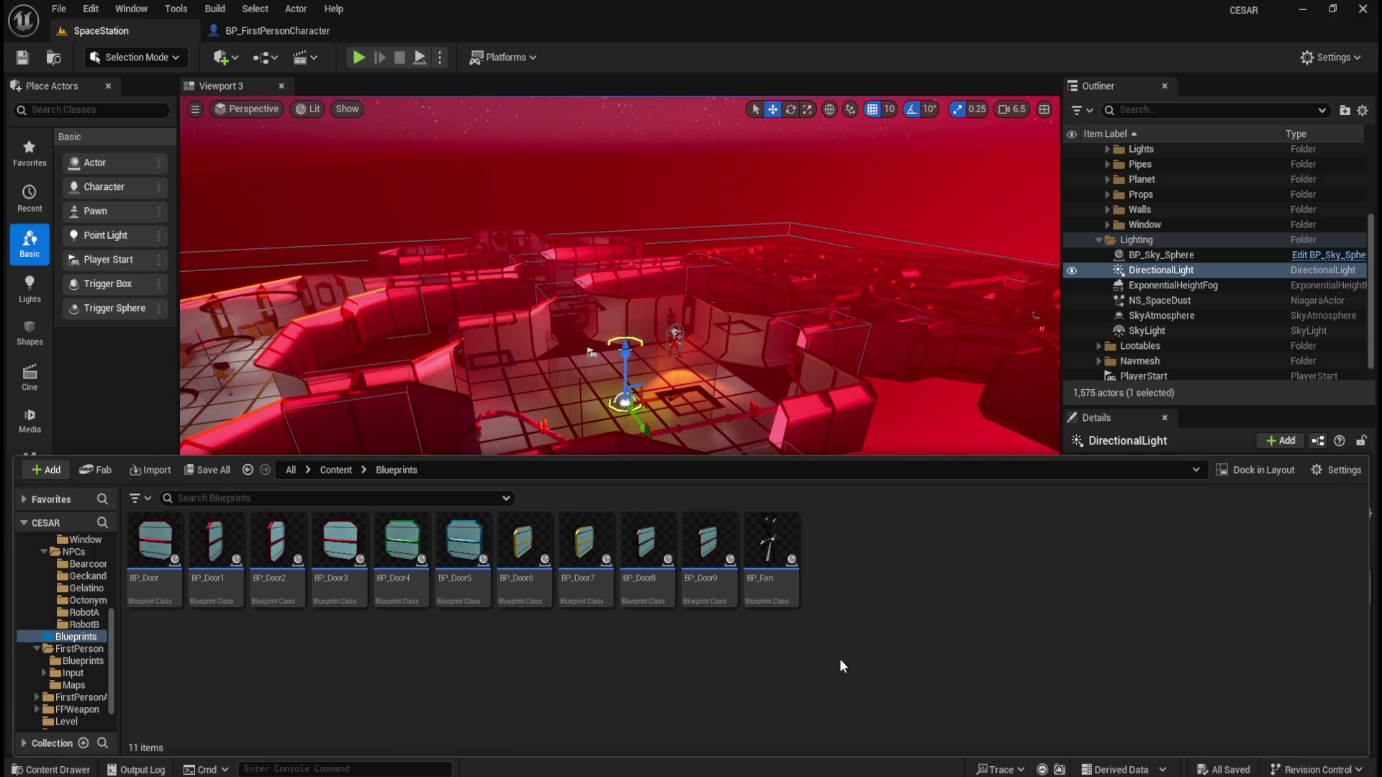
# Create an Actor-based Blueprint Class named BP_Lootable_Barrel, then deselect the new asset
pyautogui.rightClick(885, 637)
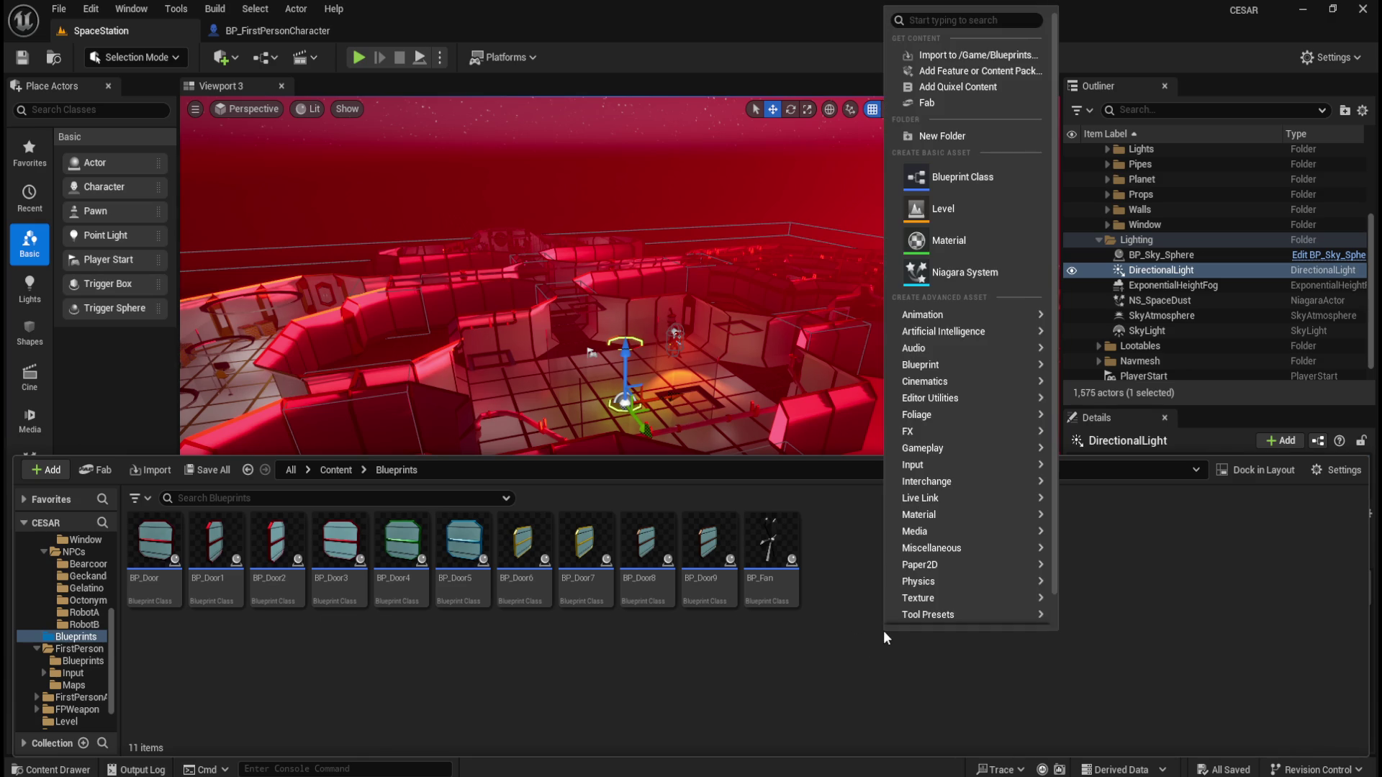
pyautogui.click(977, 175)
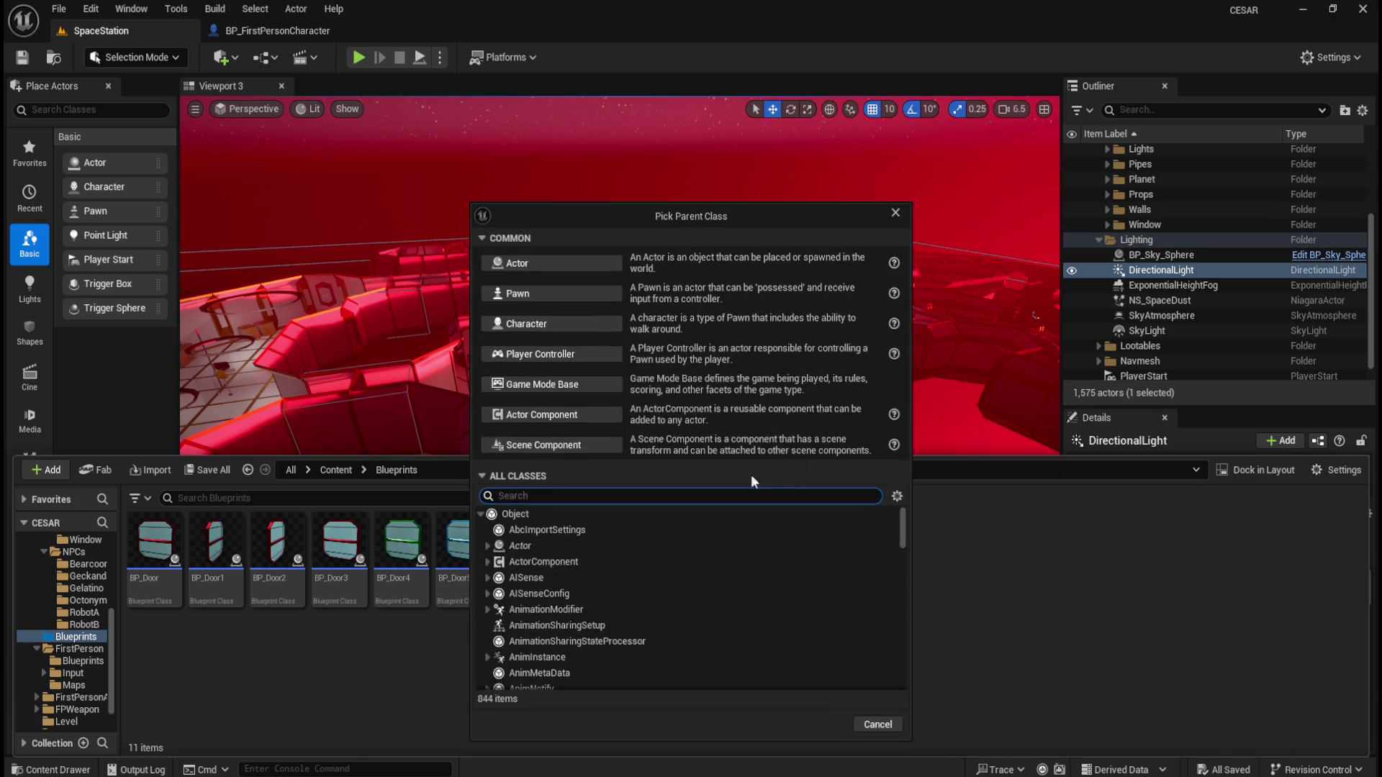
pyautogui.click(588, 264)
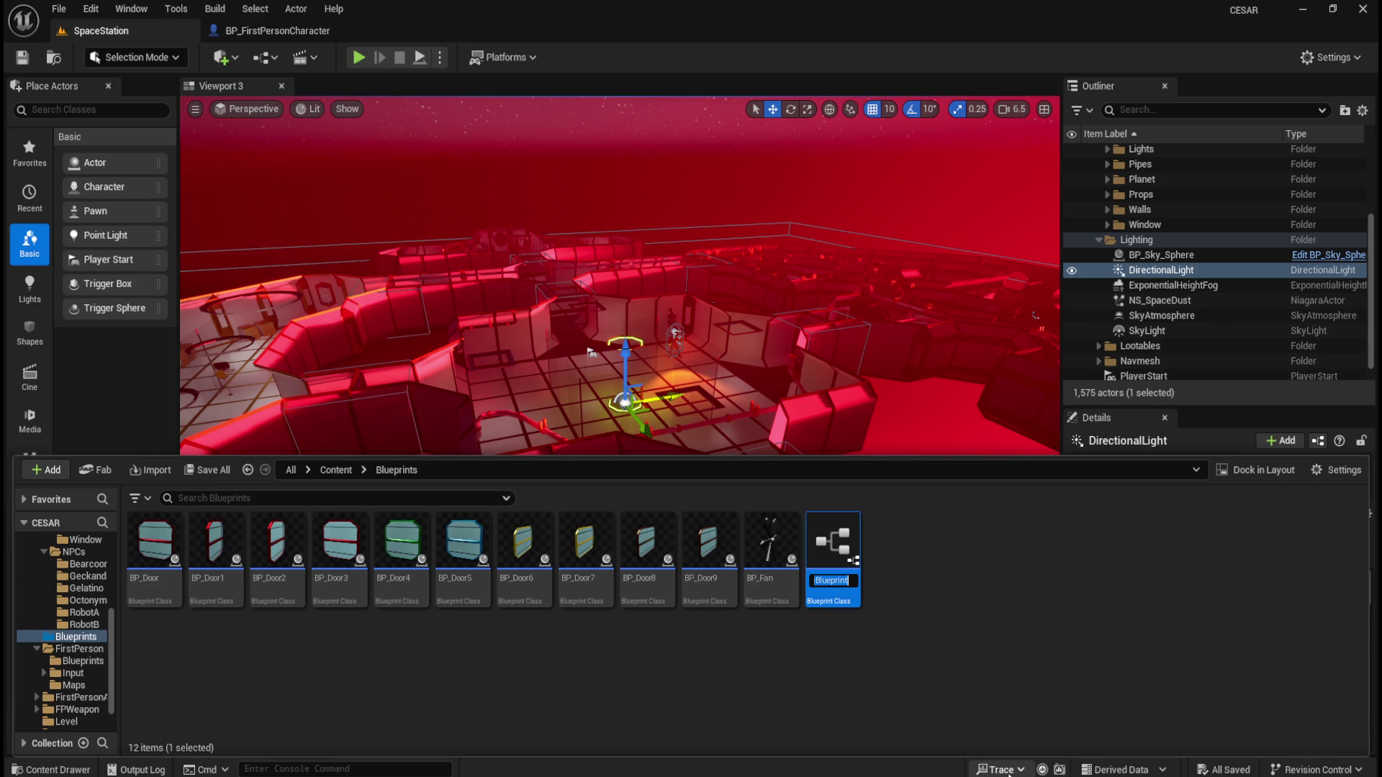
pyautogui.write('BP_')
pyautogui.write('o')
pyautogui.write('otable')
pyautogui.write('_')
pyautogui.write('Barrel')
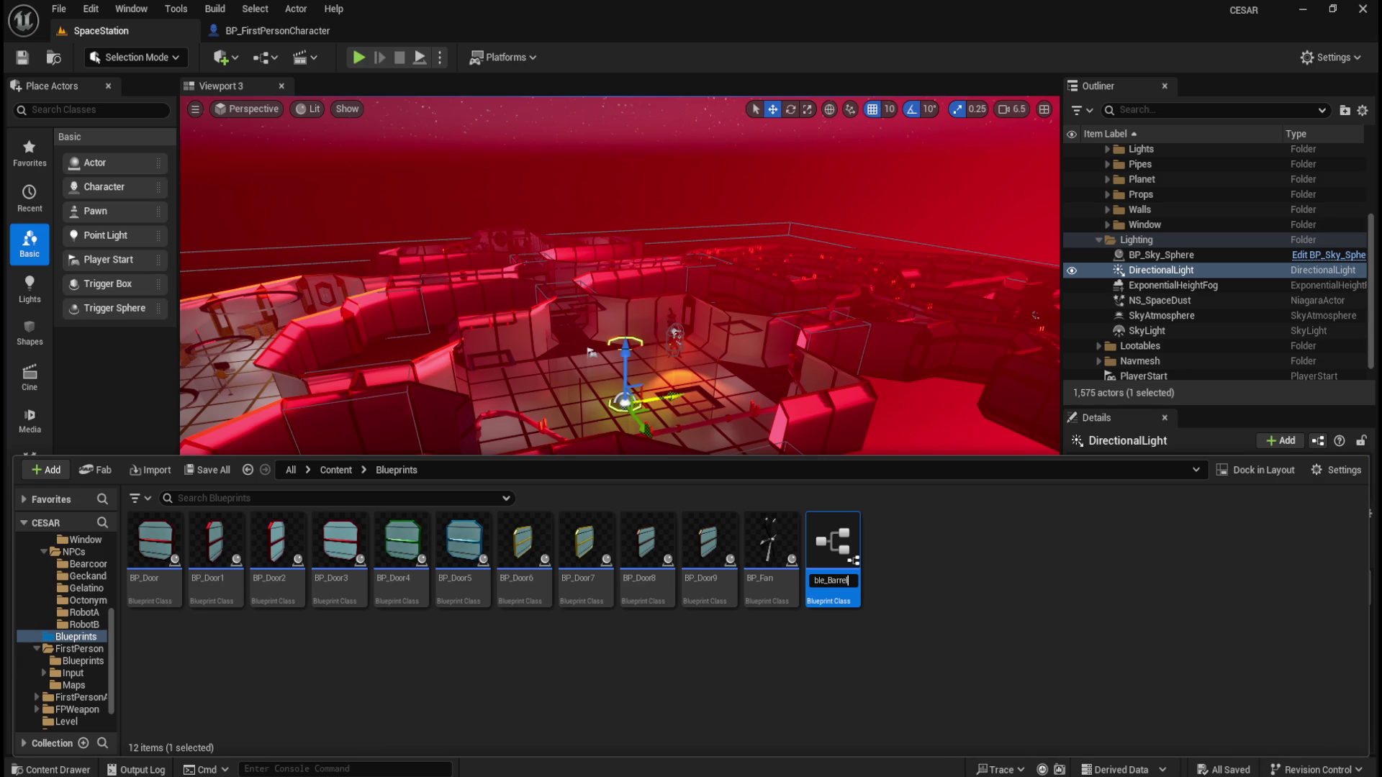
pyautogui.press('Return')
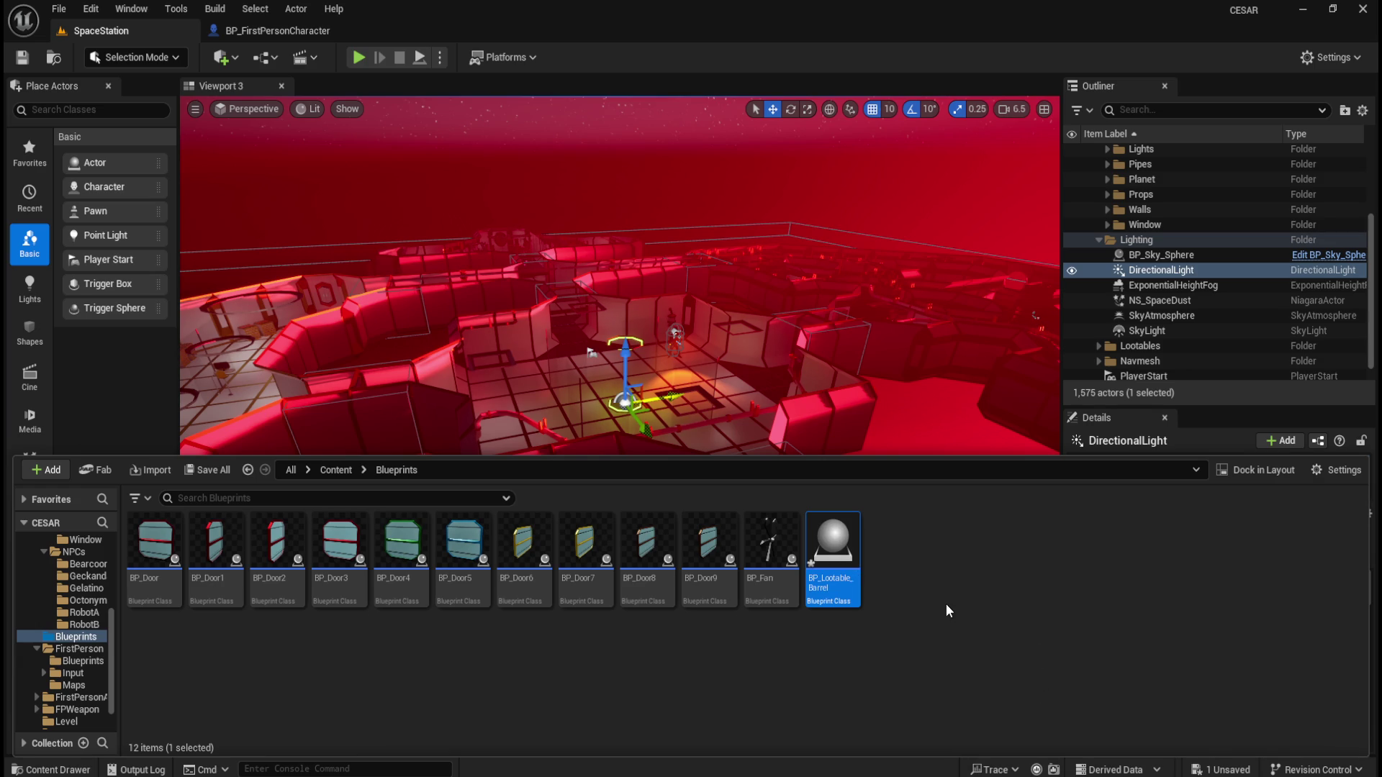
pyautogui.click(932, 572)
pyautogui.moveTo(850, 553)
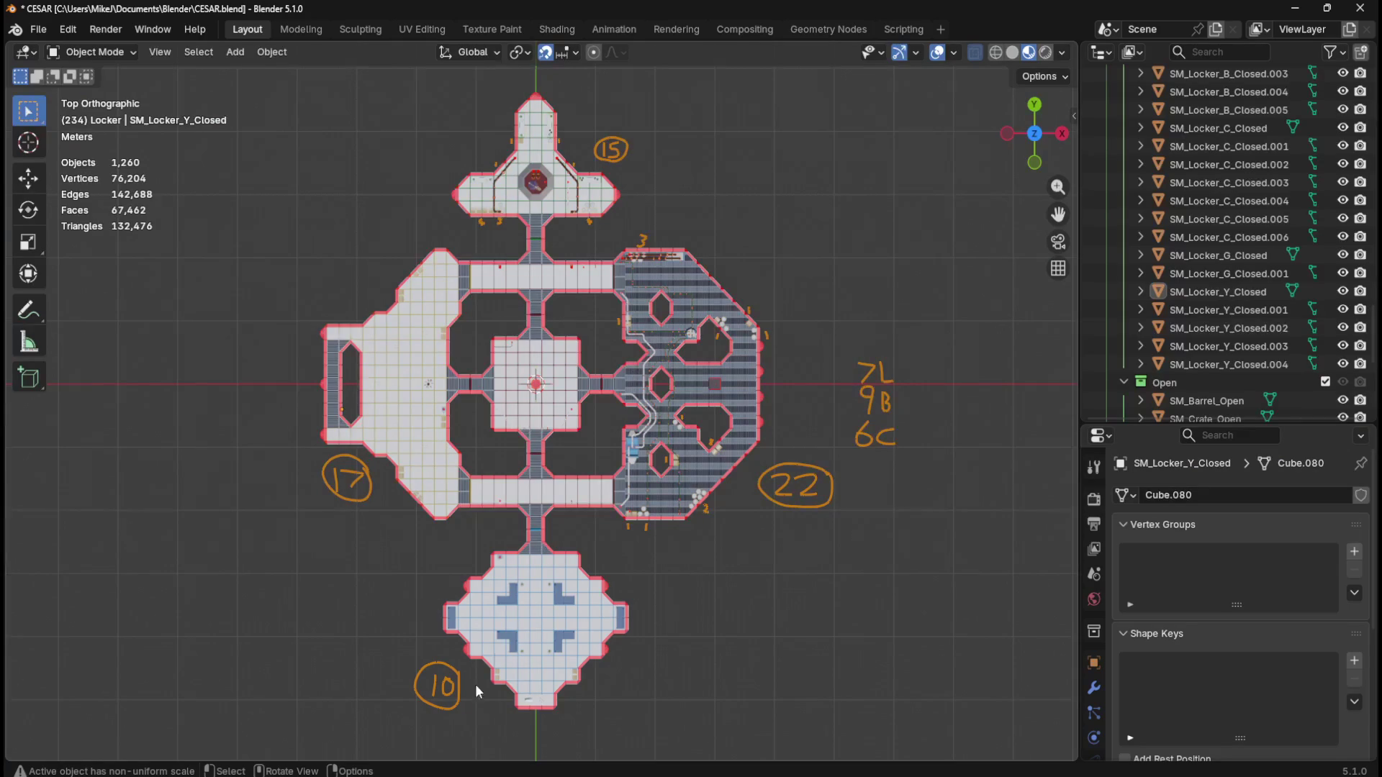
# Zoom and pan the Blender plan view to centre on octagonal room 10
pyautogui.scroll(5, 521, 678)
pyautogui.moveTo(662, 541)
pyautogui.mouseDown()
pyautogui.moveTo(754, 181)
pyautogui.moveTo(870, 55)
pyautogui.mouseUp()
pyautogui.scroll(2, 792, 612)
pyautogui.moveTo(834, 671)
pyautogui.mouseDown()
pyautogui.moveTo(745, 532)
pyautogui.moveTo(628, 542)
pyautogui.moveTo(567, 567)
pyautogui.mouseUp()
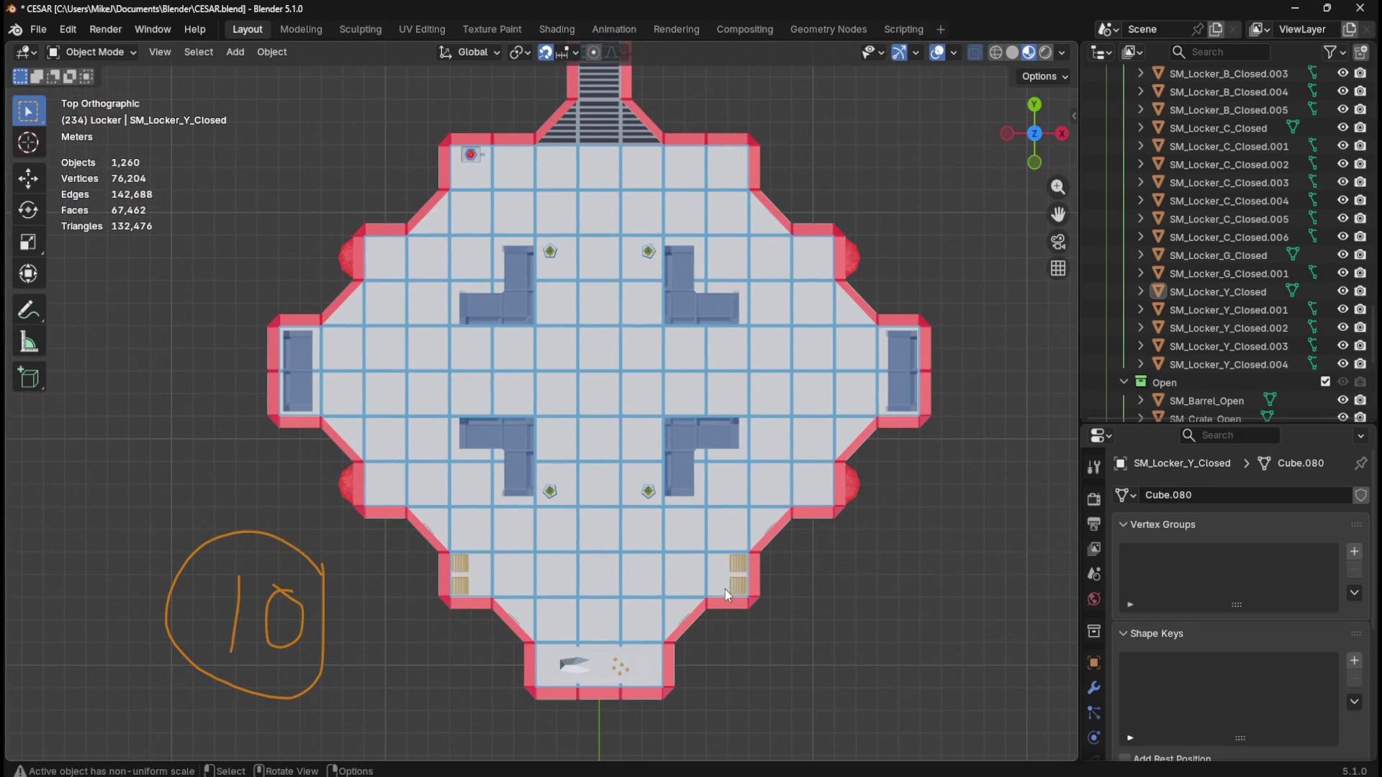
# Move the plan view over room 17, then up to room 15
pyautogui.scroll(-4, 792, 625)
pyautogui.moveTo(504, 288); pyautogui.dragTo(665, 448)
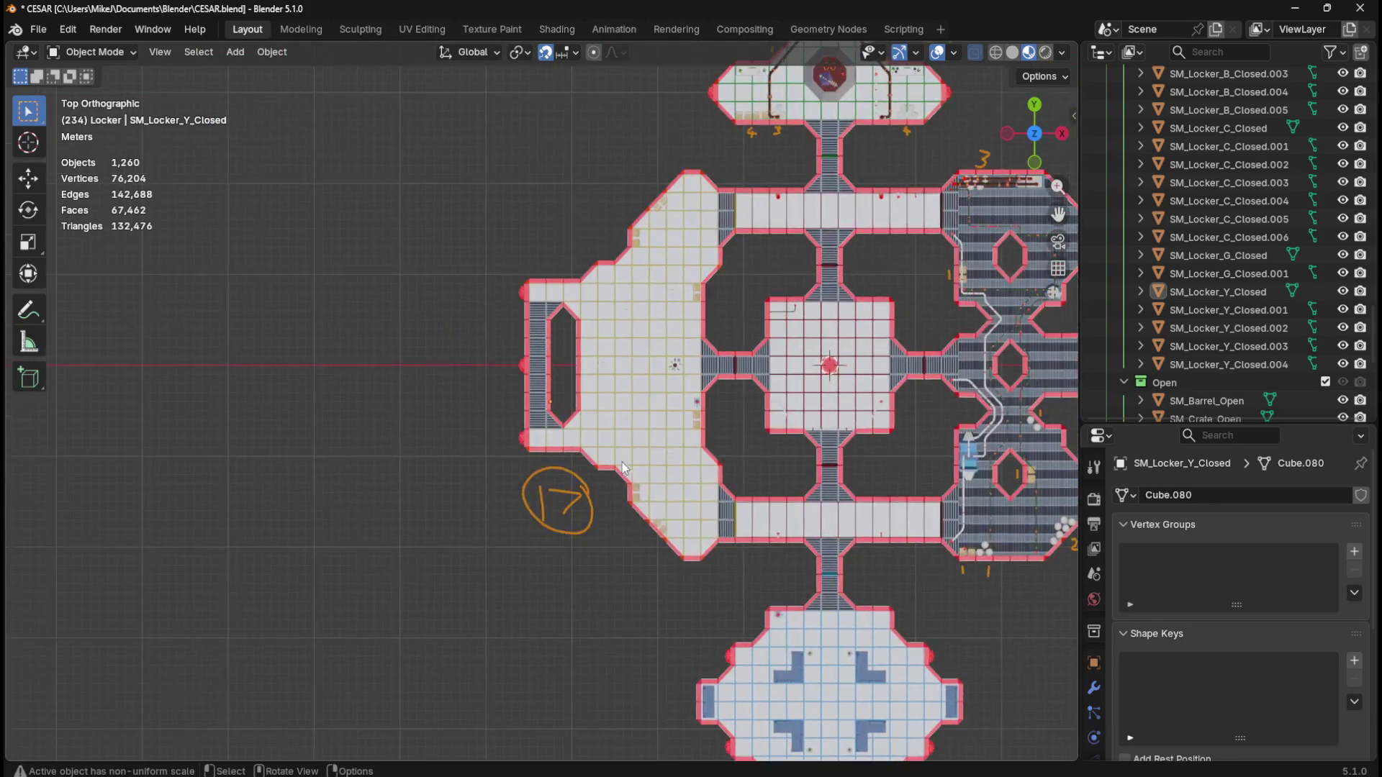
pyautogui.scroll(4, 665, 448)
pyautogui.moveTo(822, 185)
pyautogui.mouseDown()
pyautogui.moveTo(639, 526)
pyautogui.moveTo(430, 632)
pyautogui.moveTo(502, 532)
pyautogui.mouseUp()
pyautogui.scroll(4, 403, 464)
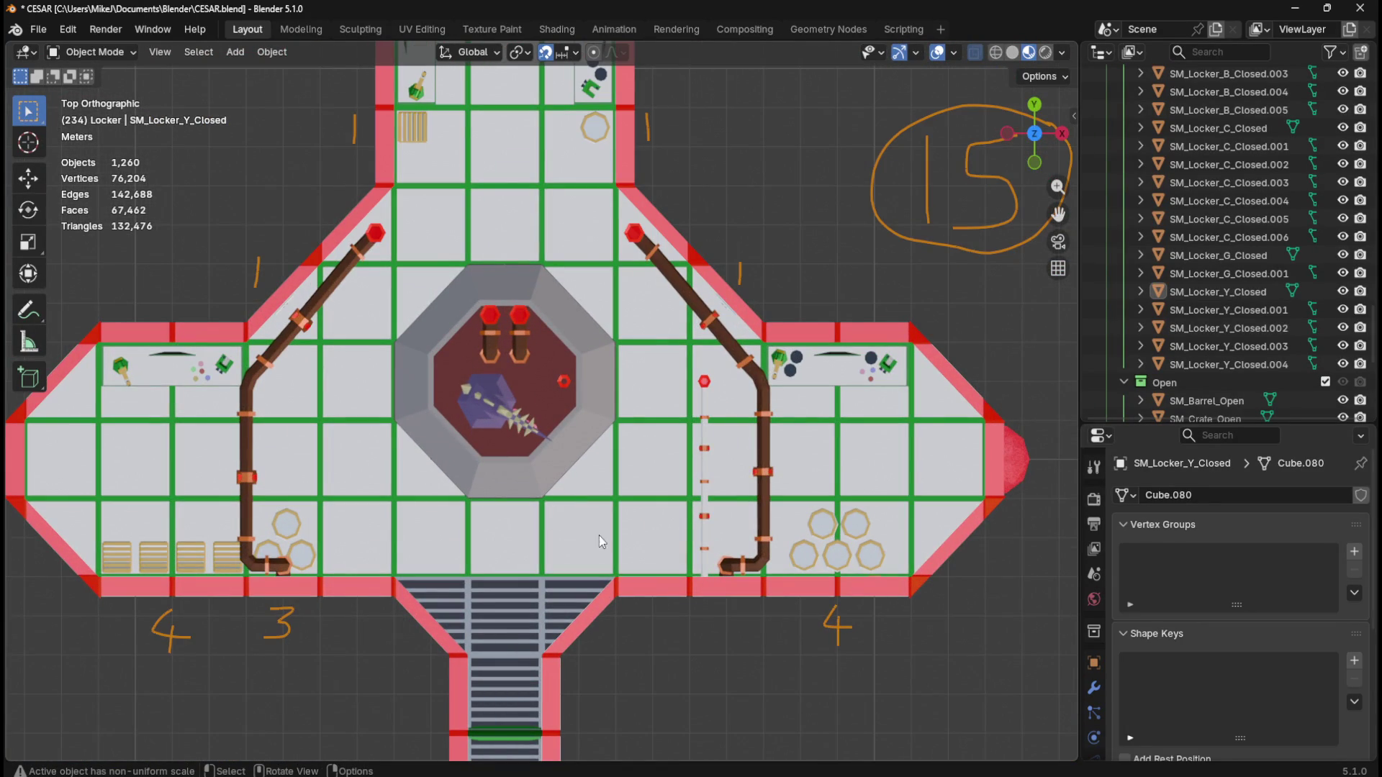
pyautogui.moveTo(400, 477); pyautogui.dragTo(494, 542)
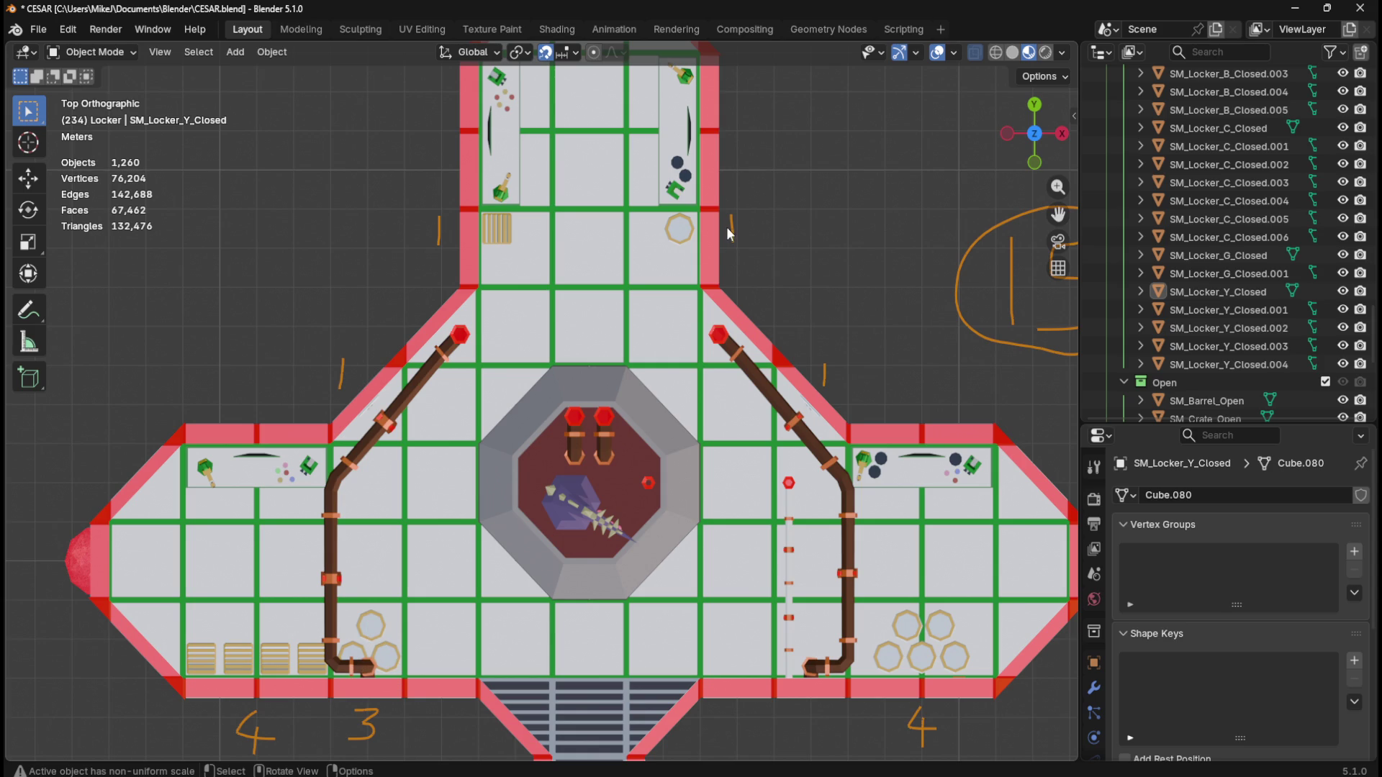
# Switch back to the Unreal Editor window
pyautogui.scroll(-1, 668, 381)
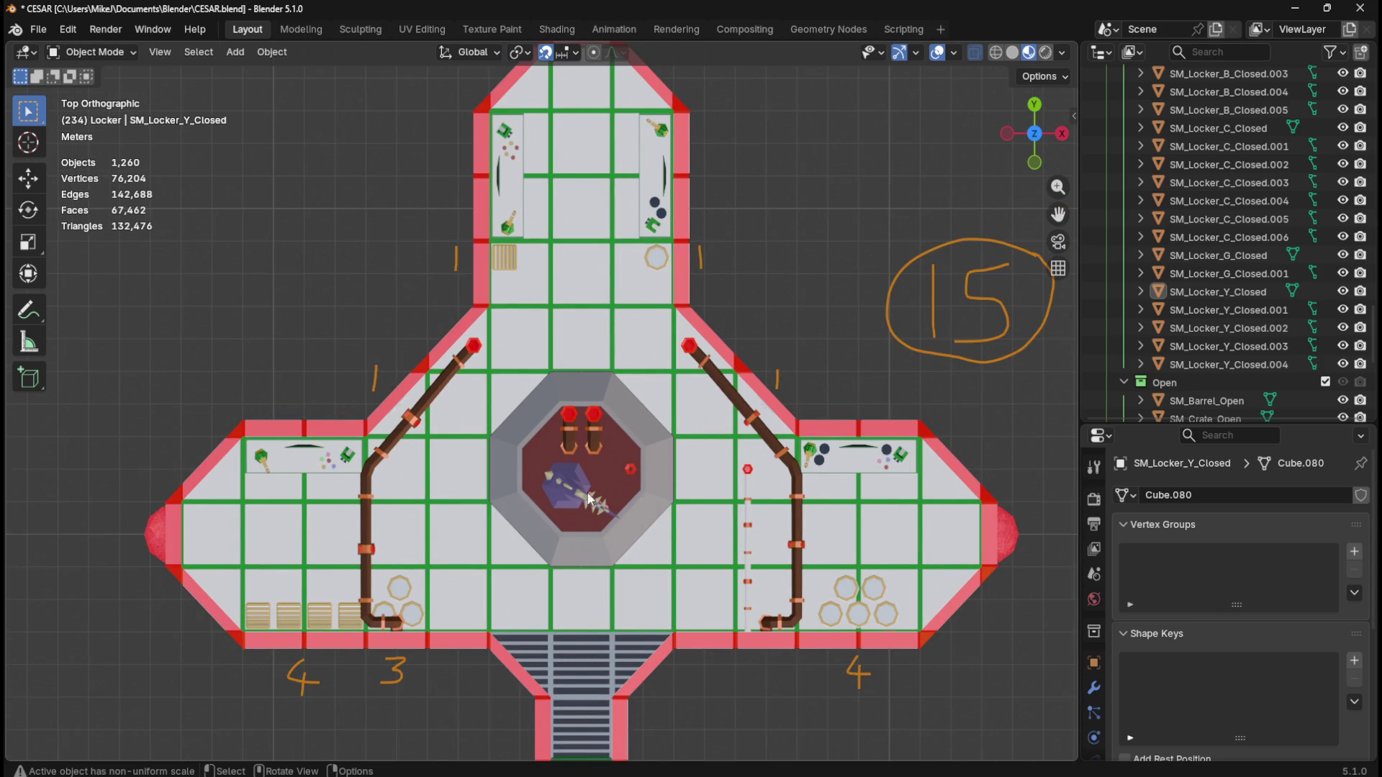
pyautogui.moveTo(880, 776)
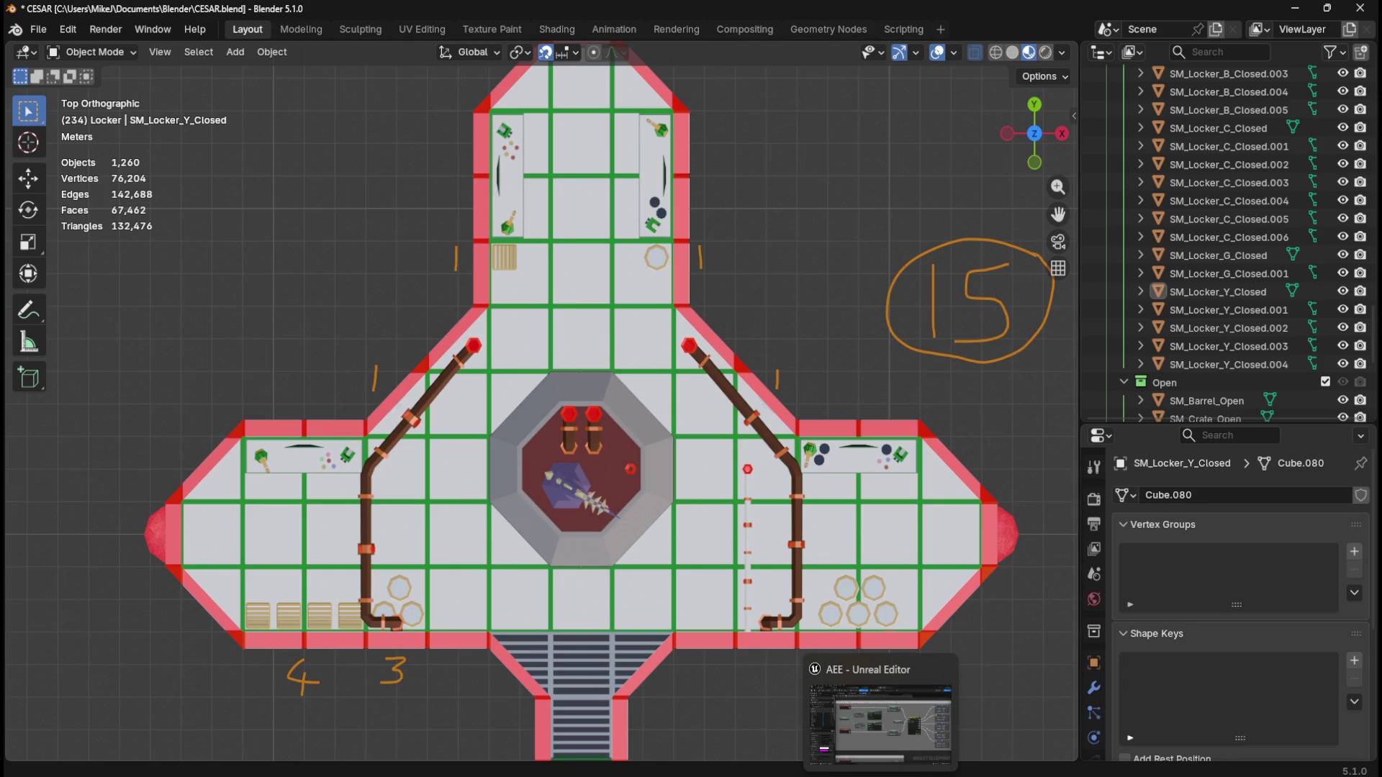
pyautogui.click(880, 720)
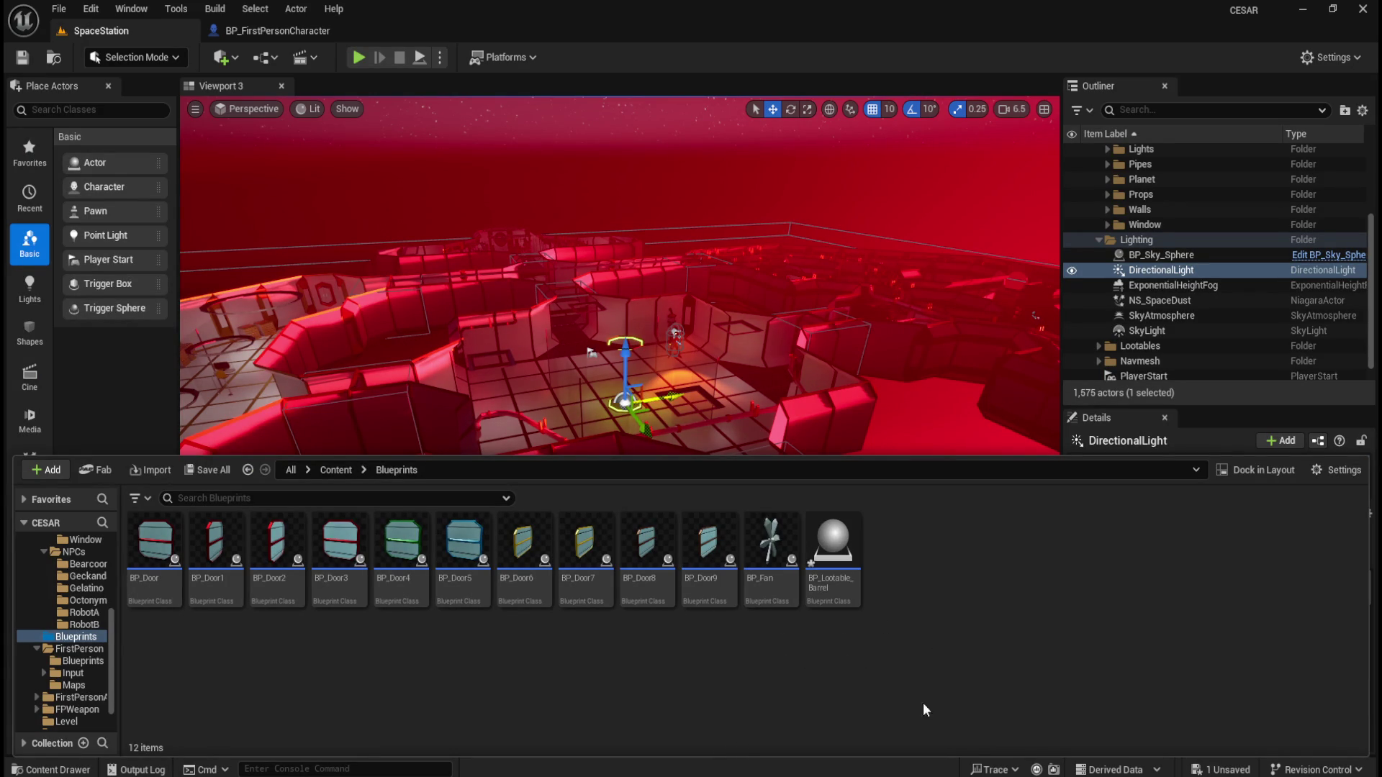
# Switch to the reference project's Unreal Editor window
pyautogui.moveTo(897, 776)
pyautogui.click(896, 734)
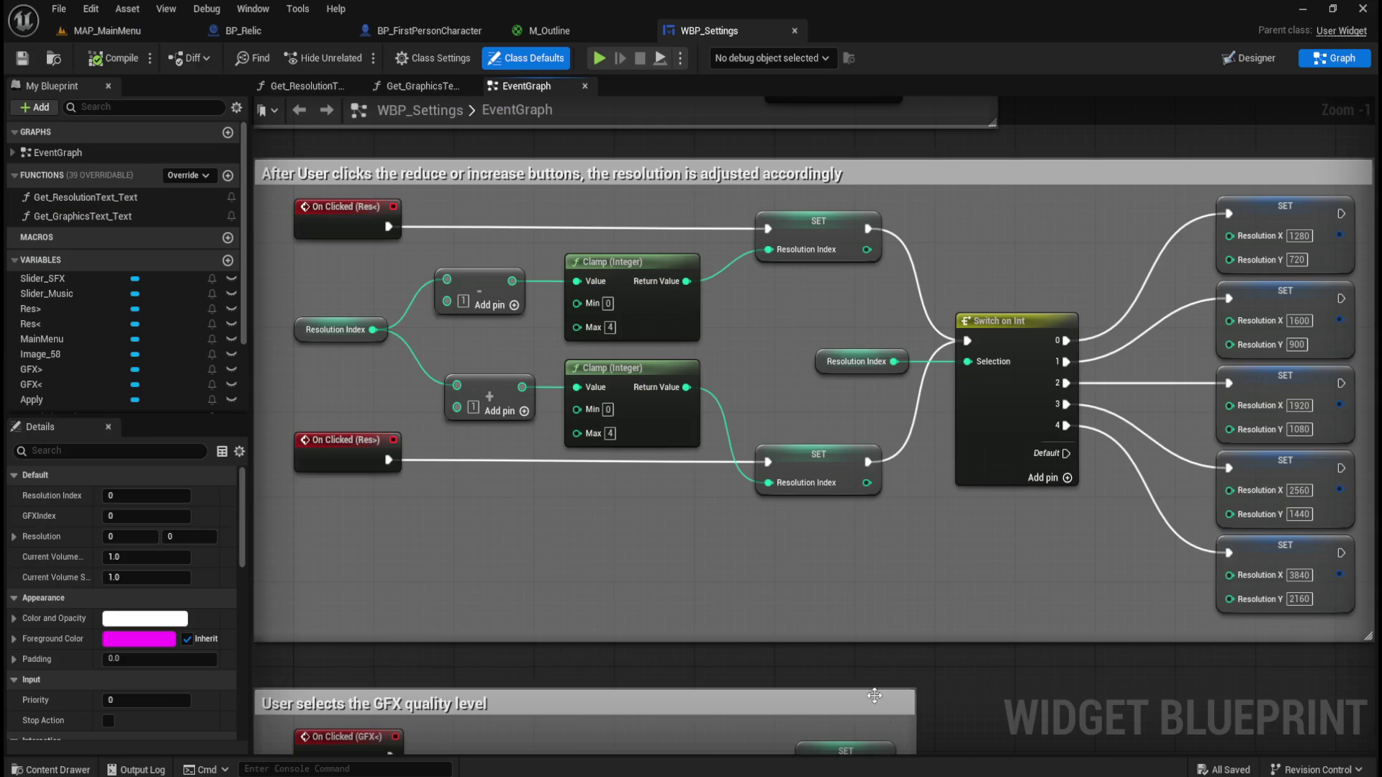
pyautogui.scroll(-2, 583, 287)
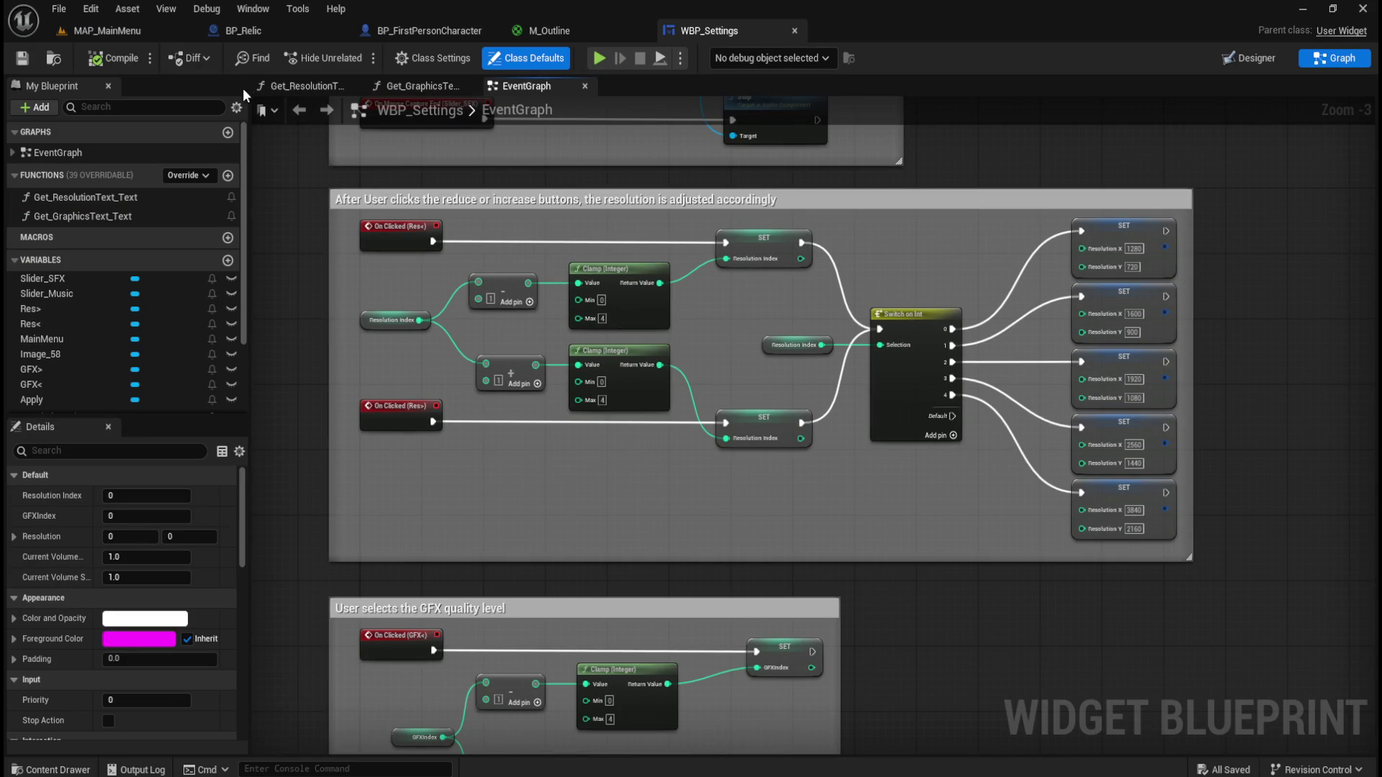
# Load FirstPerson > Maps > MAP_Survival and show the BP_FirstPersonCharacter graph
pyautogui.hotkey('ctrl', 'space')
pyautogui.click(591, 510)
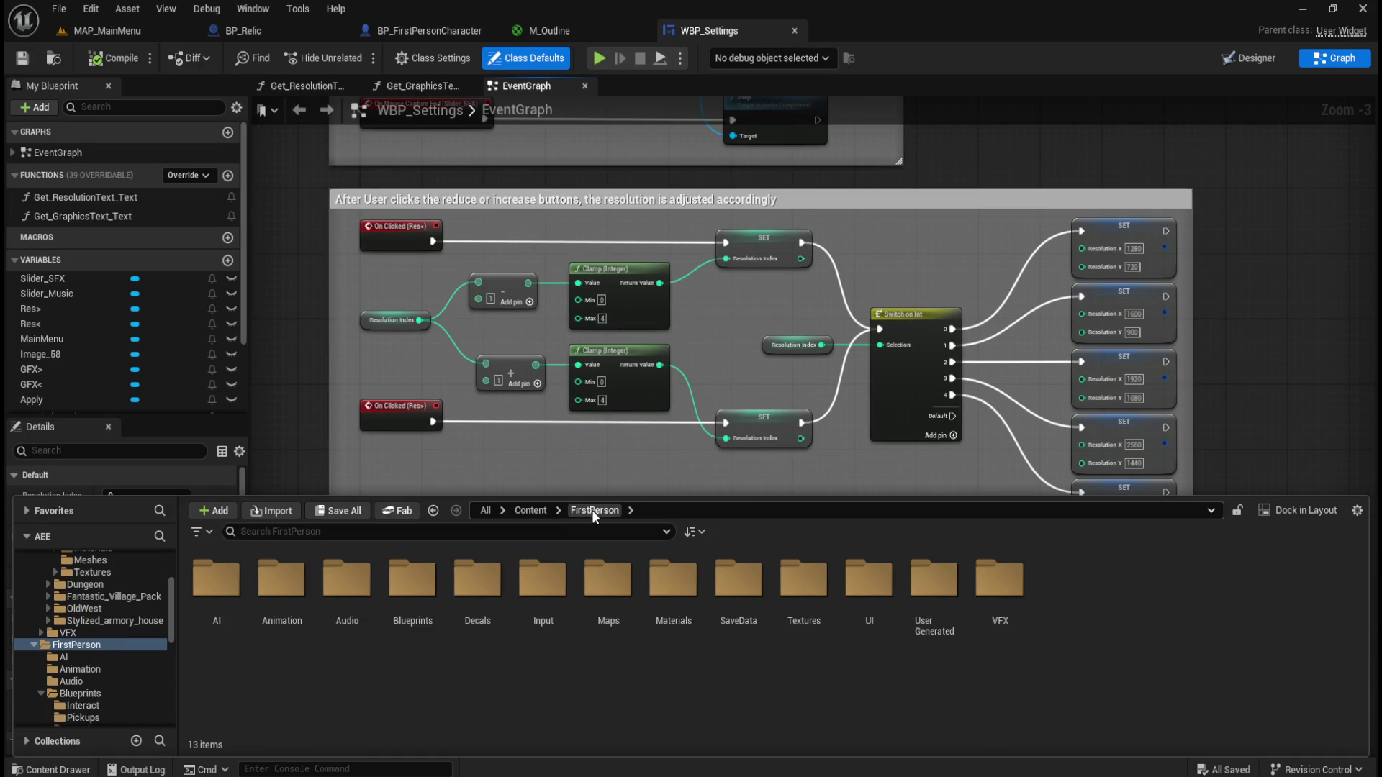
pyautogui.doubleClick(609, 576)
pyautogui.doubleClick(492, 584)
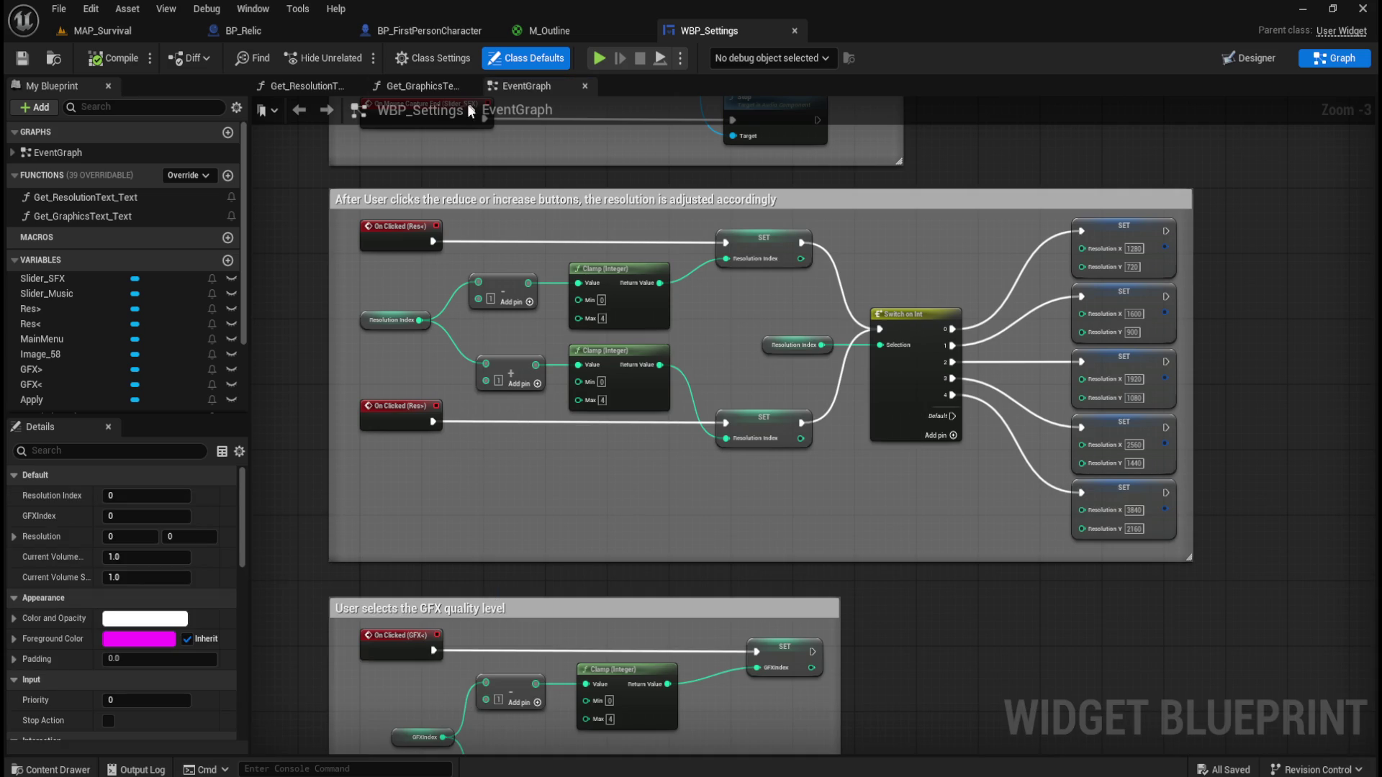
pyautogui.click(447, 32)
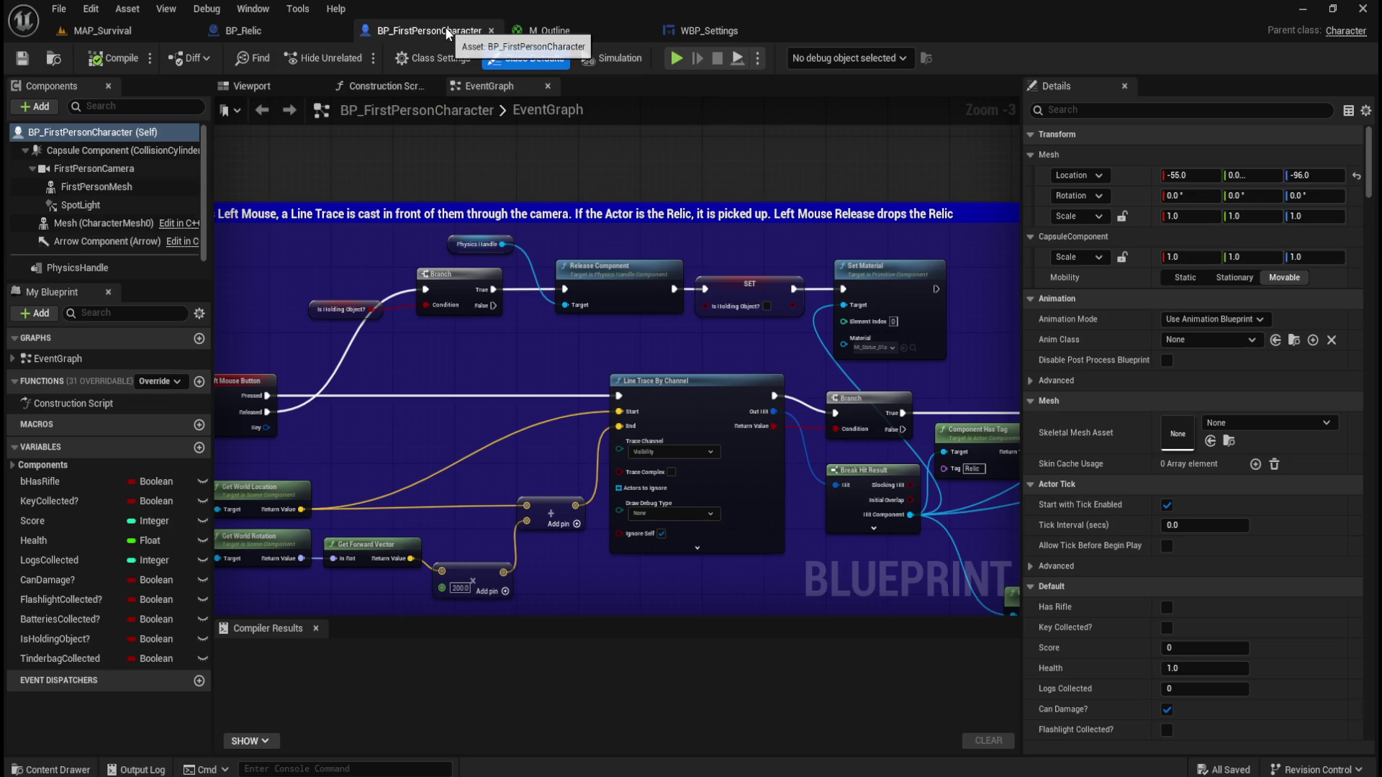
# Glance over the line-trace graph, then return to CESAR and open BP_Lootable_Barrel
pyautogui.scroll(-4, 497, 302)
pyautogui.scroll(4, 493, 330)
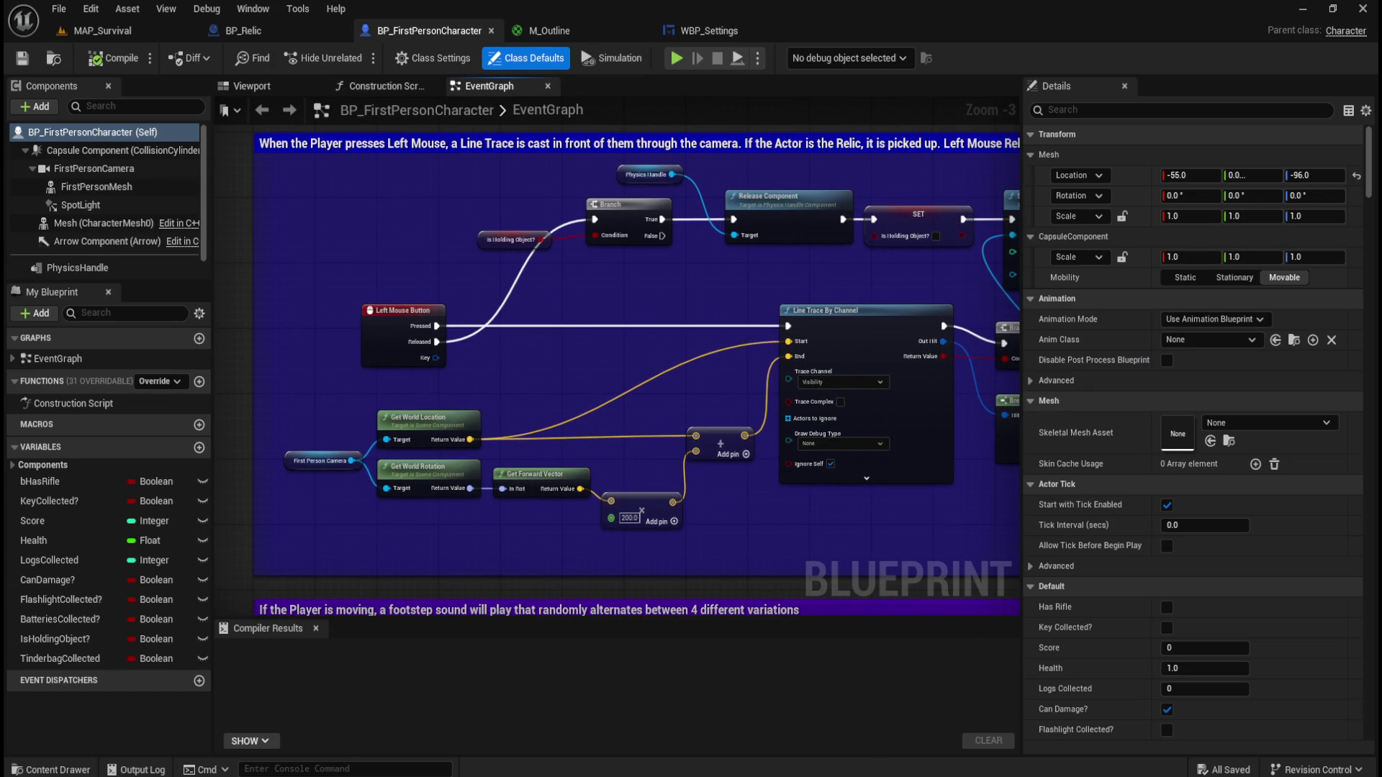
pyautogui.moveTo(849, 774)
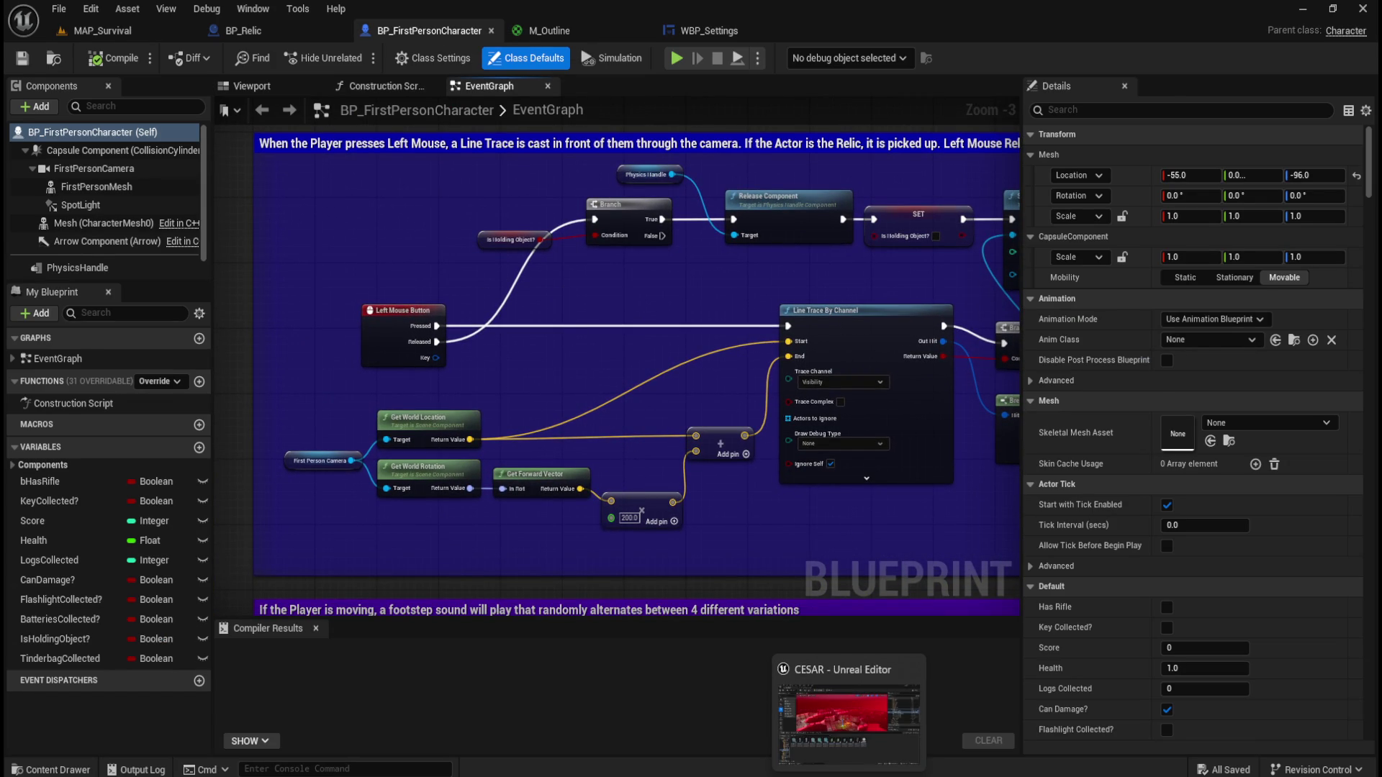
pyautogui.click(848, 724)
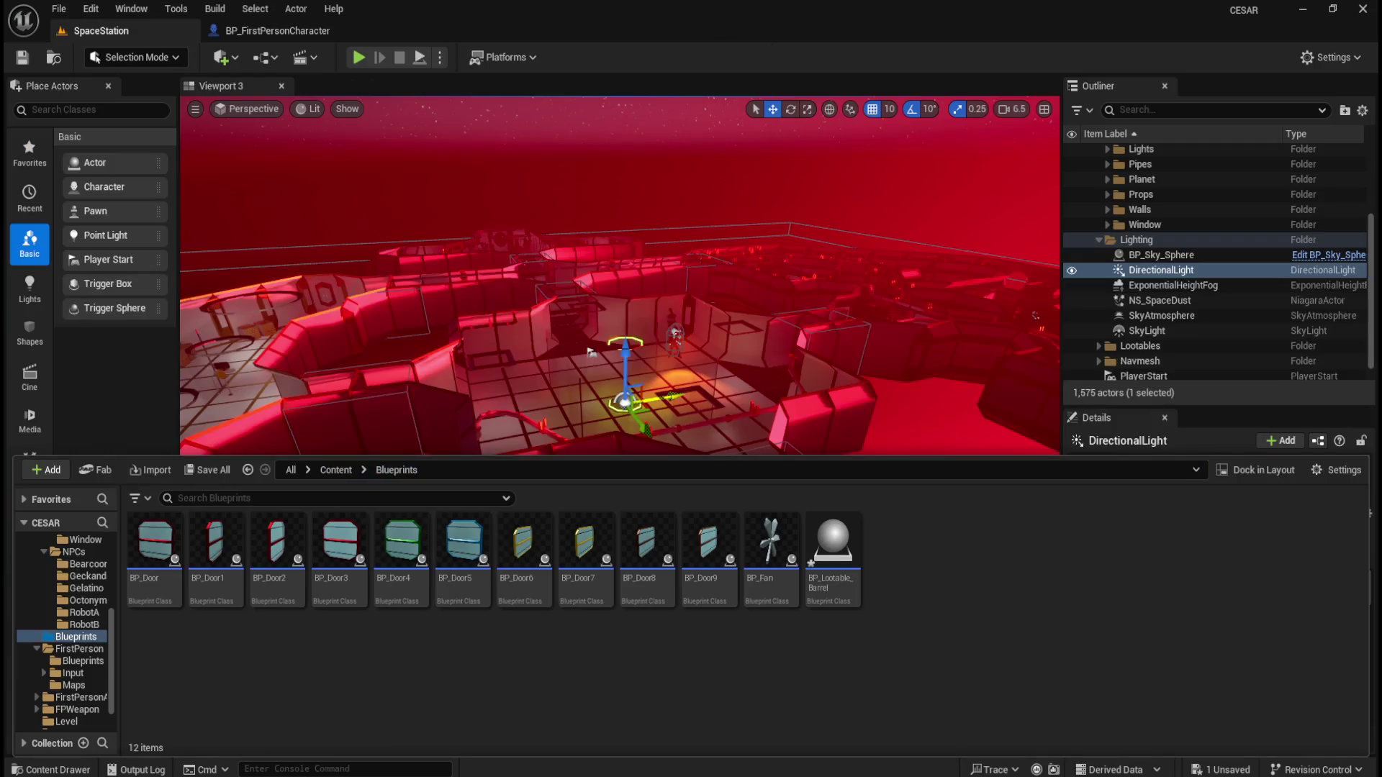
pyautogui.doubleClick(834, 568)
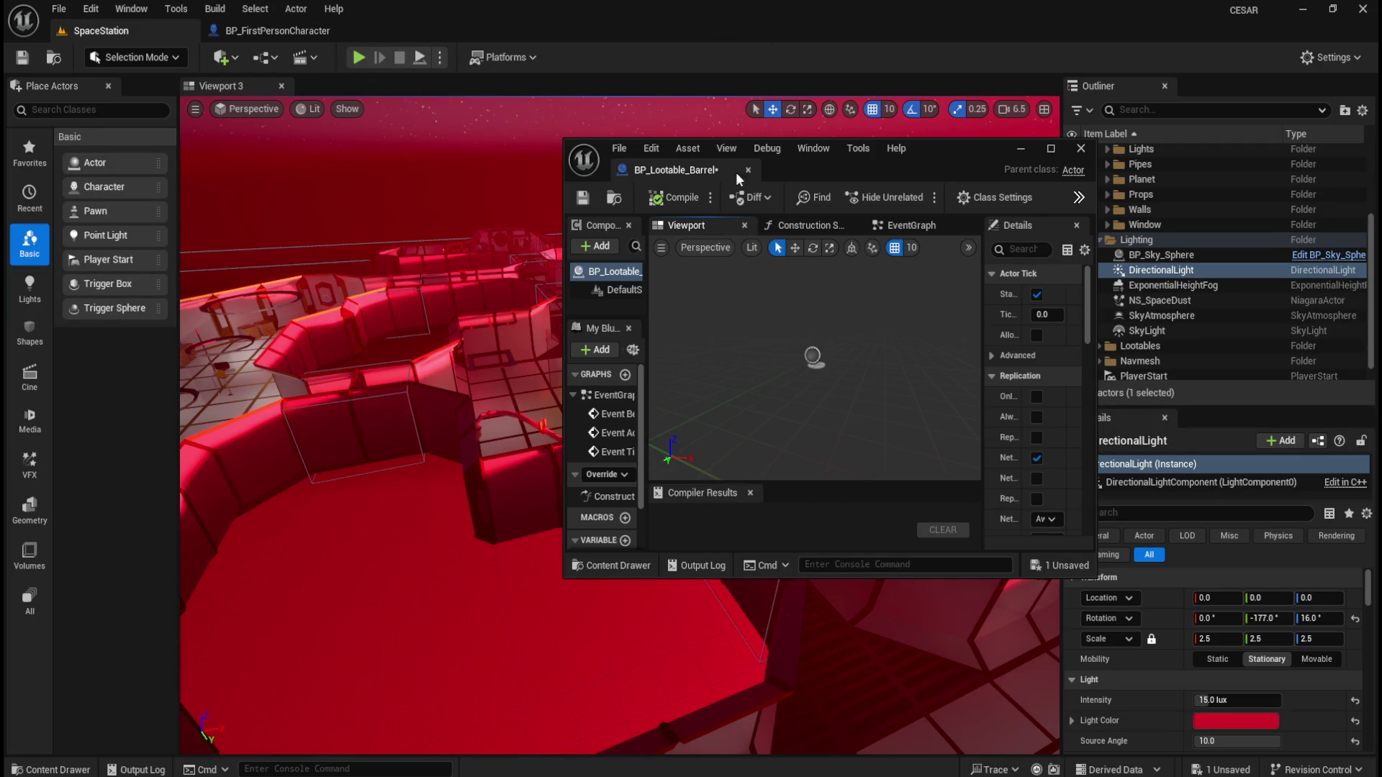
# Dock the barrel editor and add SM_Barrel_Closed from Assets/Models/Lootables/Closed as a component
pyautogui.moveTo(659, 171); pyautogui.dragTo(442, 40)
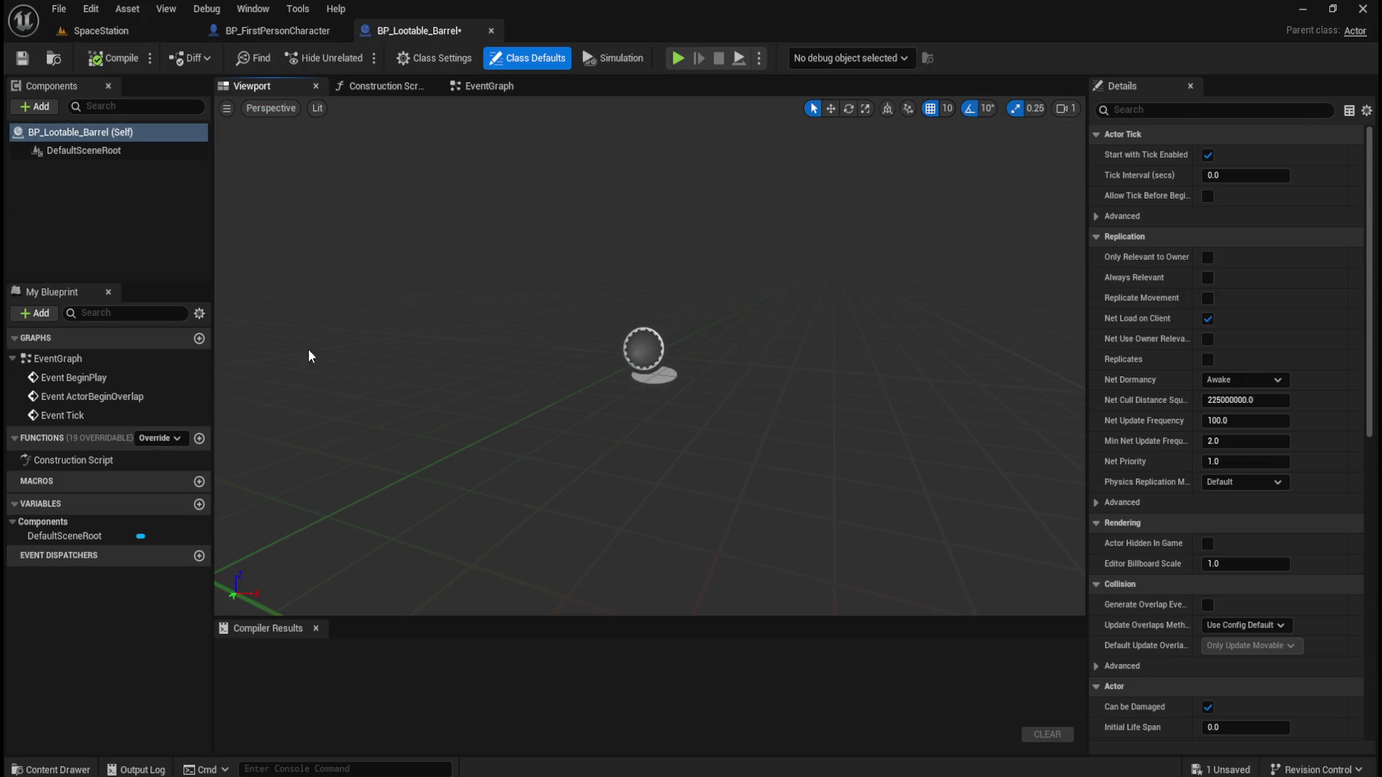
pyautogui.hotkey('ctrl', 'space')
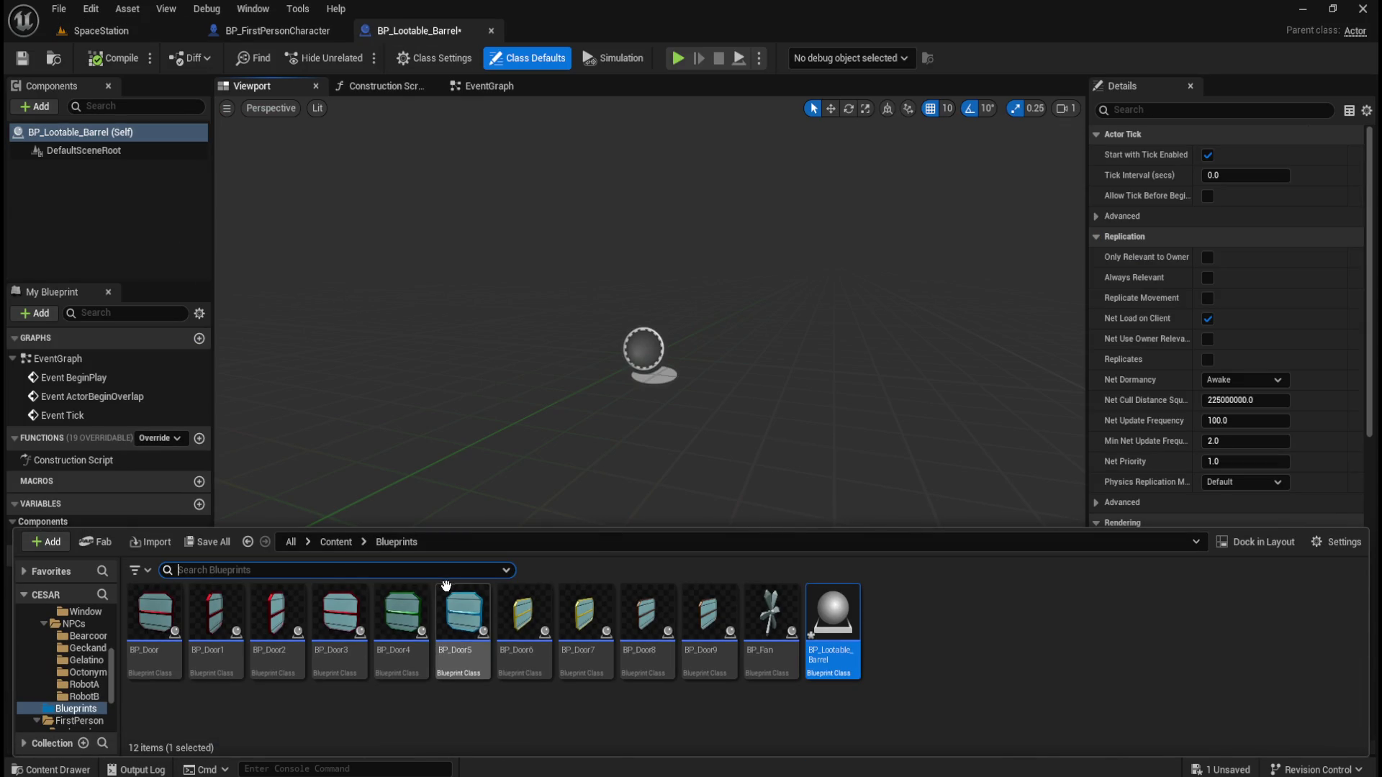
pyautogui.click(334, 542)
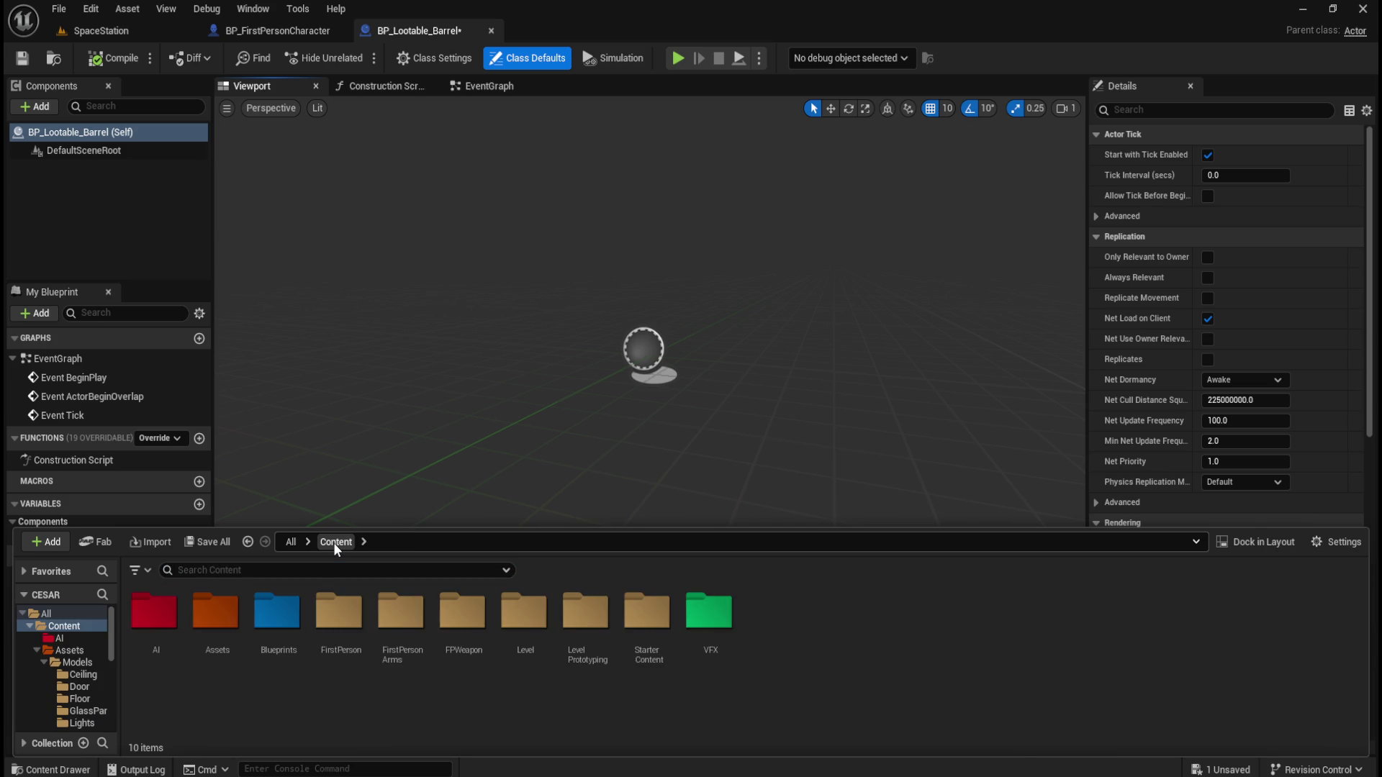
pyautogui.doubleClick(243, 623)
pyautogui.doubleClick(156, 613)
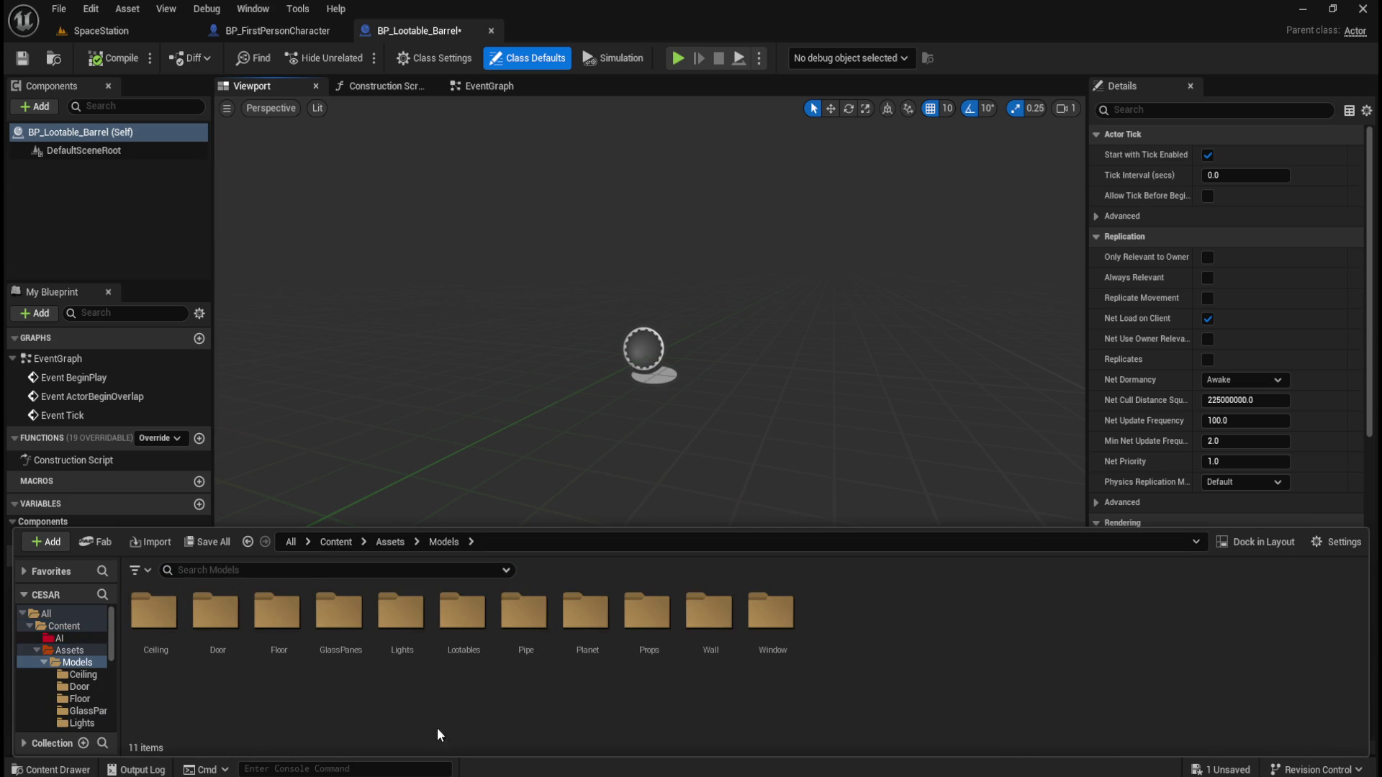
pyautogui.doubleClick(475, 626)
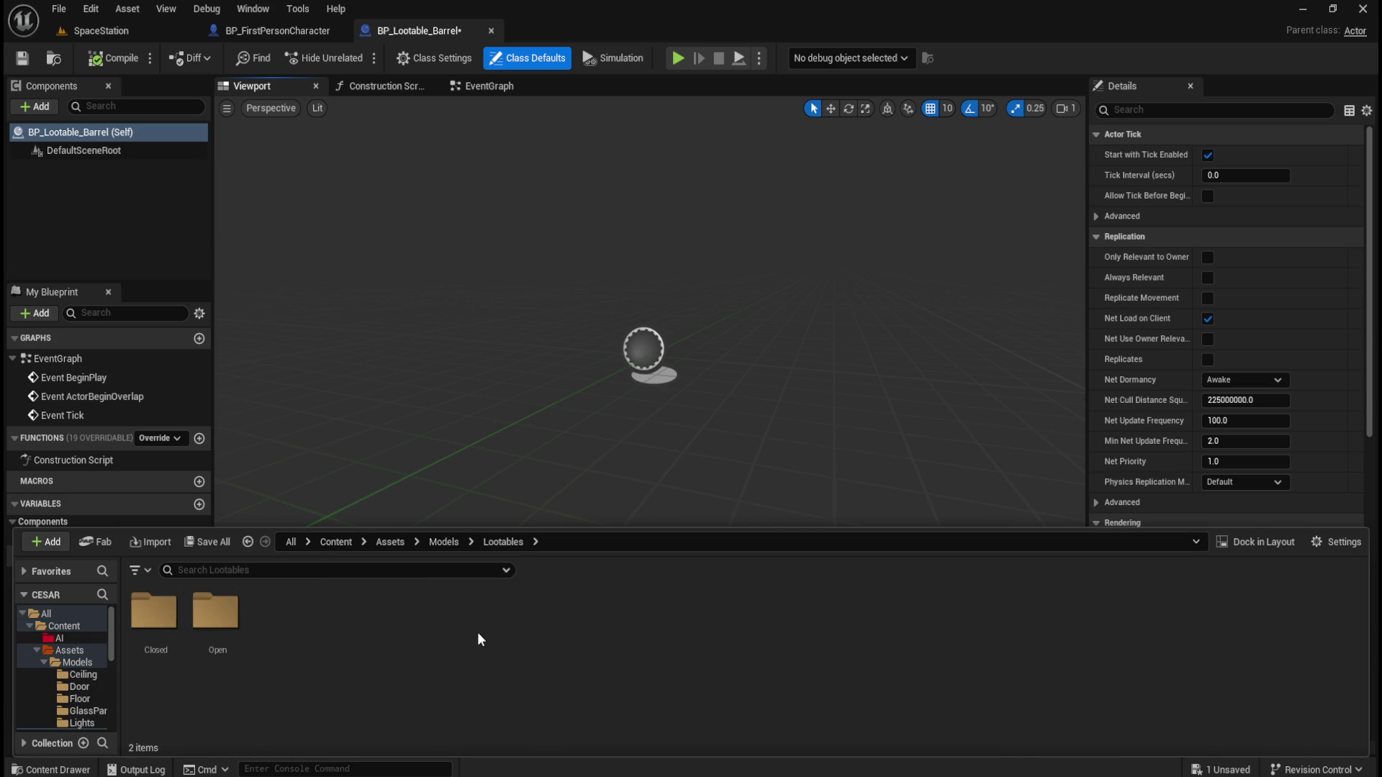
pyautogui.doubleClick(155, 615)
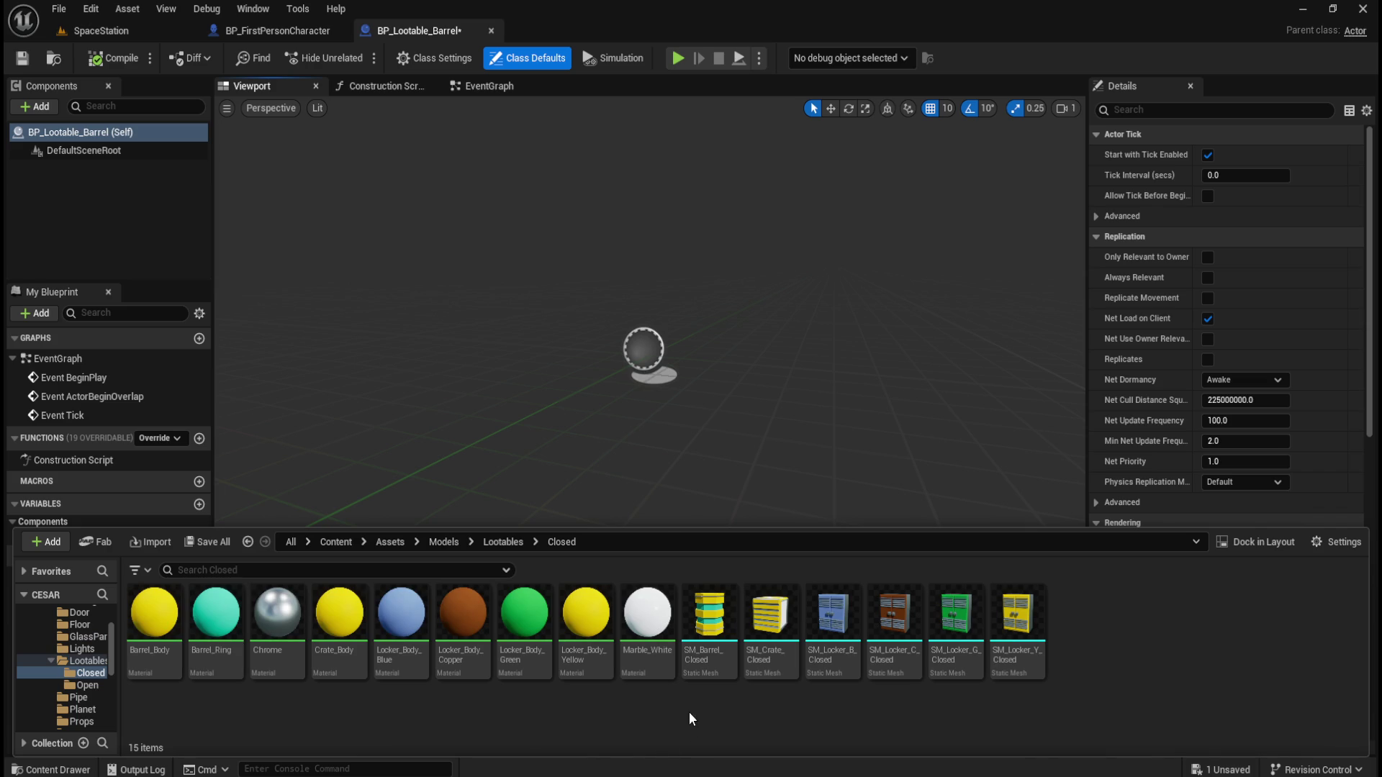
pyautogui.click(708, 633)
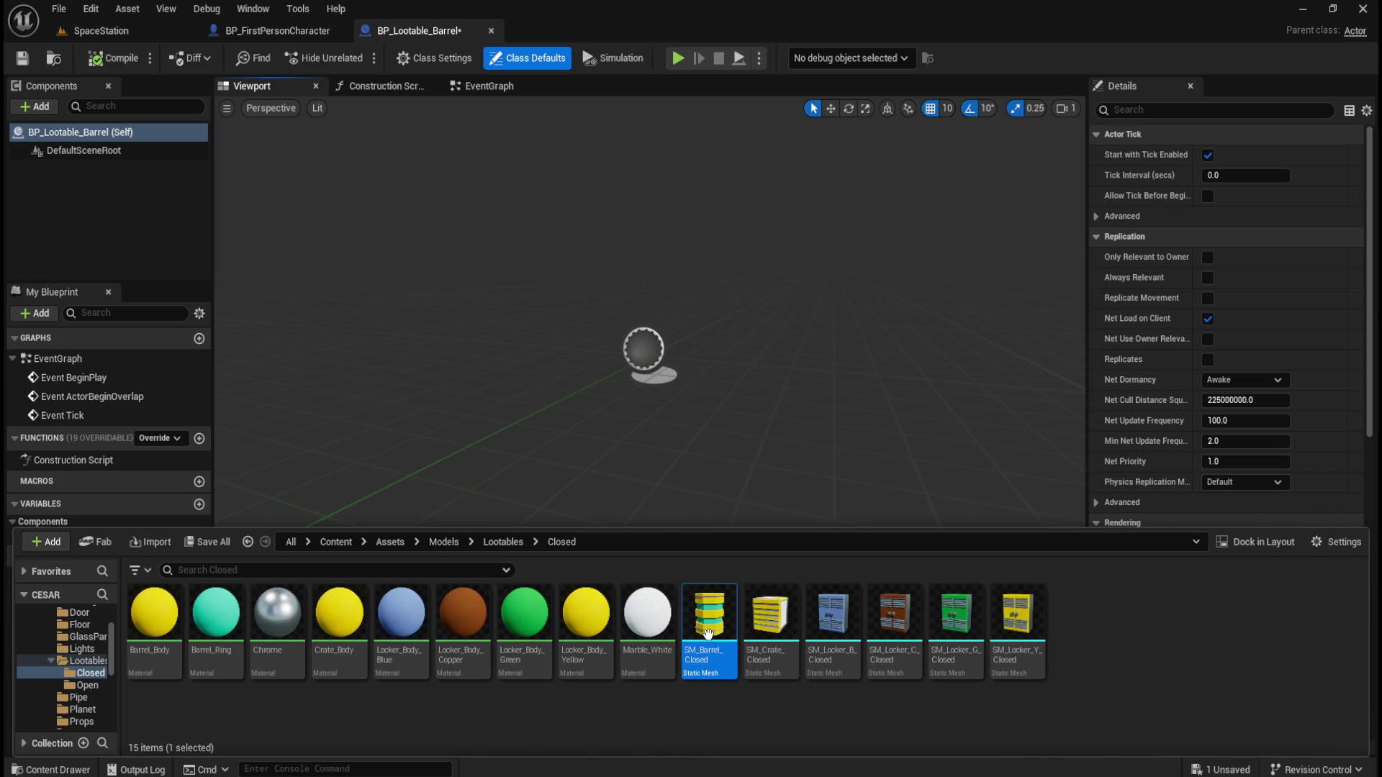
pyautogui.moveTo(708, 633)
pyautogui.mouseDown()
pyautogui.moveTo(385, 380)
pyautogui.moveTo(126, 138)
pyautogui.moveTo(88, 132)
pyautogui.mouseUp()
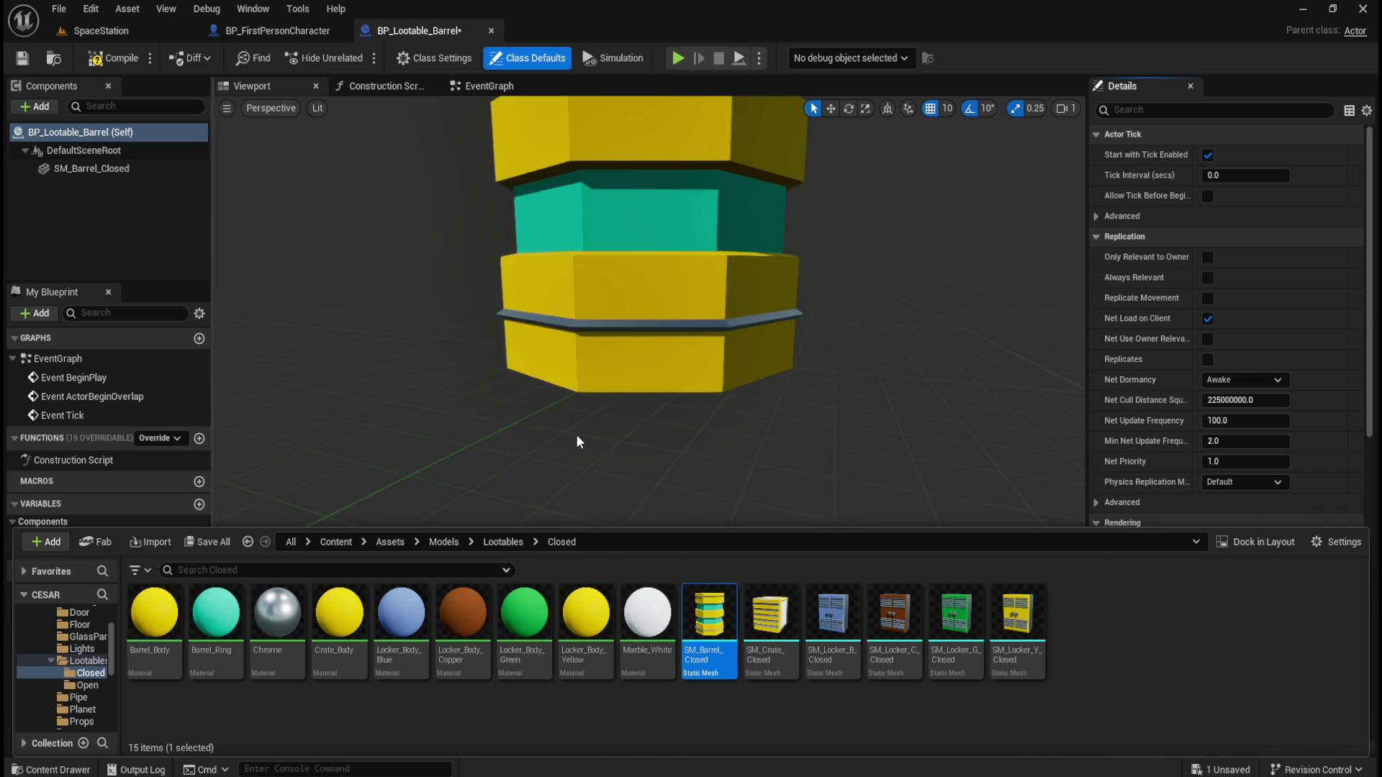
# Inspect the barrel by orbiting, switching to Left orthographic view, then back to Perspective
pyautogui.scroll(-5, 575, 436)
pyautogui.moveTo(615, 420)
pyautogui.mouseDown()
pyautogui.moveTo(618, 352)
pyautogui.moveTo(597, 352)
pyautogui.mouseUp()
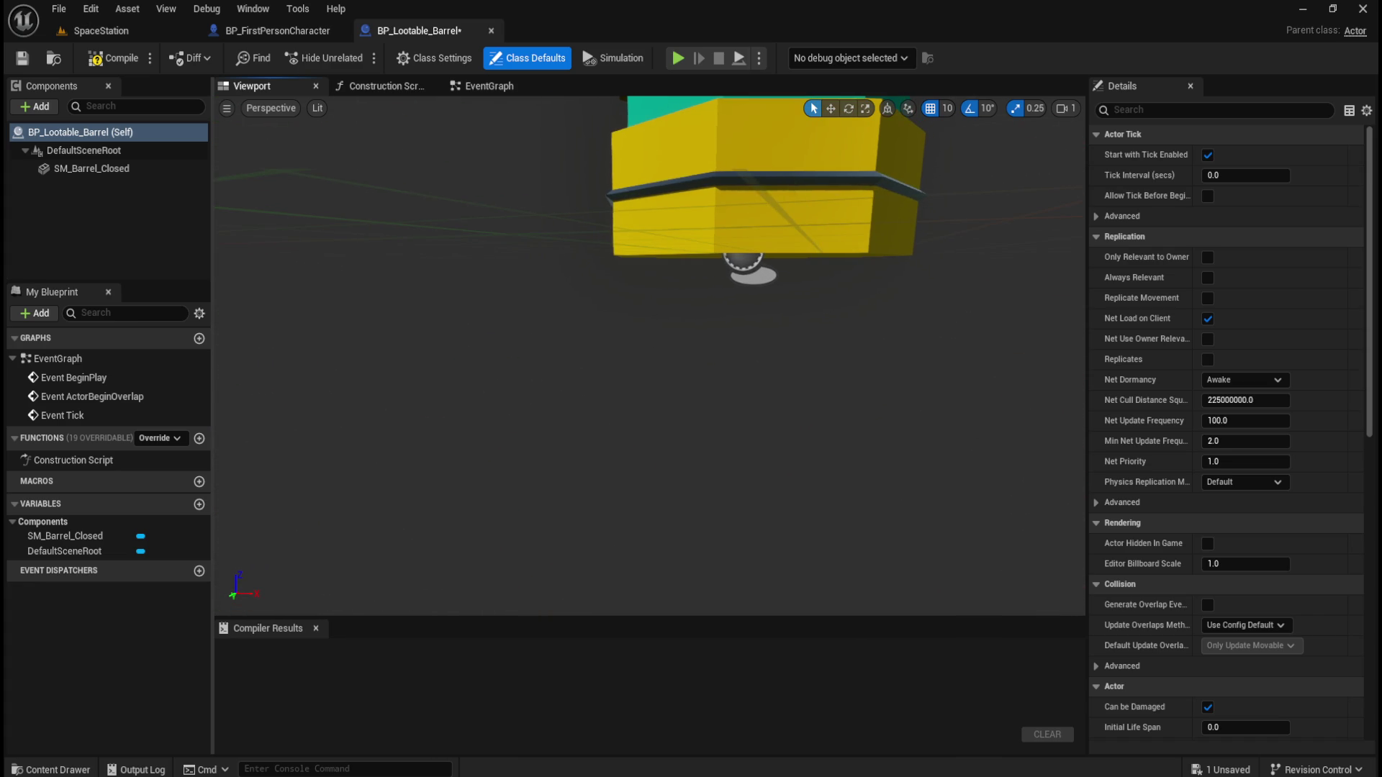
pyautogui.click(270, 108)
pyautogui.click(295, 197)
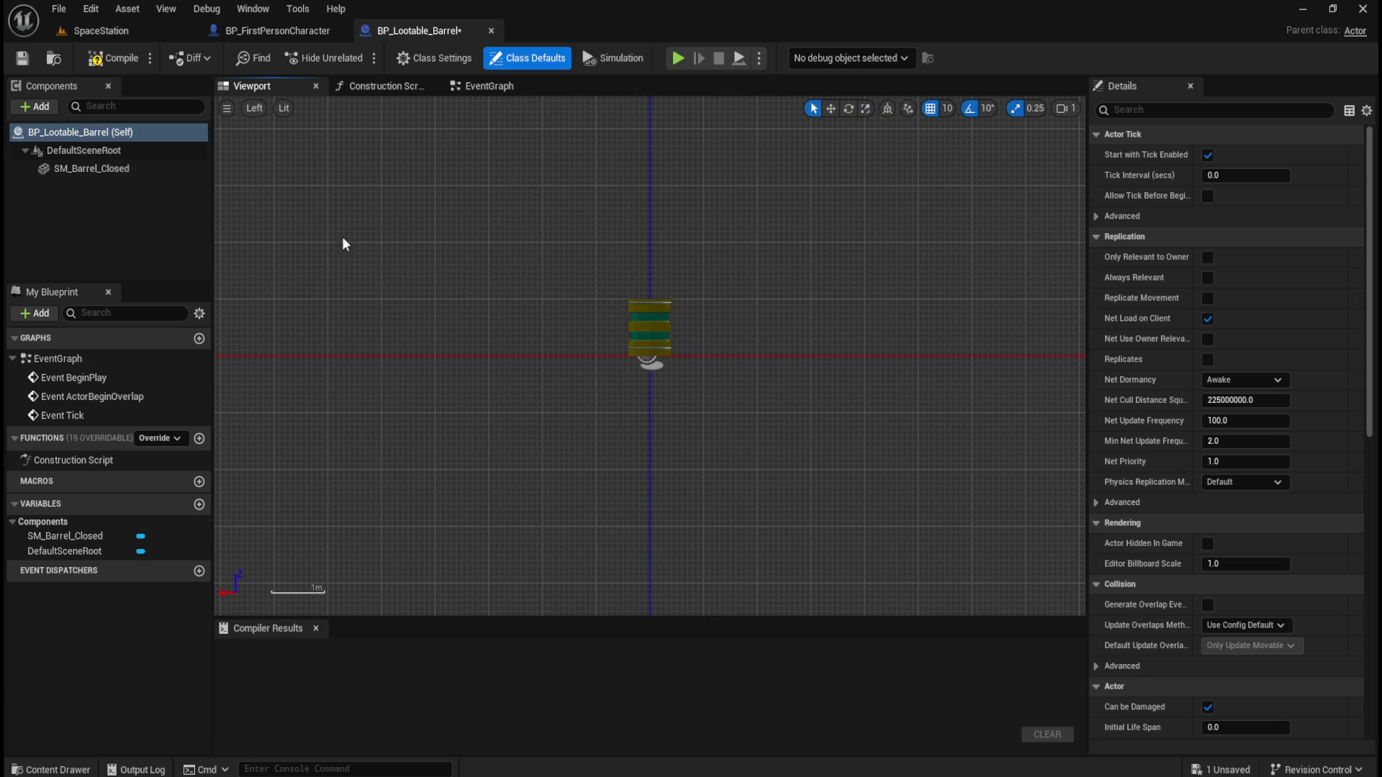
pyautogui.scroll(5, 673, 324)
pyautogui.scroll(2, 612, 367)
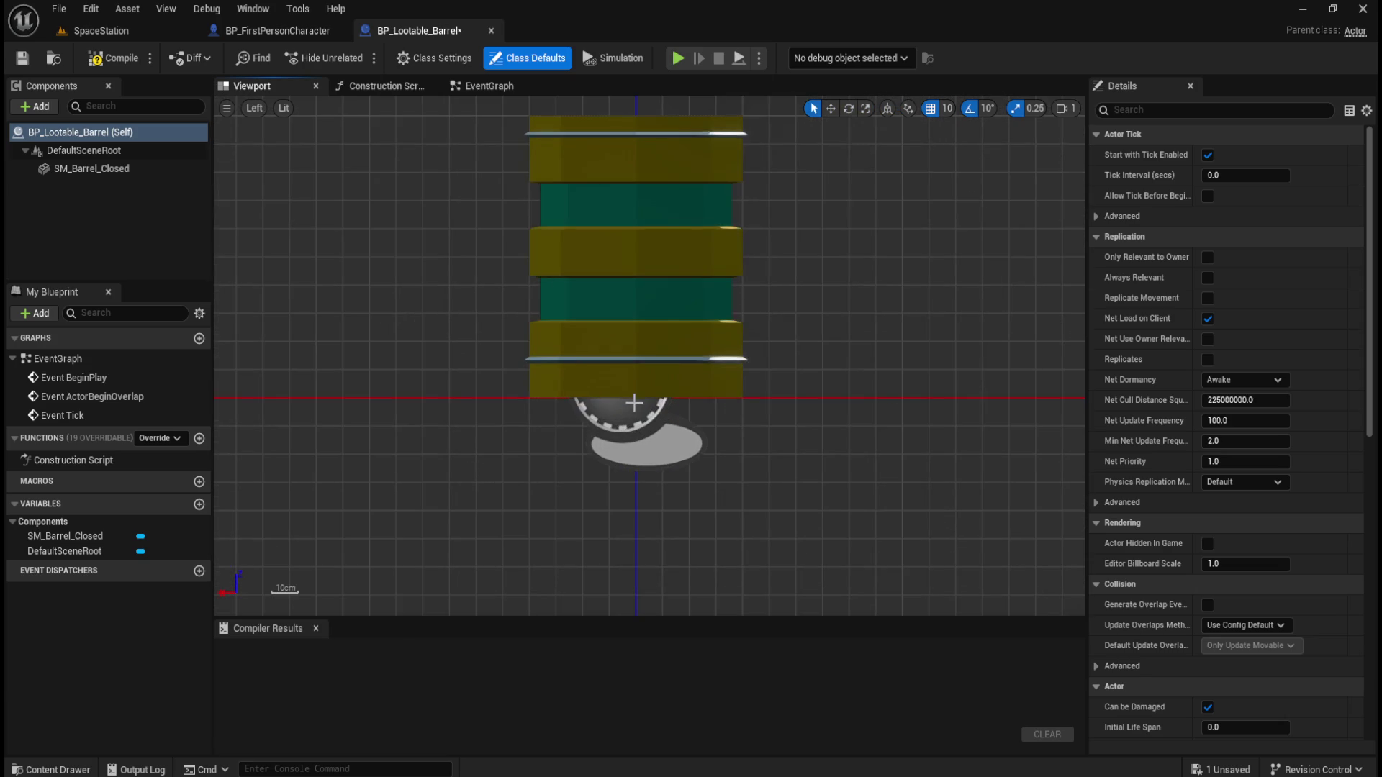
pyautogui.scroll(3, 644, 524)
pyautogui.scroll(-3, 641, 528)
pyautogui.scroll(-3, 641, 527)
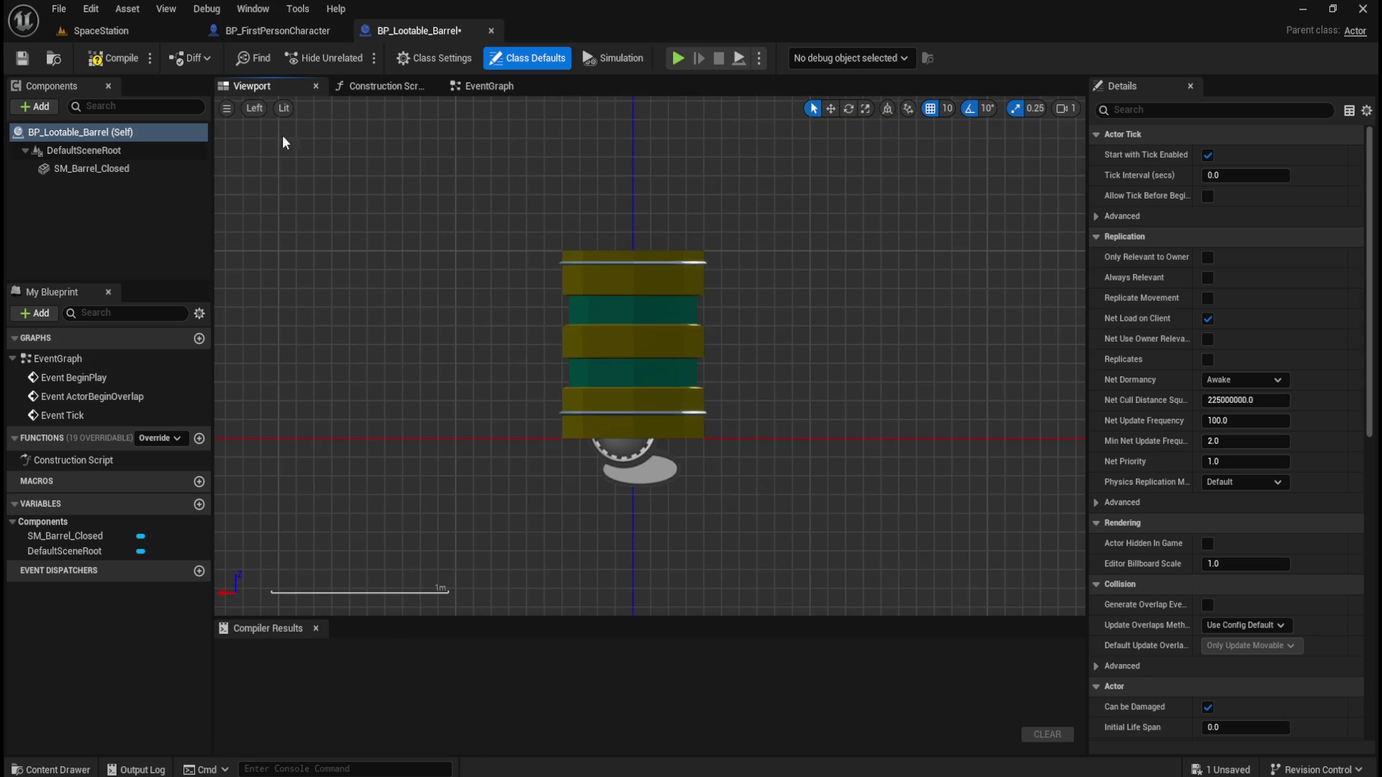
pyautogui.click(254, 108)
pyautogui.click(293, 135)
pyautogui.scroll(3, 540, 287)
pyautogui.scroll(-6, 540, 288)
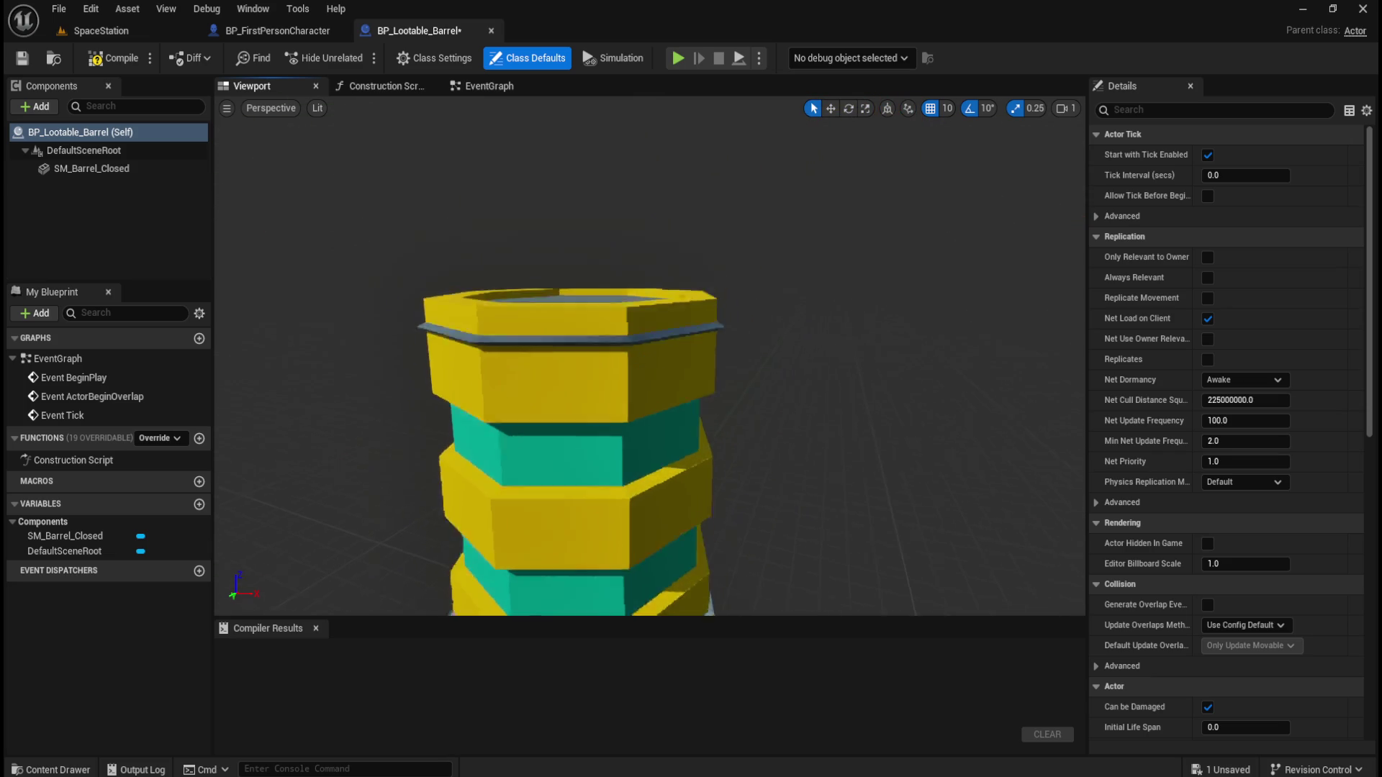
# Select the barrel mesh component, then compile and save BP_Lootable_Barrel
pyautogui.click(121, 168)
pyautogui.click(127, 63)
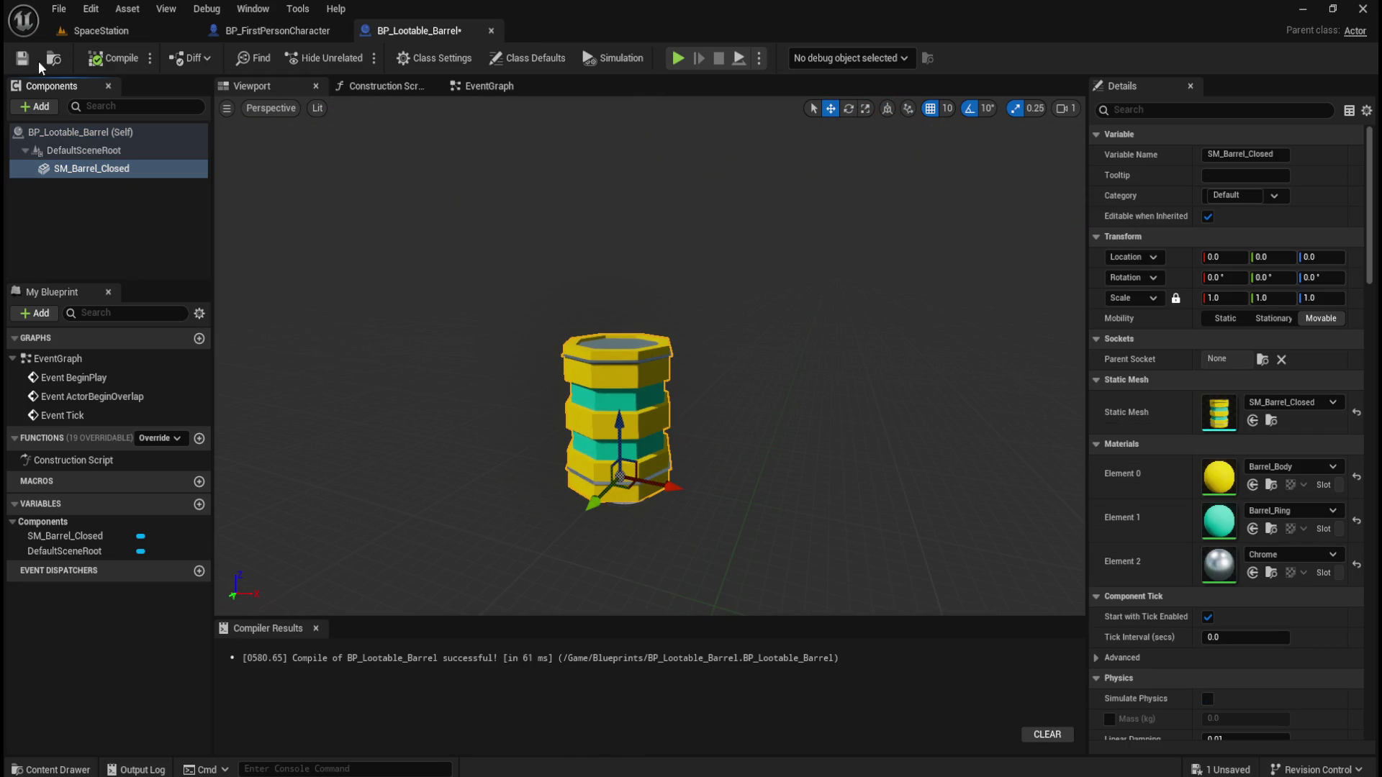
pyautogui.click(21, 58)
pyautogui.click(75, 213)
pyautogui.click(92, 170)
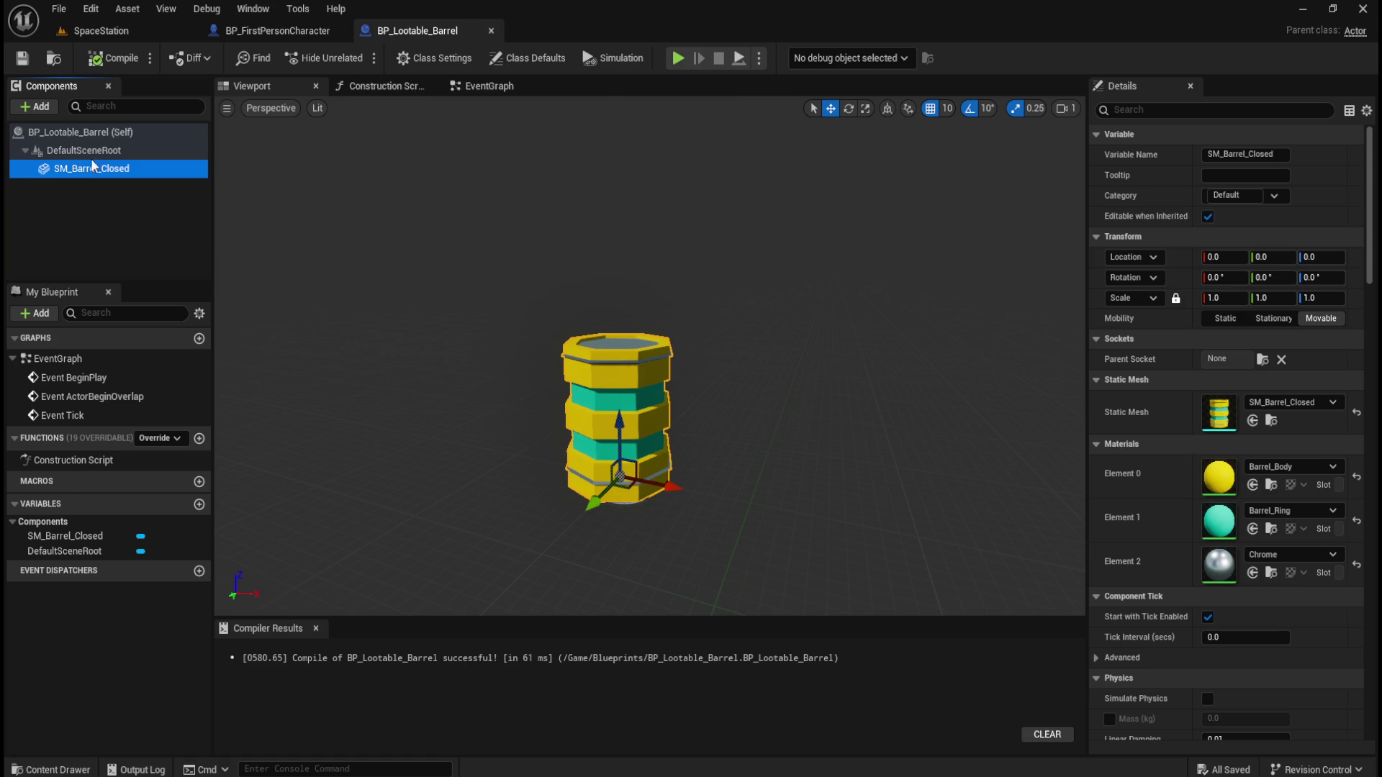
pyautogui.click(80, 200)
# Pan the EventGraph over the Set Material, Branch, trace result and Left Mouse Button nodes
pyautogui.click(101, 171)
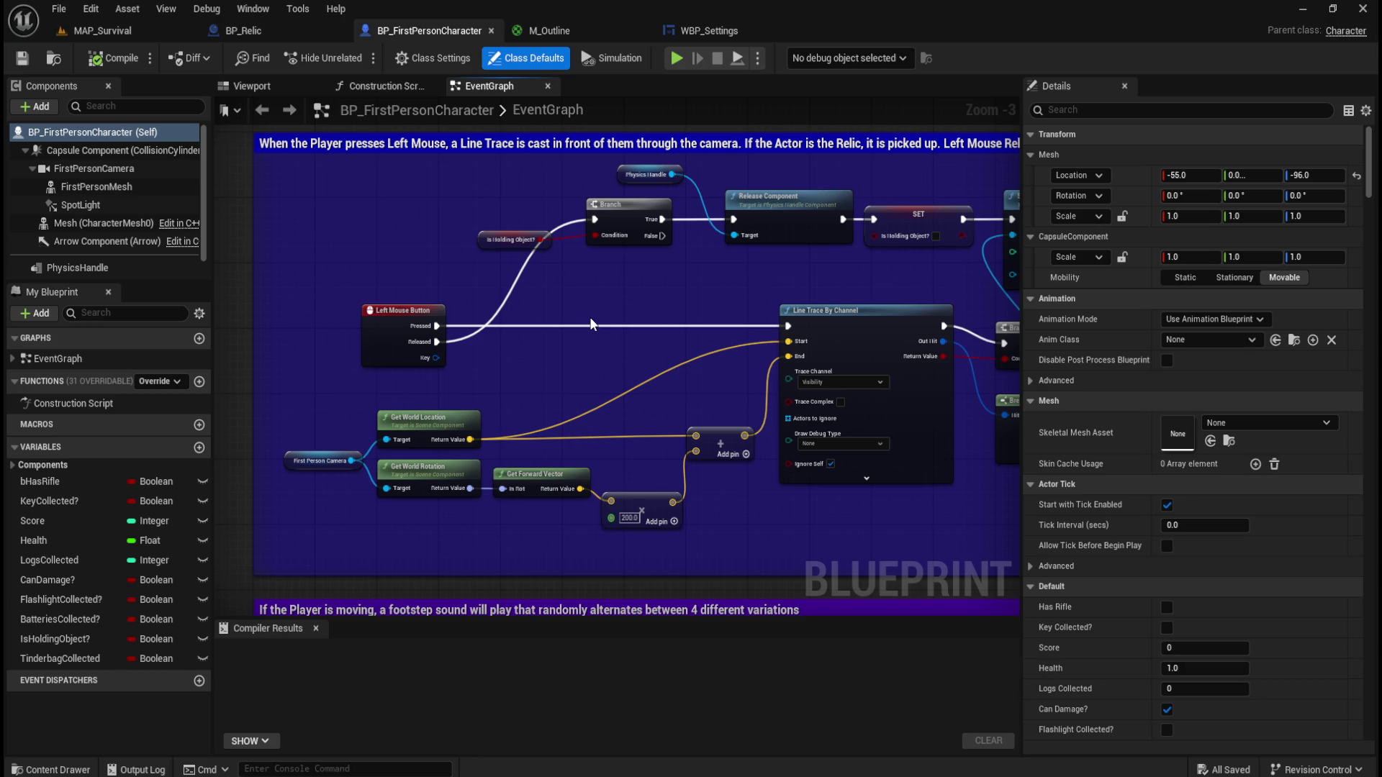
pyautogui.moveTo(811, 274); pyautogui.dragTo(414, 302)
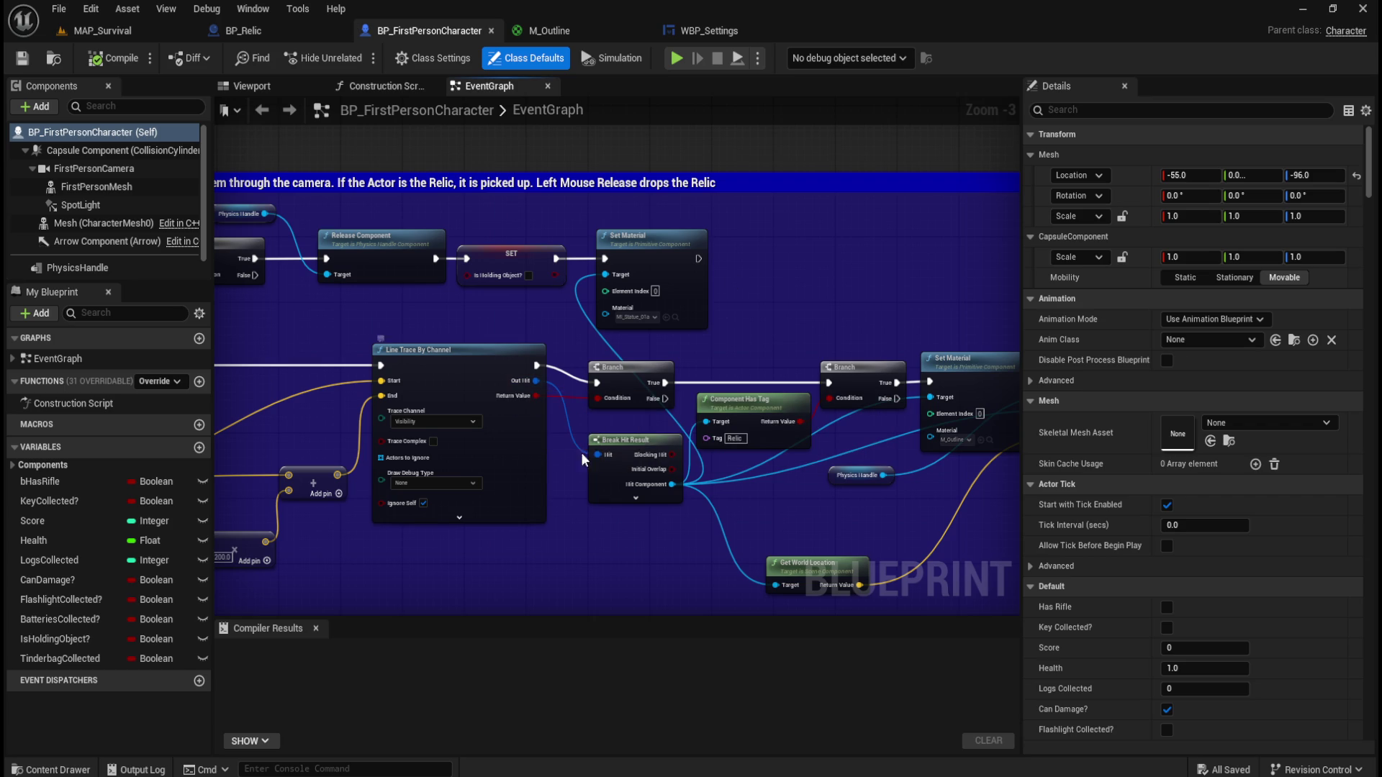
pyautogui.scroll(3, 641, 493)
pyautogui.moveTo(857, 525); pyautogui.dragTo(567, 517)
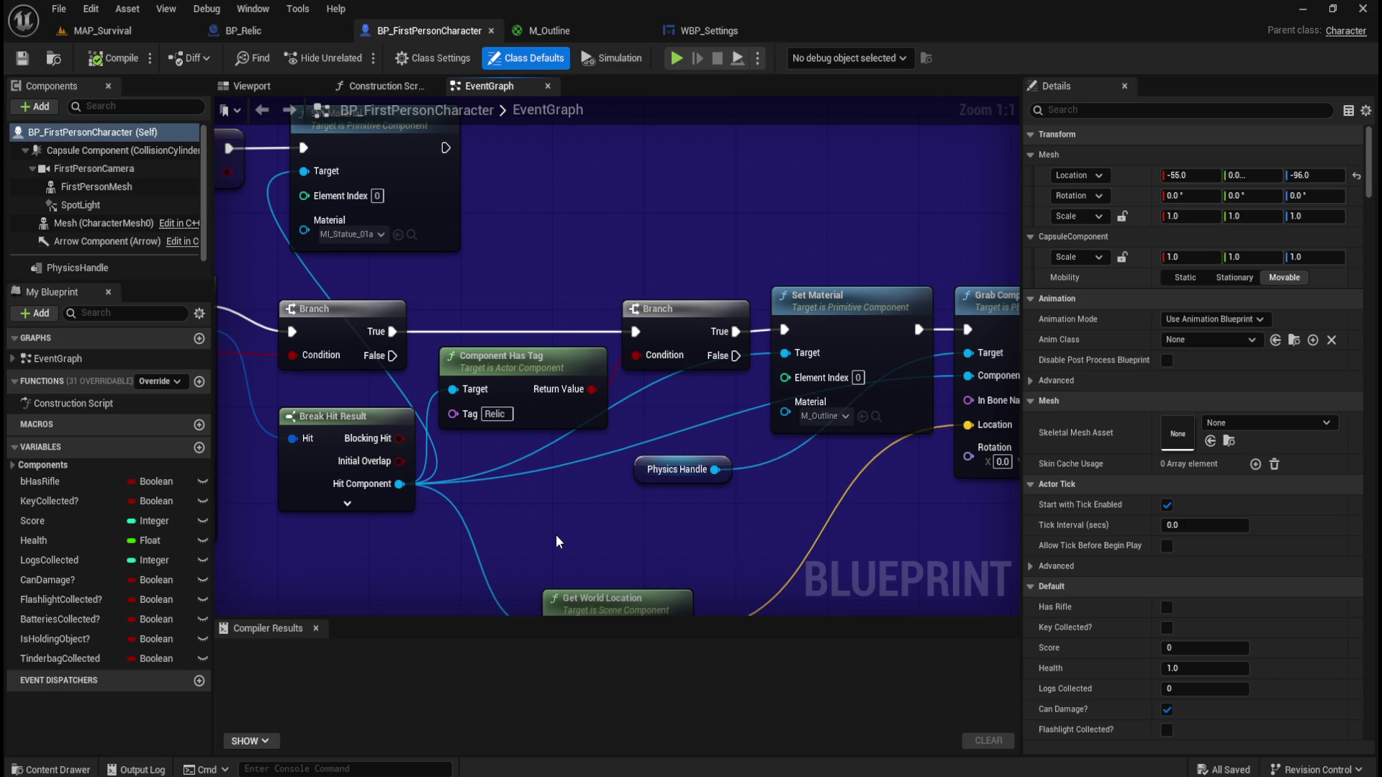
pyautogui.moveTo(419, 398)
pyautogui.mouseDown()
pyautogui.moveTo(833, 395)
pyautogui.moveTo(801, 272)
pyautogui.moveTo(634, 344)
pyautogui.moveTo(544, 357)
pyautogui.moveTo(496, 479)
pyautogui.moveTo(407, 487)
pyautogui.moveTo(683, 458)
pyautogui.moveTo(520, 441)
pyautogui.moveTo(403, 492)
pyautogui.moveTo(401, 437)
pyautogui.moveTo(370, 373)
pyautogui.moveTo(512, 373)
pyautogui.moveTo(420, 390)
pyautogui.moveTo(333, 379)
pyautogui.moveTo(690, 373)
pyautogui.moveTo(609, 336)
pyautogui.moveTo(383, 364)
pyautogui.moveTo(652, 335)
pyautogui.mouseUp()
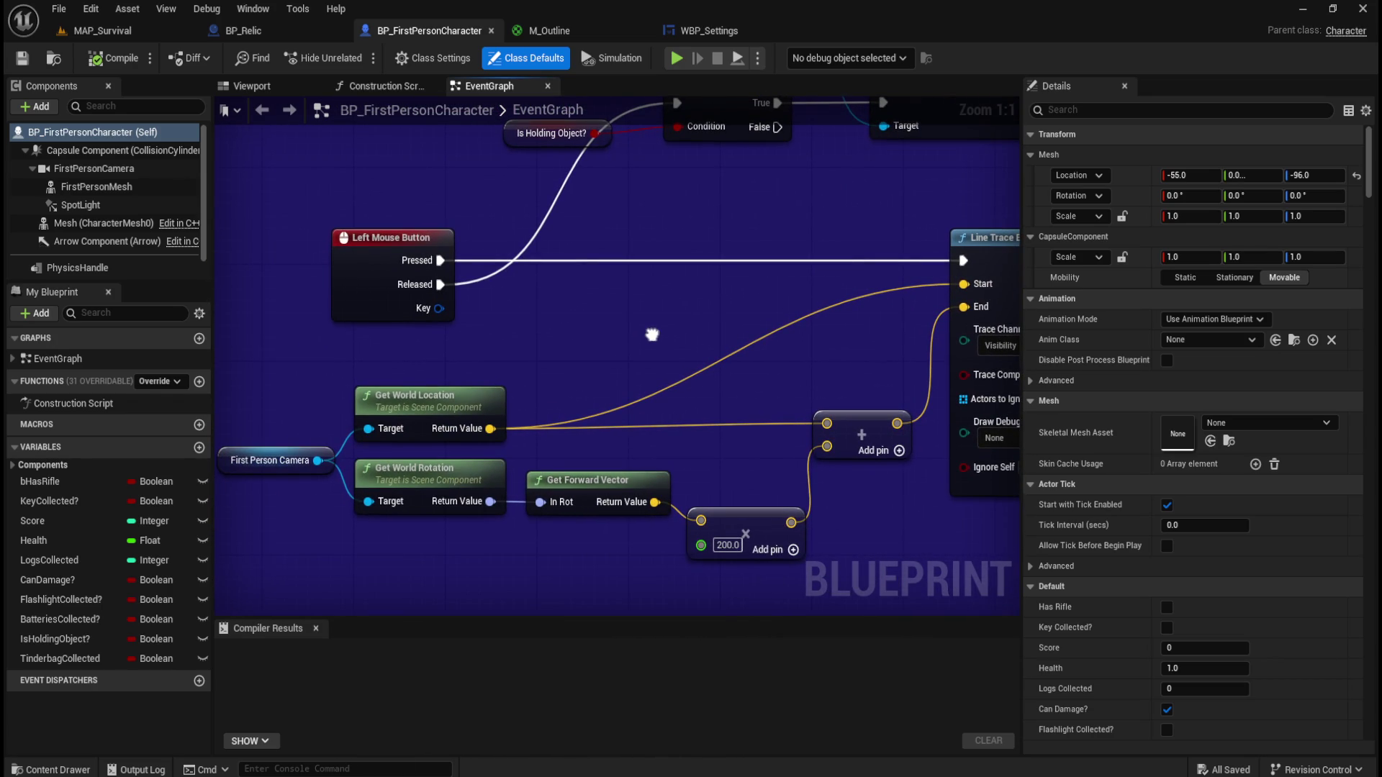
# Pan across Line Trace By Channel, Release Component, Grab Component and Break Hit Result nodes
pyautogui.moveTo(895, 534)
pyautogui.mouseDown()
pyautogui.moveTo(838, 482)
pyautogui.moveTo(394, 483)
pyautogui.moveTo(354, 501)
pyautogui.moveTo(373, 545)
pyautogui.mouseUp()
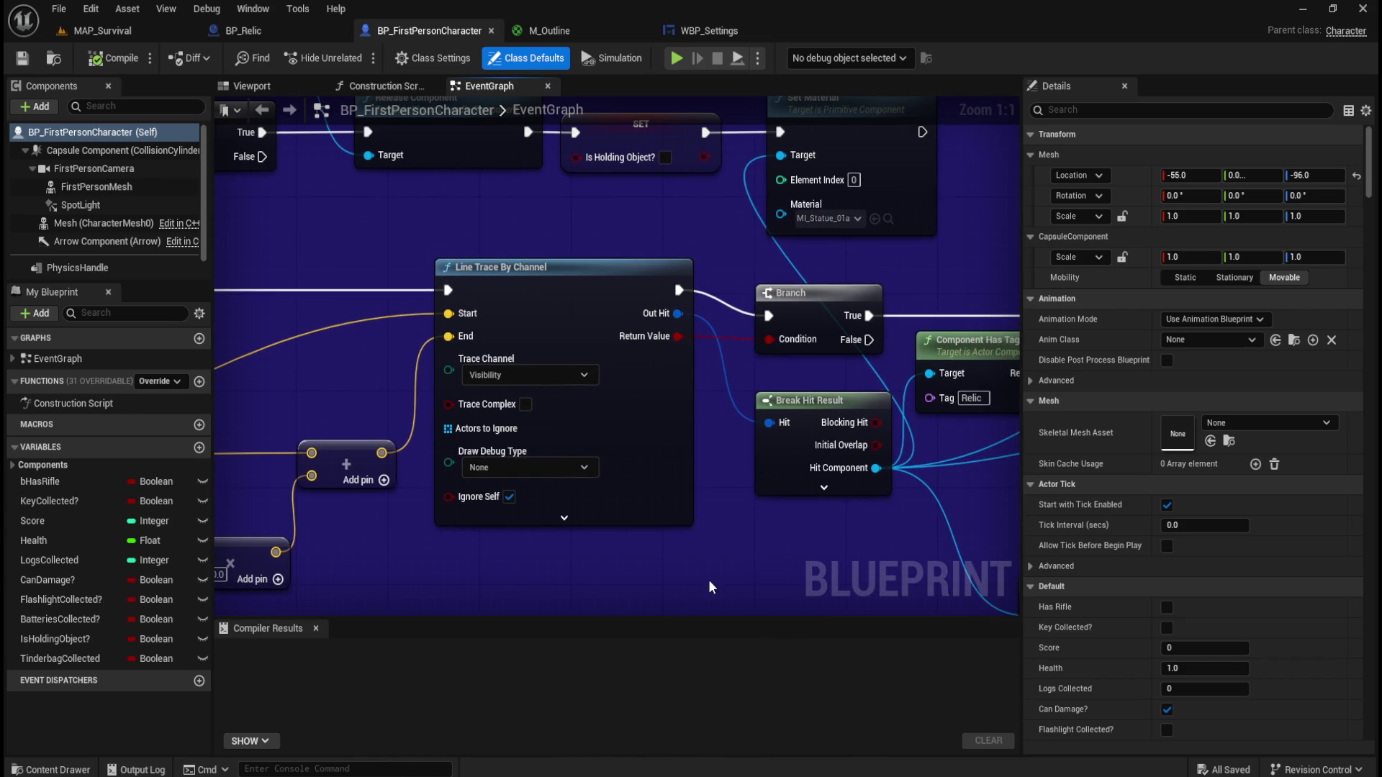
pyautogui.moveTo(756, 547)
pyautogui.mouseDown()
pyautogui.moveTo(599, 588)
pyautogui.moveTo(449, 555)
pyautogui.mouseUp()
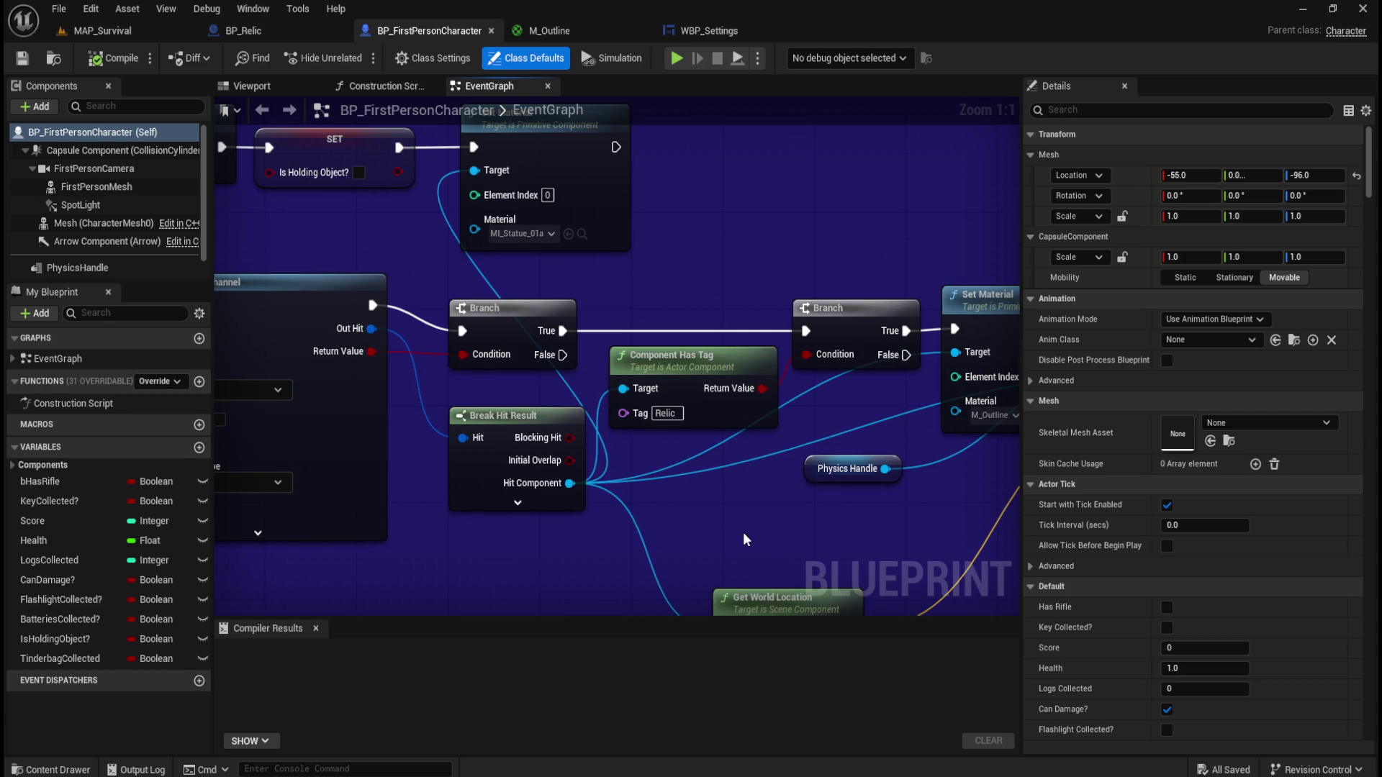
pyautogui.moveTo(474, 570)
pyautogui.mouseDown()
pyautogui.moveTo(763, 558)
pyautogui.moveTo(383, 546)
pyautogui.mouseUp()
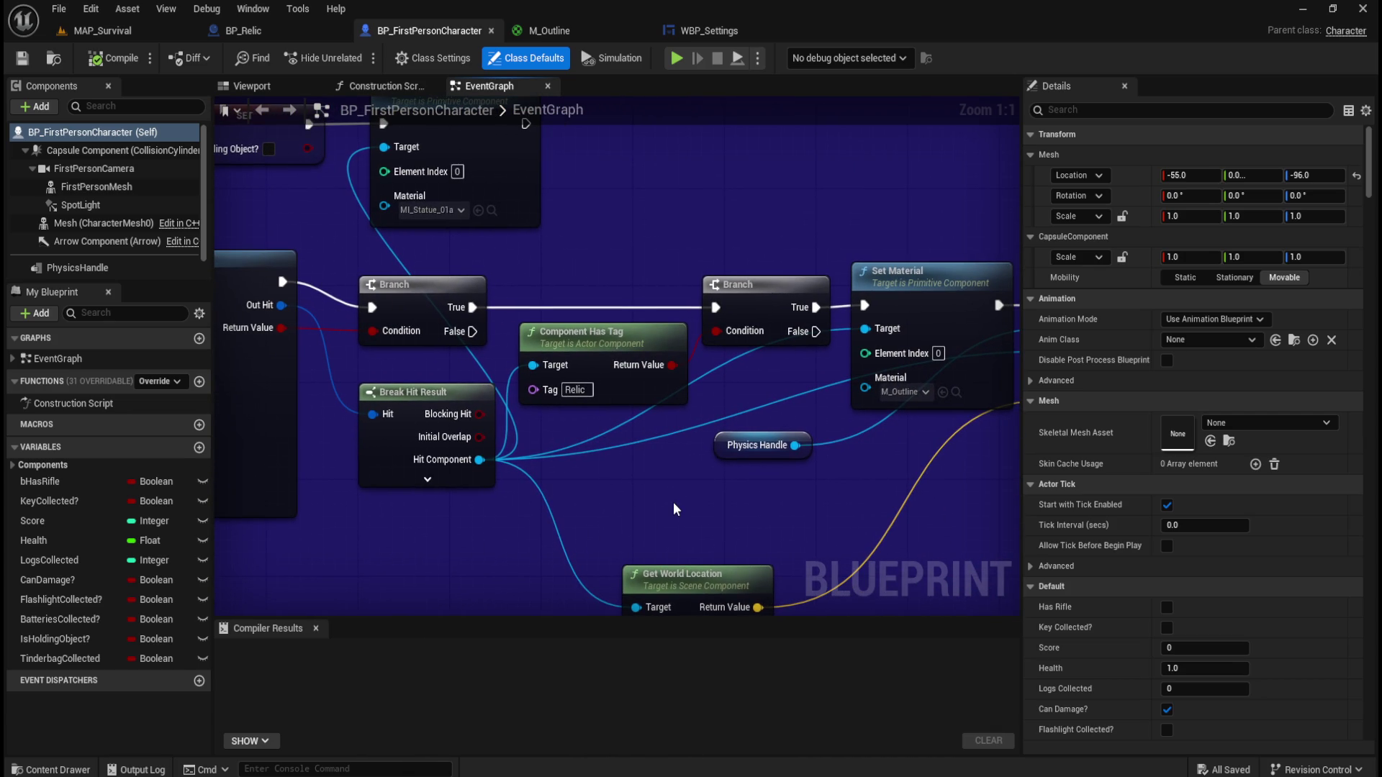
pyautogui.moveTo(809, 514); pyautogui.dragTo(566, 543)
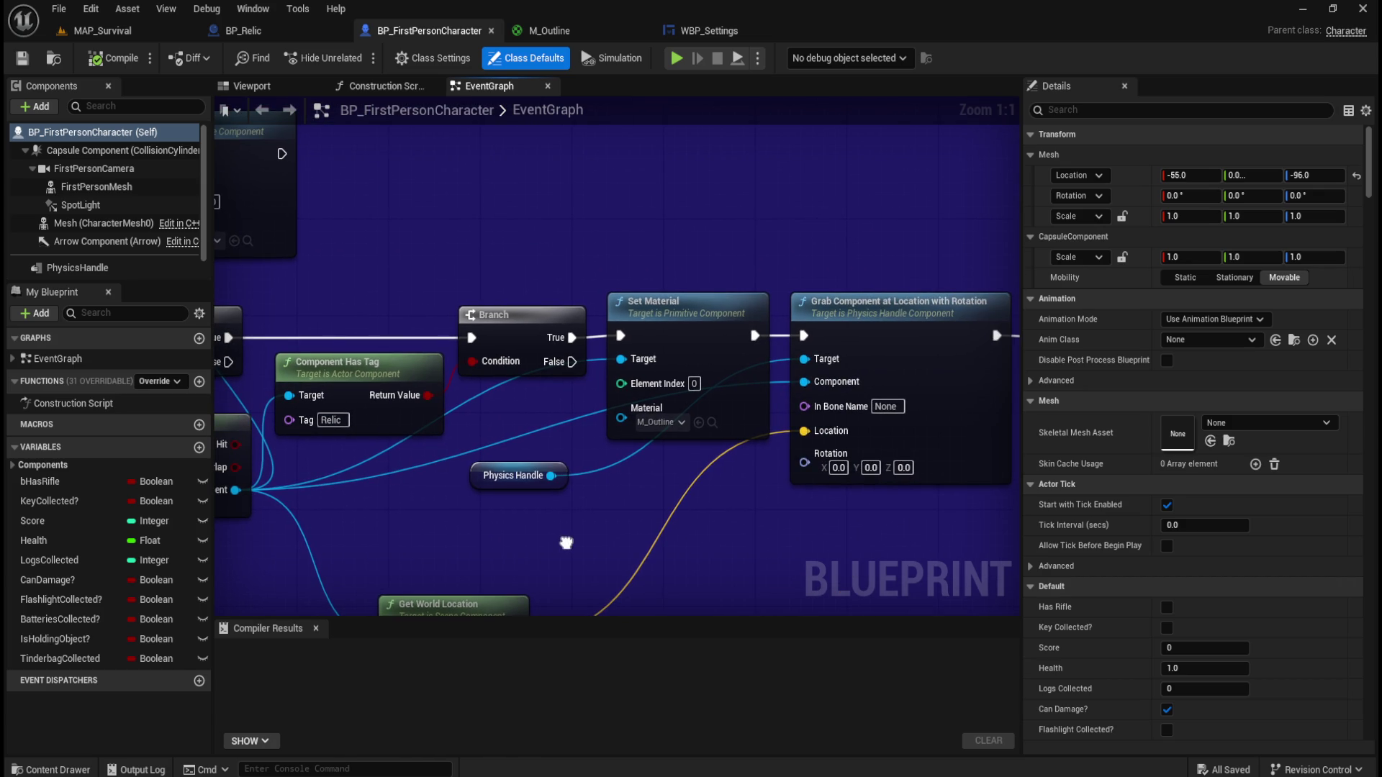
pyautogui.moveTo(566, 542)
pyautogui.mouseDown()
pyautogui.moveTo(716, 554)
pyautogui.moveTo(503, 513)
pyautogui.moveTo(611, 524)
pyautogui.mouseUp()
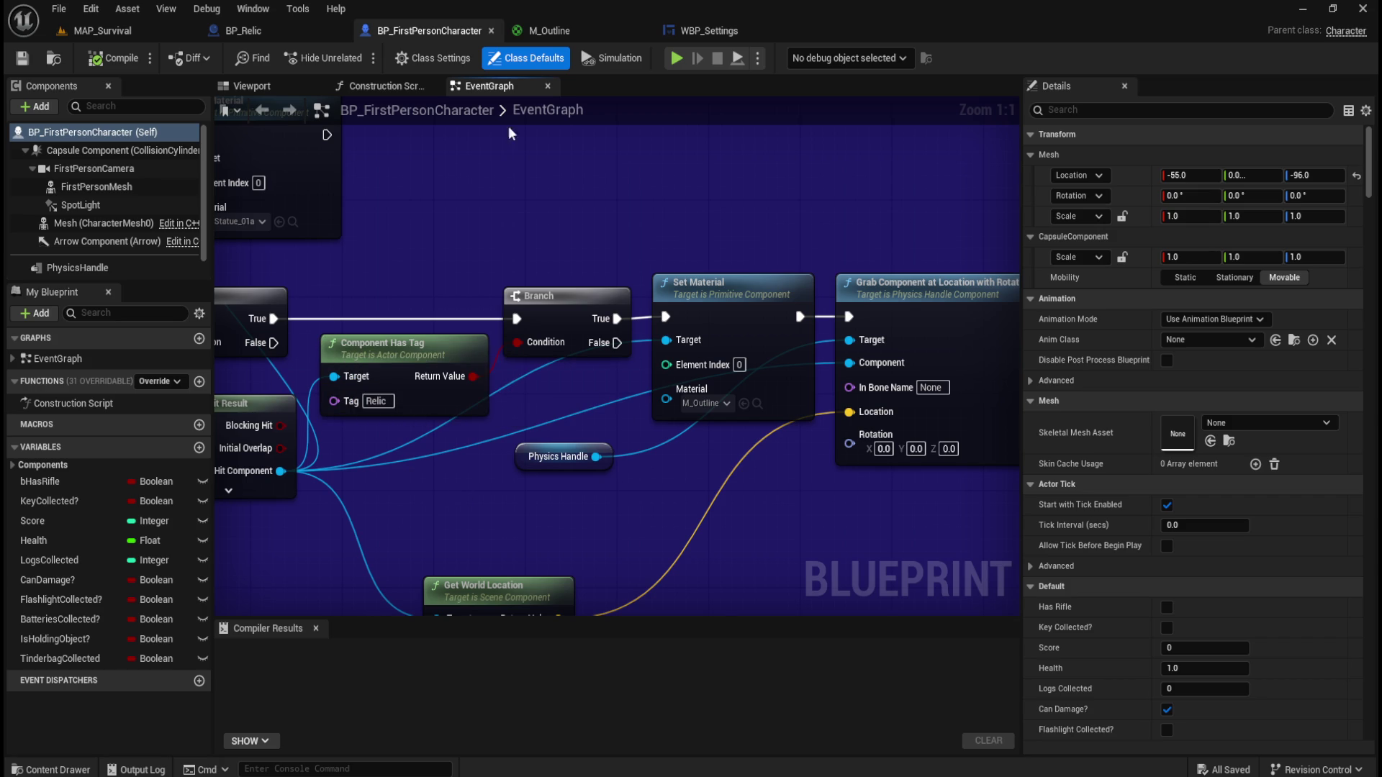
pyautogui.click(244, 30)
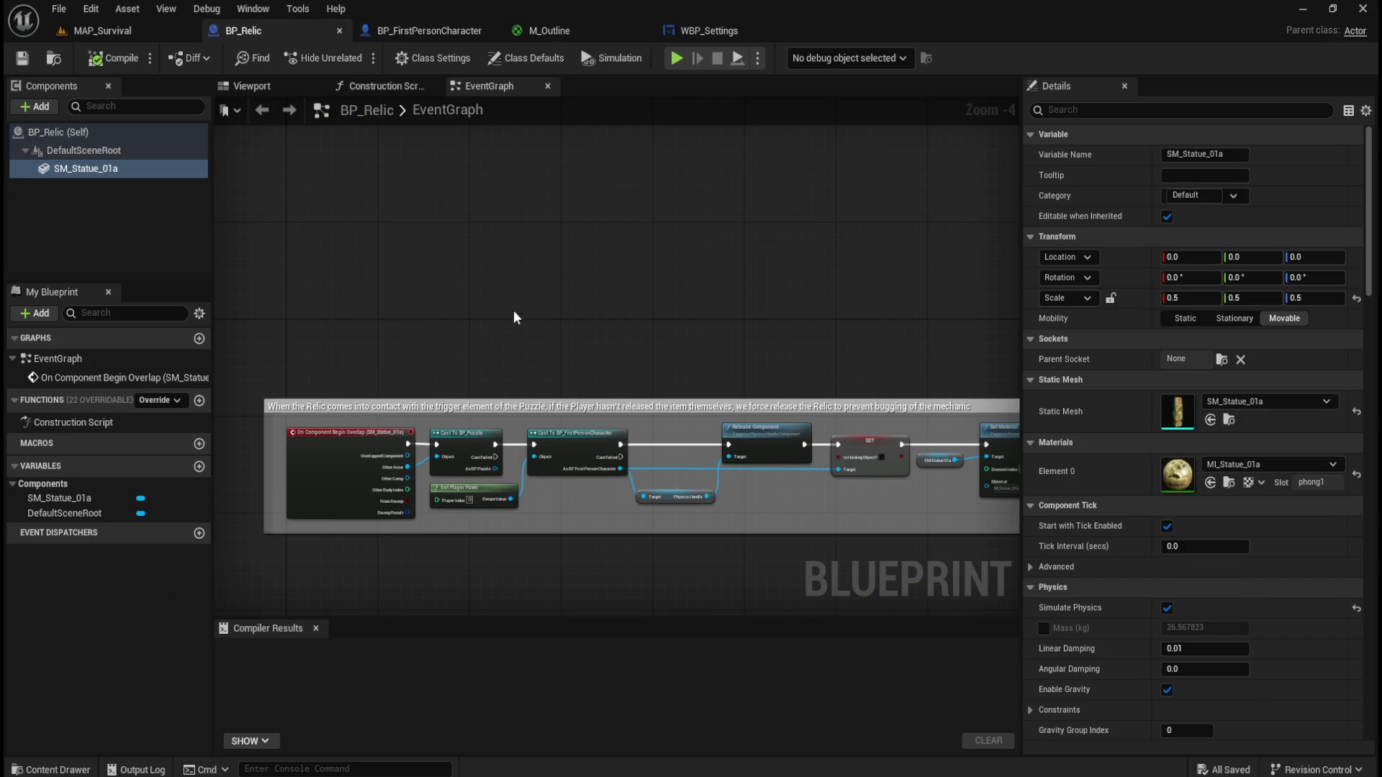
# Pan and zoom BP_Relic's graph to read the On Component Begin Overlap release chain
pyautogui.moveTo(778, 318)
pyautogui.mouseDown()
pyautogui.moveTo(550, 293)
pyautogui.moveTo(799, 228)
pyautogui.mouseUp()
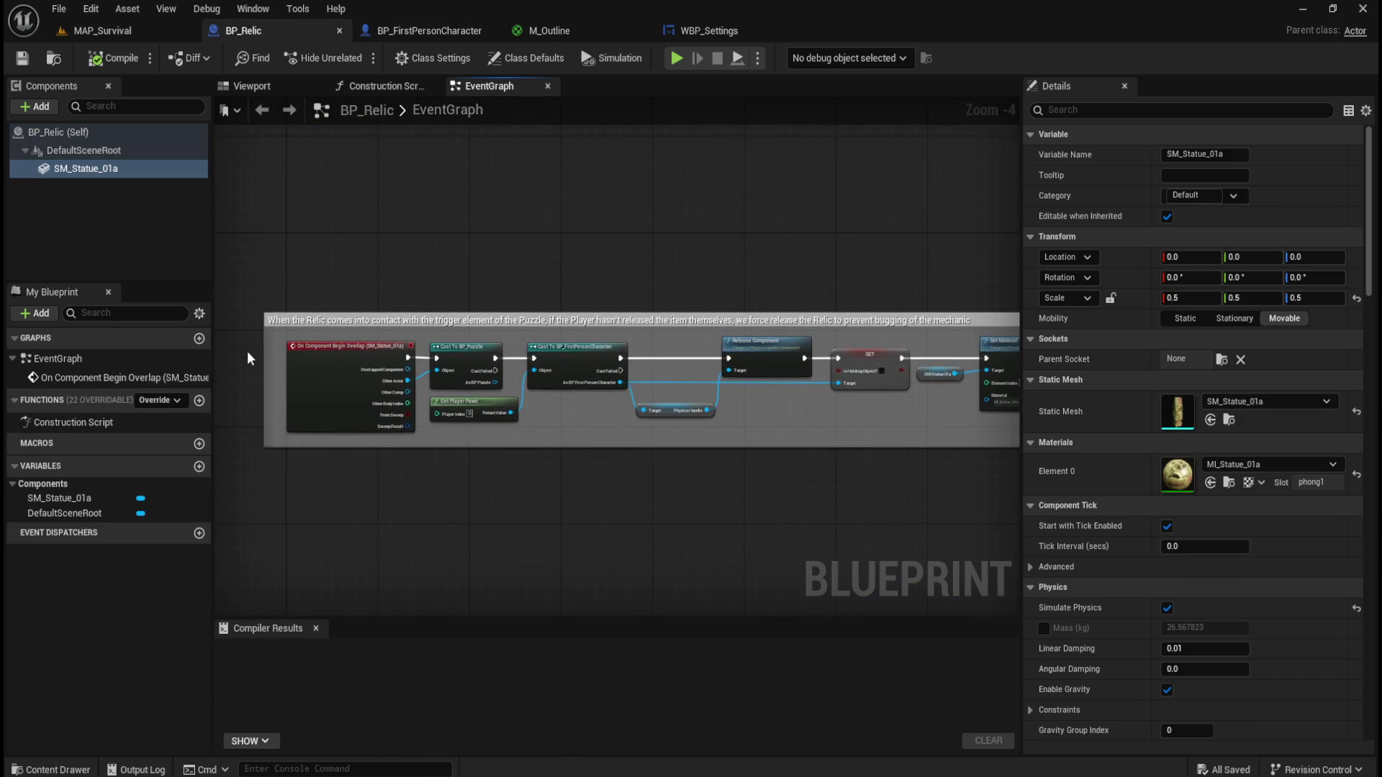
pyautogui.scroll(2, 254, 349)
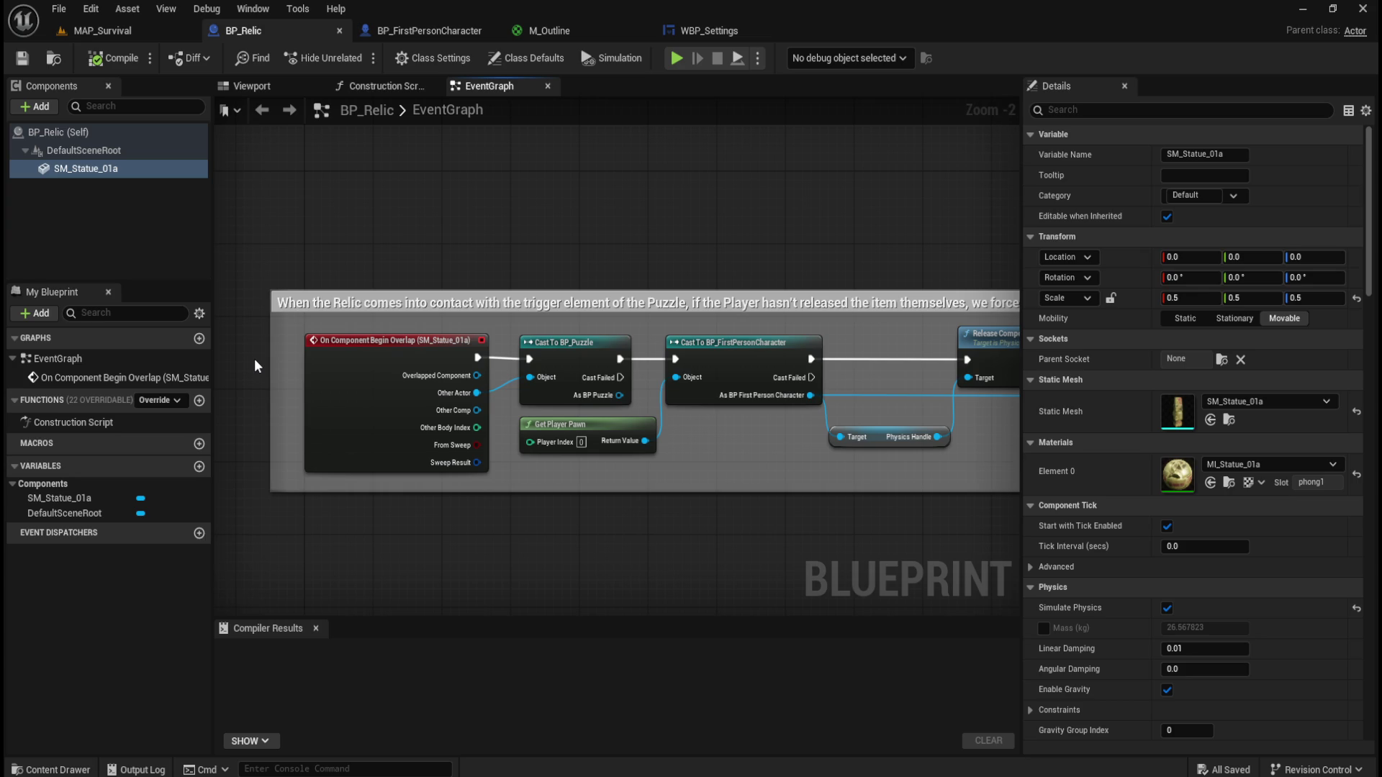
pyautogui.scroll(-4, 275, 364)
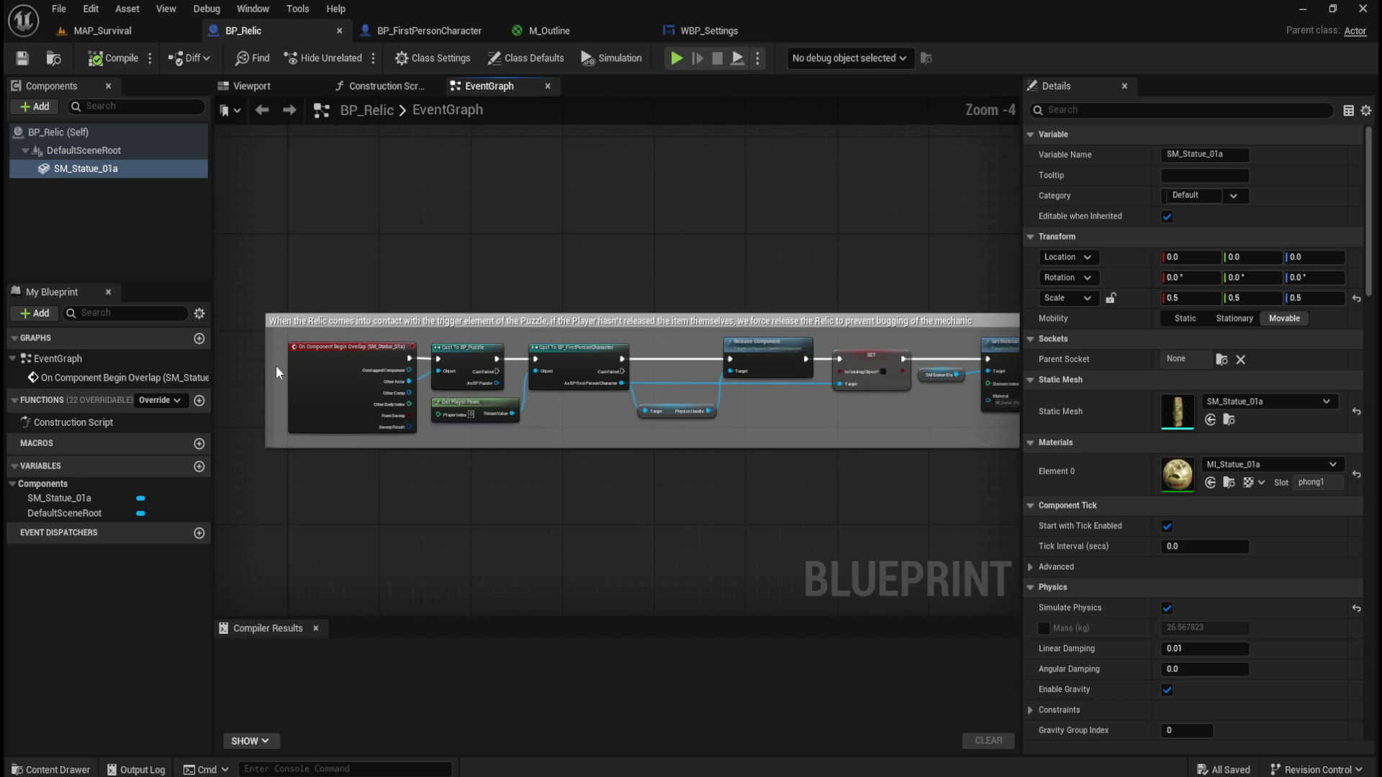
pyautogui.scroll(2, 550, 356)
pyautogui.moveTo(550, 356); pyautogui.dragTo(678, 383)
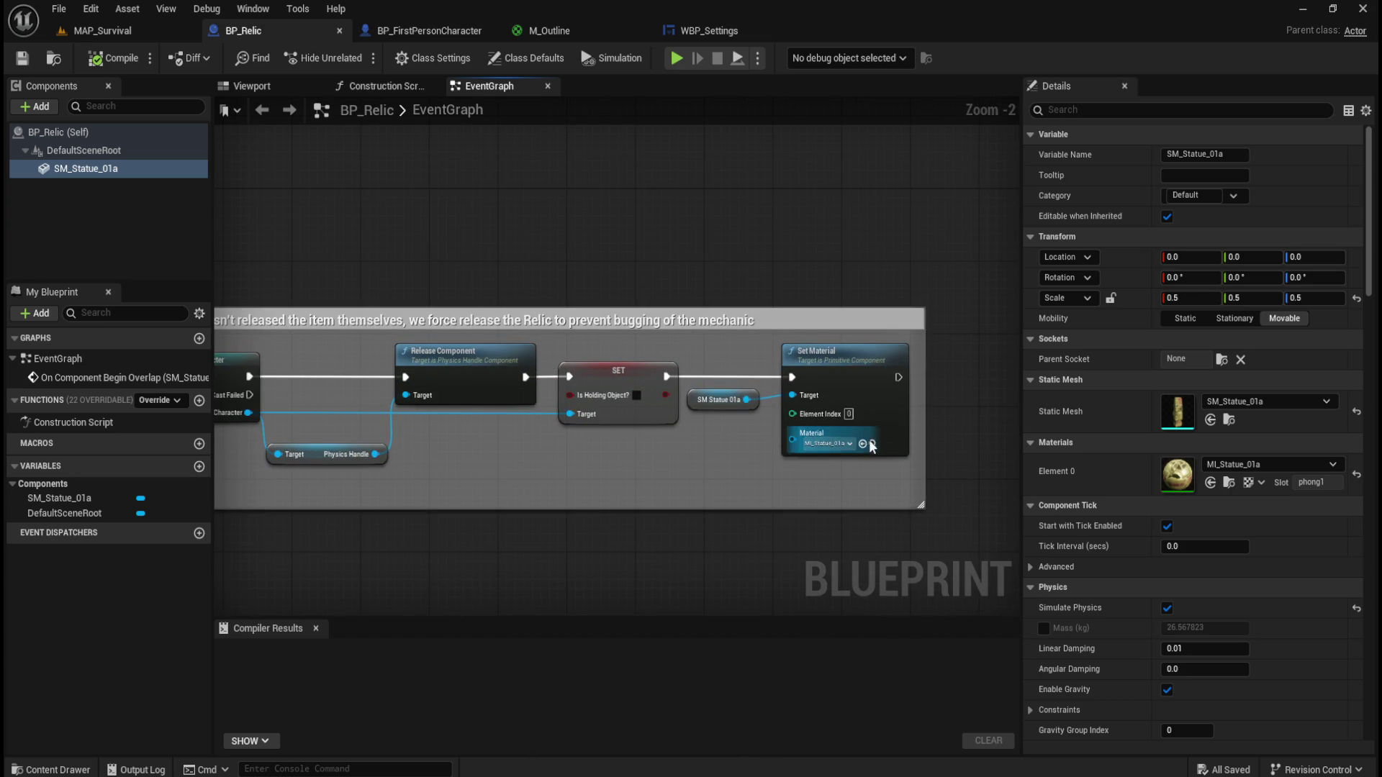
pyautogui.scroll(3, 508, 421)
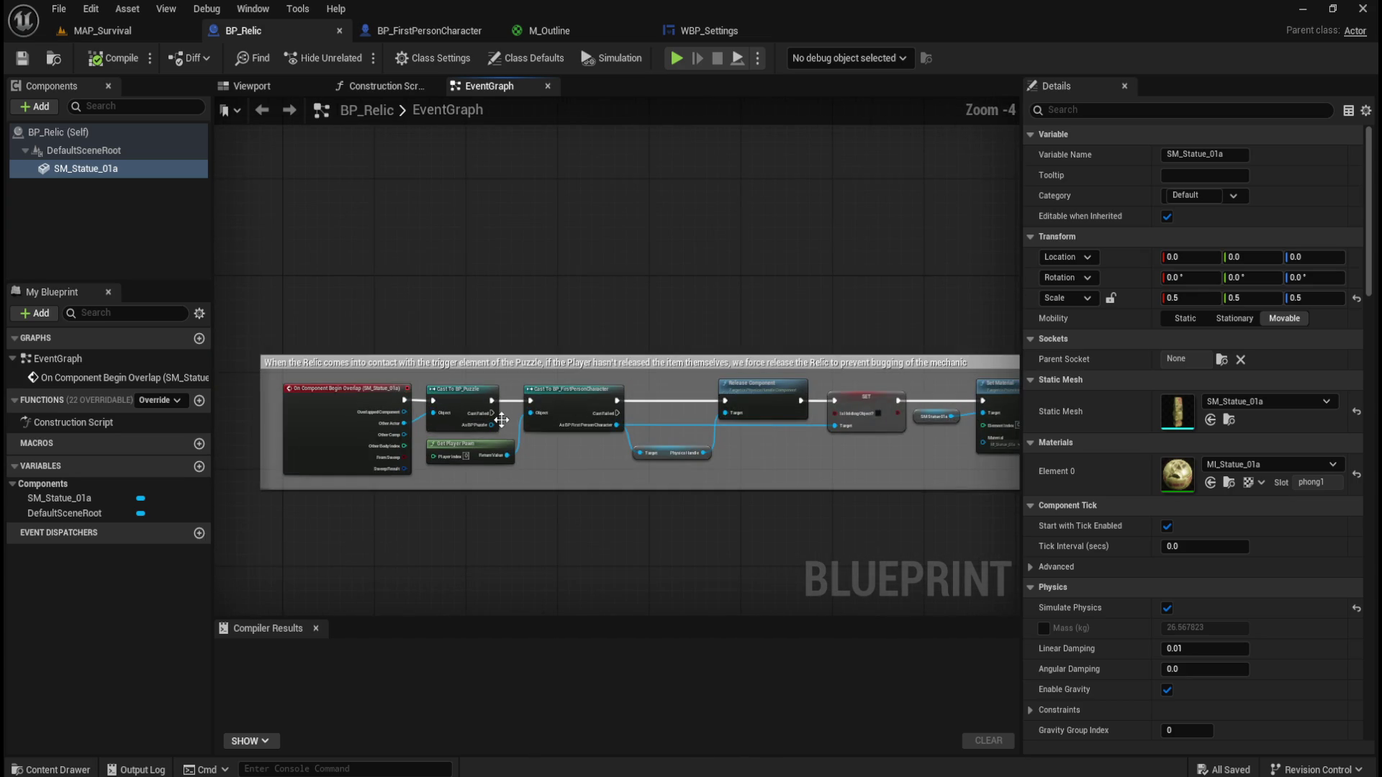